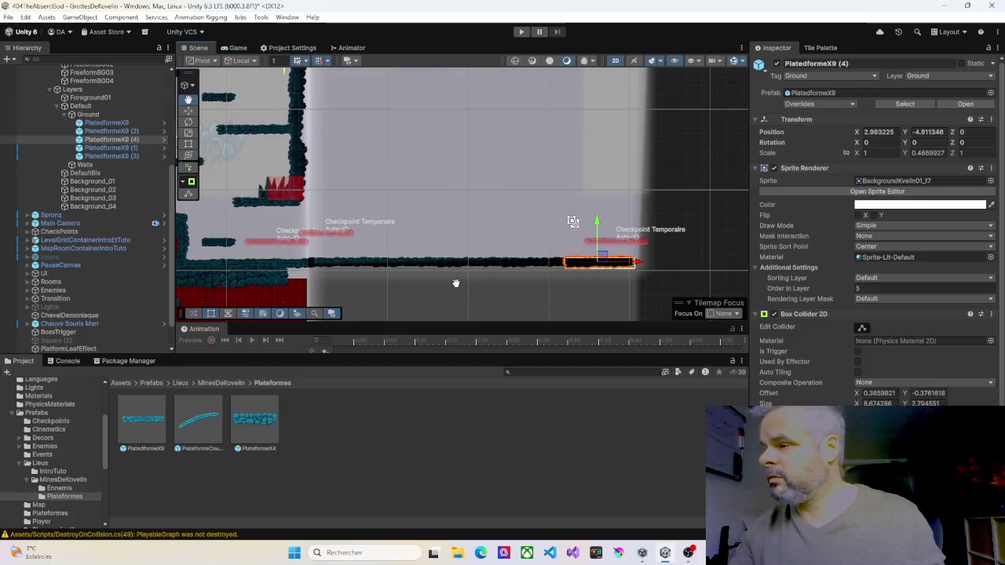
Show the Assets/Prefabs/Checkpoints folder with CheckpointManager and three checkpoint prefabs
left_click_drag(456, 283, 428, 324)
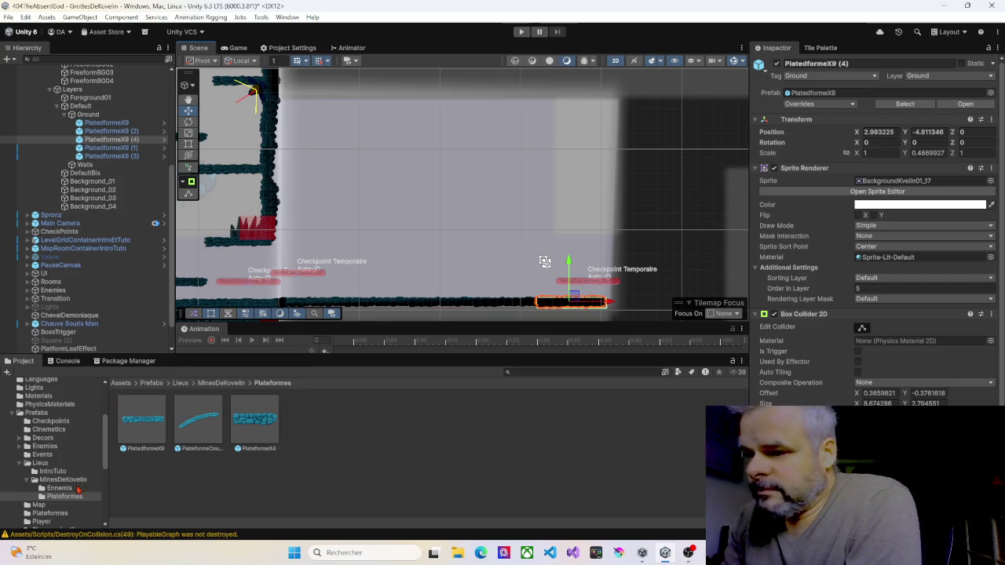
scroll(71, 493, "down", 2)
scroll(71, 492, "down", 2)
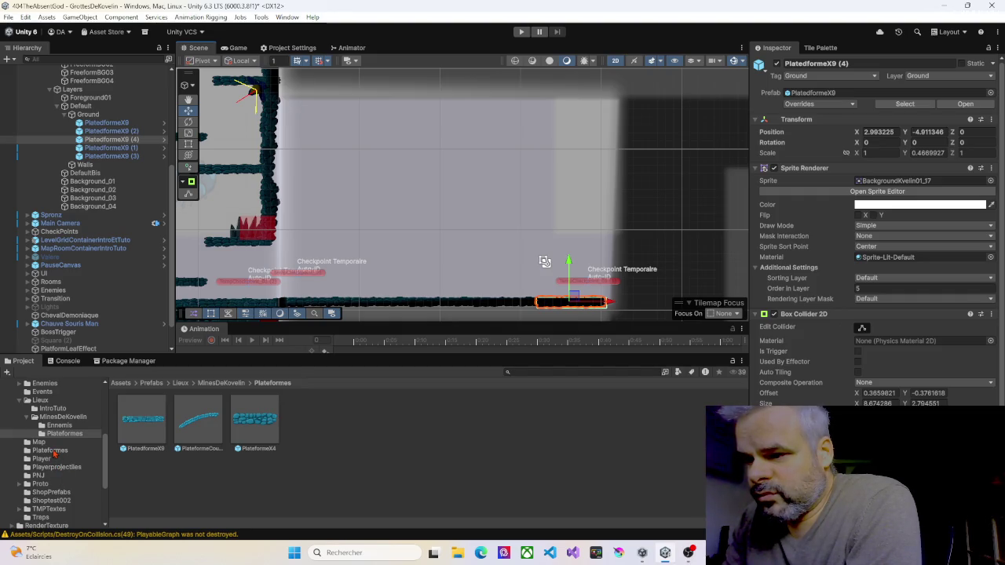
scroll(55, 454, "up", 4)
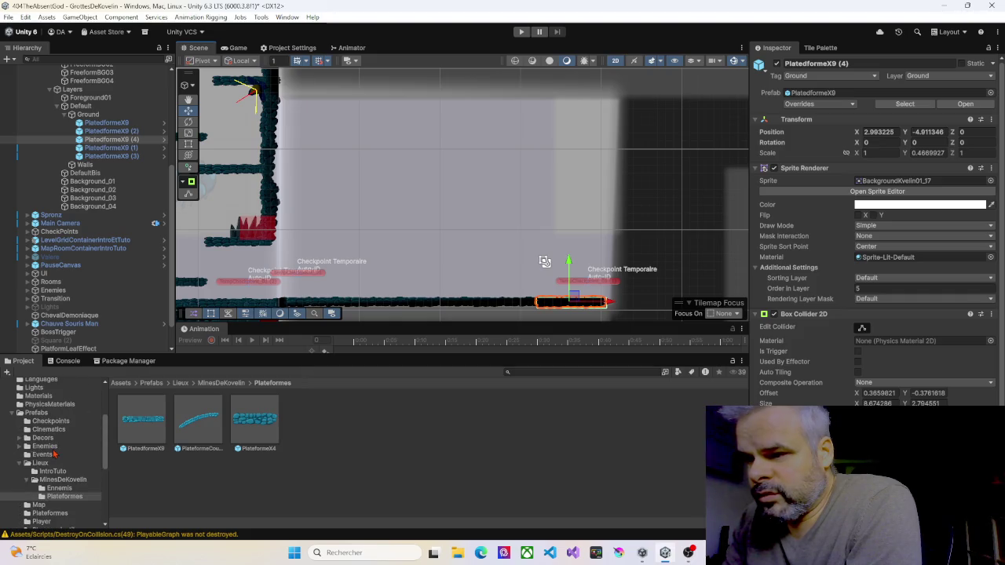
left_click(51, 422)
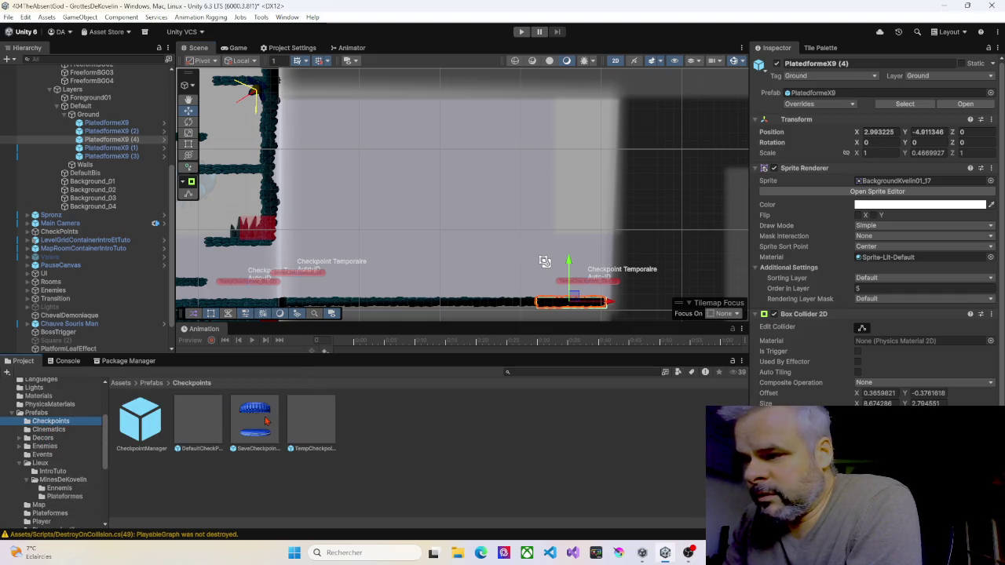
Drop a SaveCheckpoint mid-corridor and move Spronz beside it to X 472.79, Y -85.62
mouse_move(266, 422)
left_mouse_down()
mouse_move(404, 263)
mouse_move(518, 265)
mouse_move(489, 265)
left_mouse_up()
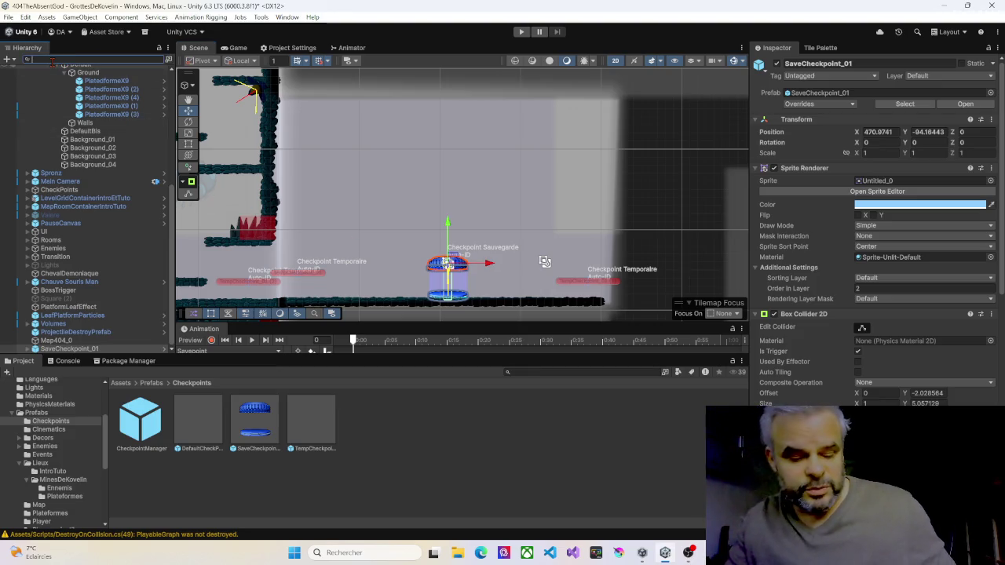
type("spron")
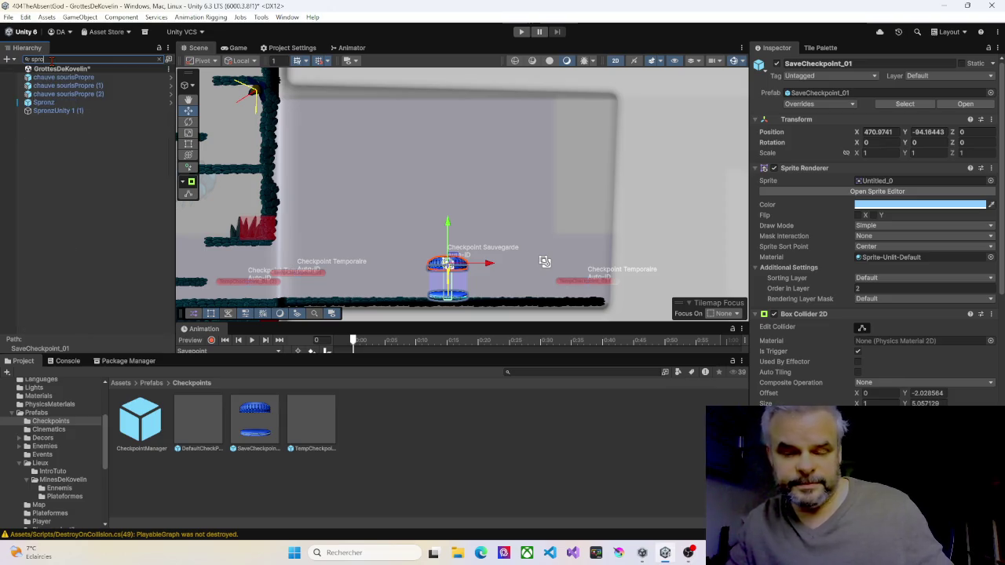
left_click(48, 78)
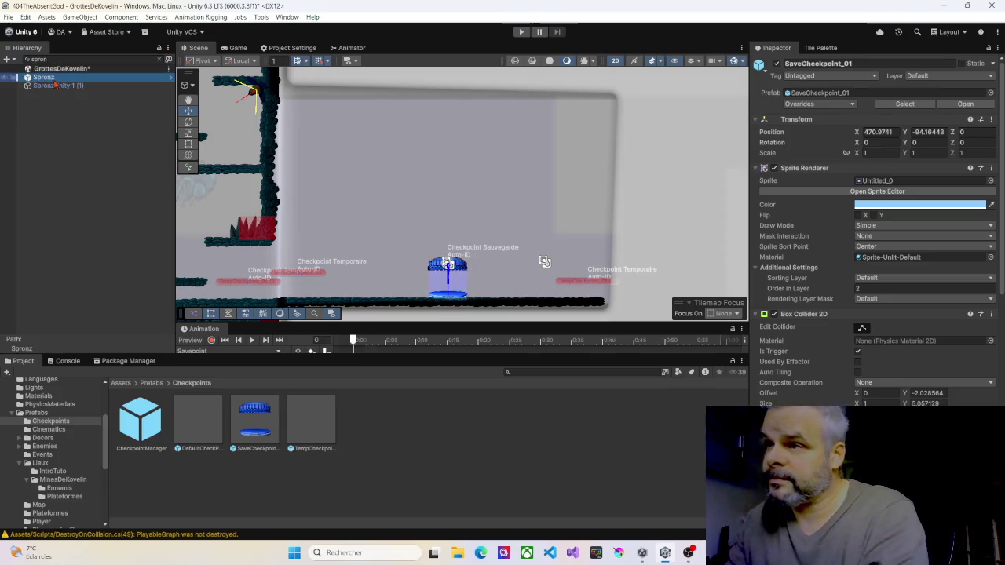
right_click(324, 290)
left_click(361, 352)
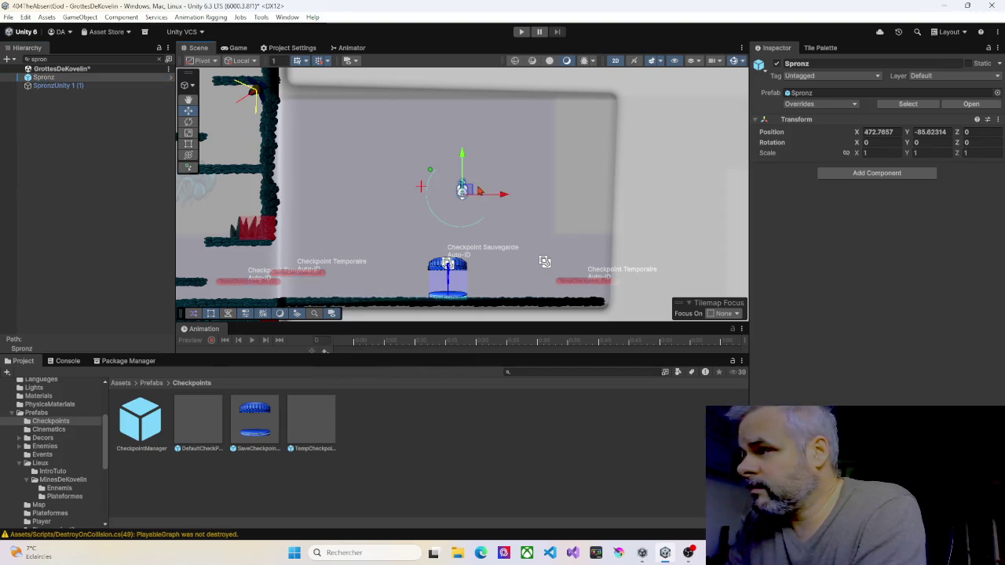
mouse_move(479, 192)
left_mouse_down()
mouse_move(465, 188)
mouse_move(343, 283)
left_mouse_up()
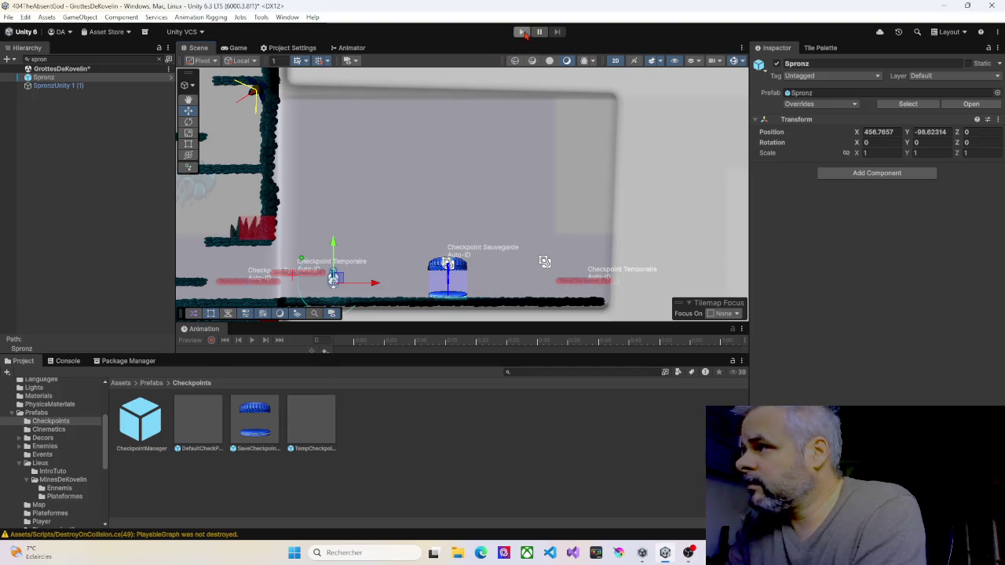
left_click(522, 32)
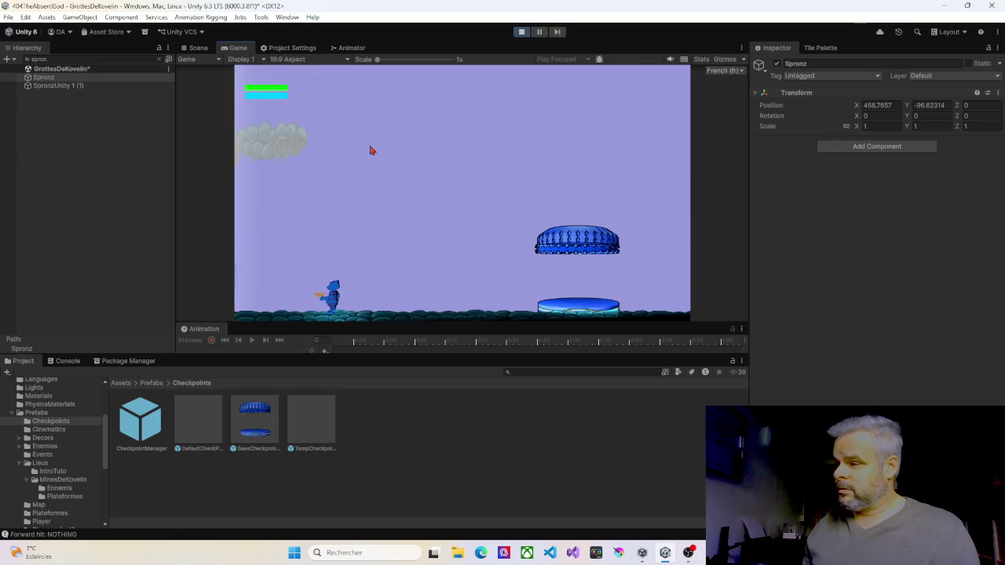
key("Right")
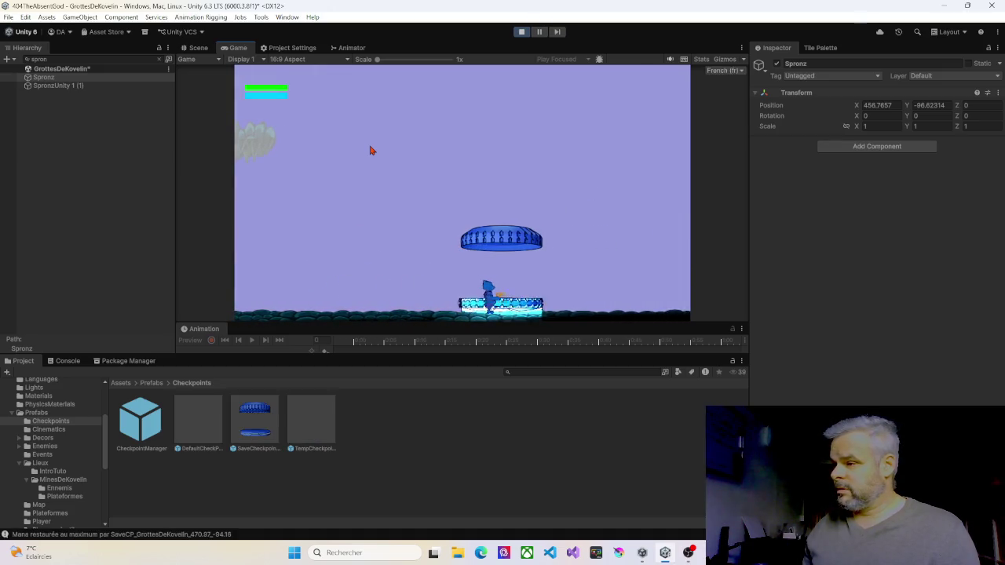
key("Right")
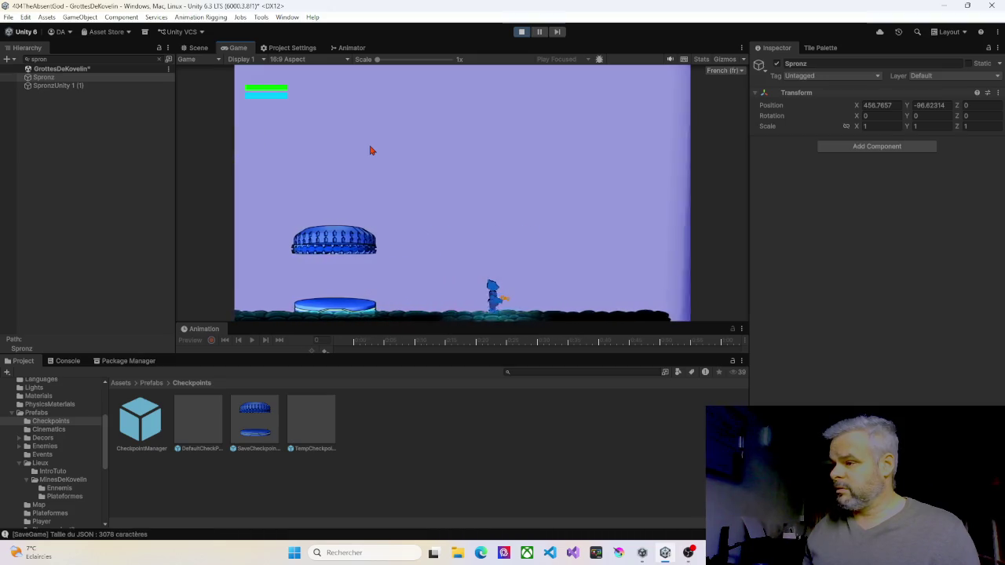
key("Right")
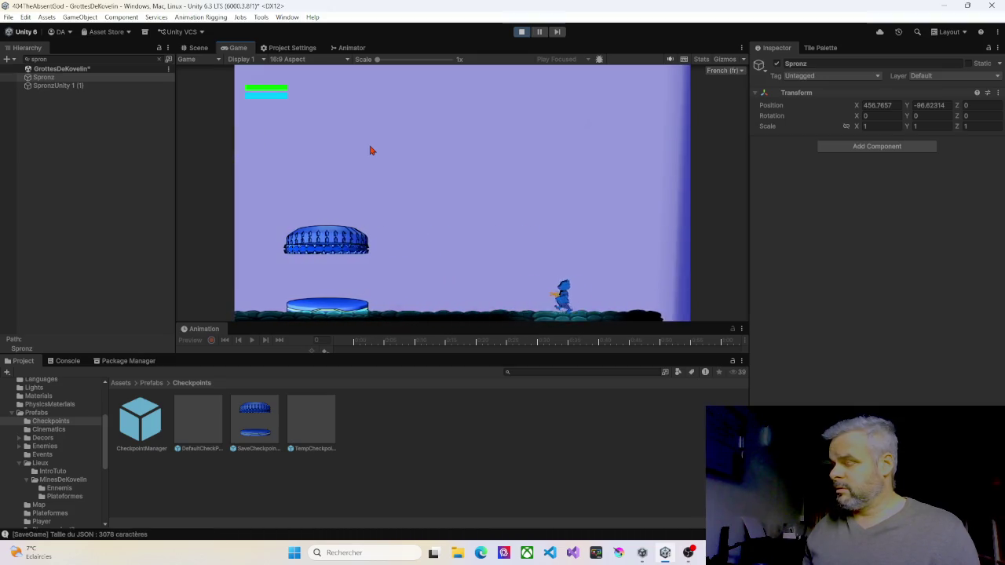
key("Left")
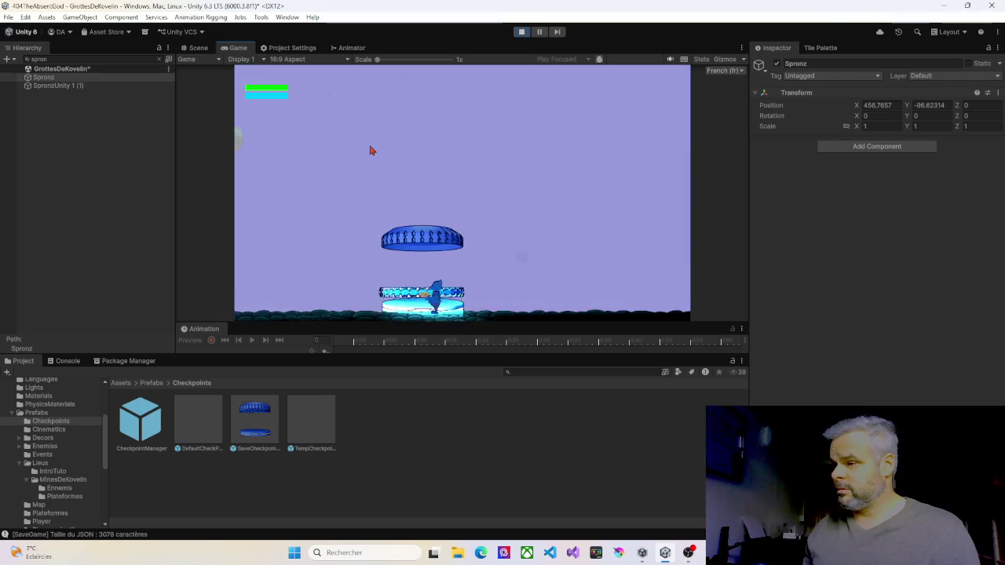
key("Left")
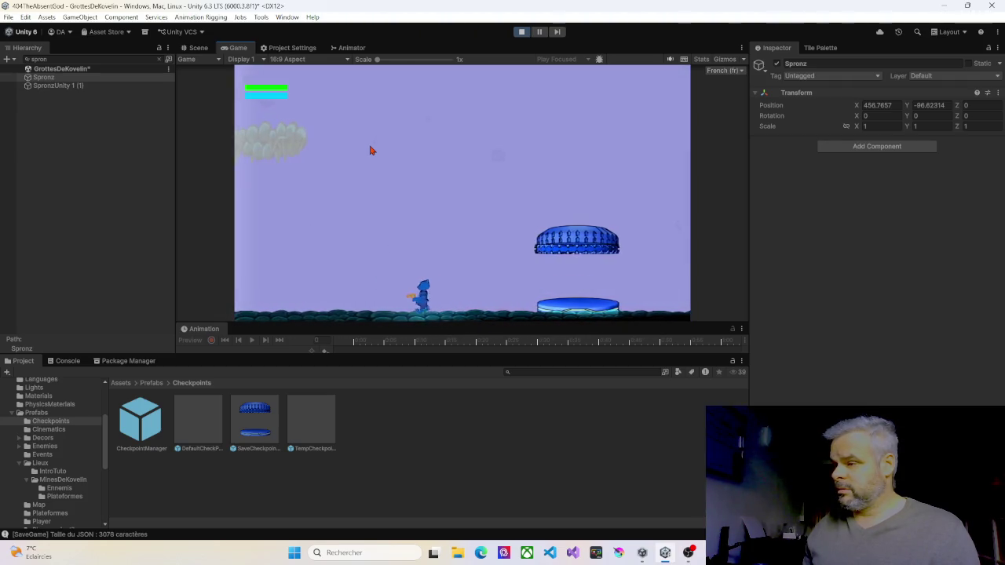
key("Left")
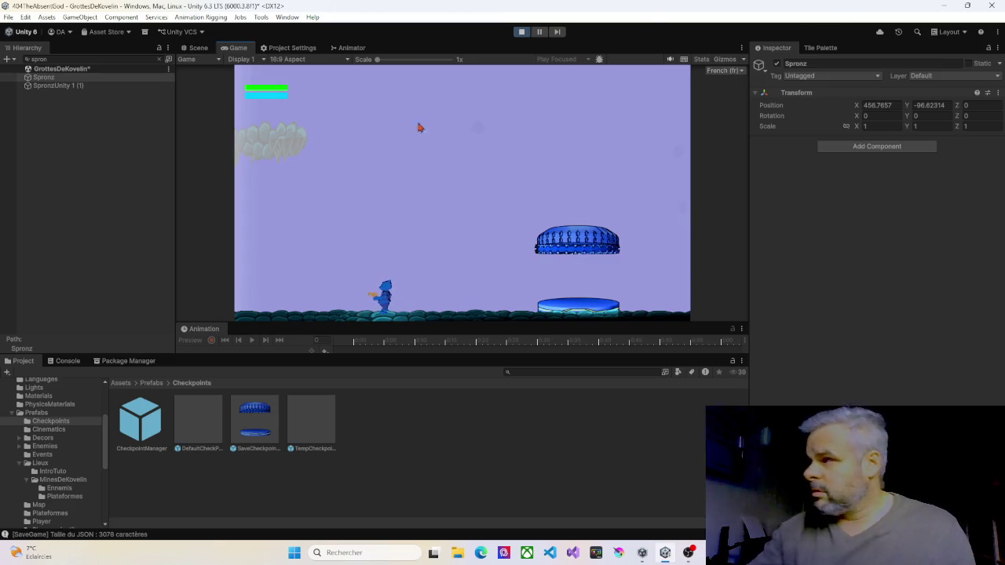
key("ctrl+p")
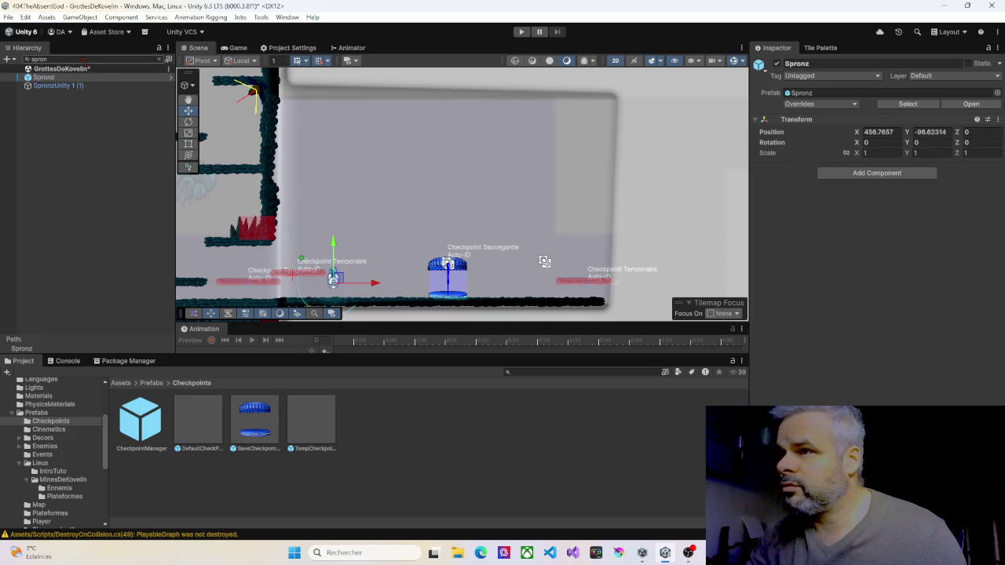
Set SaveCheckpoint_01's Sprite Renderer Order in Layer to 25 and start Play mode
left_click(161, 61)
left_click(161, 60)
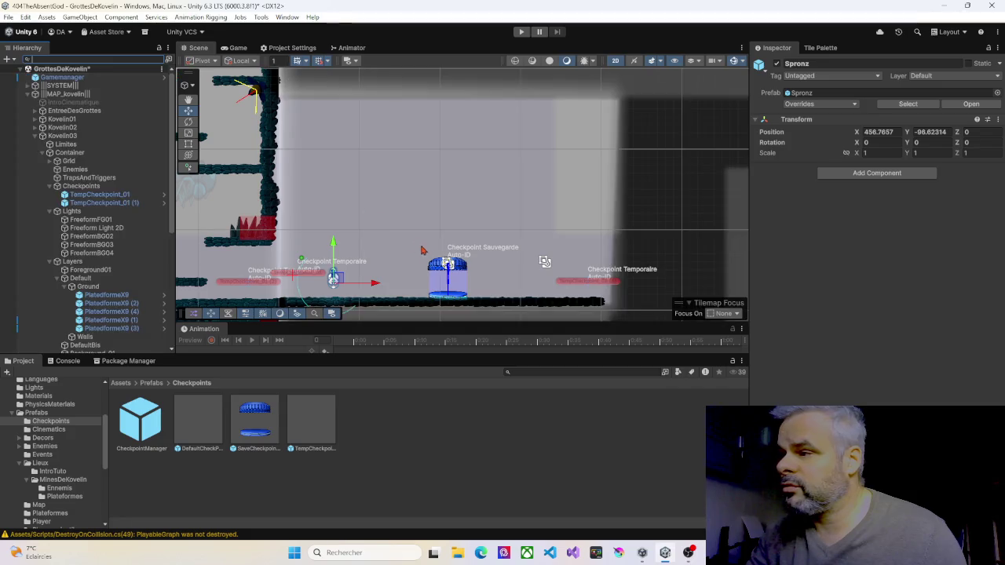
left_click(455, 271)
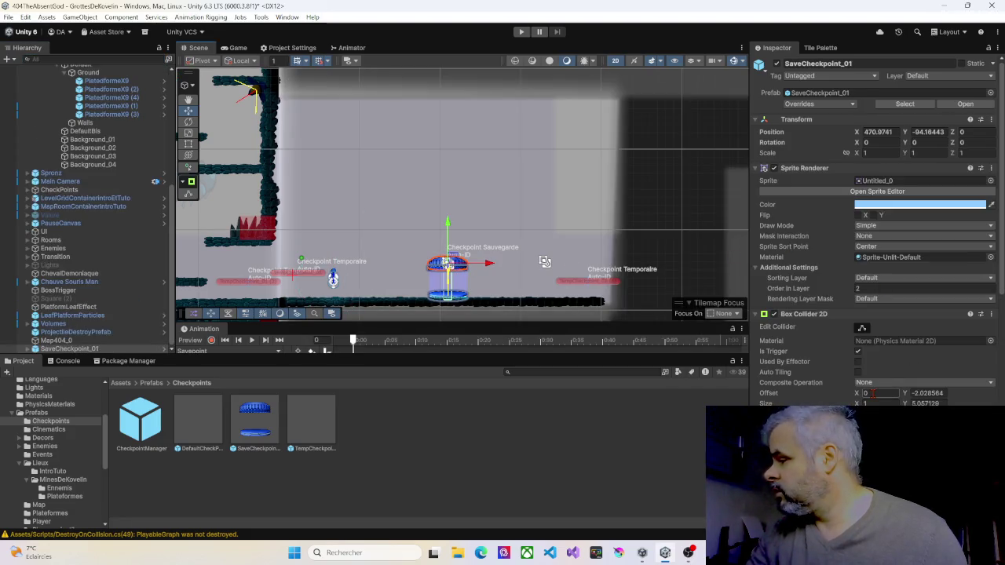
scroll(873, 392, "down", 3)
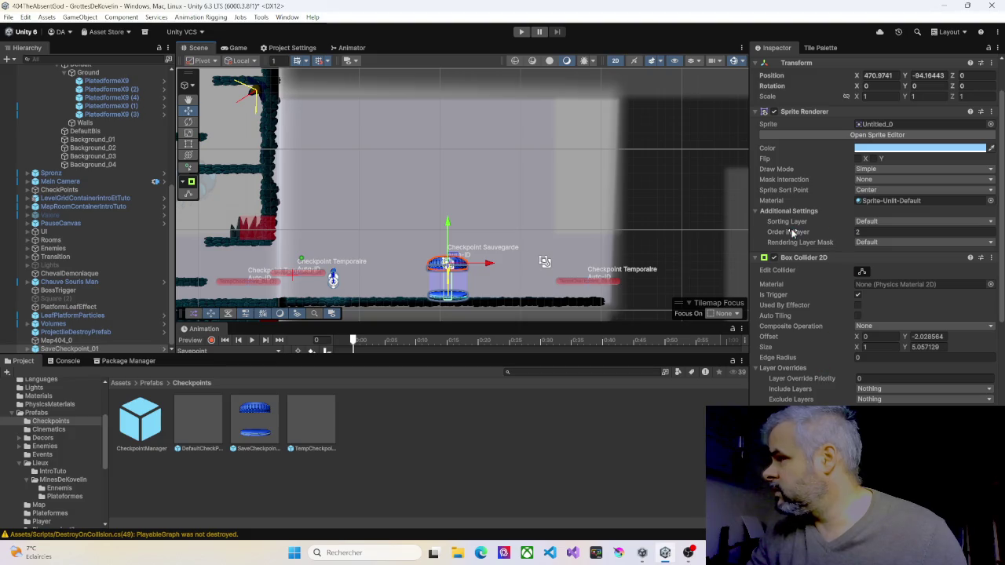
left_click(850, 234)
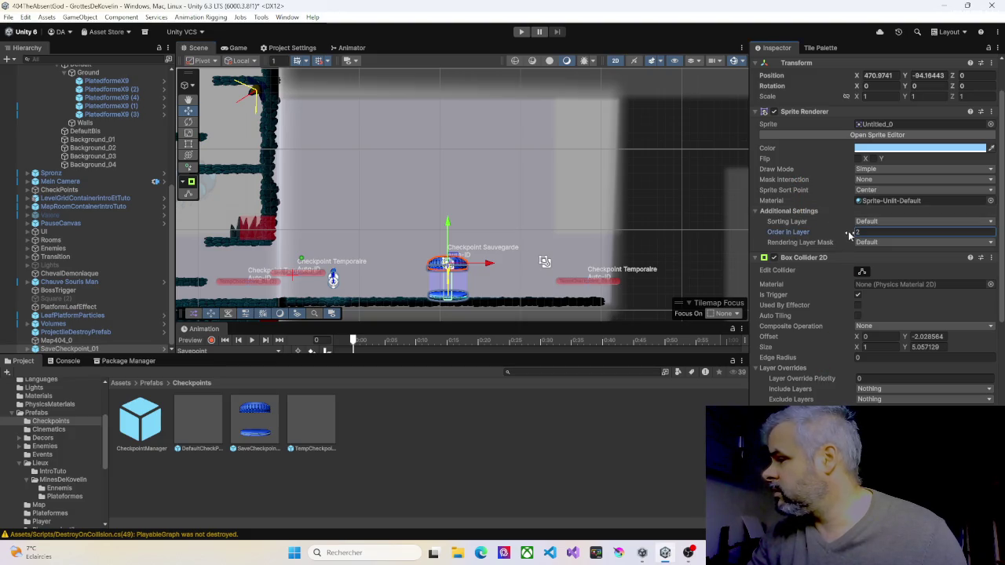
type("3")
key("BackSpace")
type("5")
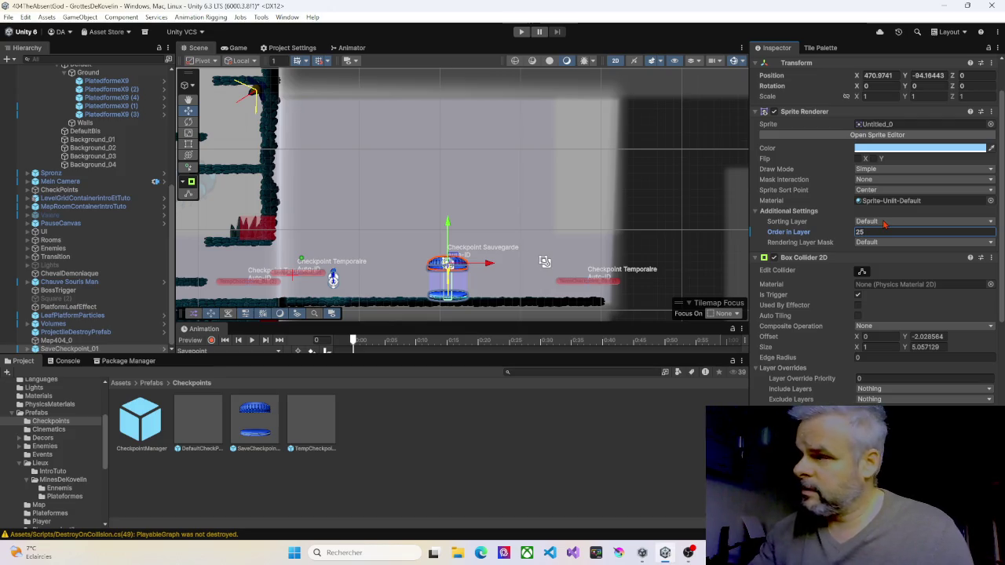
left_click(521, 31)
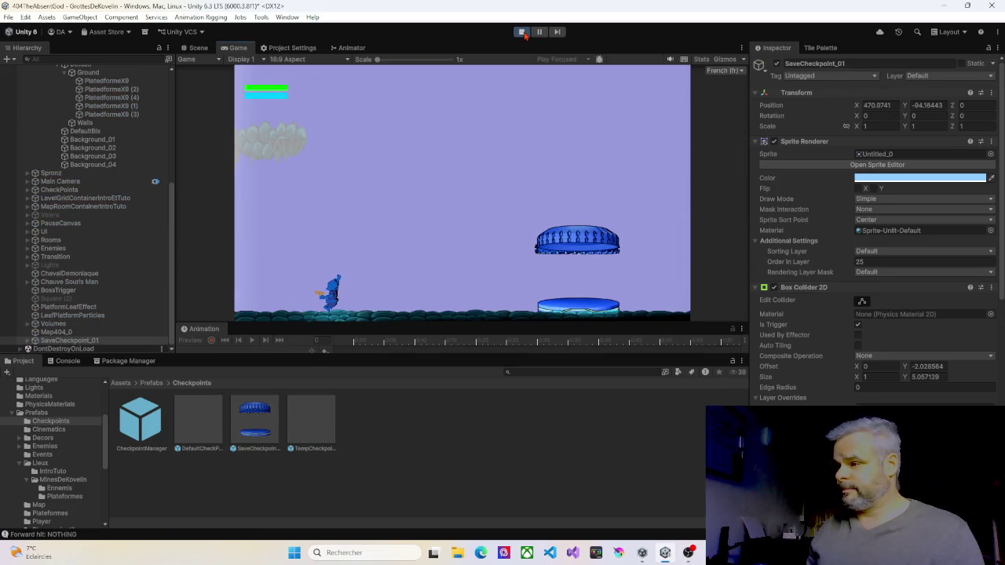
Walk the character right across the checkpoint in Play mode, then stop the test run
key("Right")
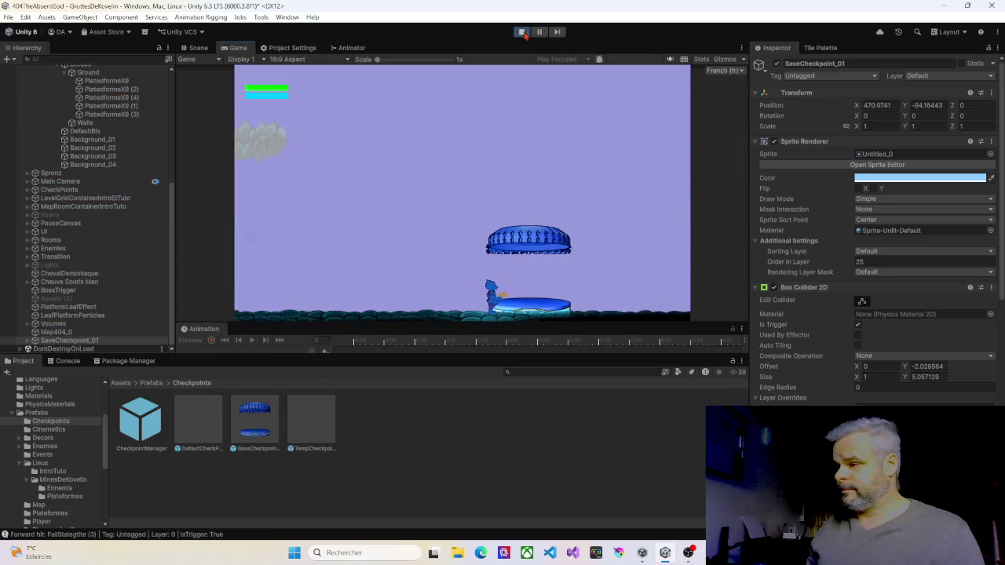
key("Right")
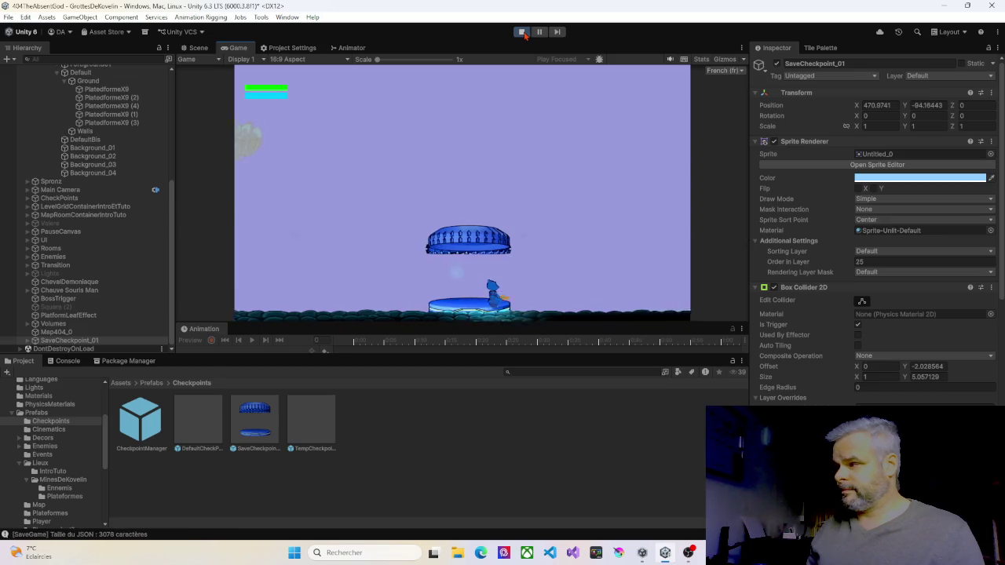
key("Right")
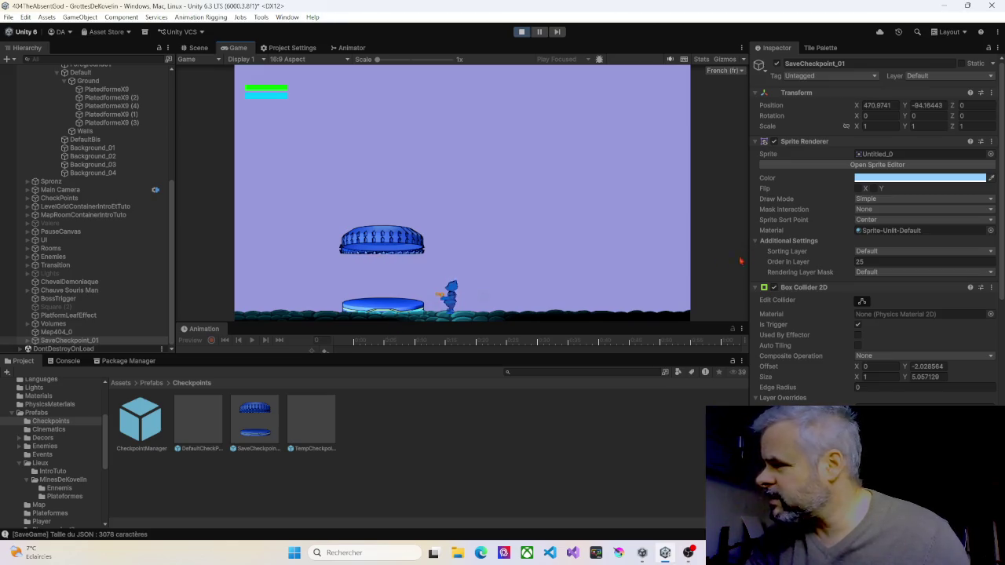
left_click(850, 262)
type("38")
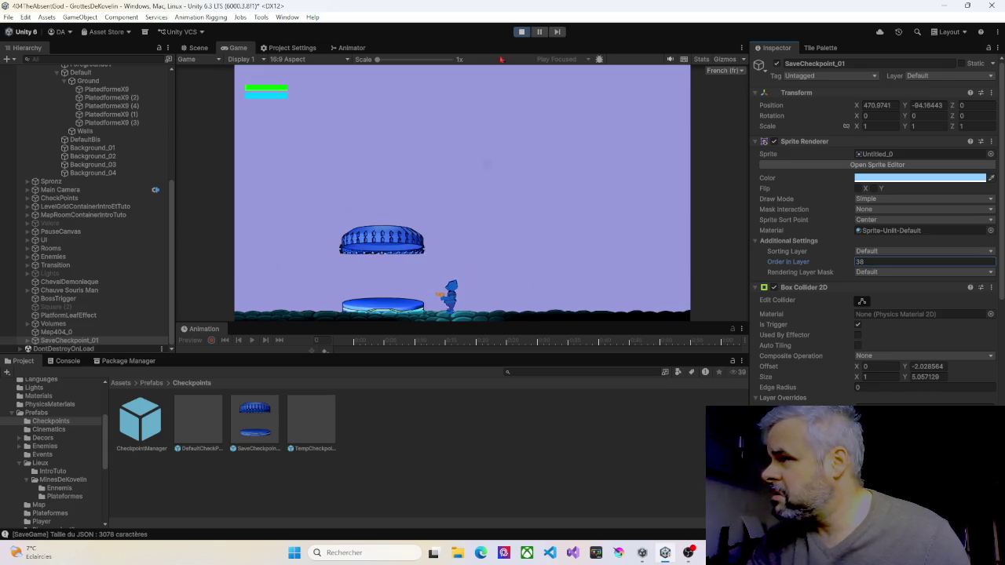
left_click(521, 31)
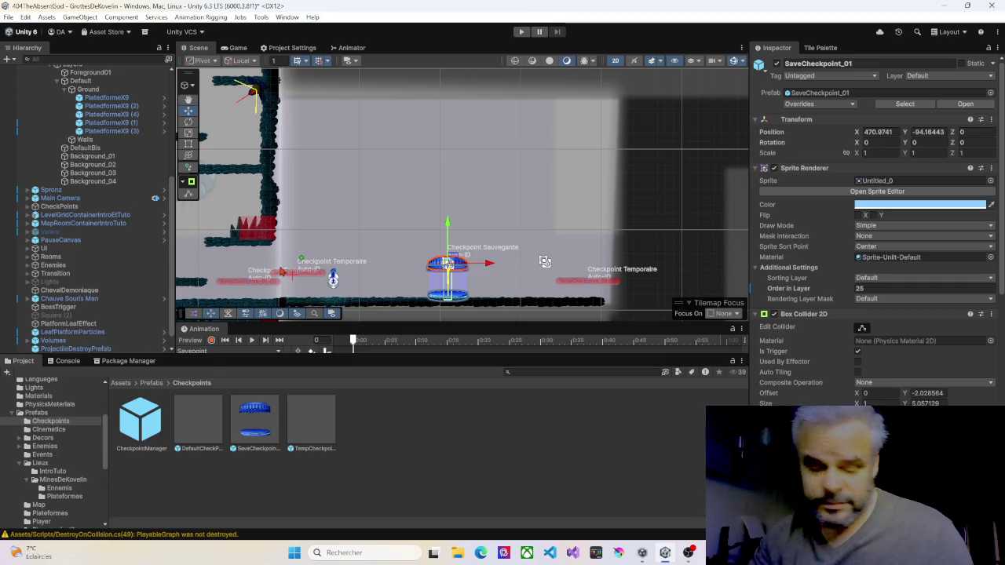
Expand SaveCheckpoint_01 and set its Bottom sprite's Order in Layer to 3
scroll(82, 177, "up", 3)
scroll(82, 177, "down", 5)
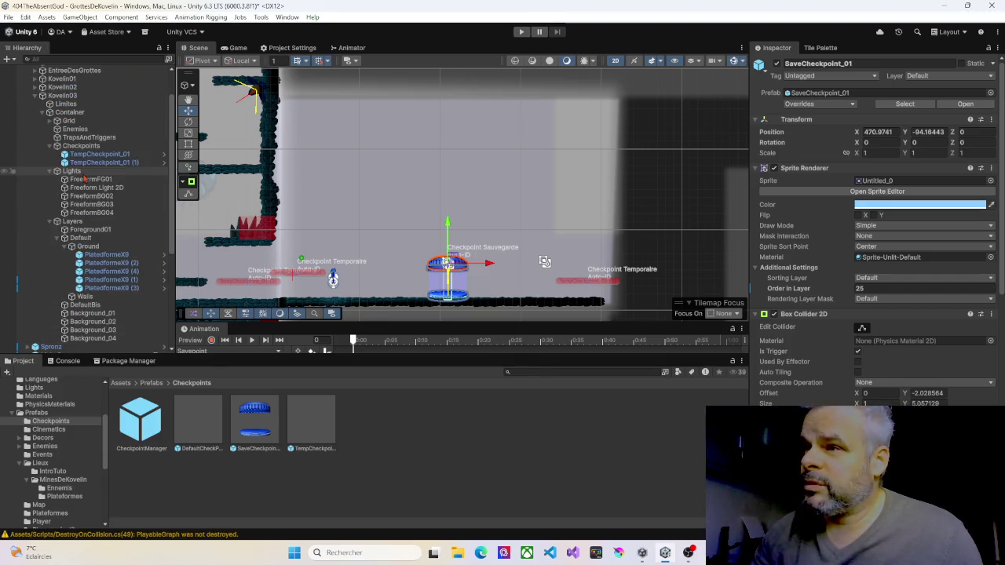
mouse_move(82, 351)
left_mouse_down()
mouse_move(79, 81)
mouse_move(69, 73)
mouse_move(86, 85)
mouse_move(86, 336)
mouse_move(66, 141)
mouse_move(83, 177)
mouse_move(92, 295)
mouse_move(66, 185)
mouse_move(74, 163)
mouse_move(82, 190)
left_mouse_up()
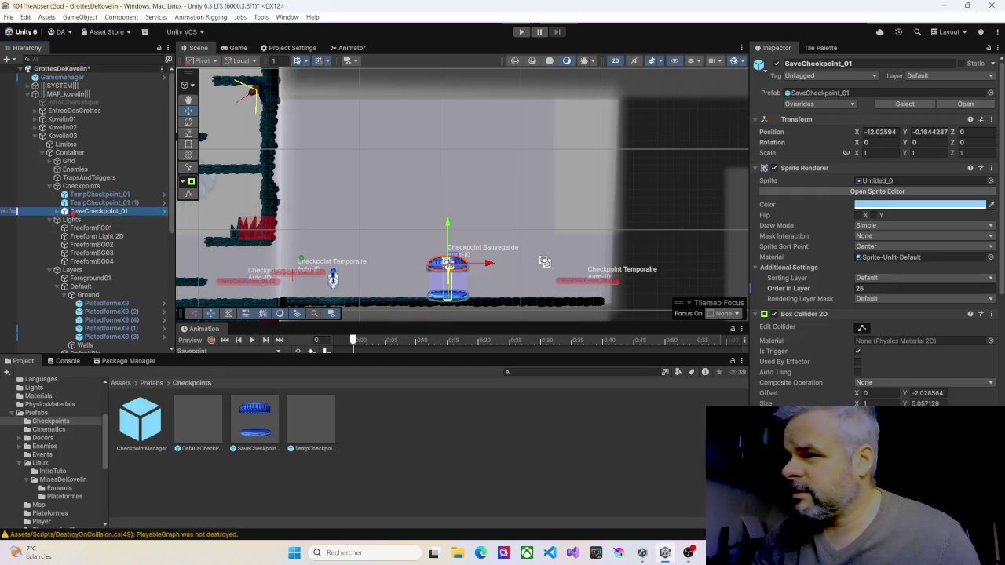
left_click(63, 212)
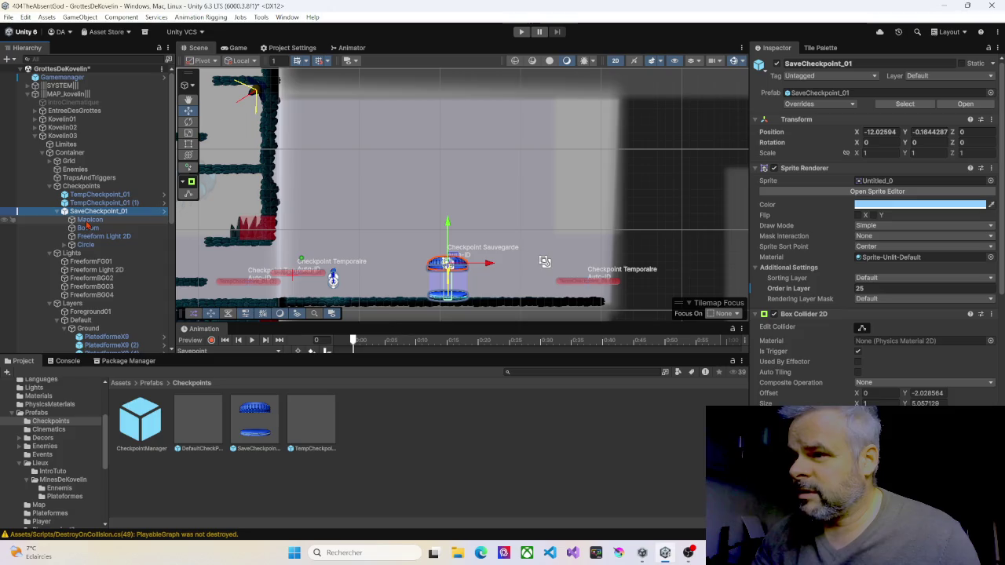
left_click(88, 227)
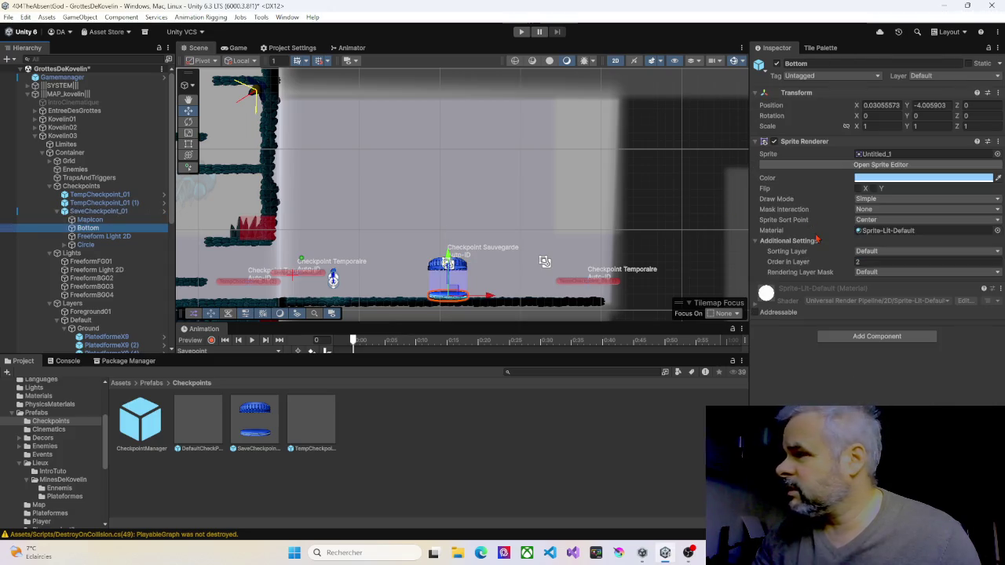
left_click(851, 264)
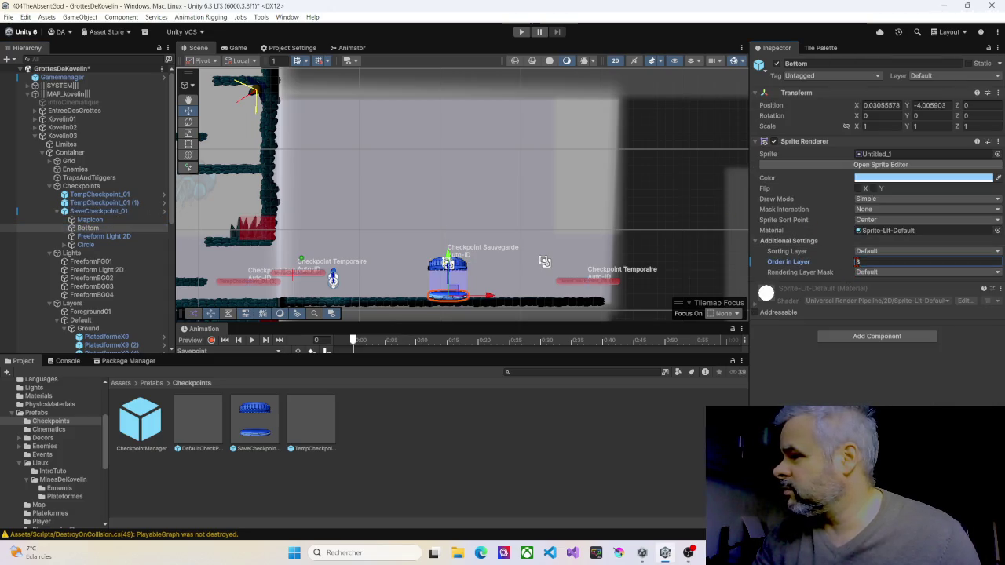
Inspect the Freeform Light 2D, Circle and SavePointCircle children, then start a test run
left_click(102, 235)
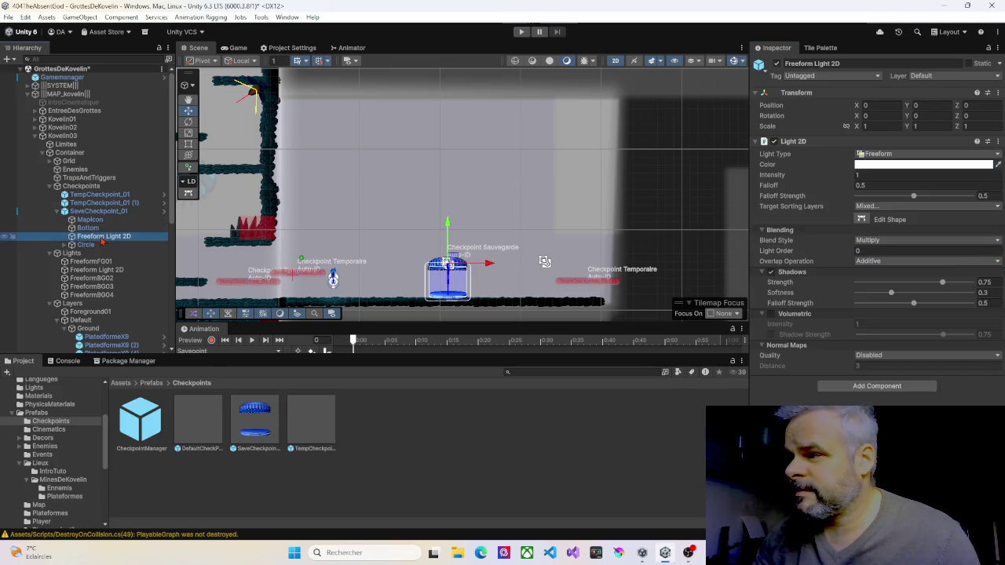
left_click(86, 245)
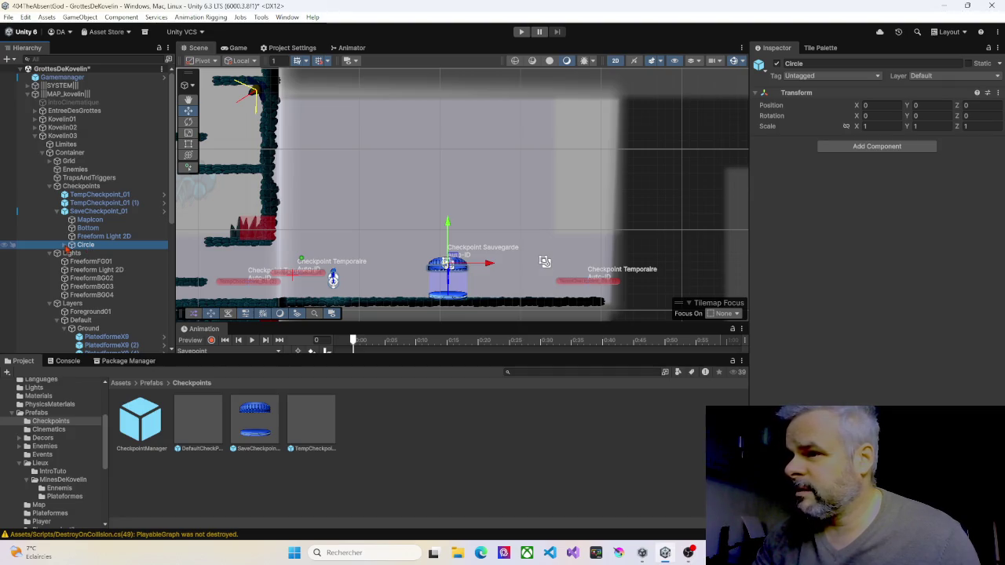
left_click(66, 245)
left_click(98, 253)
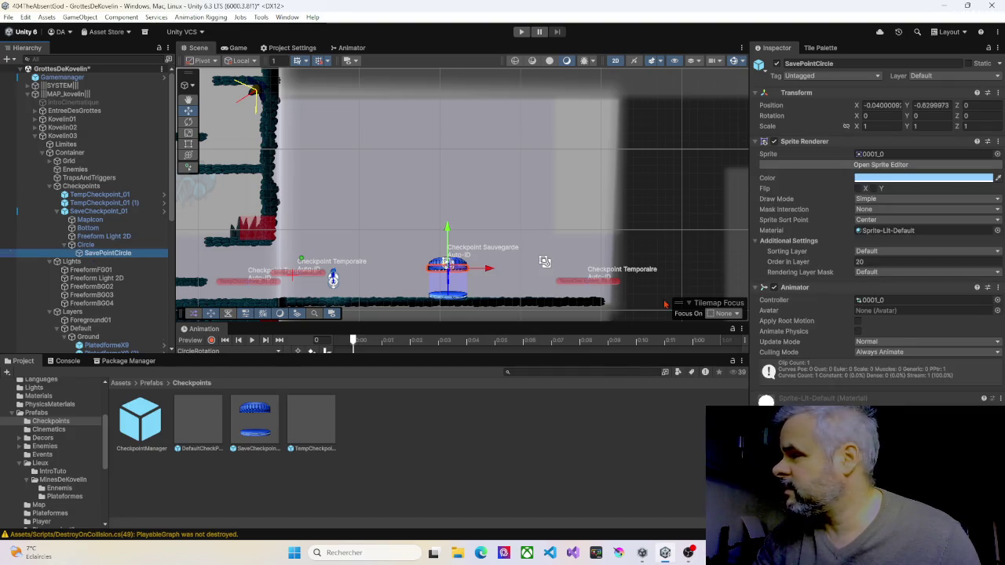
left_click(522, 32)
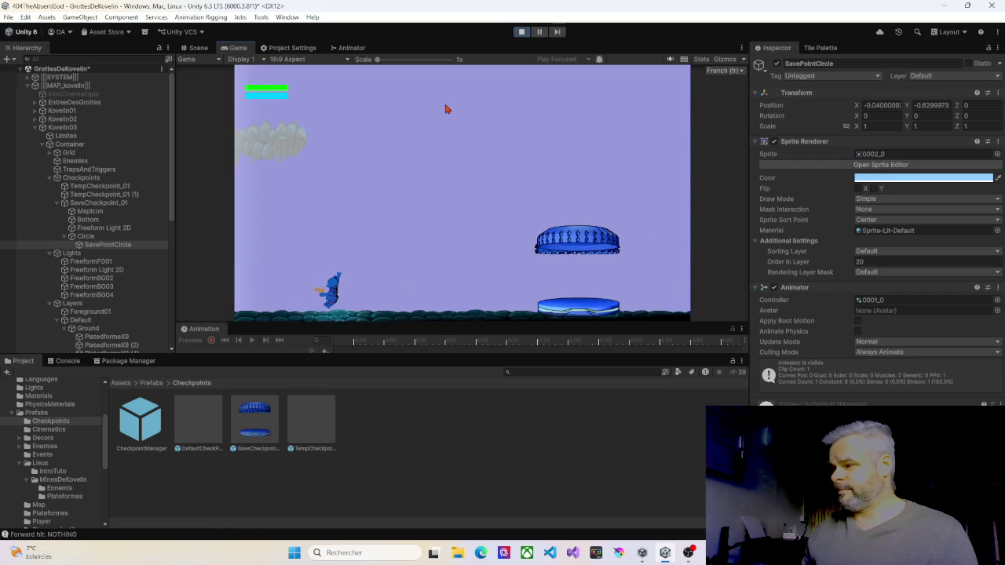
key("Right")
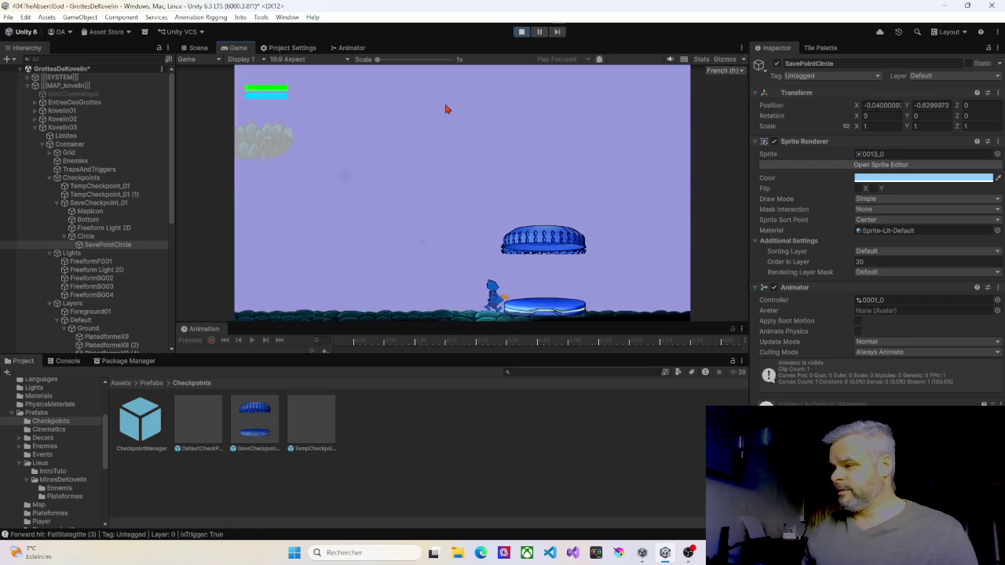
key("Right")
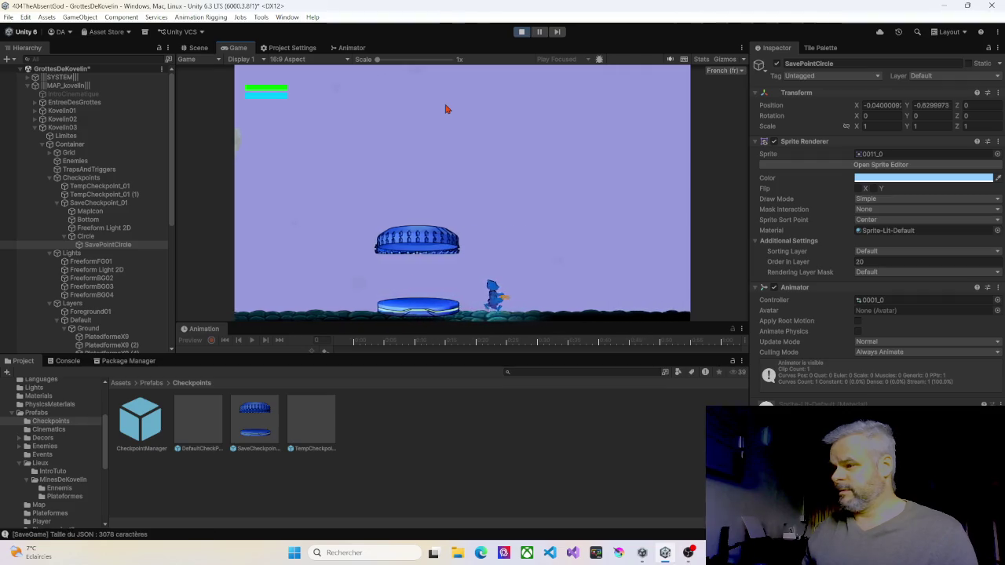
key("Right")
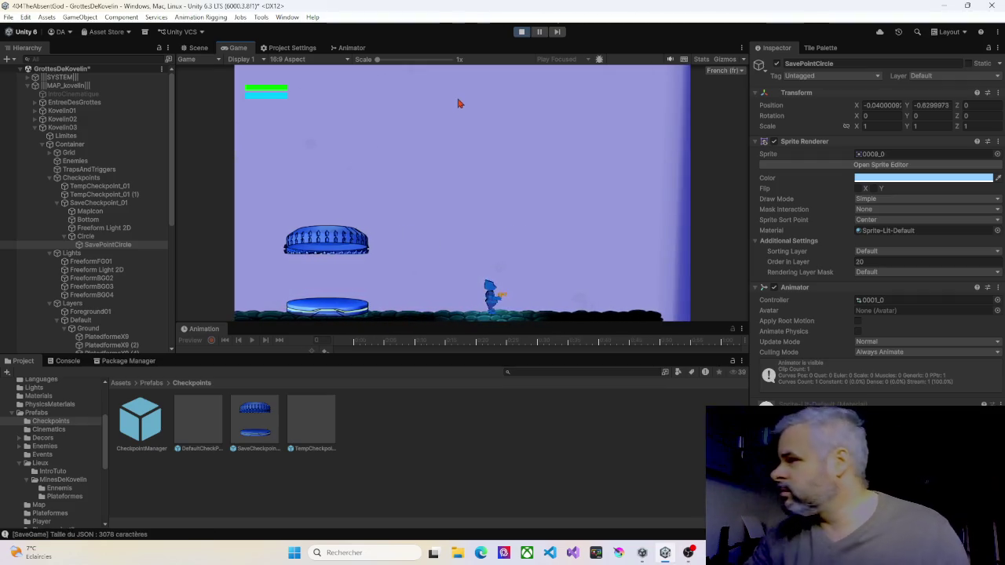
left_click(522, 32)
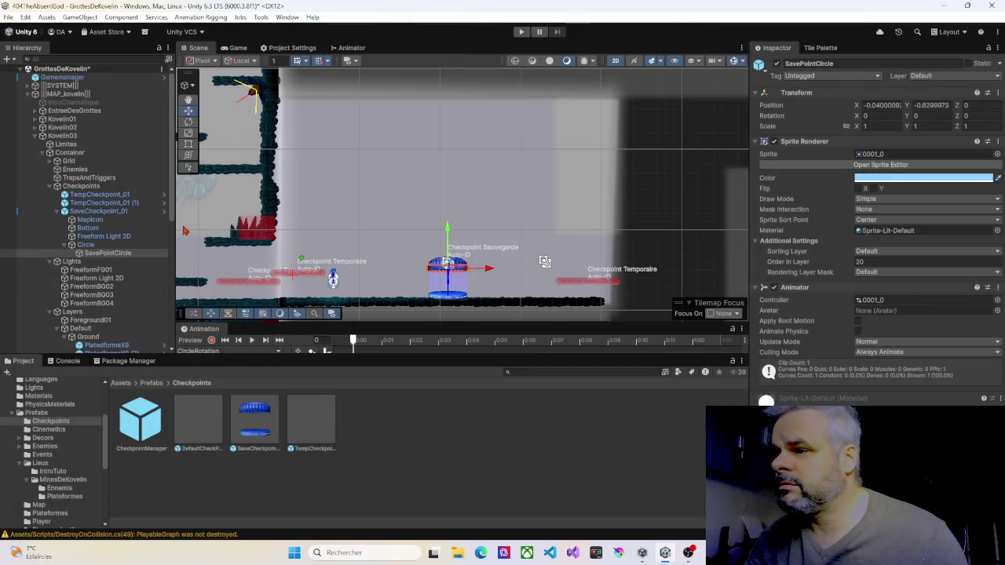
Apply All overrides to the SaveCheckpoint_01 prefab, then zoom out and collapse Checkpoints
left_click(102, 211)
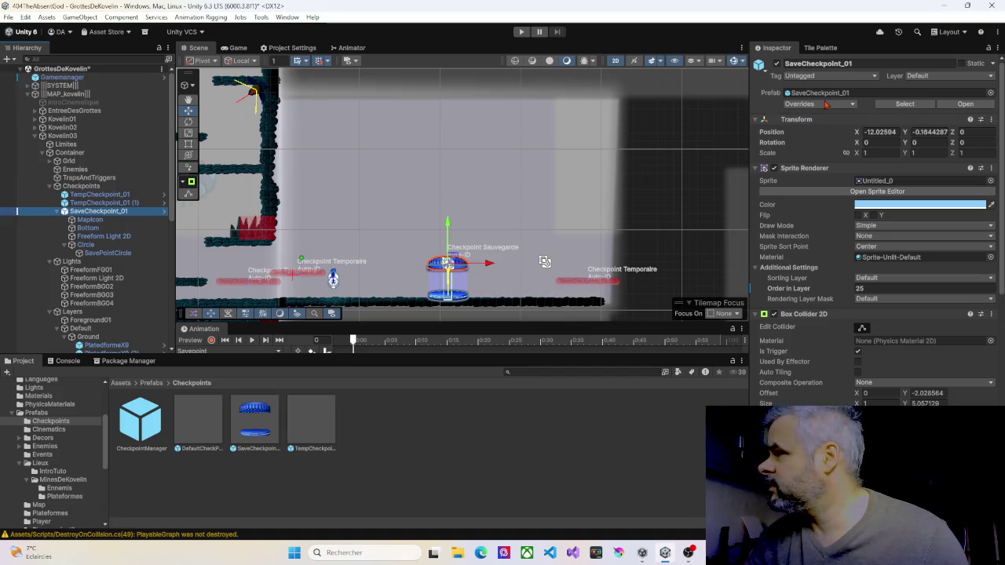
left_click(824, 104)
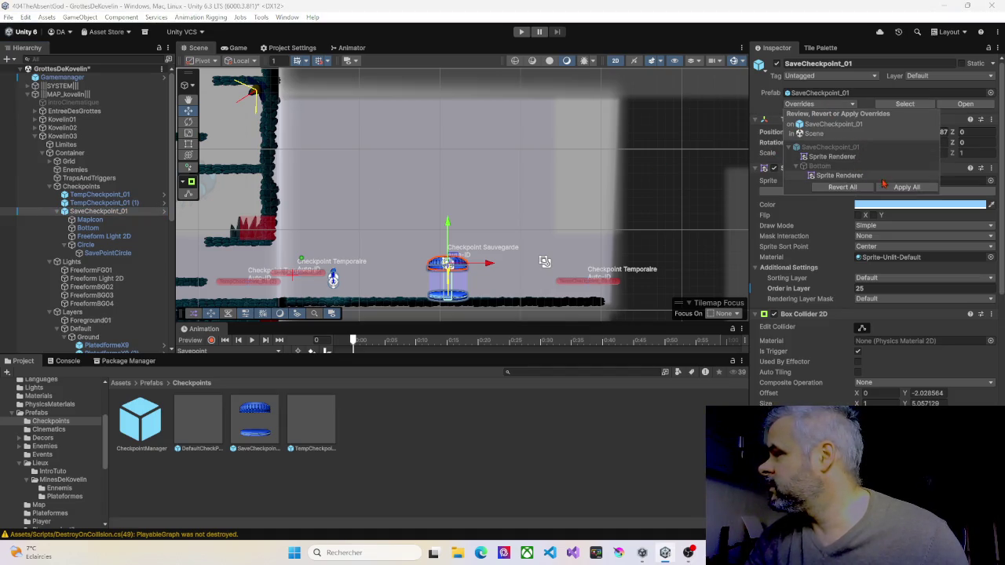
left_click(892, 187)
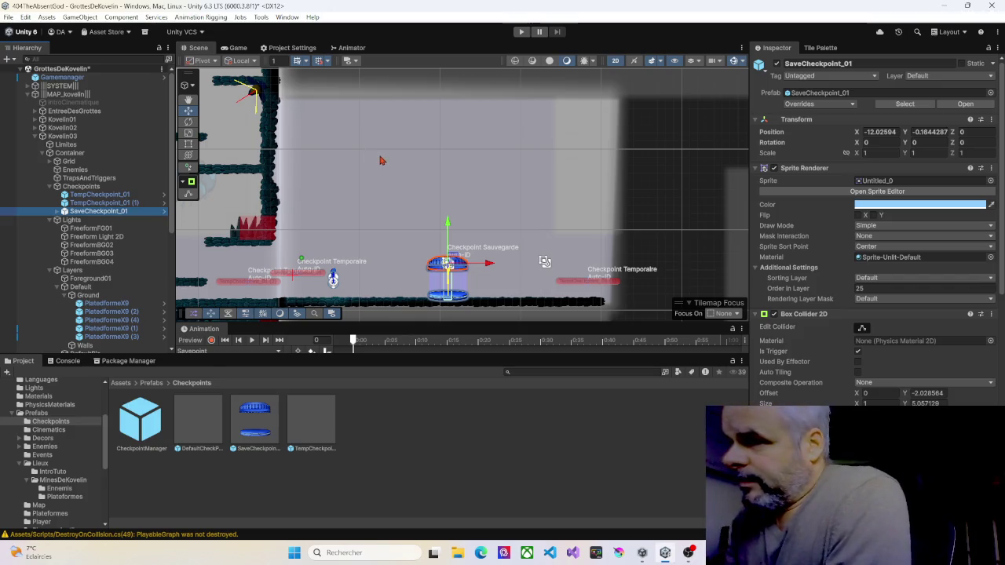
scroll(393, 190, "down", 2)
mouse_move(392, 221)
left_mouse_down()
mouse_move(393, 184)
mouse_move(416, 185)
left_mouse_up()
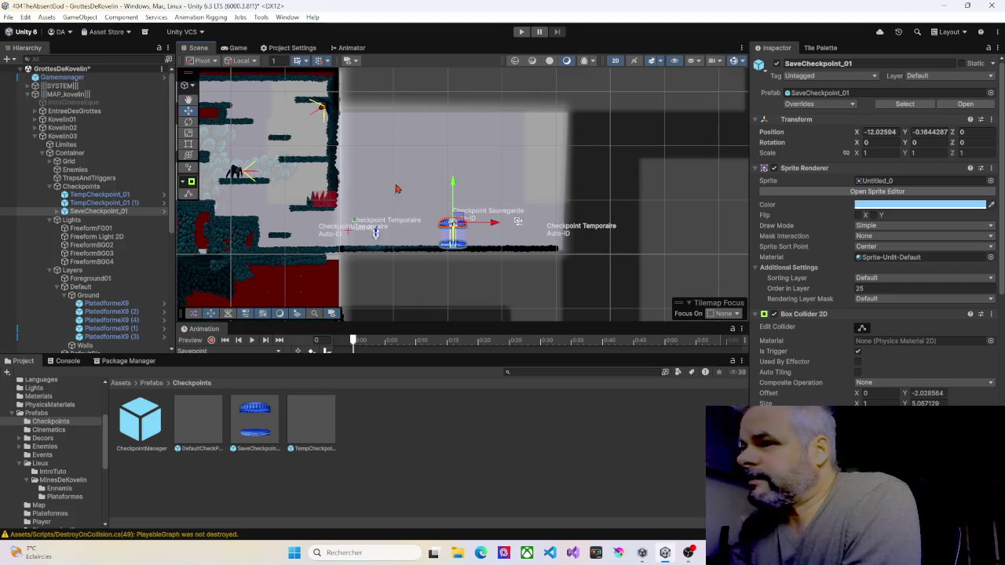
left_click(50, 187)
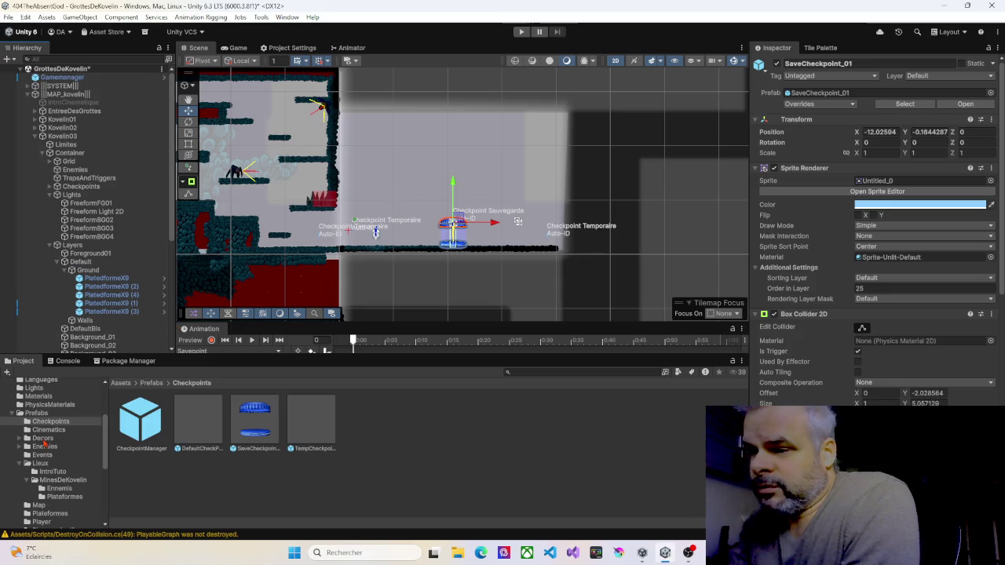
scroll(44, 443, "up", 2)
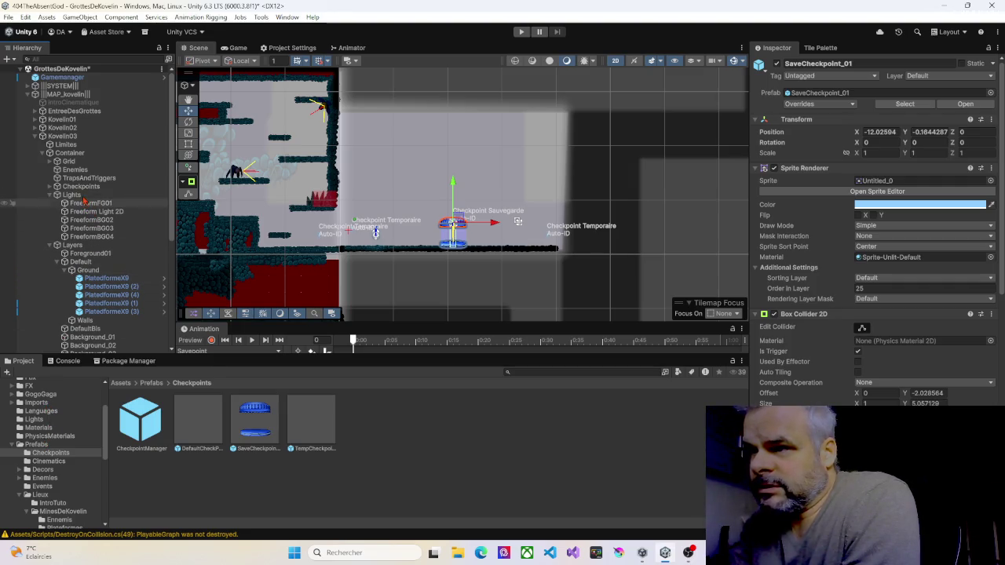
Paint red tiles on the Walls tilemap down the left wall column
left_click(50, 161)
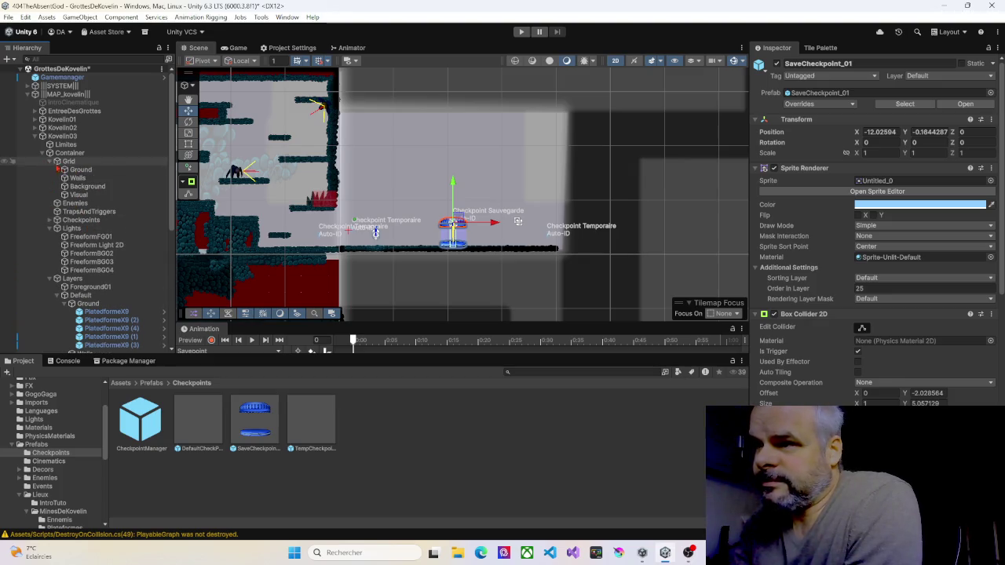
left_click(78, 178)
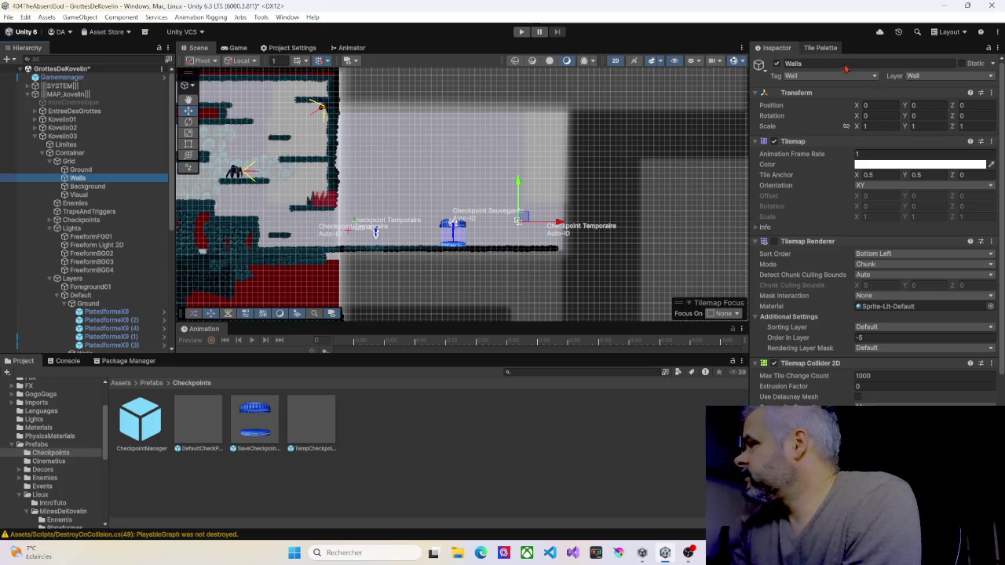
left_click(823, 48)
left_click(875, 123)
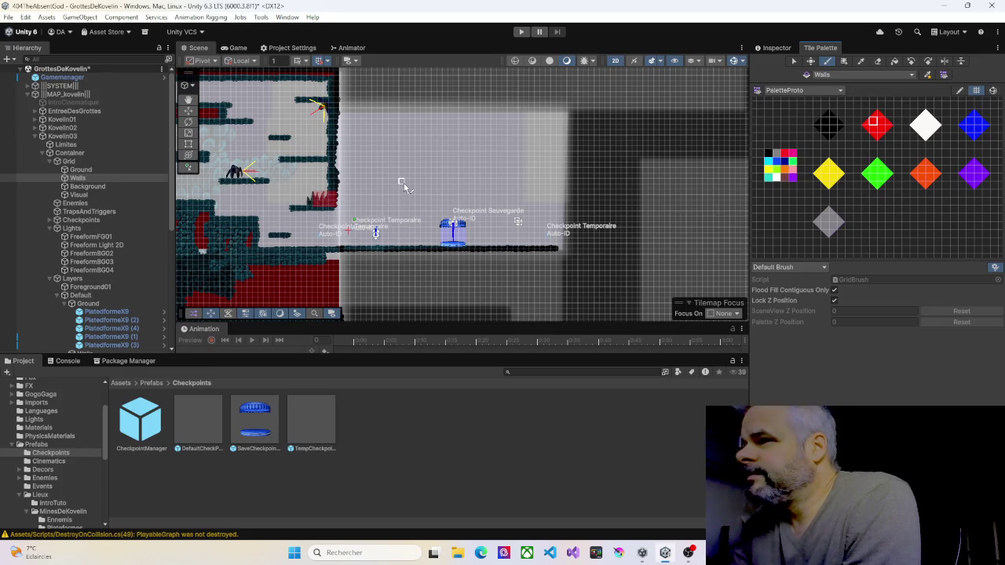
scroll(403, 183, "up", 6)
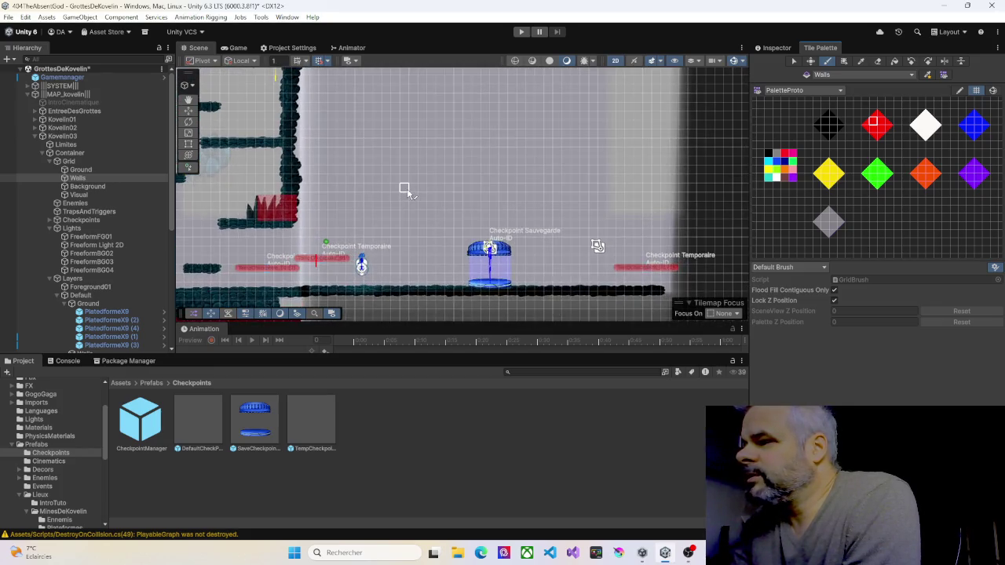
scroll(407, 189, "up", 2)
scroll(420, 139, "down", 2)
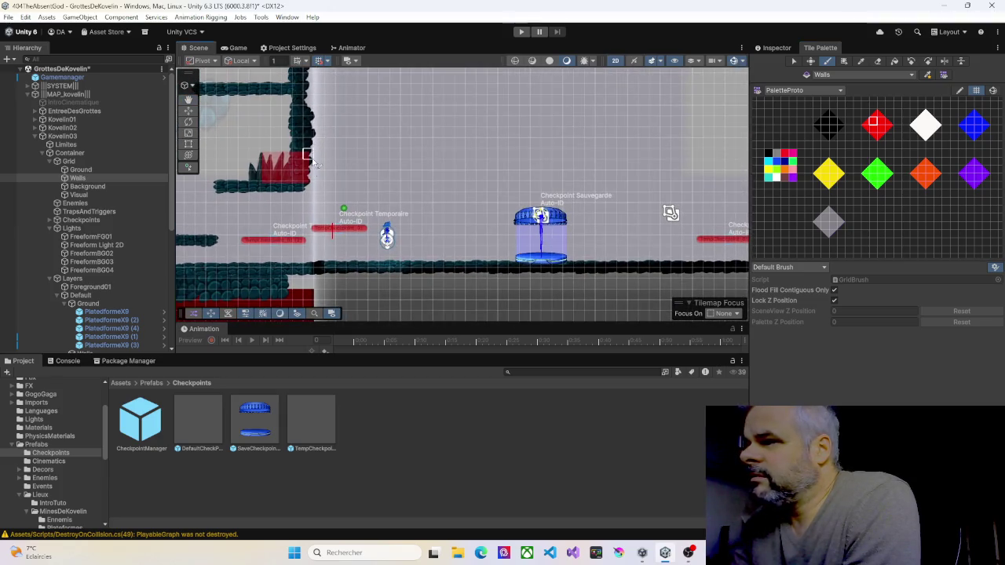
left_click_drag(309, 146, 309, 161)
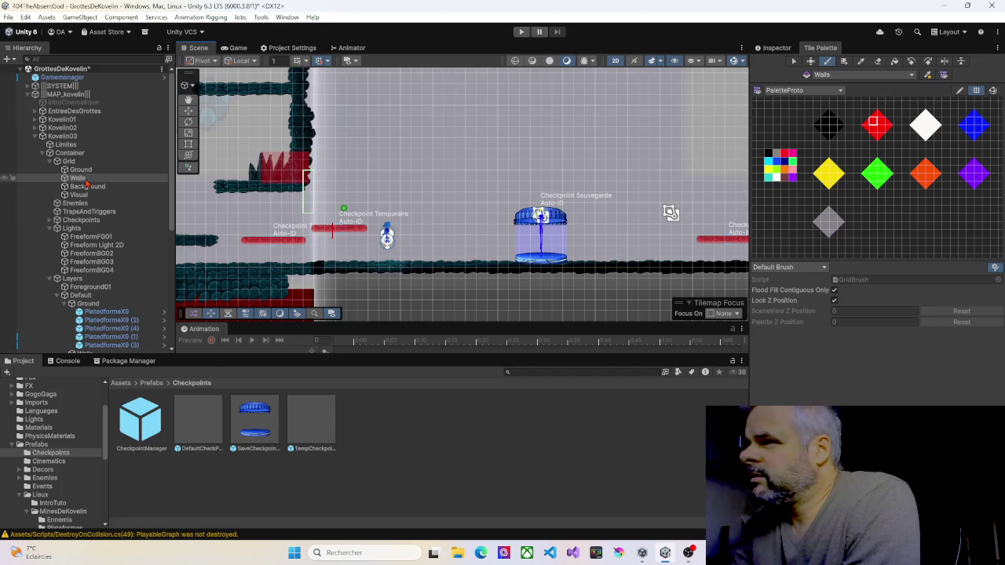
left_click(775, 48)
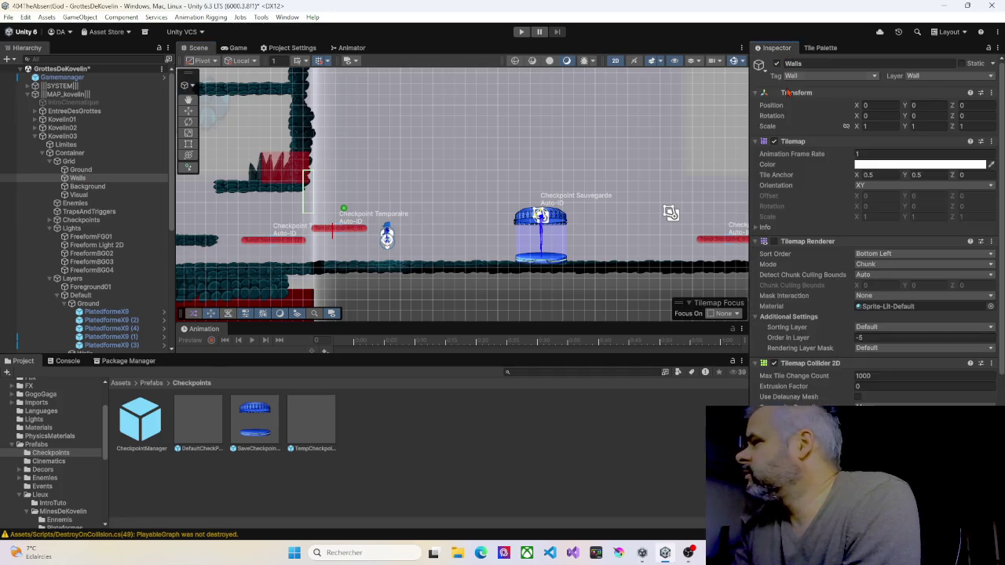
left_click(775, 241)
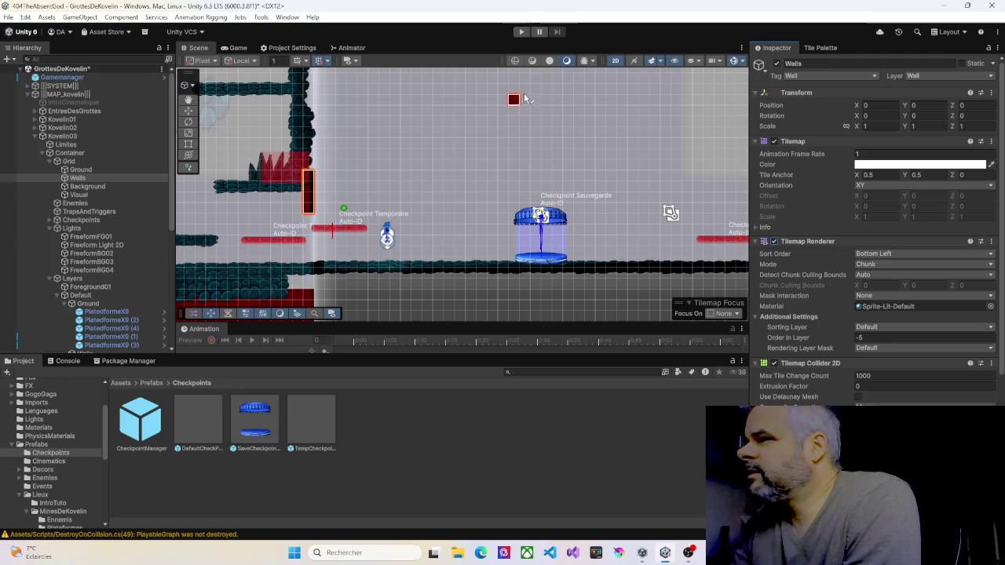
Box-fill red Walls tile rectangles for the ceiling and thick wall blocks at both ends
left_click(821, 48)
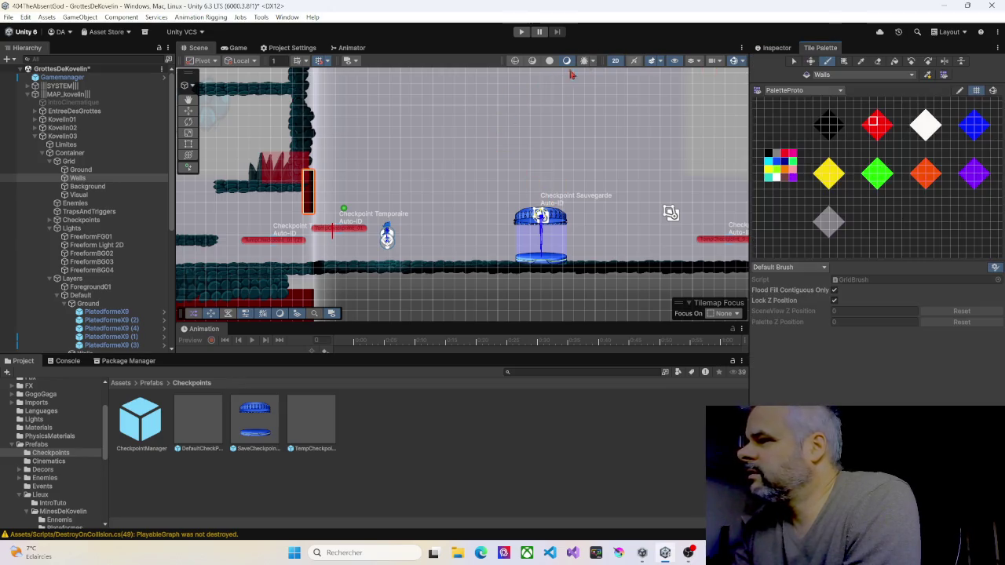
left_click_drag(430, 164, 338, 162)
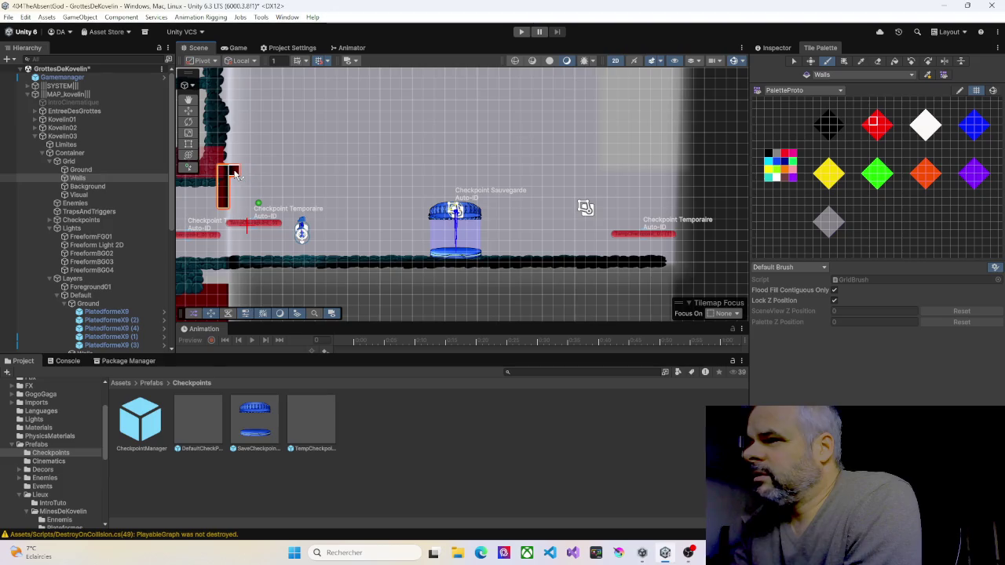
left_click_drag(231, 171, 335, 166)
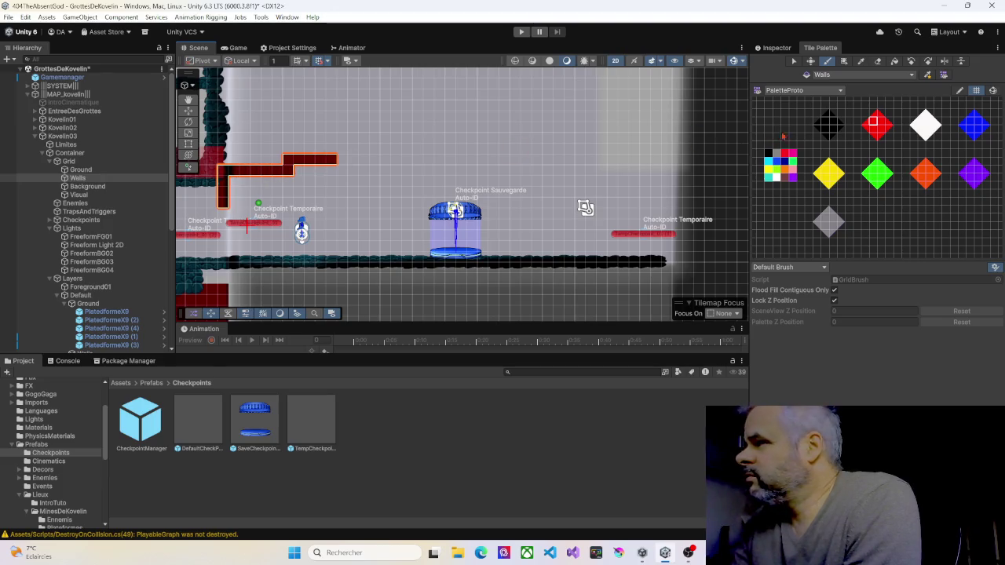
key("ctrl+z")
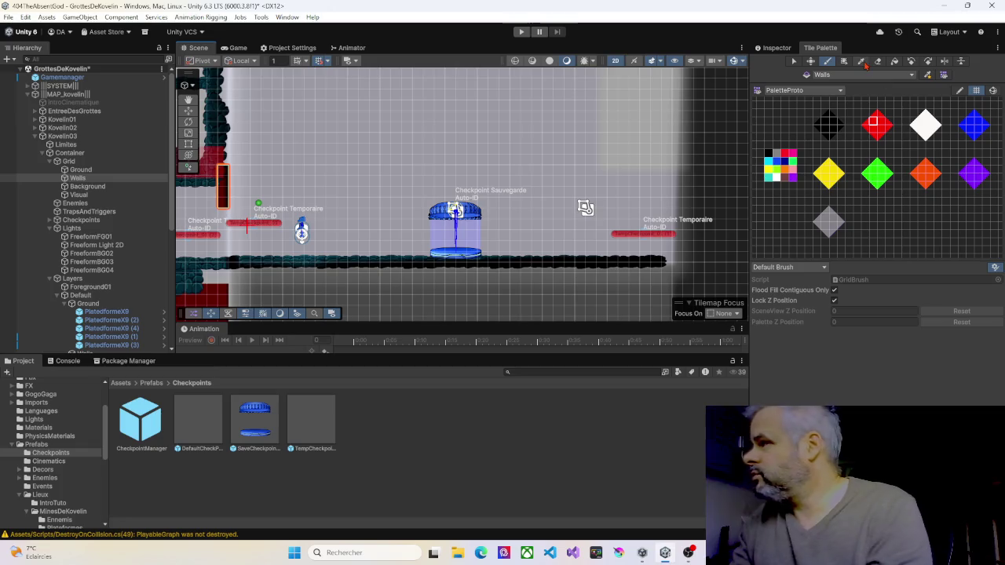
key("u")
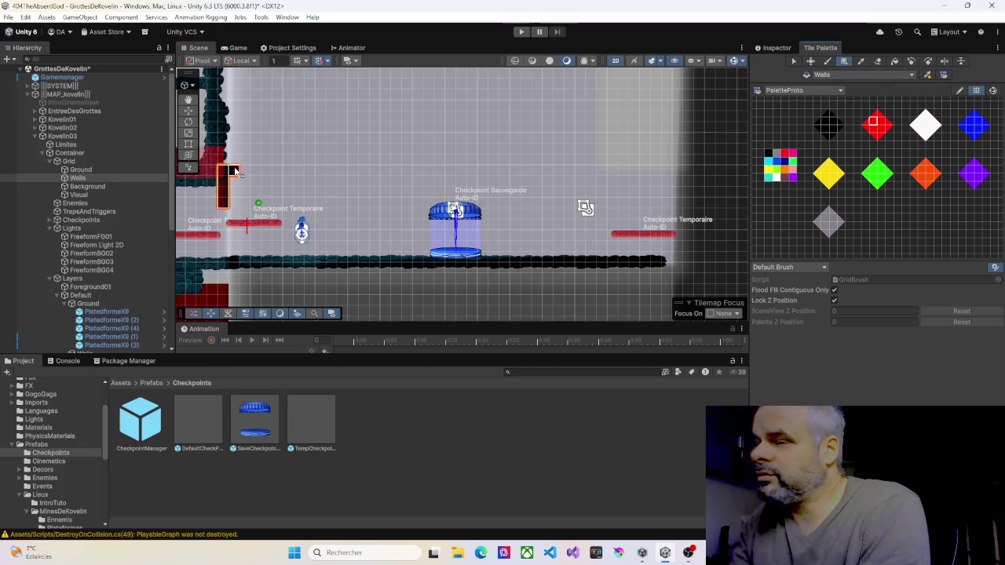
mouse_move(235, 170)
left_mouse_down()
mouse_move(665, 171)
mouse_move(672, 206)
mouse_move(525, 188)
mouse_move(483, 212)
mouse_move(547, 198)
left_mouse_up()
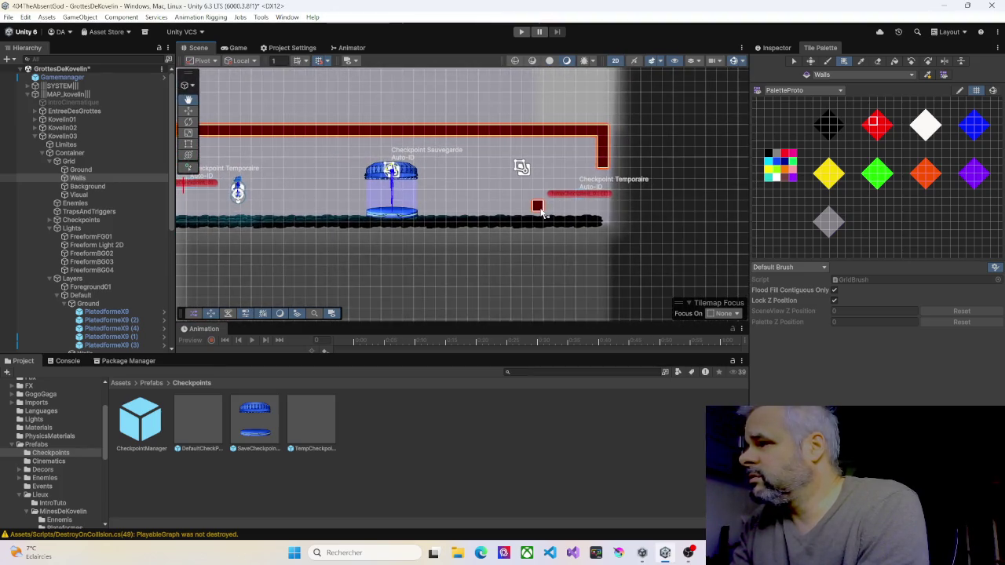
left_click_drag(526, 152, 597, 166)
mouse_move(372, 245)
left_mouse_down()
mouse_move(459, 261)
mouse_move(539, 259)
left_mouse_up()
mouse_move(337, 154)
left_mouse_down()
mouse_move(370, 182)
mouse_move(428, 197)
mouse_move(378, 206)
left_mouse_up()
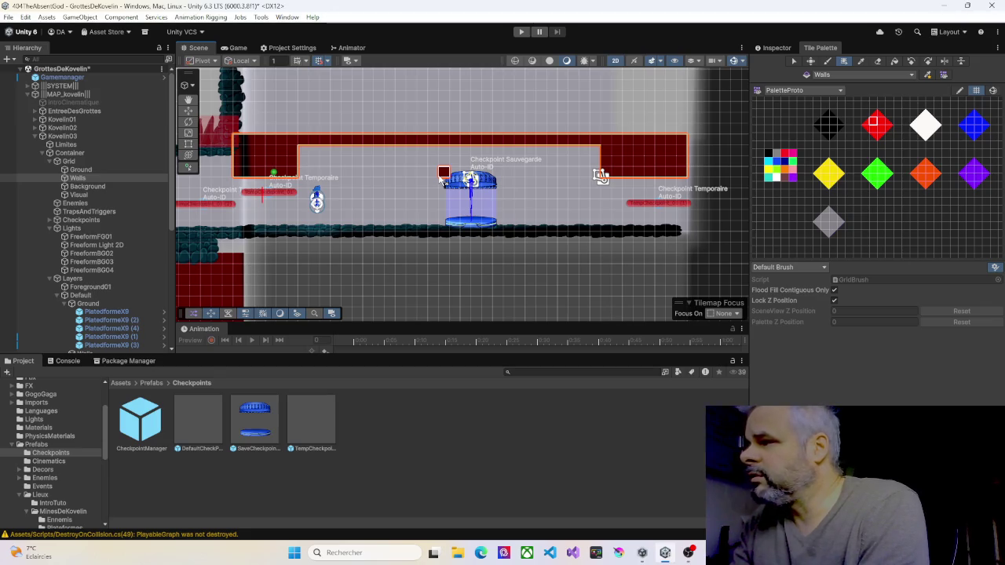
Return to the Inspector with the Move tool and open the Assets/Imports folder
mouse_move(422, 184)
left_mouse_down()
mouse_move(531, 167)
mouse_move(453, 168)
left_mouse_up()
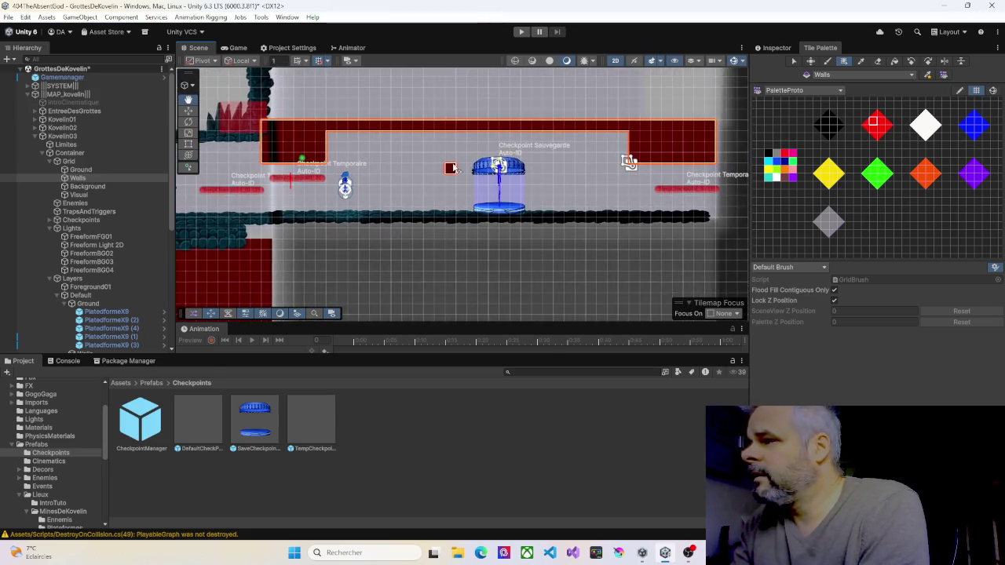
left_click(777, 50)
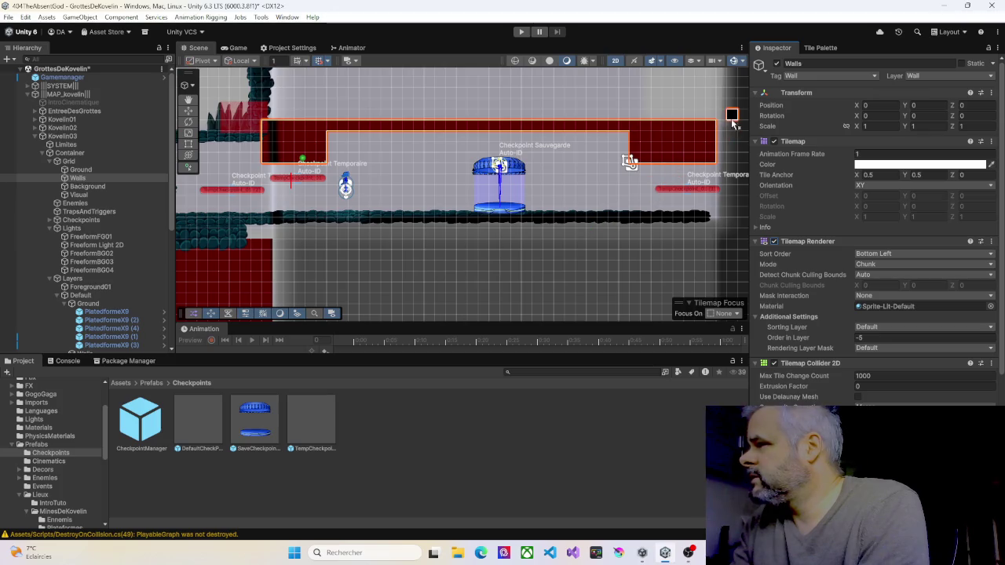
left_click(189, 111)
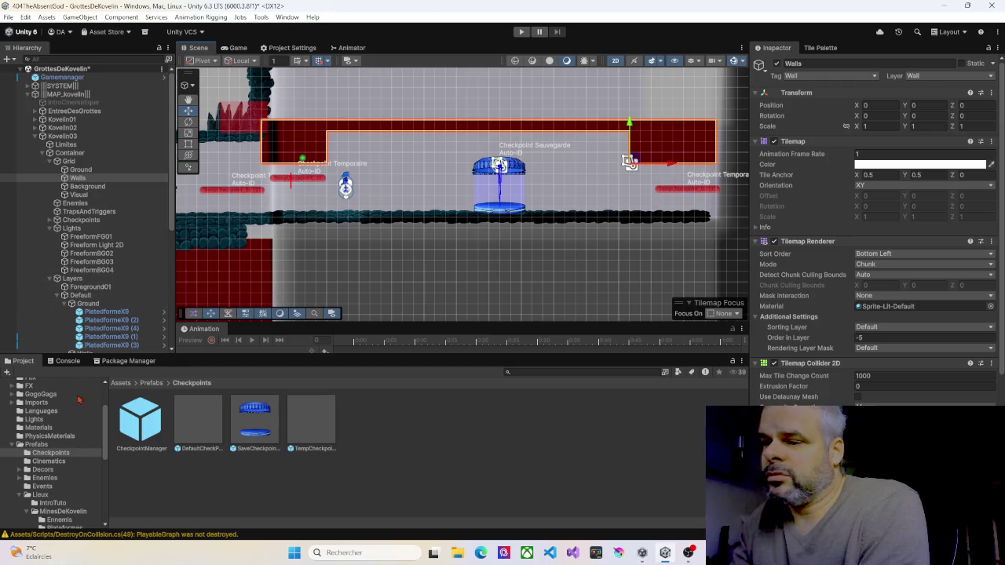
left_click(39, 403)
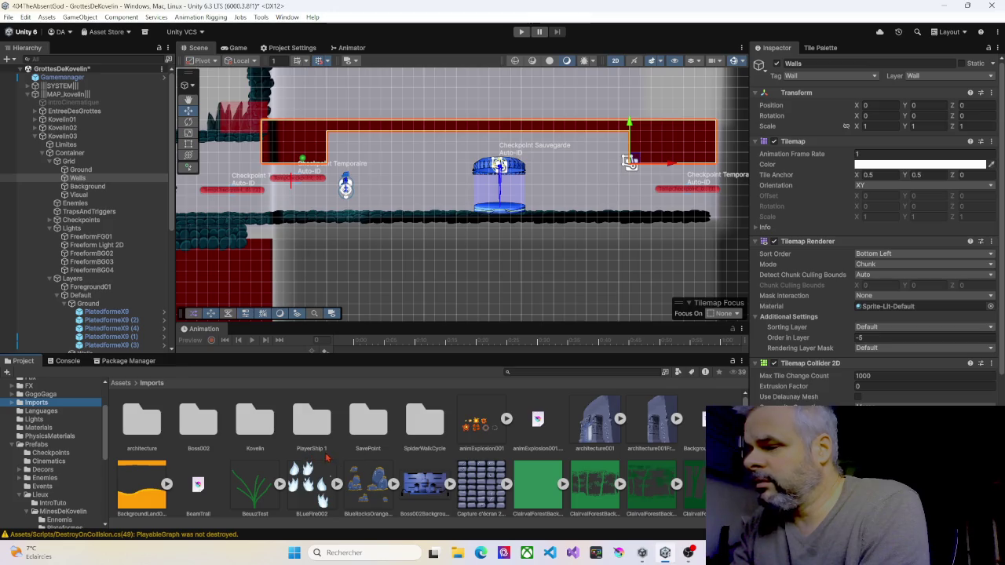
Place Kovelin rock BackgroundKvelin01_6 on the ceiling and BackgroundKvelin01_15 above the left checkpoint
double_click(260, 424)
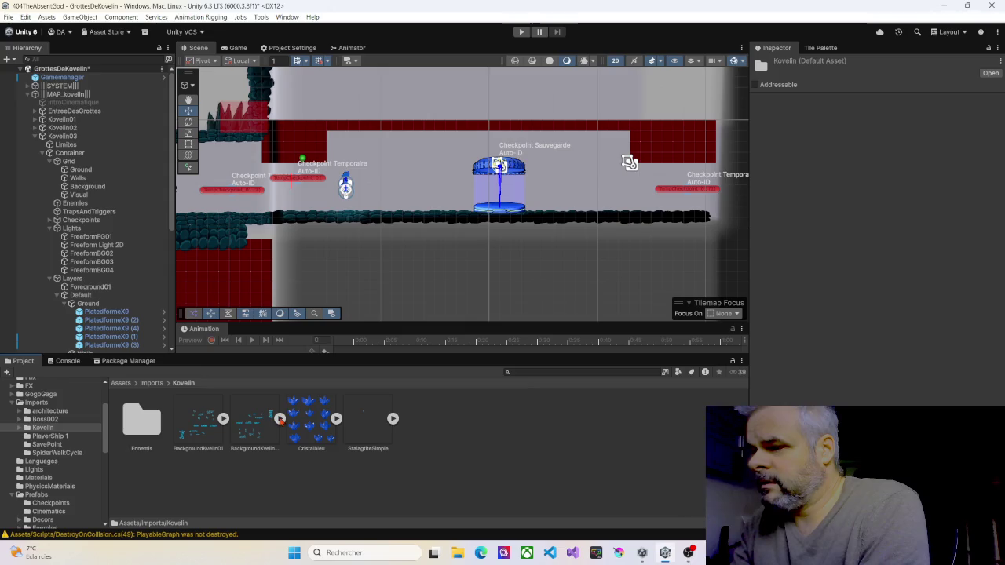
left_click(280, 418)
left_click(223, 419)
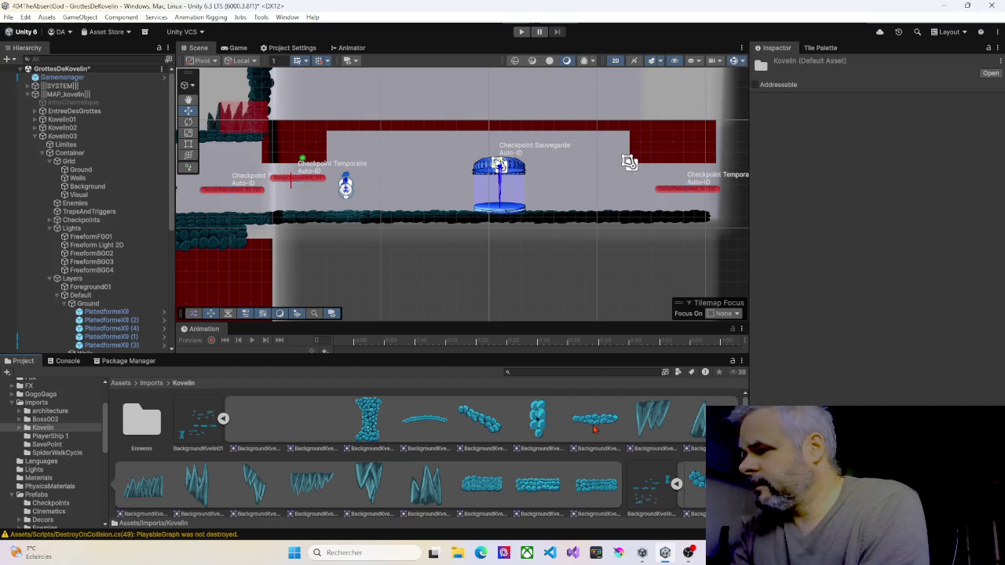
mouse_move(594, 428)
left_mouse_down()
mouse_move(471, 185)
mouse_move(432, 131)
left_mouse_up()
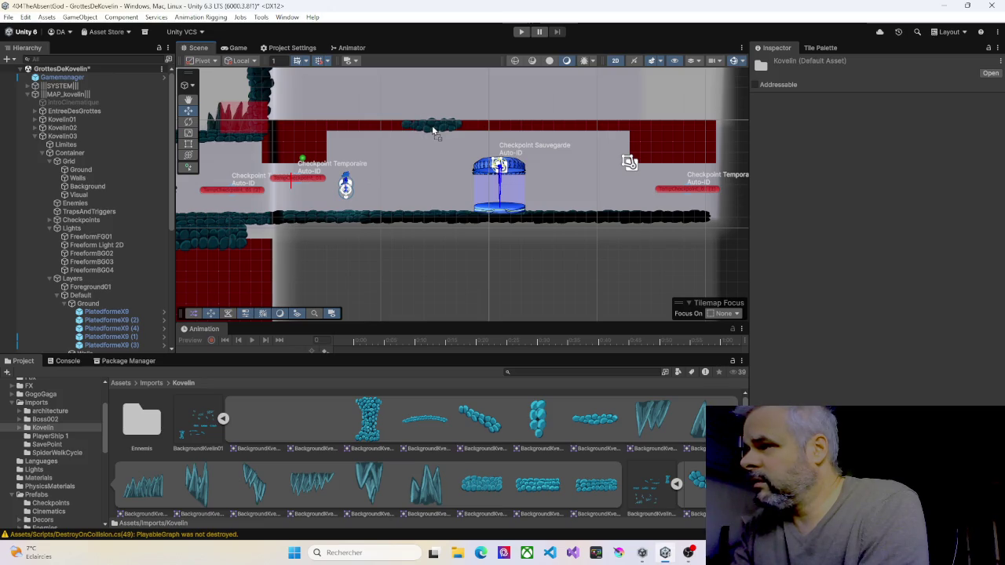
left_click_drag(433, 131, 435, 132)
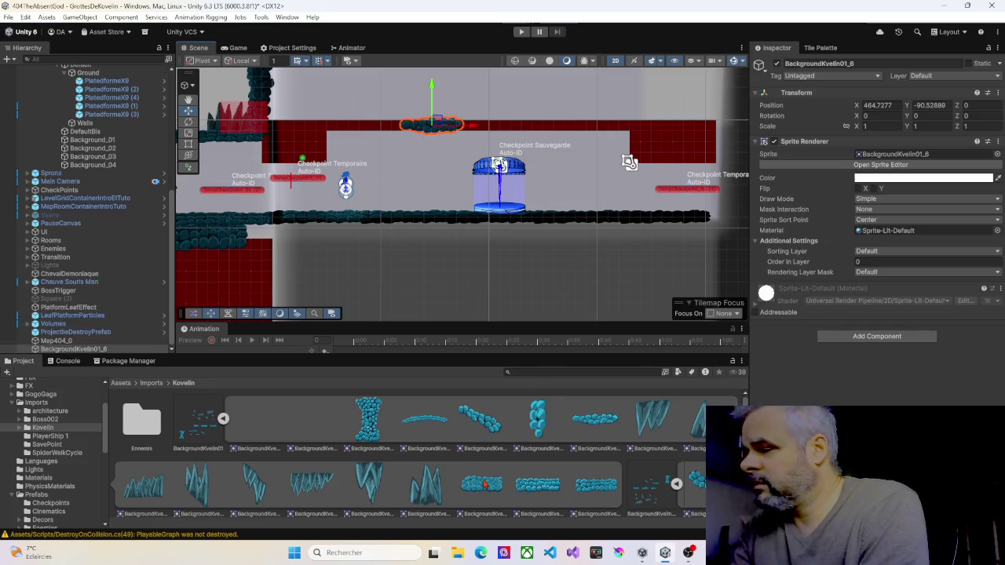
mouse_move(484, 489)
left_mouse_down()
mouse_move(397, 207)
mouse_move(326, 160)
mouse_move(293, 157)
left_mouse_up()
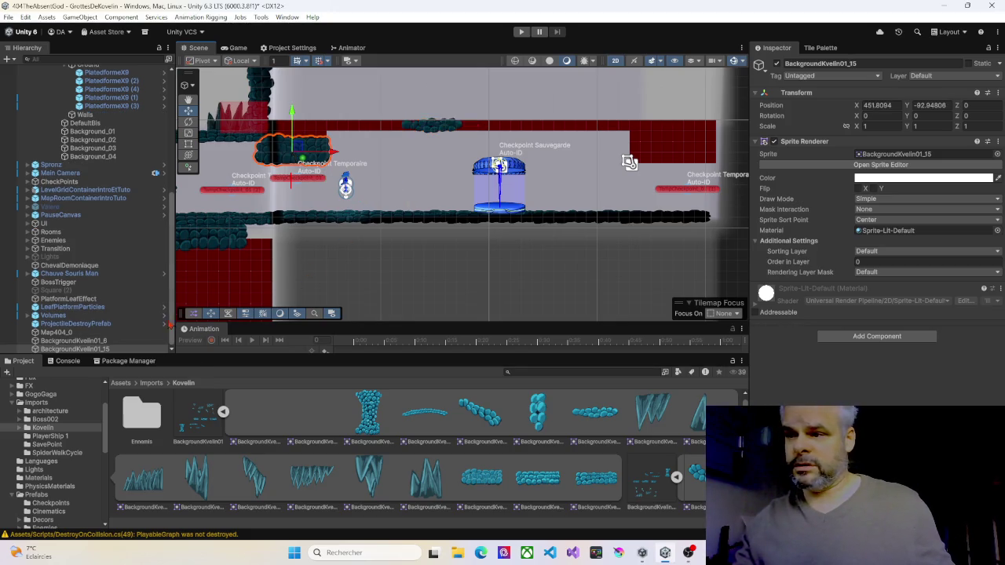
Drag both BackgroundKvelin rock rows onto Walls in the Hierarchy
left_click(94, 341)
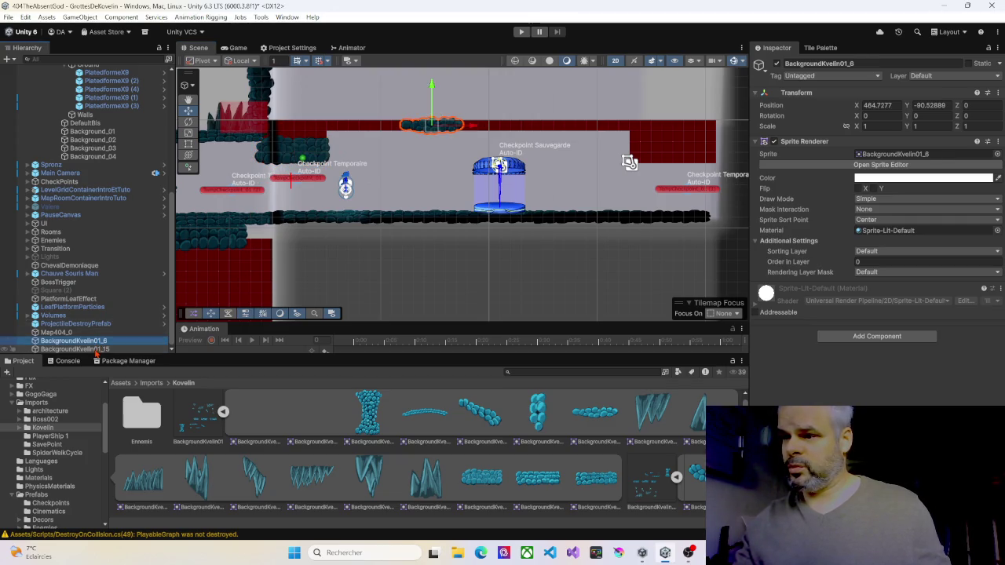
left_click(94, 349, "shift")
scroll(86, 110, "up", 4)
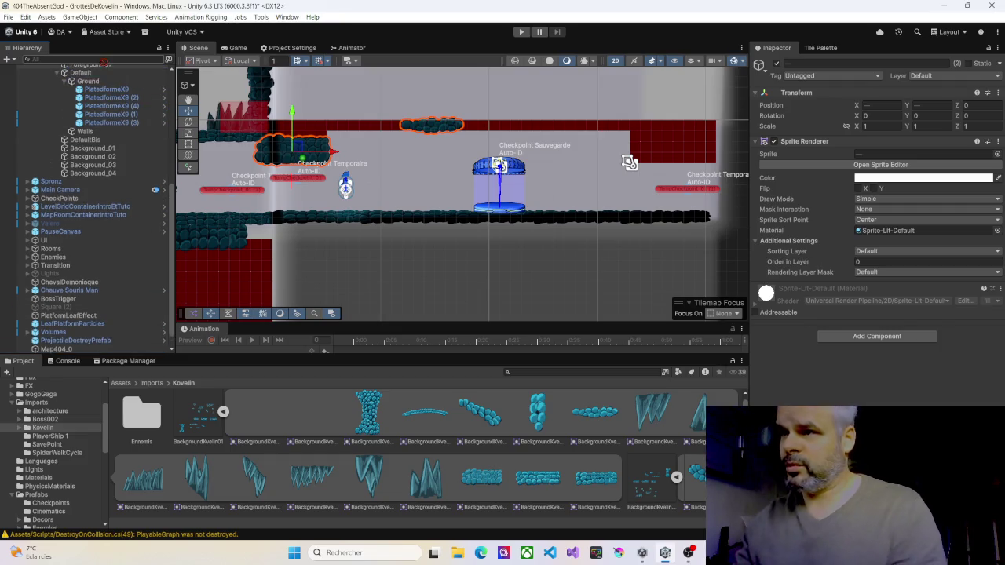
left_click_drag(82, 110, 88, 183)
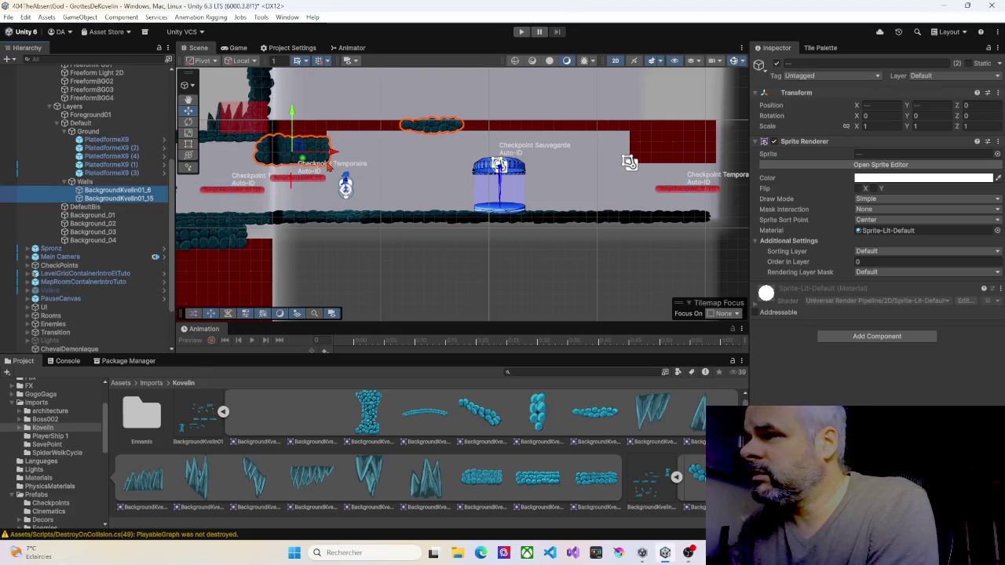
Duplicate and move the rocks as a trial, undo both, and select BackgroundKvelin01_15
key("ctrl+d")
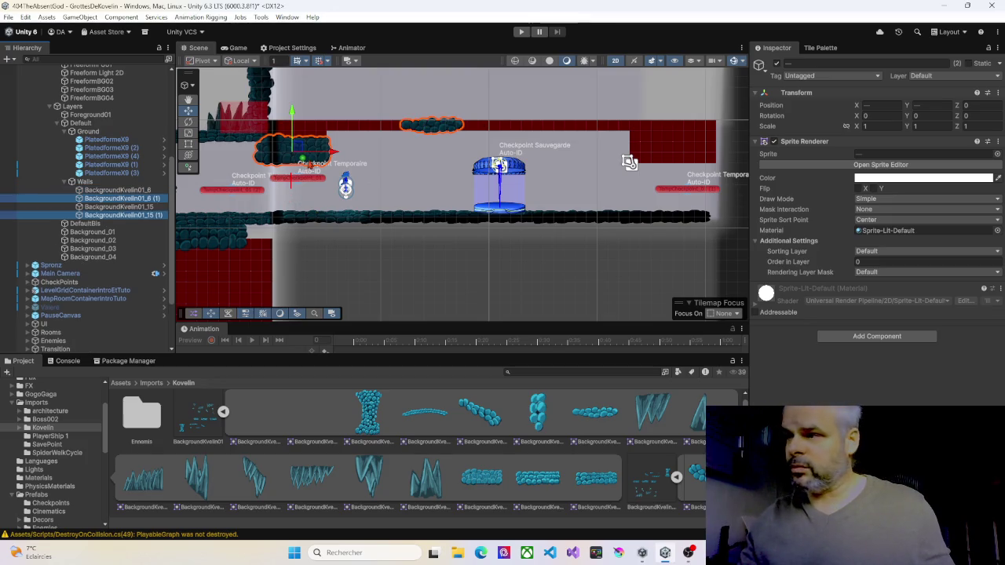
mouse_move(340, 157)
left_mouse_down()
mouse_move(623, 157)
mouse_move(513, 157)
mouse_move(416, 136)
left_mouse_up()
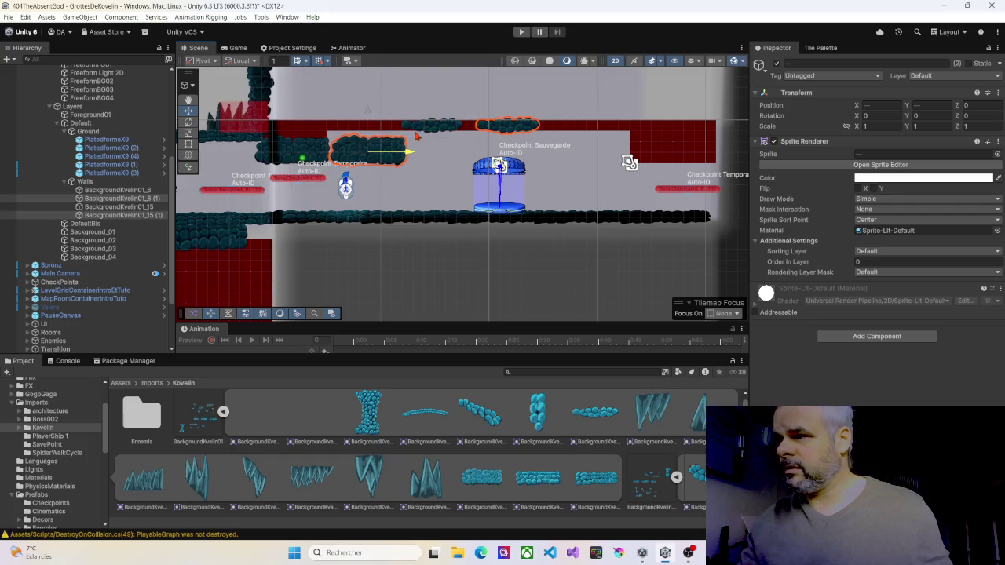
key("ctrl+z")
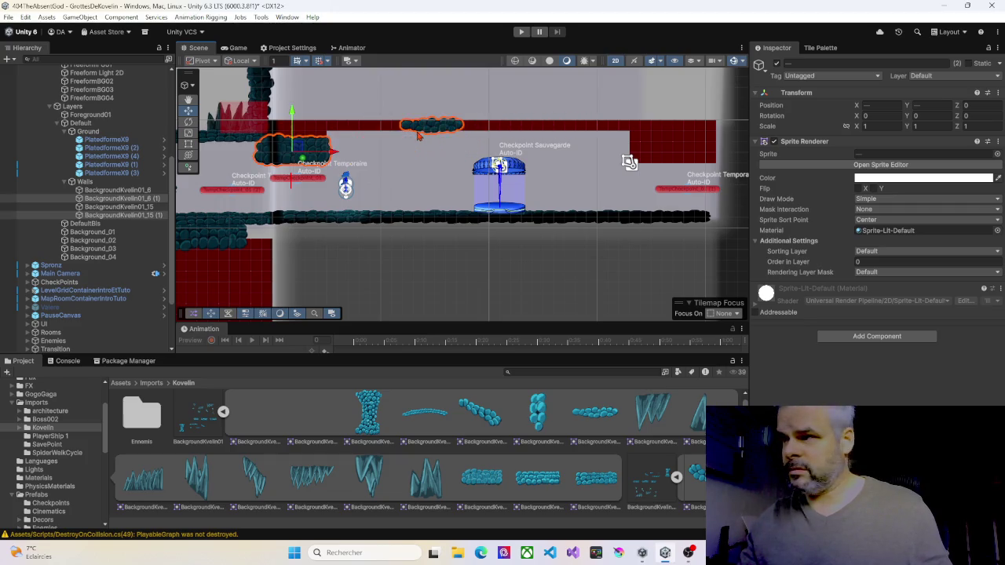
key("ctrl+z")
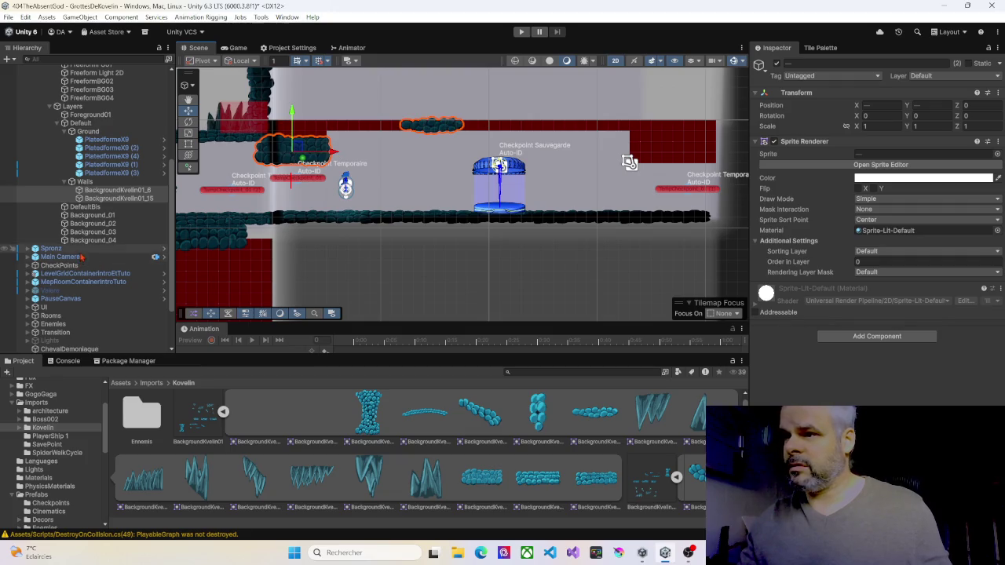
left_click(139, 199)
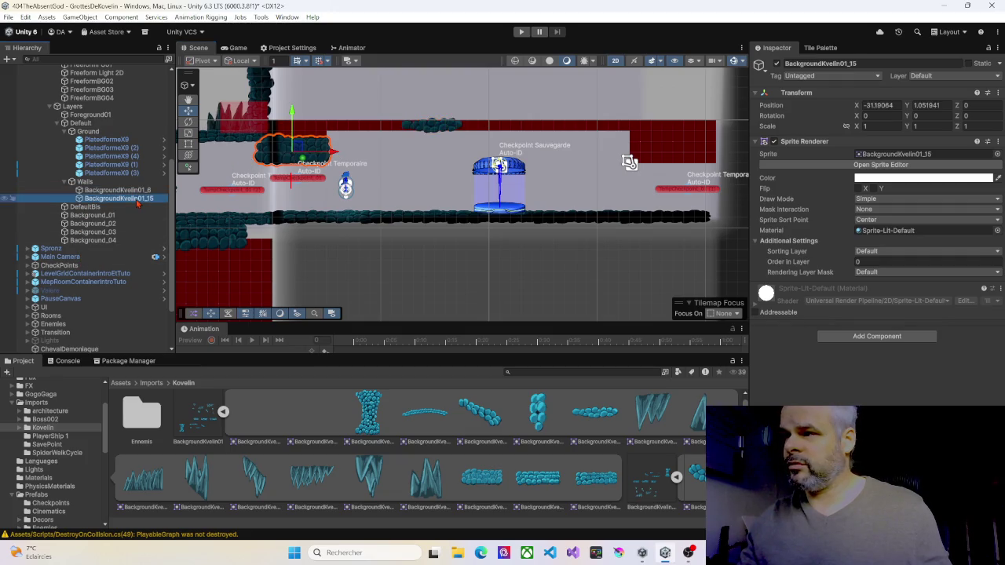
Duplicate the large rock BackgroundKvelin01_15, move it over the right wall block and flip it horizontally
key("ctrl+d")
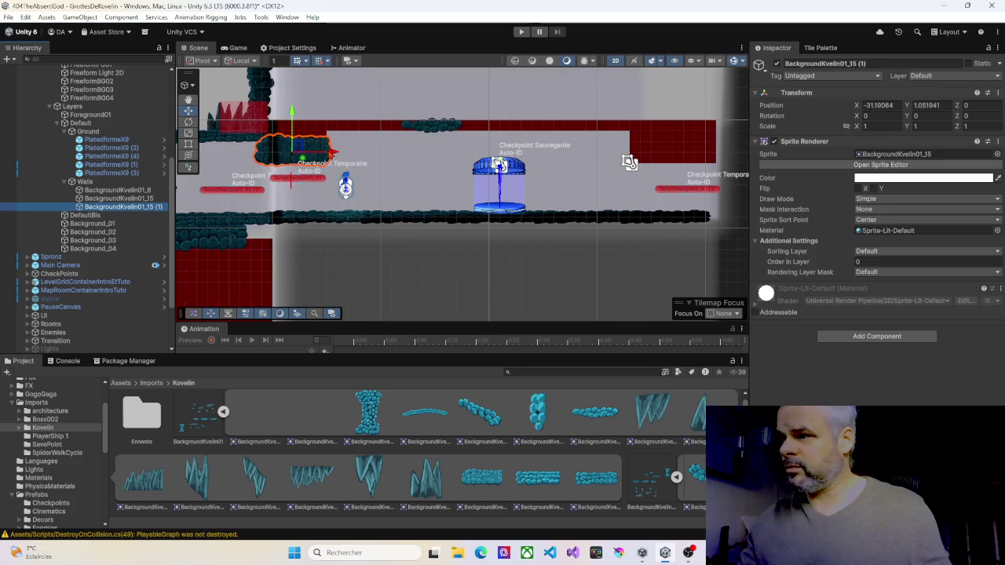
mouse_move(302, 150)
left_mouse_down()
mouse_move(647, 155)
mouse_move(709, 165)
left_mouse_up()
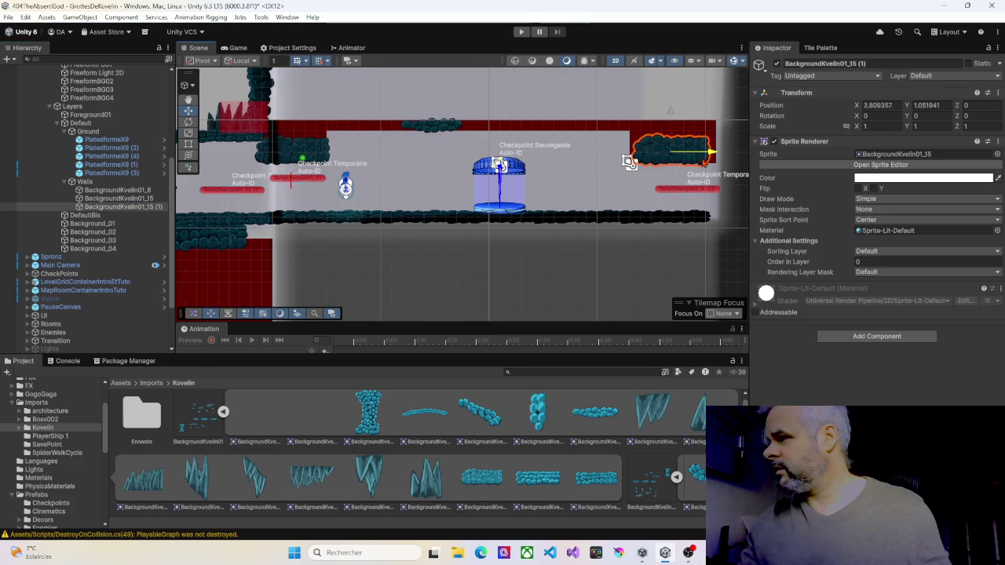
key("t")
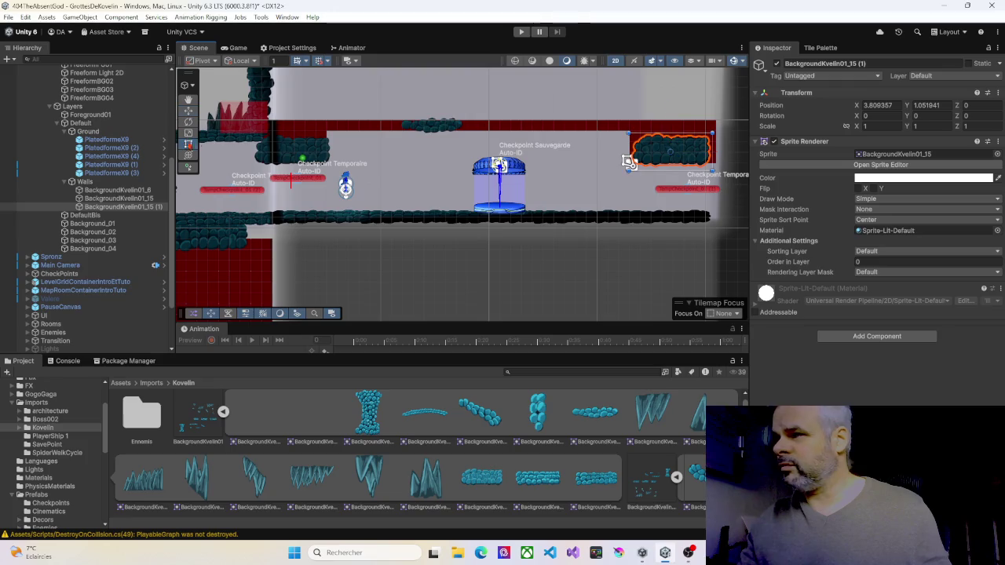
left_click_drag(629, 162, 629, 162)
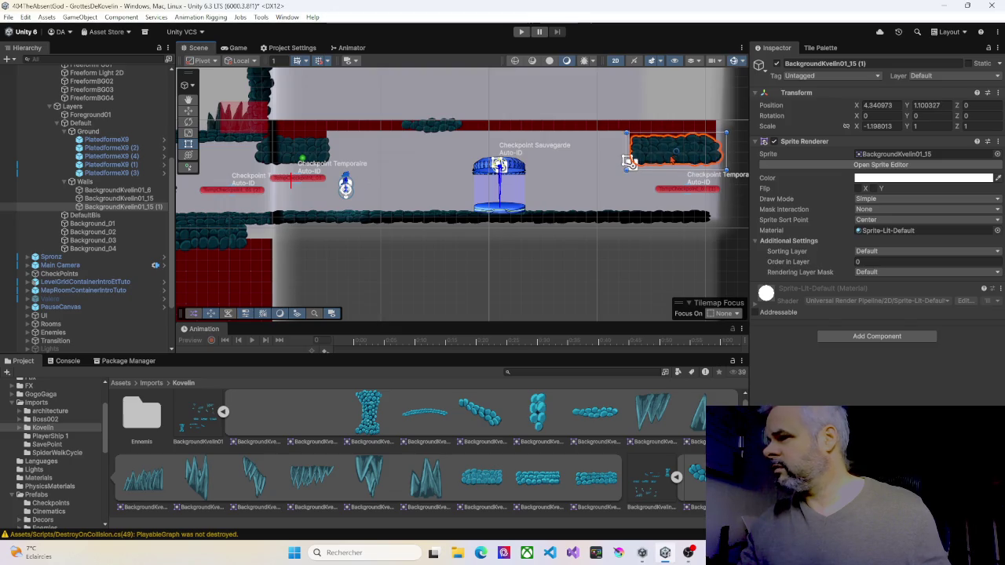
Duplicate the small ceiling rock BackgroundKvelin01_6 and slide the copy left along the ceiling
left_click(417, 127)
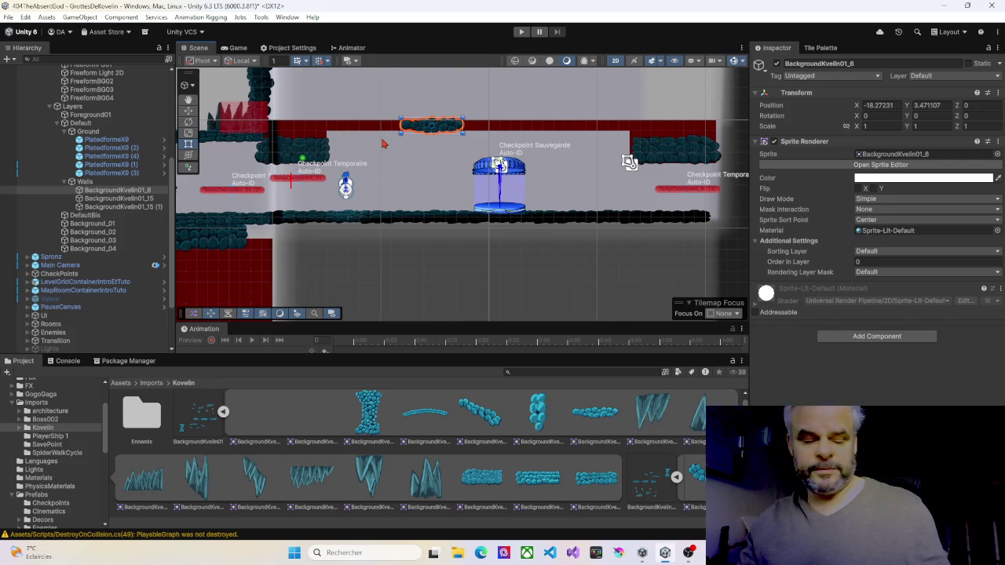
key("ctrl+d")
mouse_move(417, 132)
left_mouse_down()
mouse_move(346, 131)
mouse_move(370, 132)
left_mouse_up()
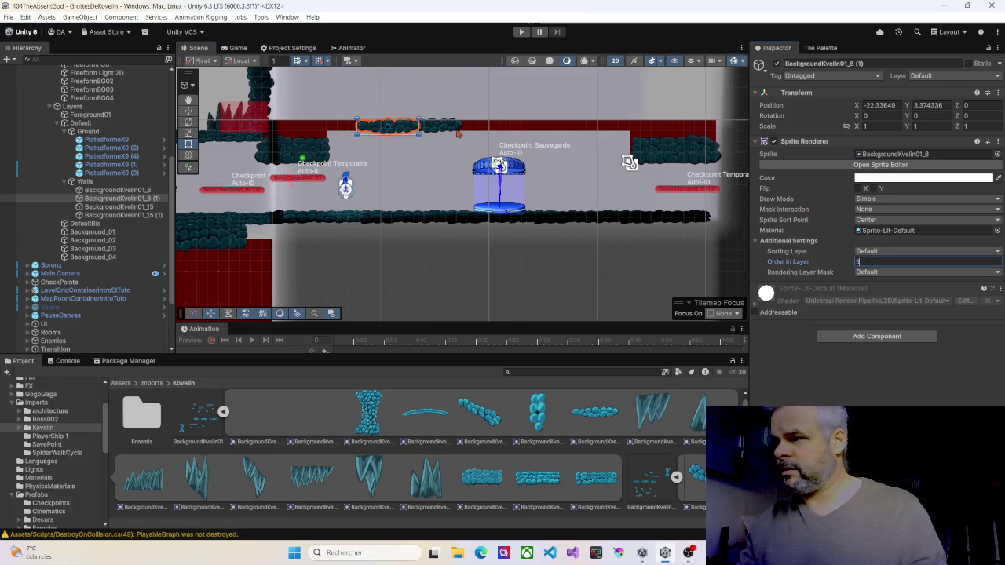
Set the small ceiling rock's Order in Layer to 1 and add more rock copies along the ceiling
left_click(450, 132)
left_click(861, 261)
type("10")
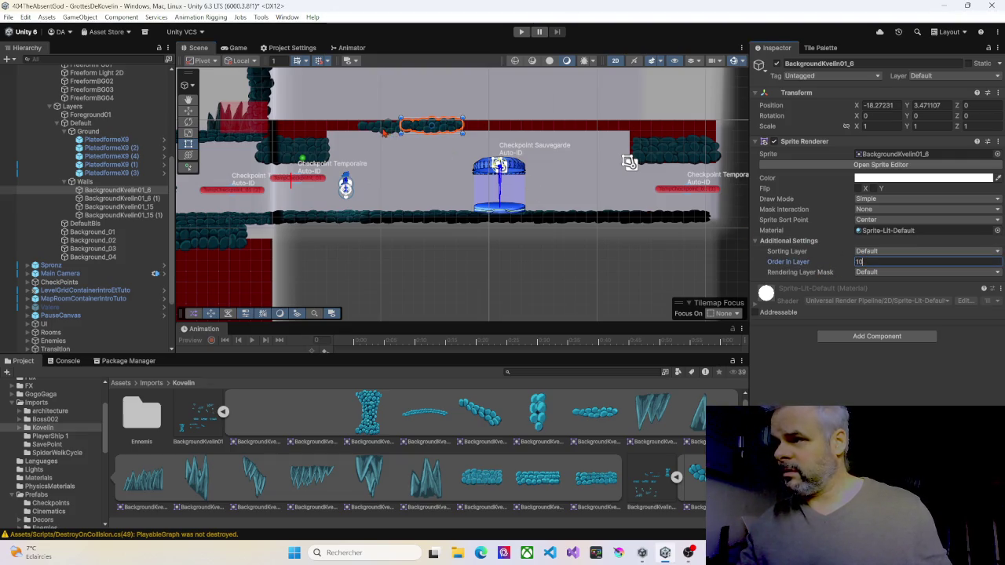
left_click(382, 132)
key("ctrl+d")
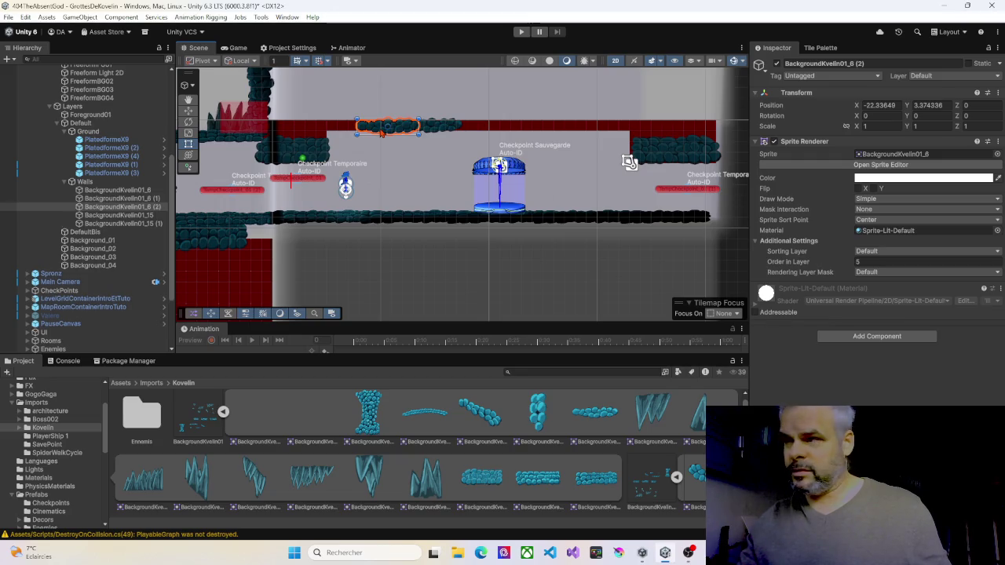
left_click_drag(380, 129, 517, 128)
left_click(435, 127)
key("ctrl+d")
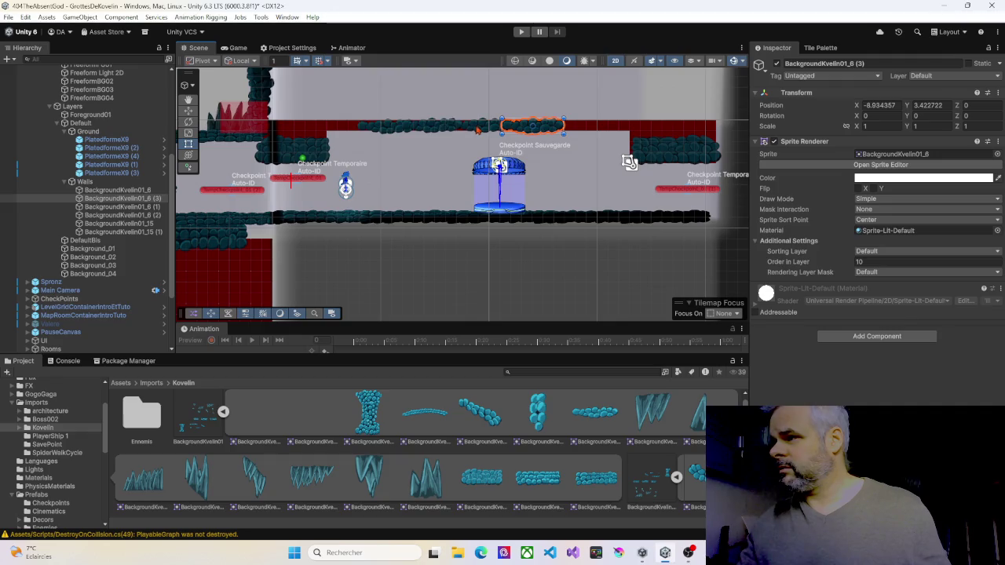
left_click(477, 130)
key("ctrl+d")
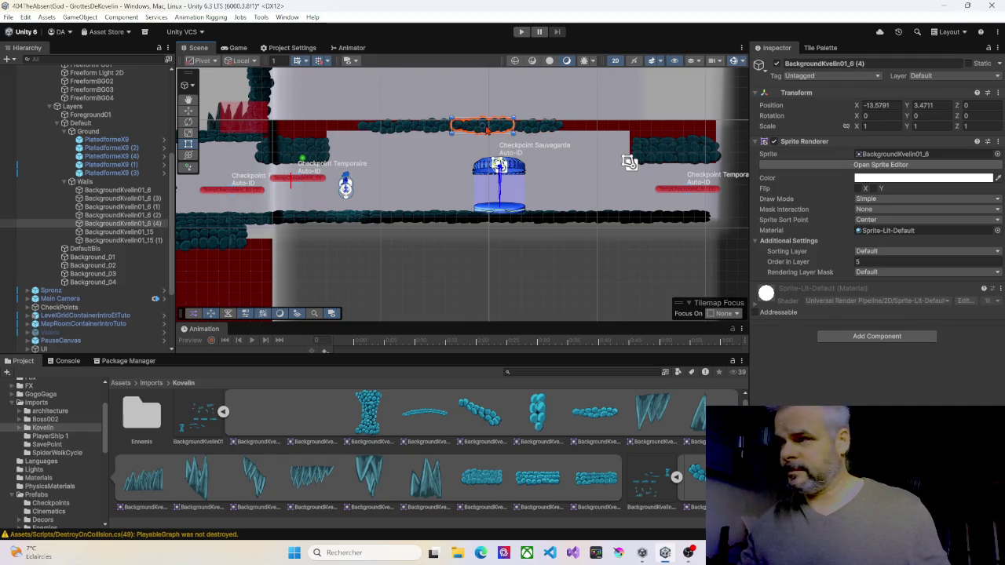
mouse_move(502, 131)
left_mouse_down()
mouse_move(640, 130)
mouse_move(609, 132)
left_mouse_up()
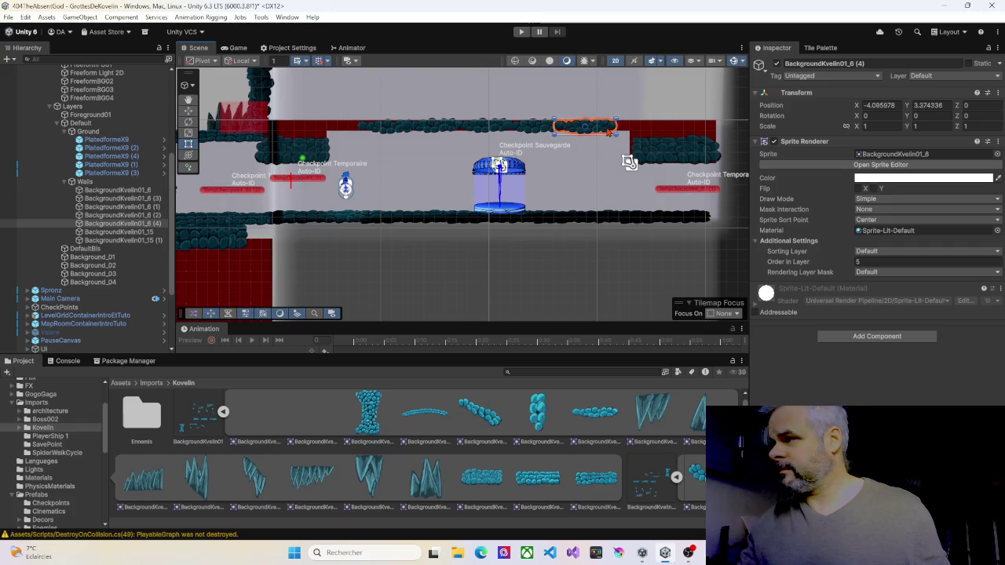
Stack a raised copy of the right-hand rocky block above the original
left_click(666, 155)
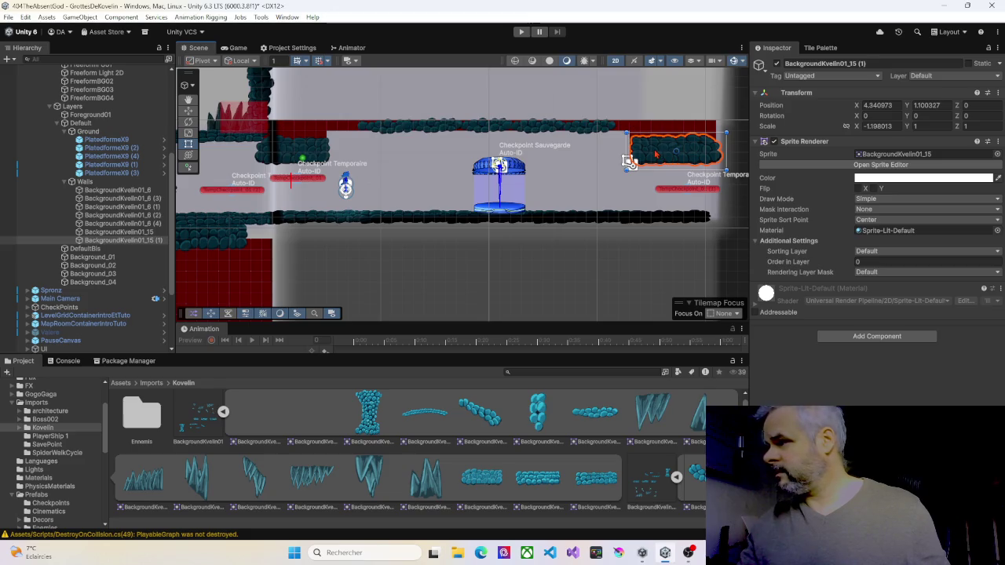
key("ctrl+d")
left_click_drag(655, 153, 649, 134)
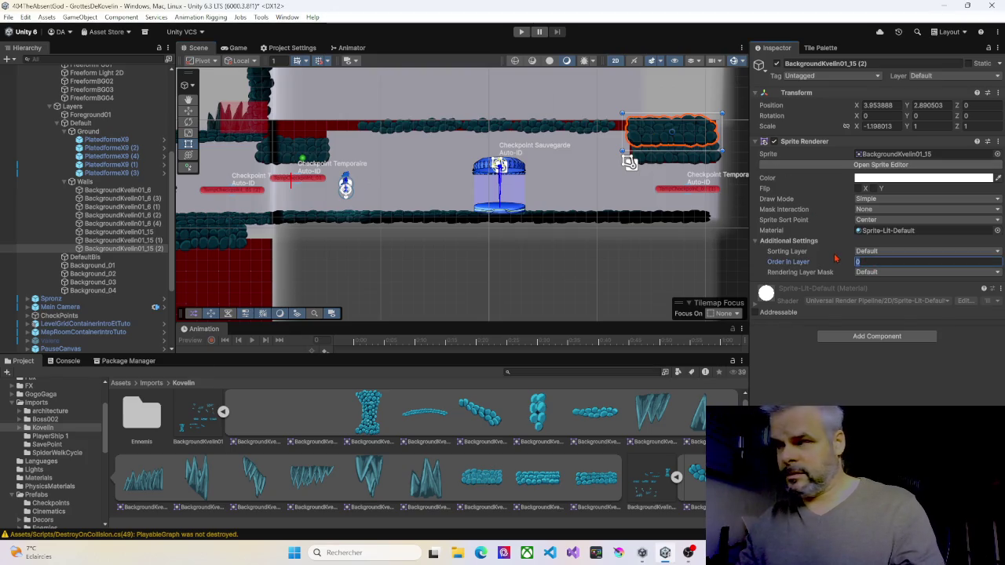
left_click(590, 131)
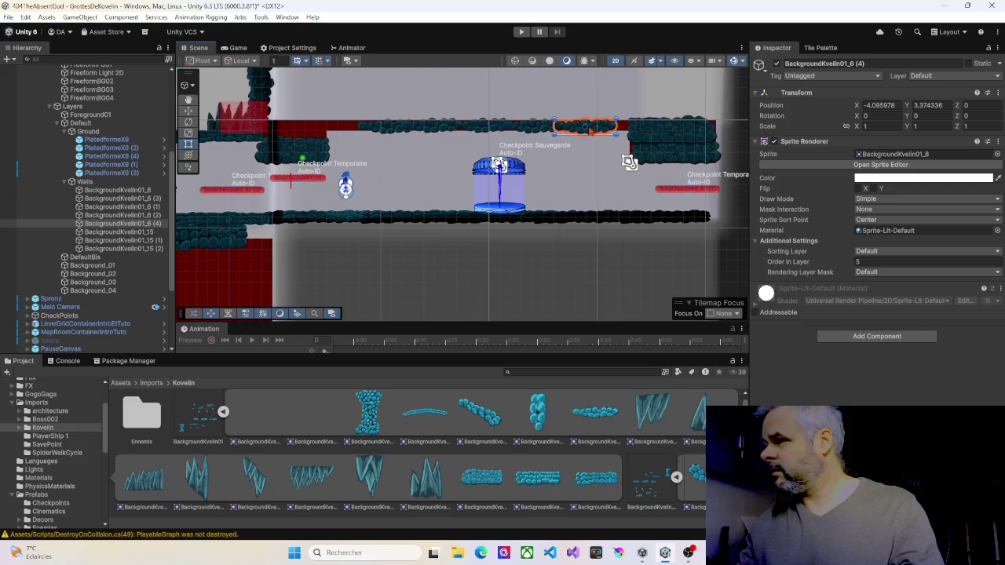
left_click(652, 132)
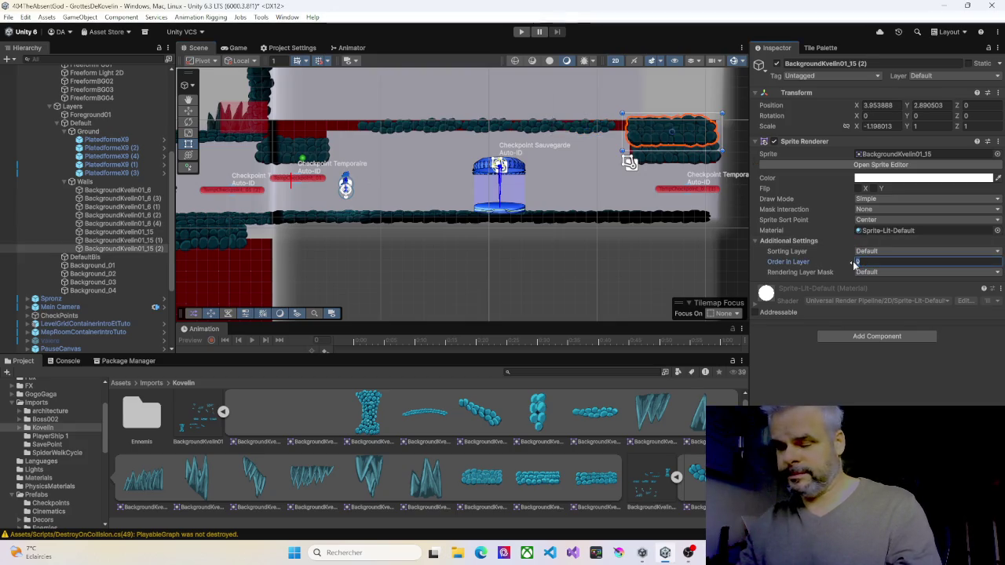
Lift a copy of the left rocky block one unit up with Order in Layer 5, and snap the lower right block to 4.2, 1.15
left_click(288, 150)
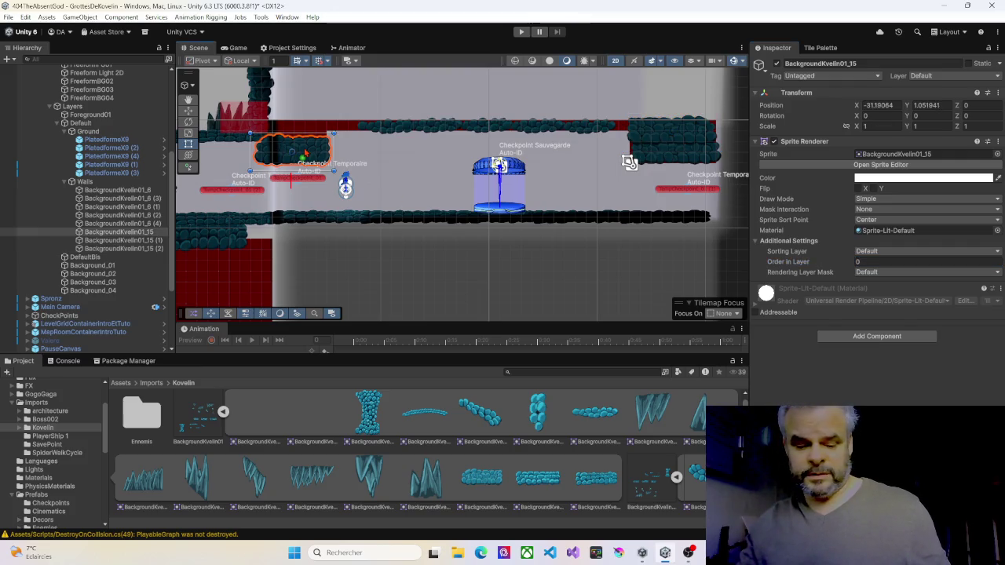
key("ctrl+d")
left_click(188, 111)
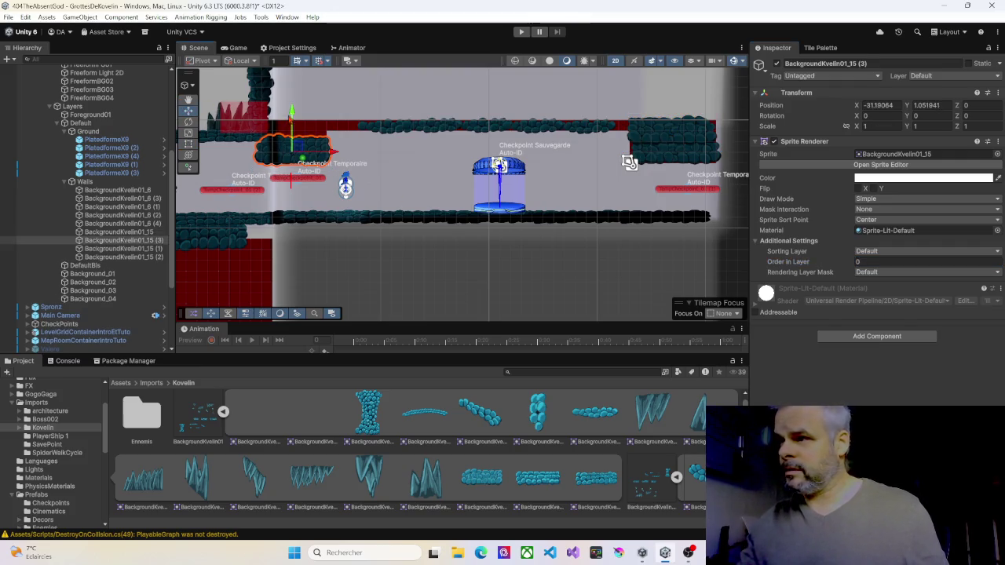
left_click_drag(292, 118, 294, 98)
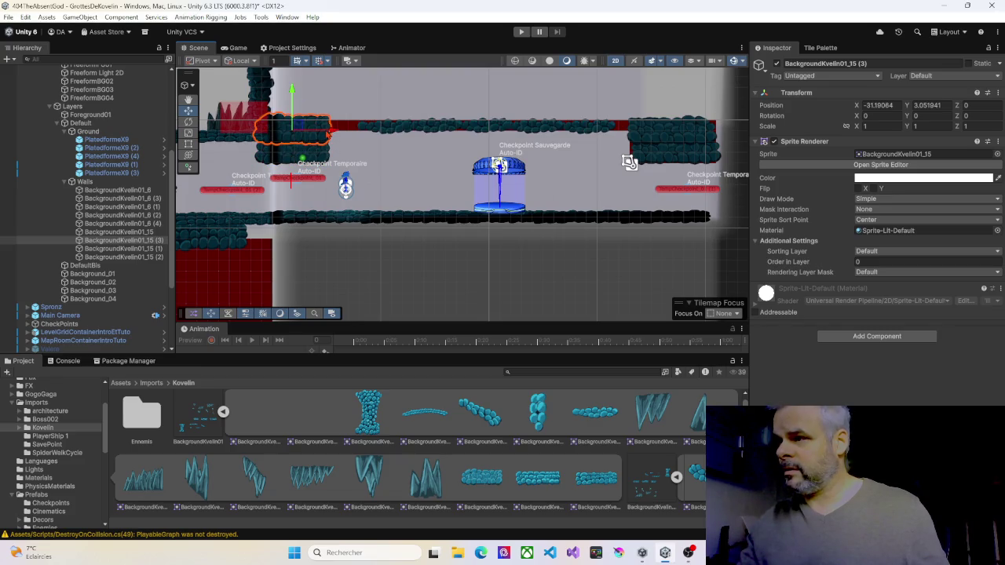
left_click(864, 262)
key("Return")
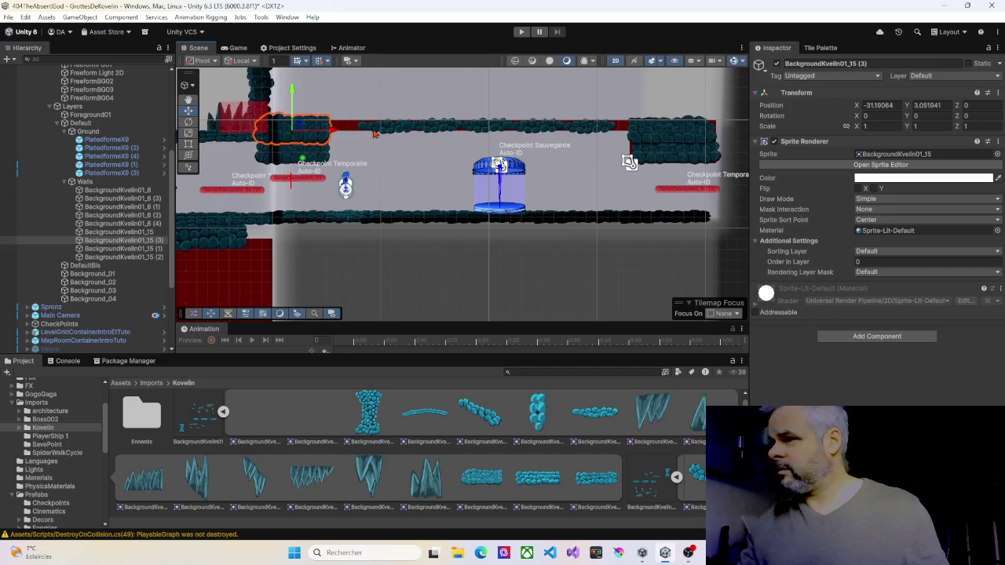
left_click(376, 133)
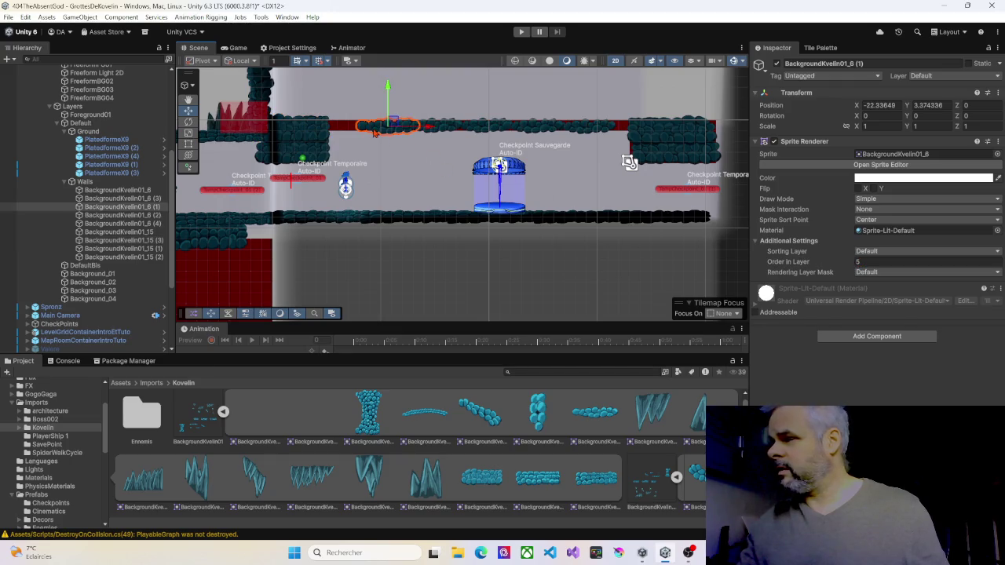
left_click(309, 127)
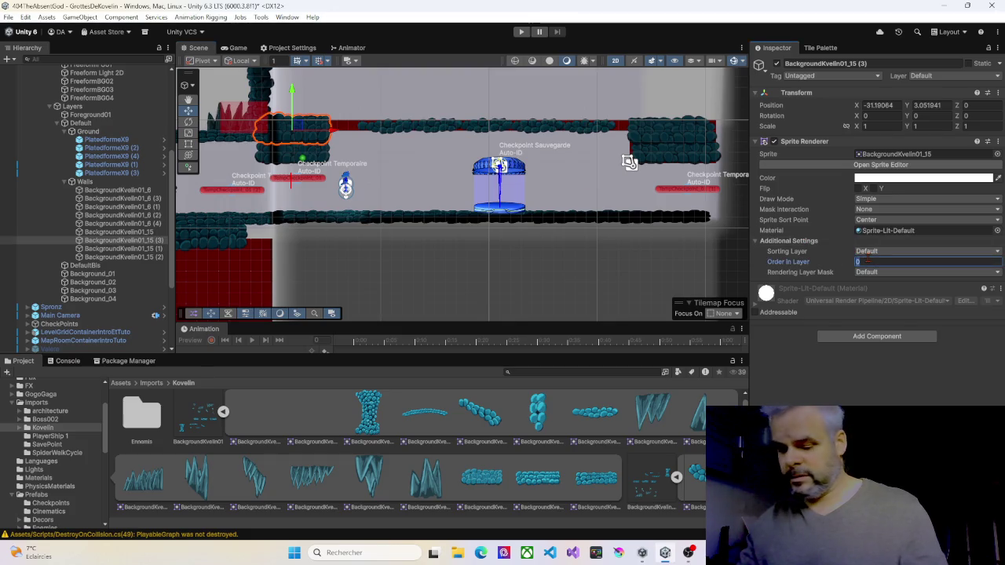
type("5")
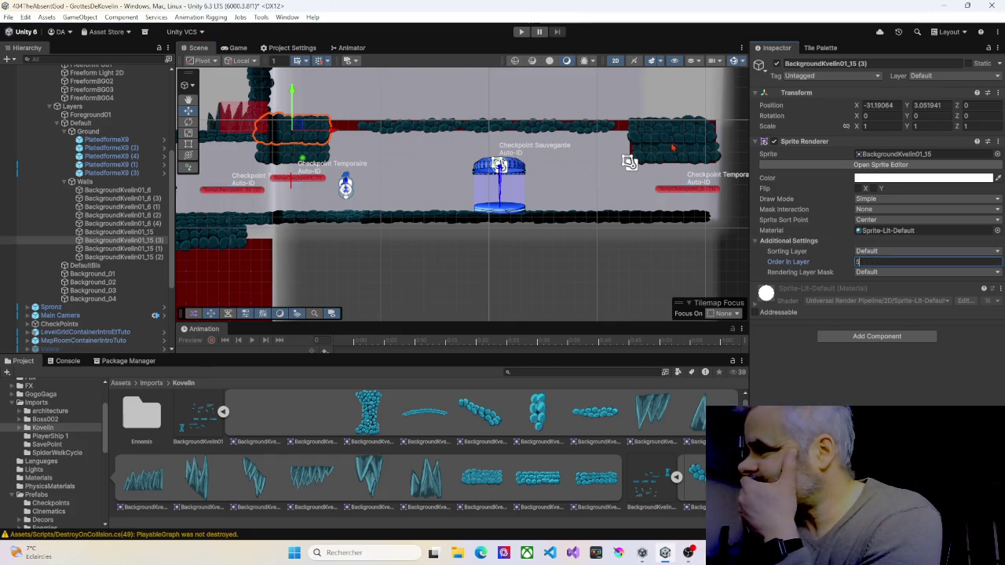
left_click(673, 147)
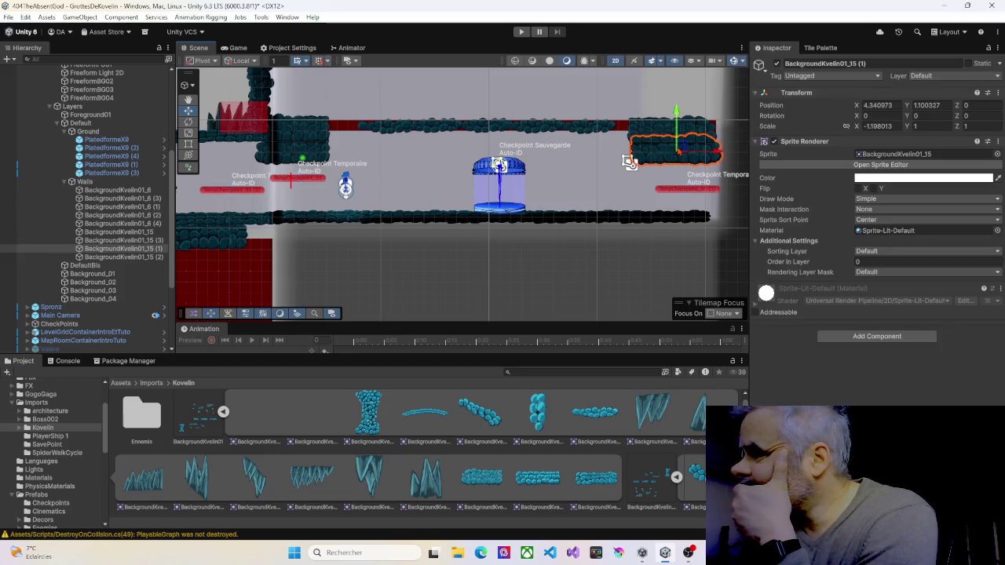
left_click_drag(680, 145, 680, 147)
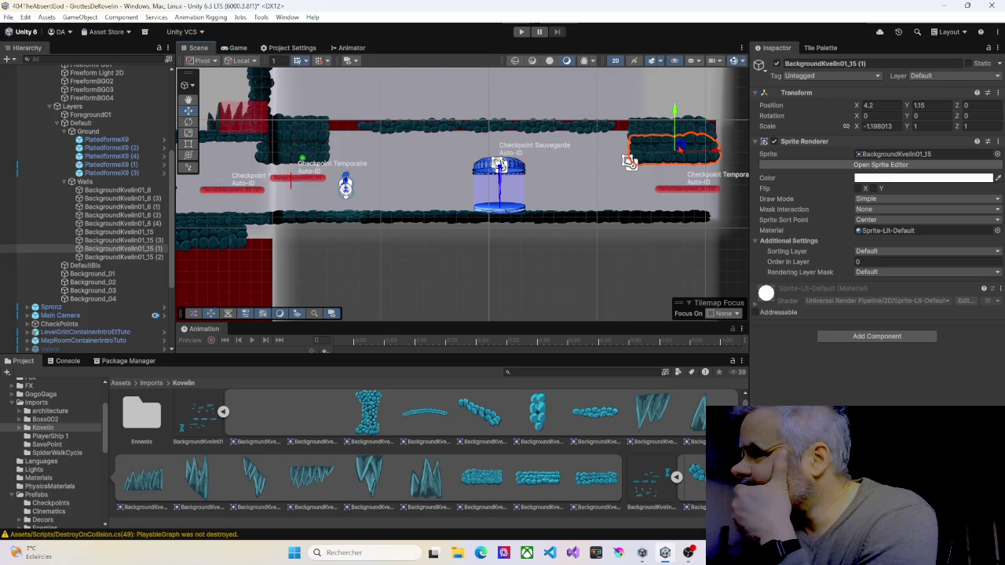
Align the stacked right-hand blocks, nudging the lower one to 4.05, 1.1
left_click(651, 129)
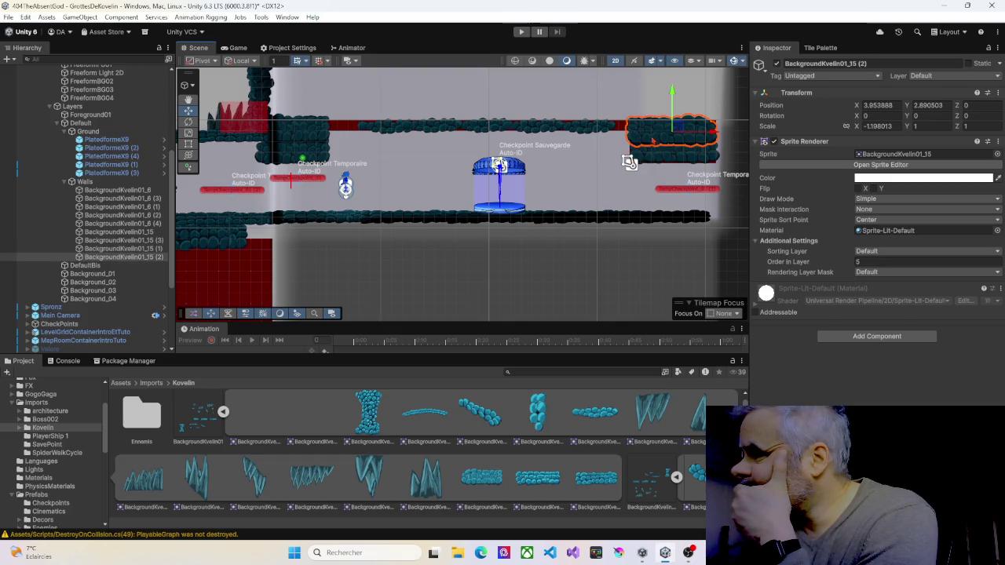
left_click(657, 155)
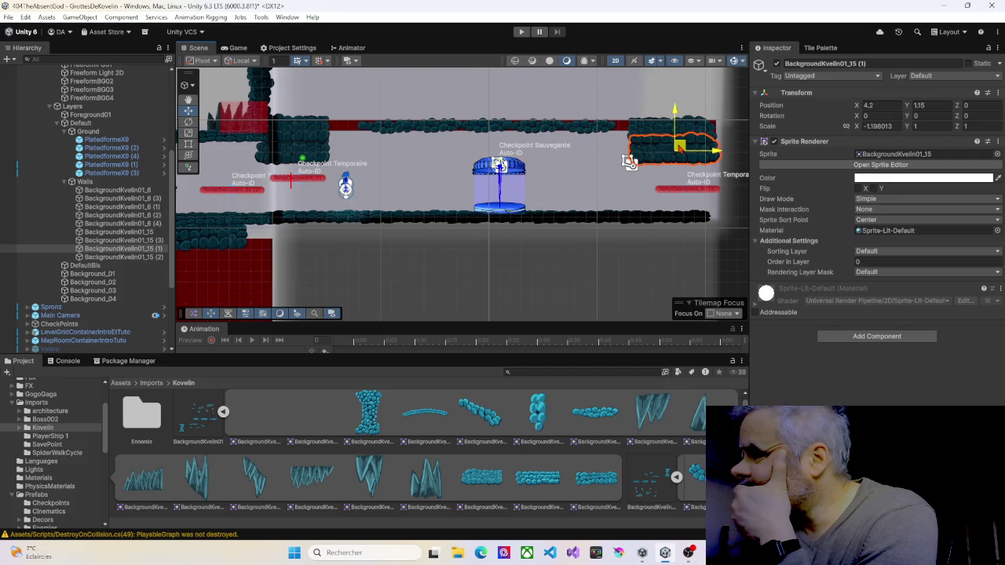
left_click_drag(678, 148, 679, 128)
left_click(656, 131)
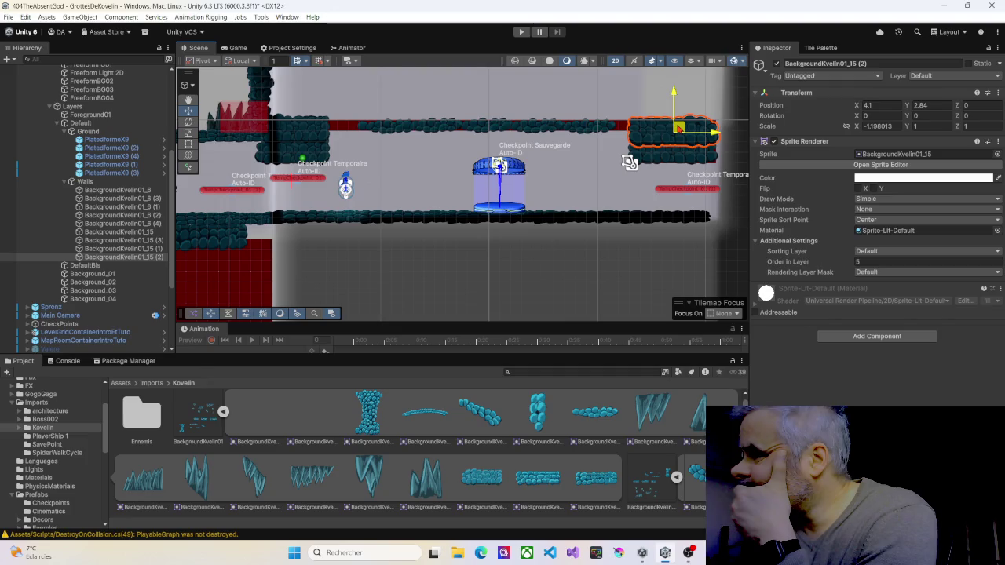
Add two thin ceiling platform copies, one slid right and one moved ten units left to X -28.27
left_click(591, 128)
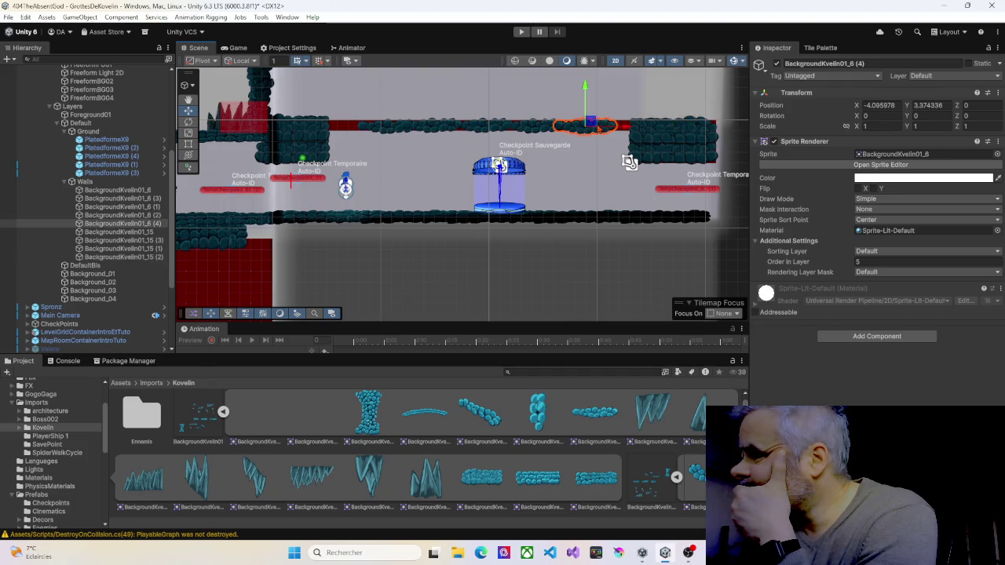
left_click(538, 128)
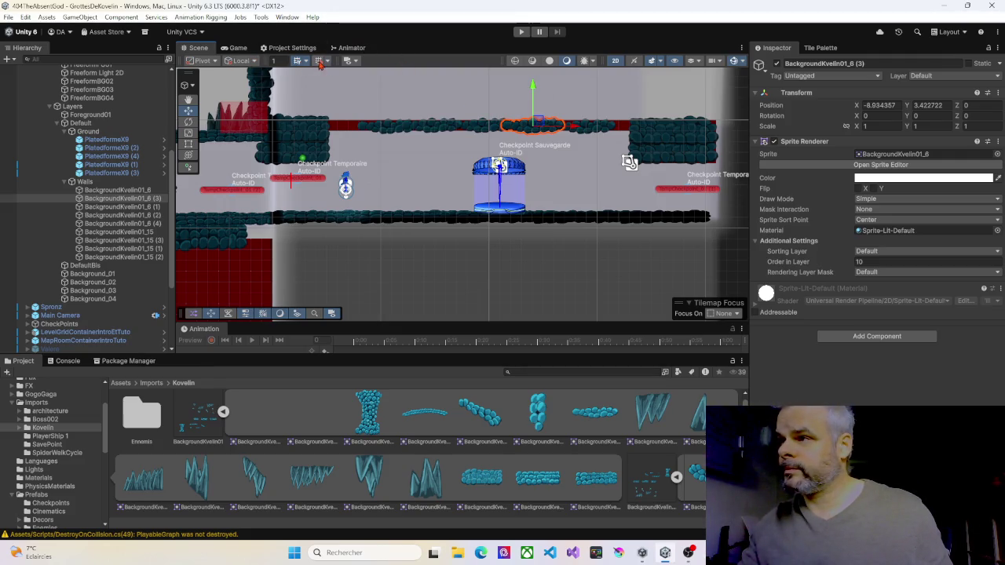
key("ctrl+d")
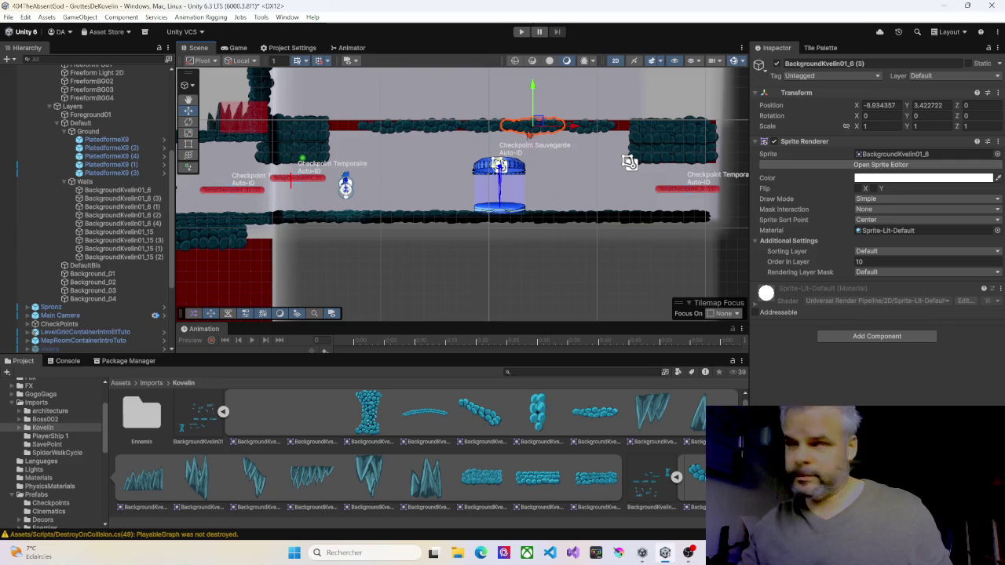
left_click_drag(542, 123, 619, 123)
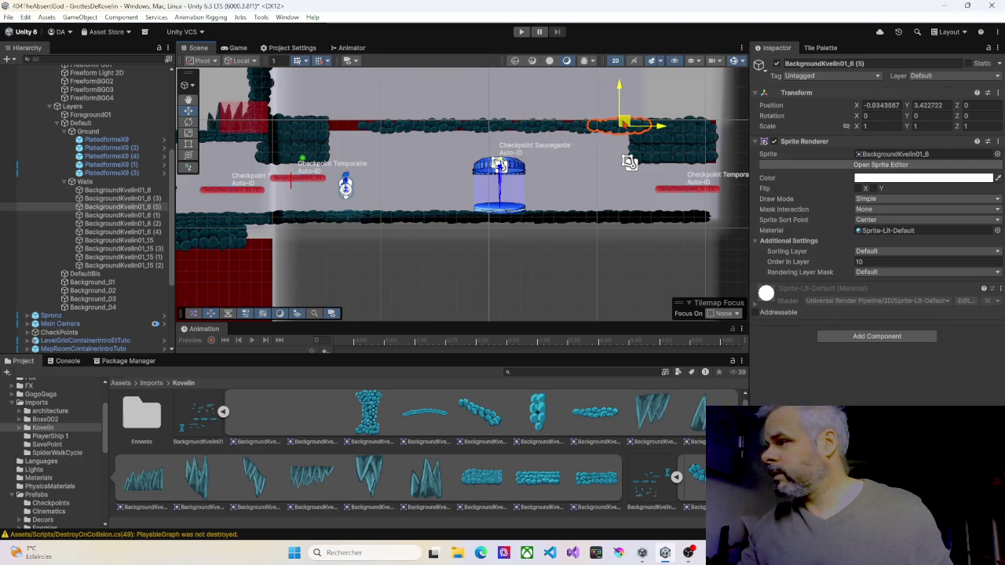
left_click(431, 128)
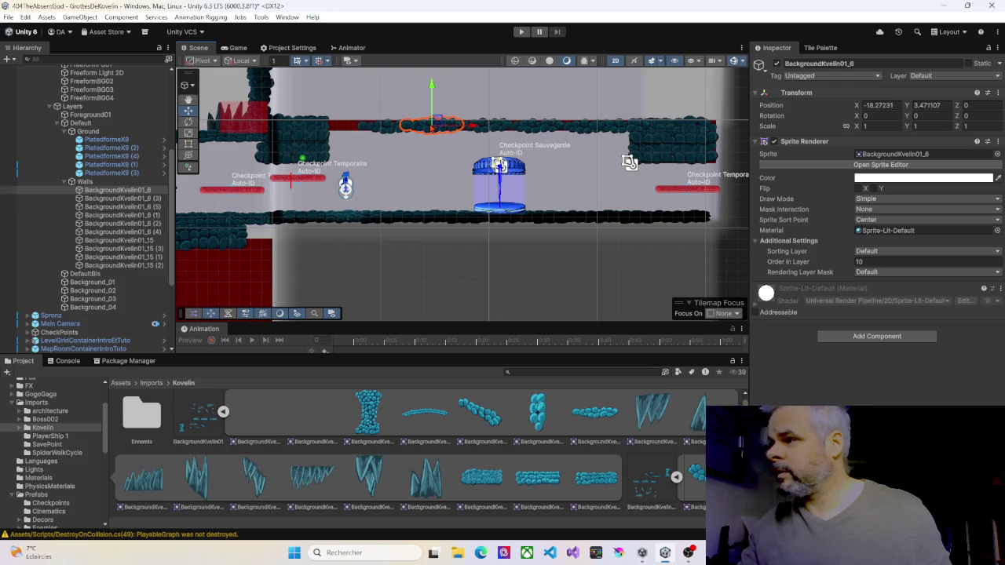
key("ctrl+d")
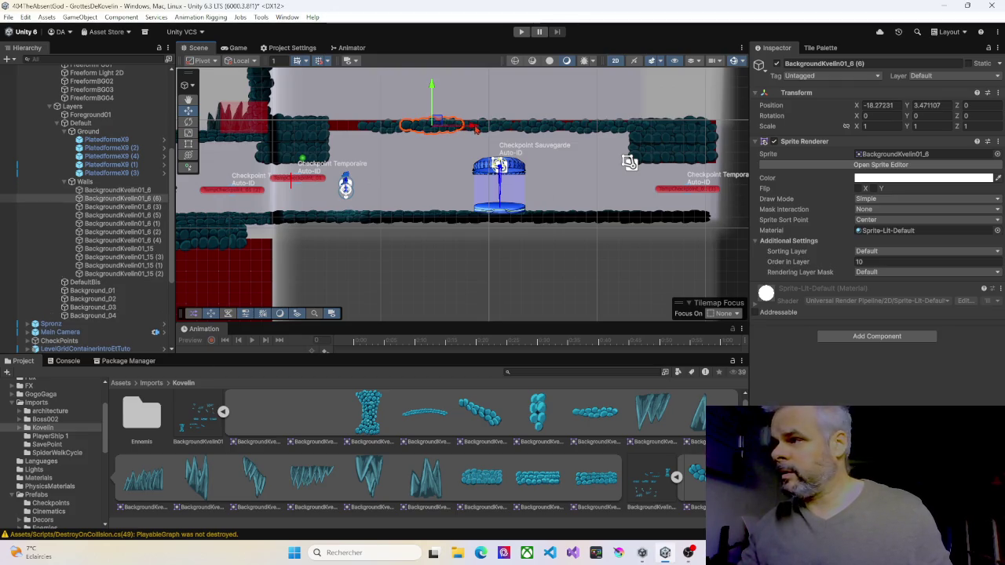
left_click_drag(475, 128, 391, 127)
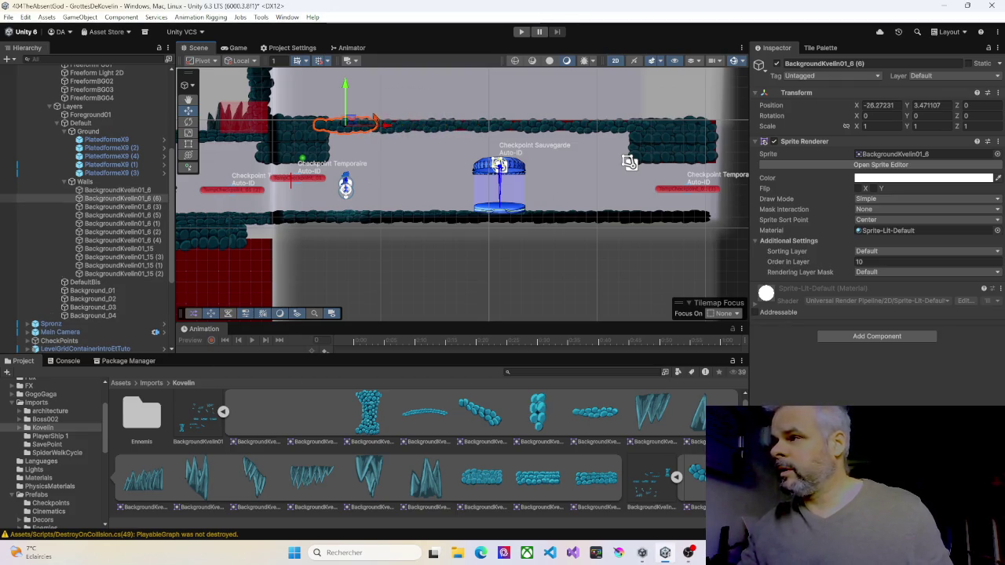
left_click_drag(487, 138, 449, 127)
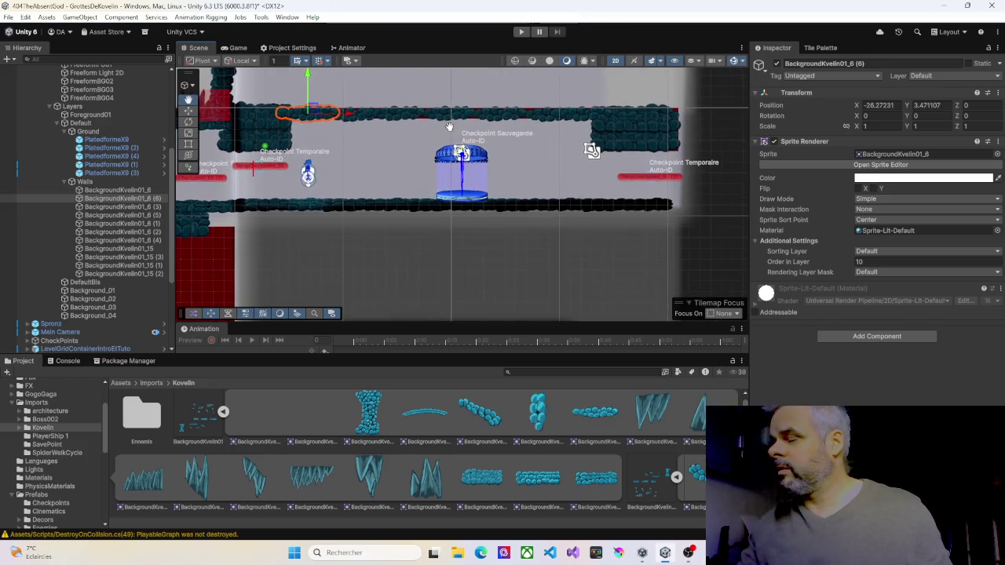
Bring the upper level into view and collapse the Walls and Ground groups in the Hierarchy
scroll(425, 178, "down", 4)
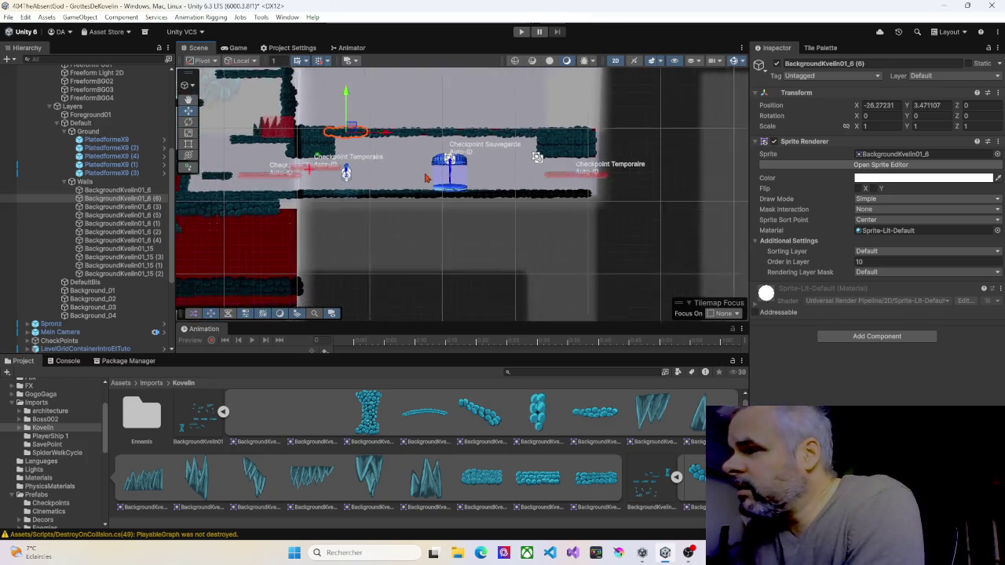
scroll(425, 178, "down", 6)
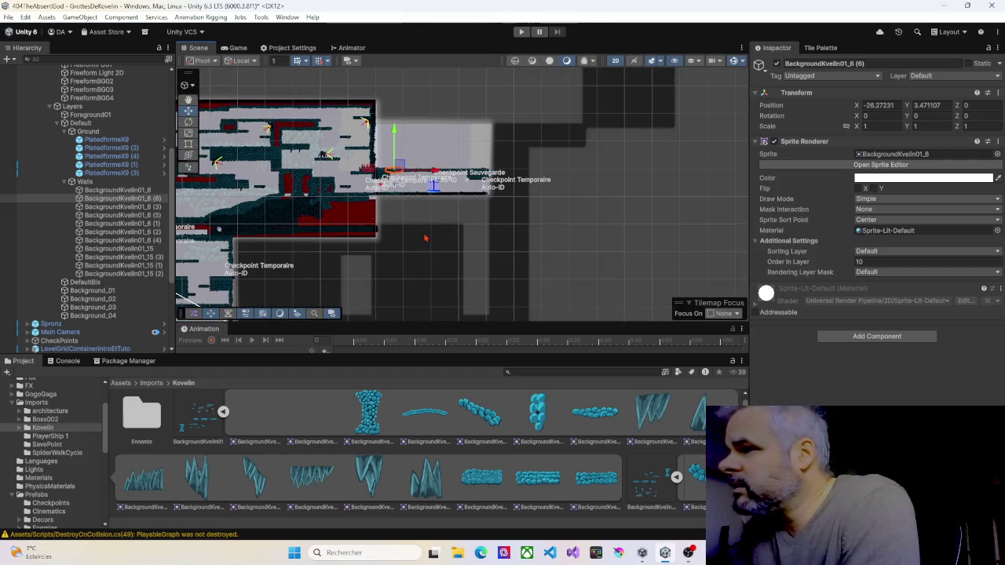
scroll(424, 238, "down", 2)
mouse_move(416, 231)
left_mouse_down()
mouse_move(421, 179)
mouse_move(417, 193)
left_mouse_up()
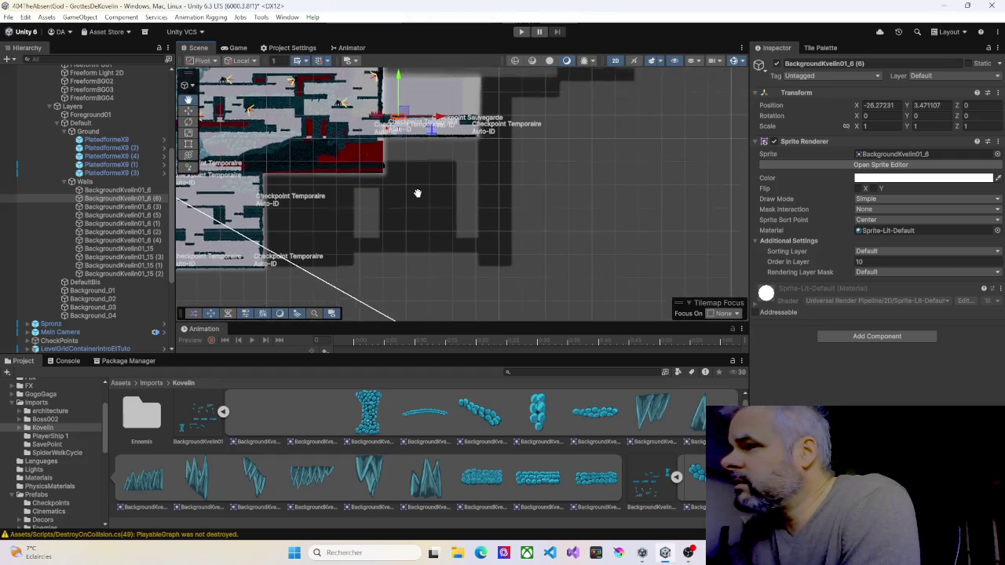
scroll(422, 236, "up", 2)
scroll(422, 200, "up", 2)
scroll(422, 200, "up", 4)
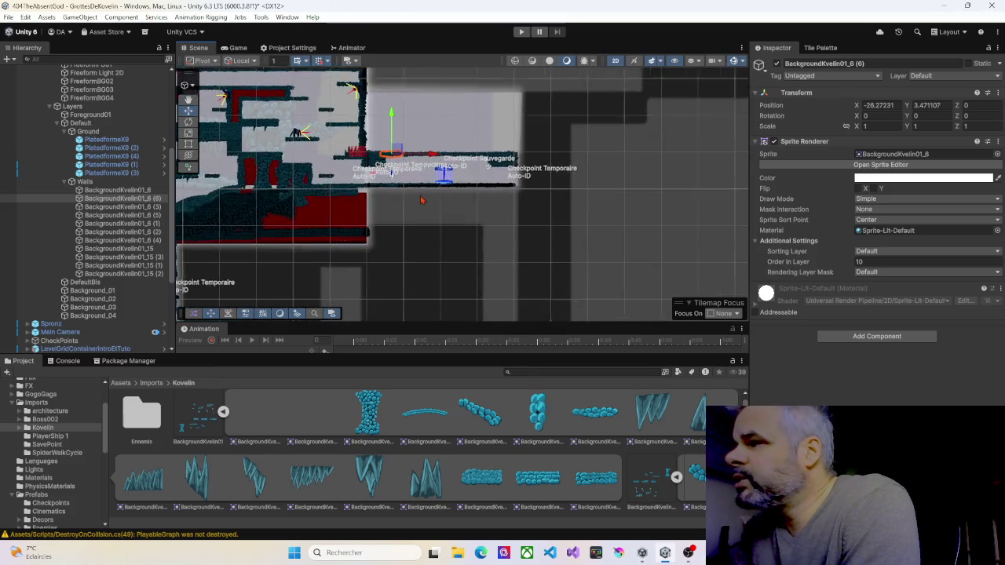
left_click(67, 182)
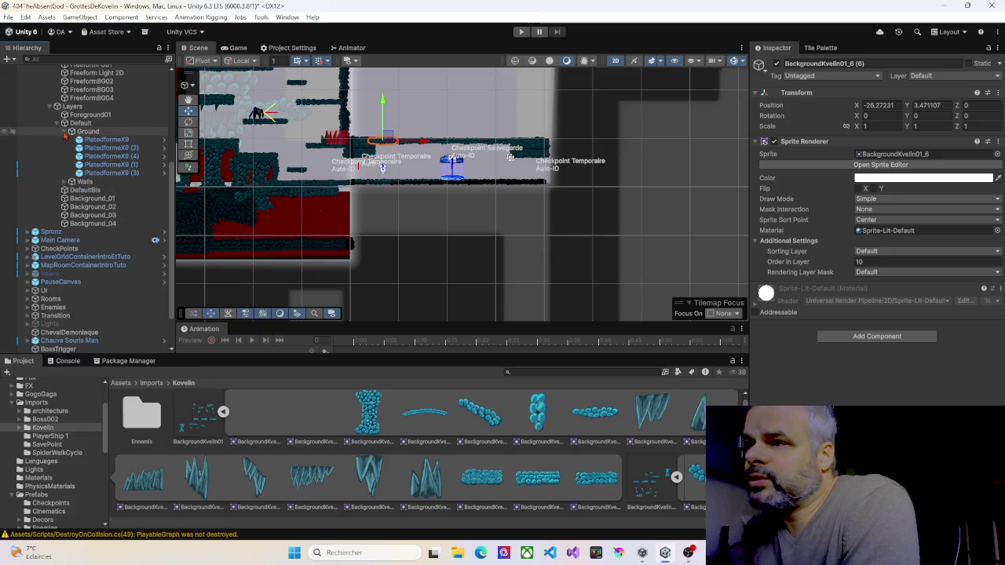
left_click(66, 132)
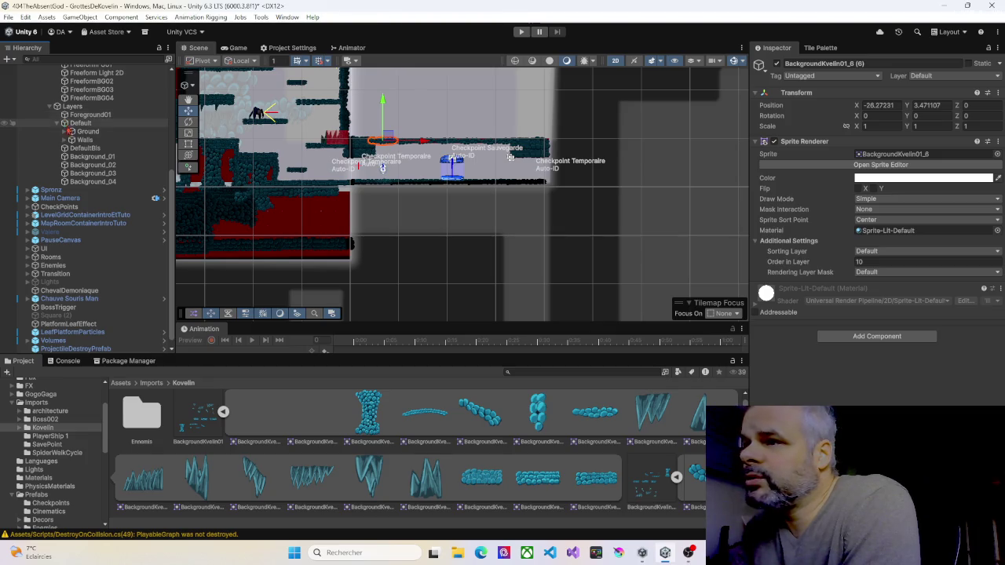
Select the FreeformFG01 light under Lights, then the Freeform Light 2D
scroll(55, 149, "up", 3)
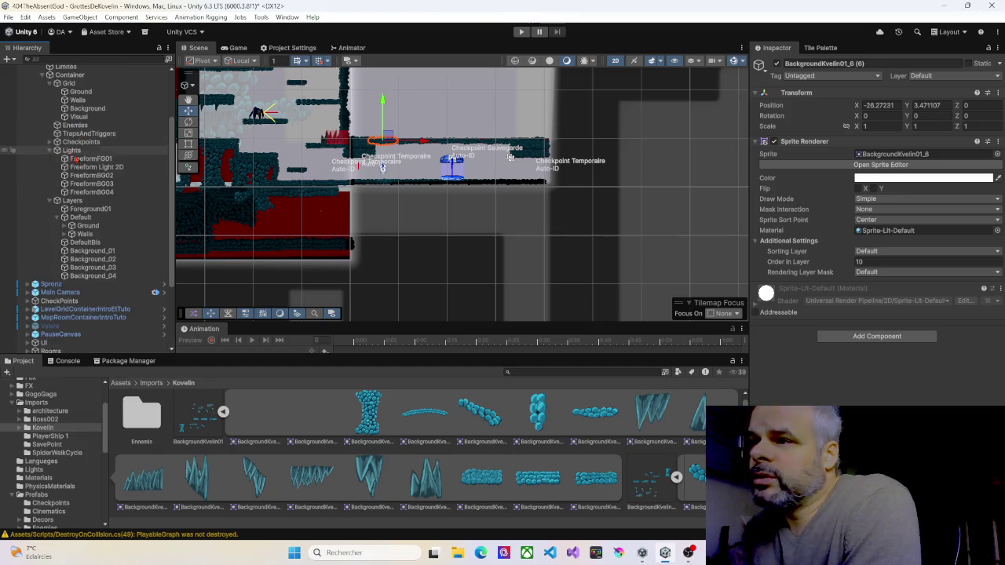
left_click(82, 158)
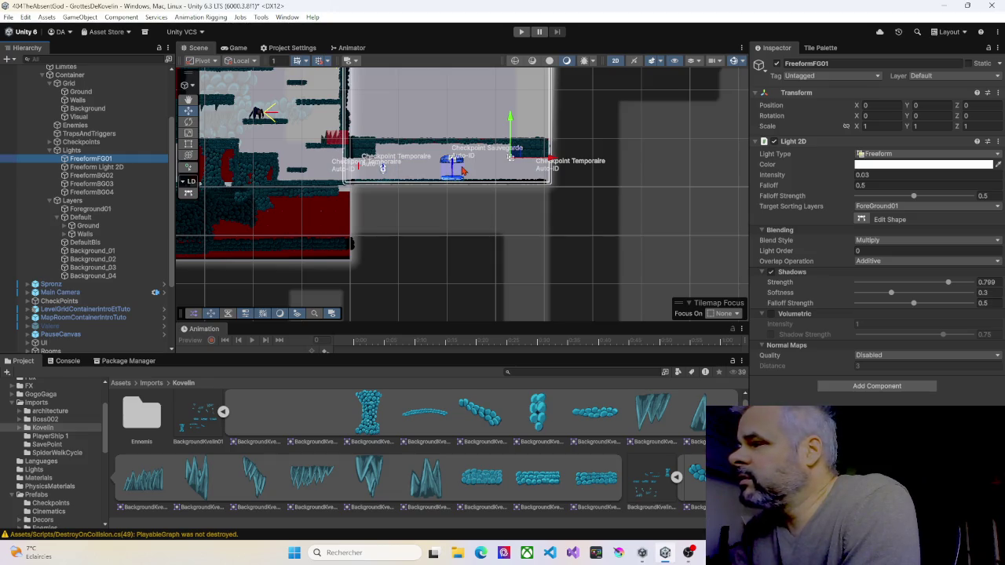
scroll(465, 171, "down", 2)
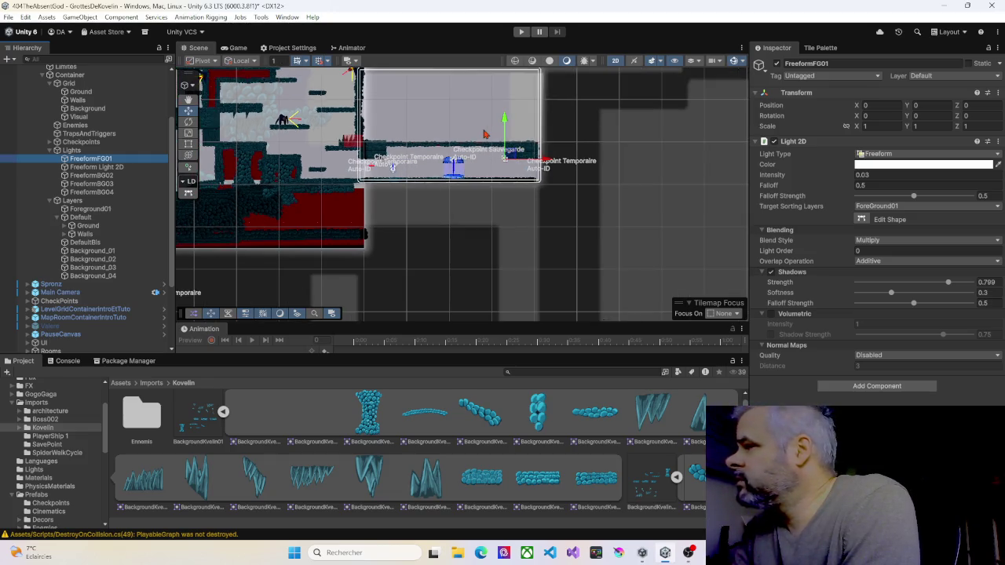
left_click(160, 168)
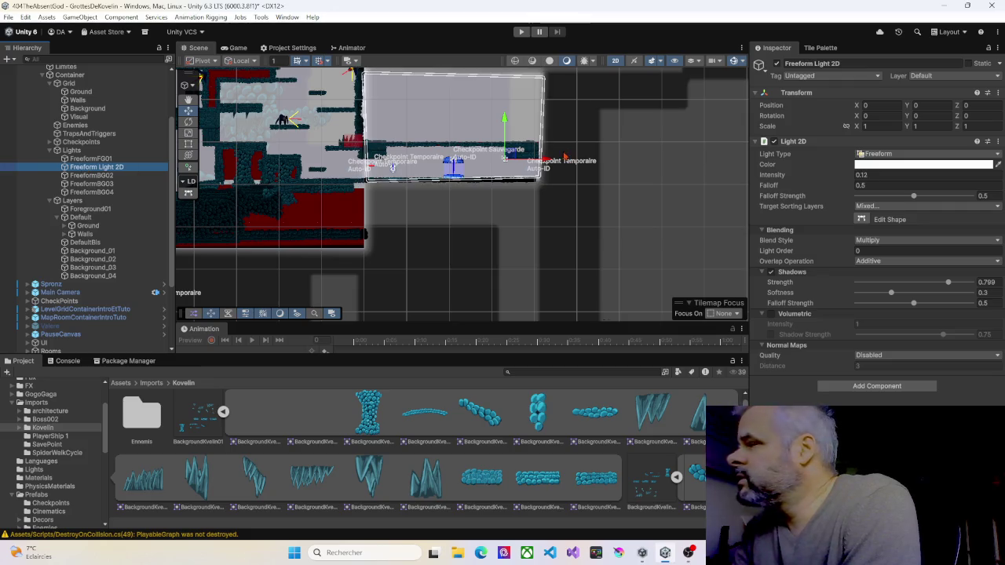
With Edit Shape, lower the Freeform Light 2D's top corners to the corridor ceiling and straighten its left edge
left_click(862, 219)
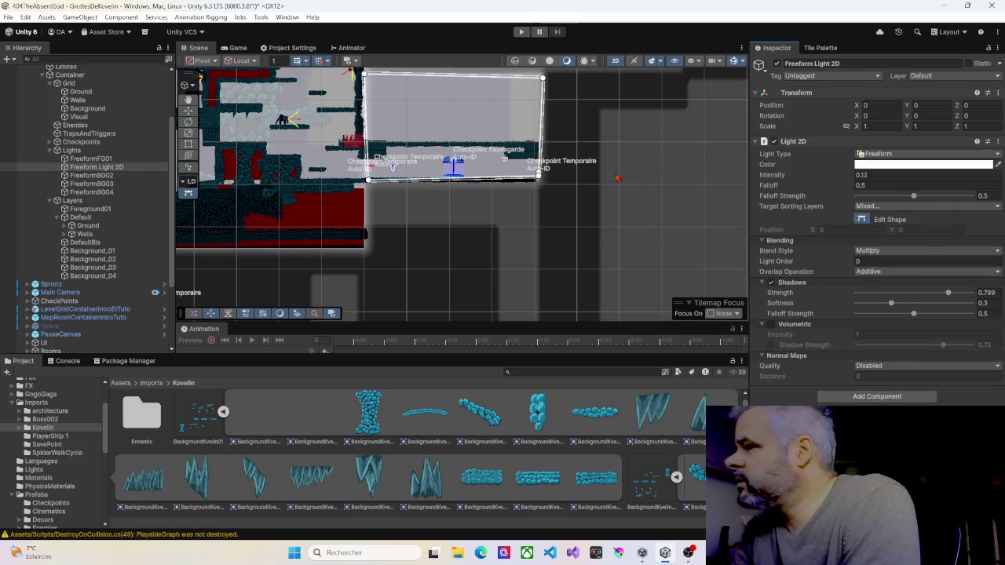
left_click(538, 178)
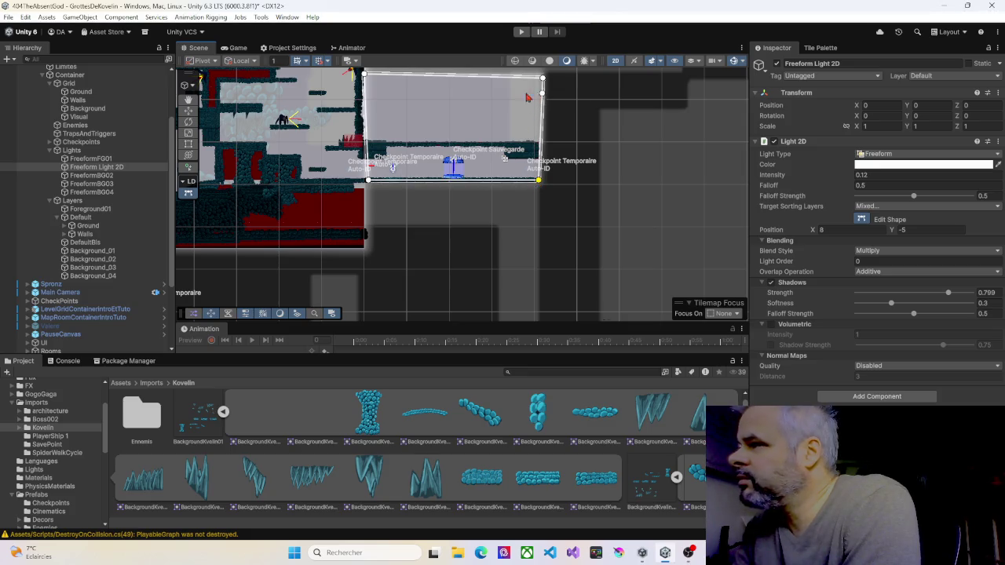
left_click_drag(385, 105, 386, 168)
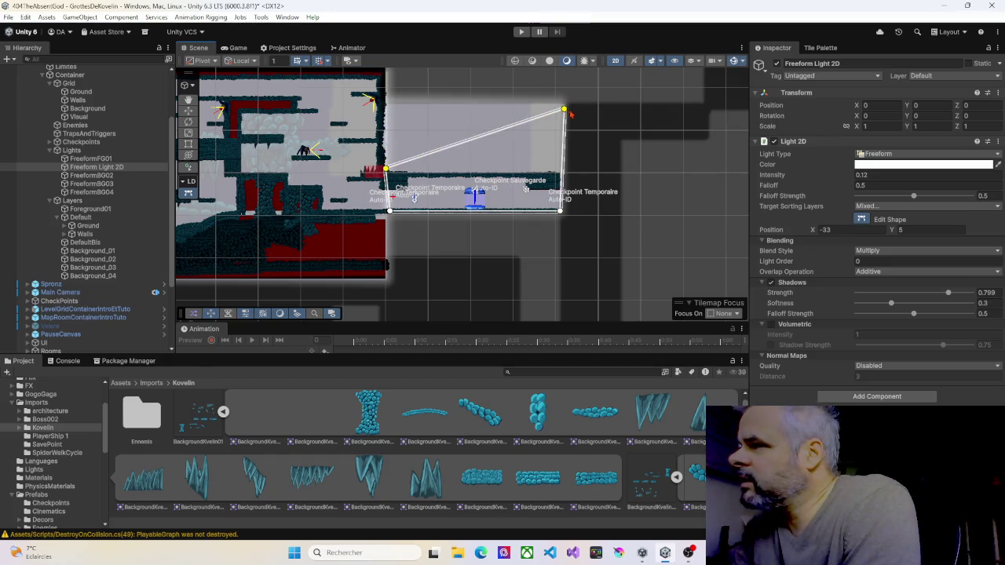
left_click_drag(571, 113, 560, 173)
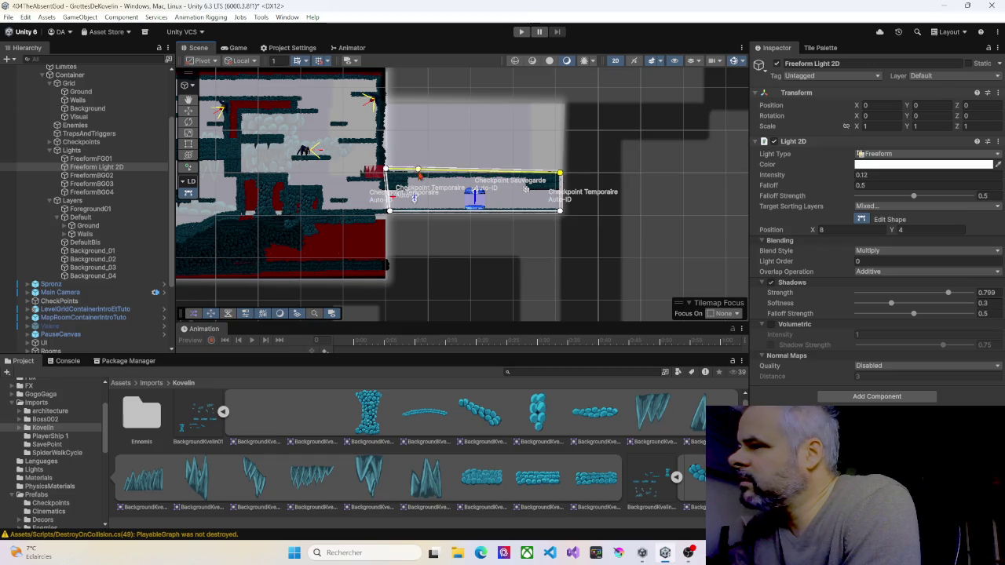
left_click_drag(386, 168, 390, 172)
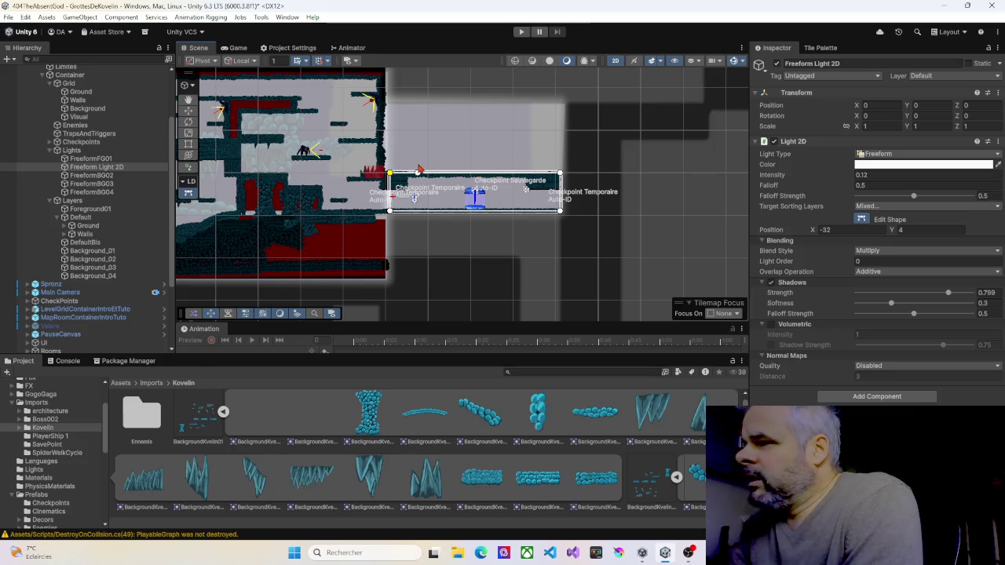
scroll(403, 201, "up", 2)
scroll(403, 201, "up", 3)
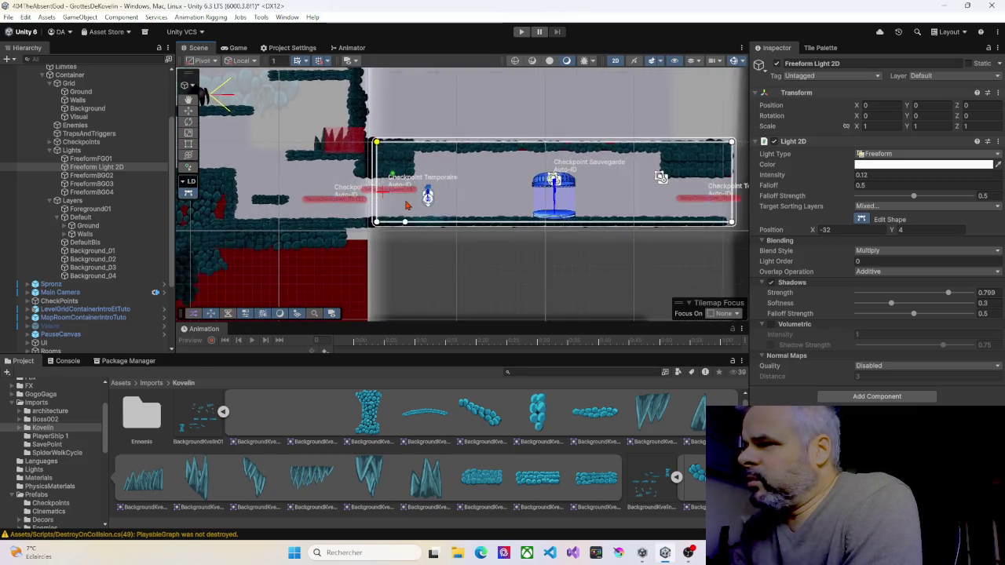
scroll(410, 203, "down", 1)
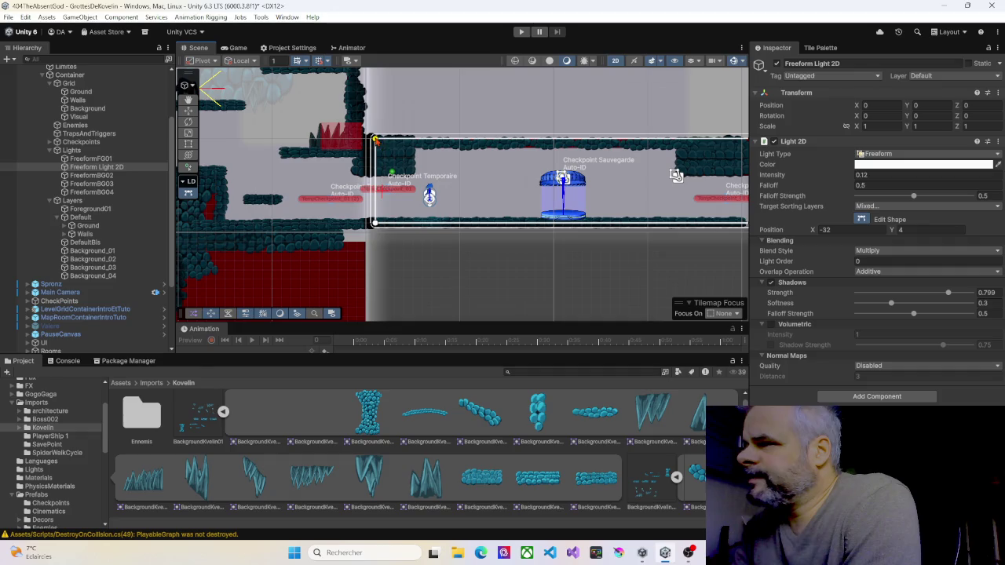
left_click_drag(374, 140, 365, 141)
left_click_drag(375, 220, 365, 221)
left_click(90, 159)
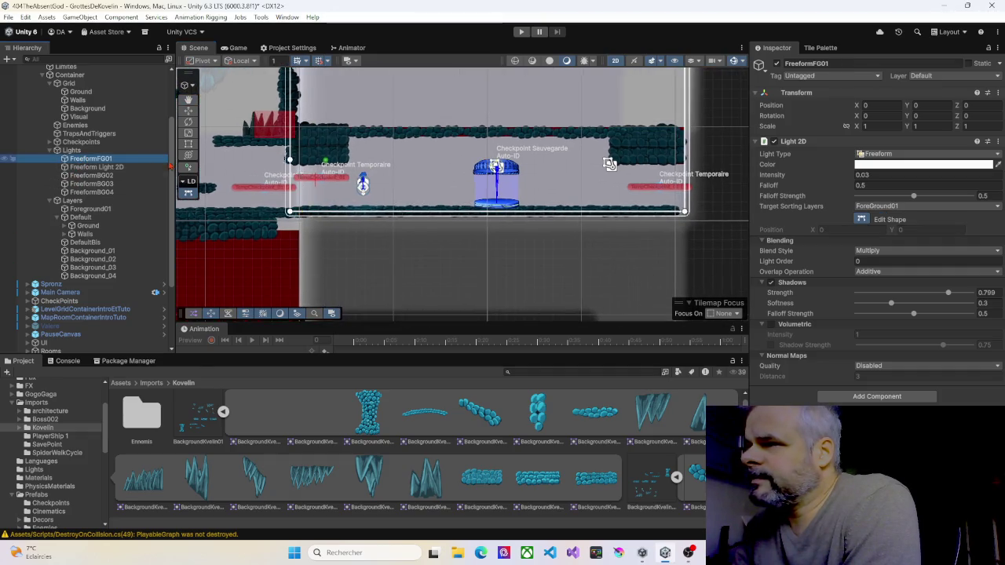
Lower FreeformFG01's top corner to the corridor ceiling
scroll(355, 161, "down", 3)
scroll(355, 160, "down", 2)
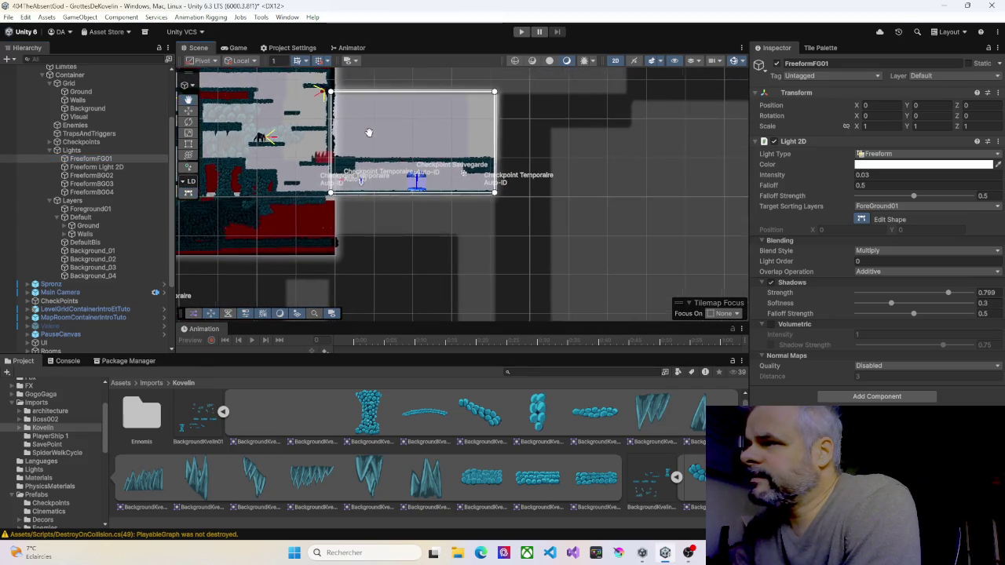
mouse_move(329, 93)
left_mouse_down()
mouse_move(494, 94)
mouse_move(496, 161)
left_mouse_up()
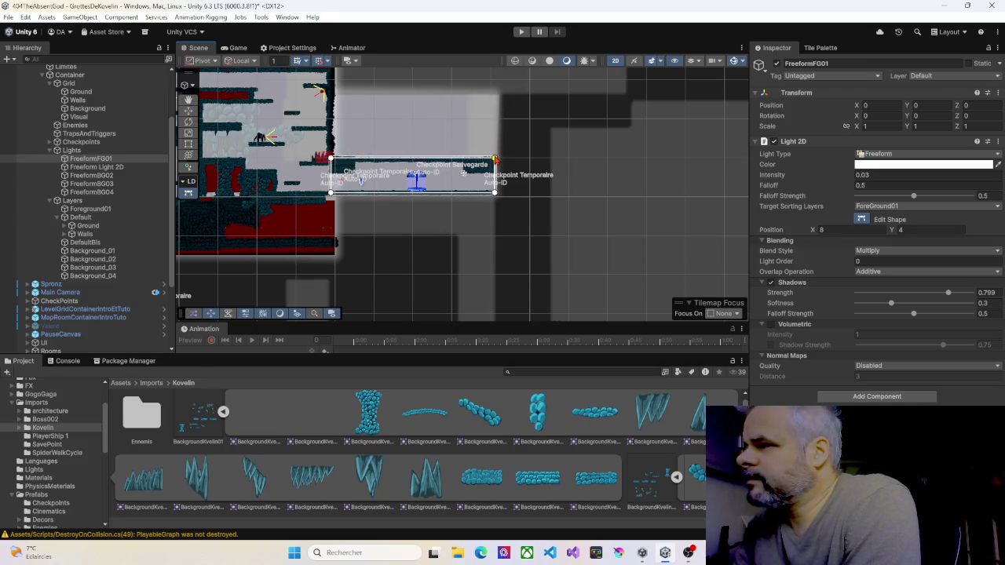
Lower the top corners of the FreeformBG02 and FreeformBG03 shapes onto the corridor ceiling
left_click(343, 110)
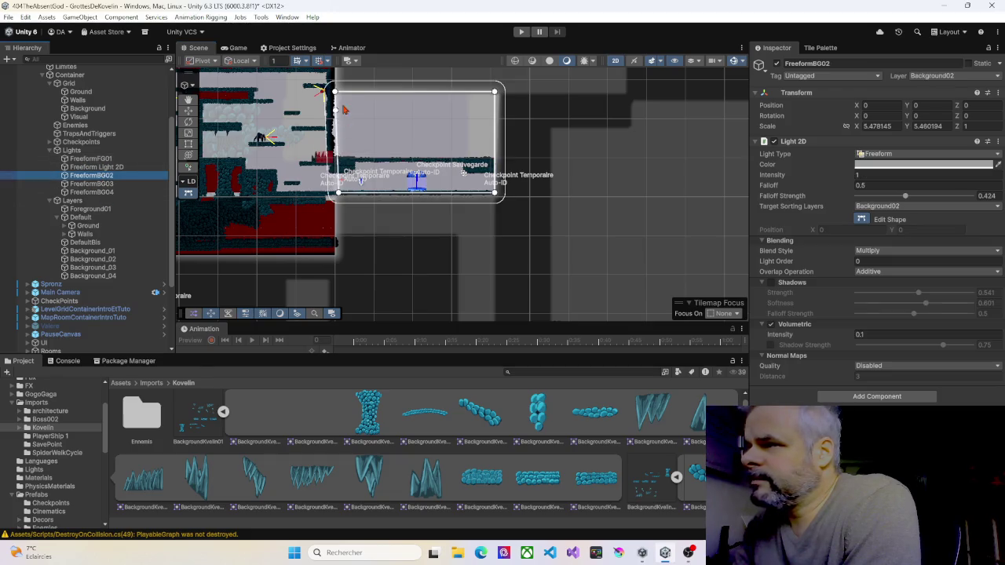
left_click(338, 195)
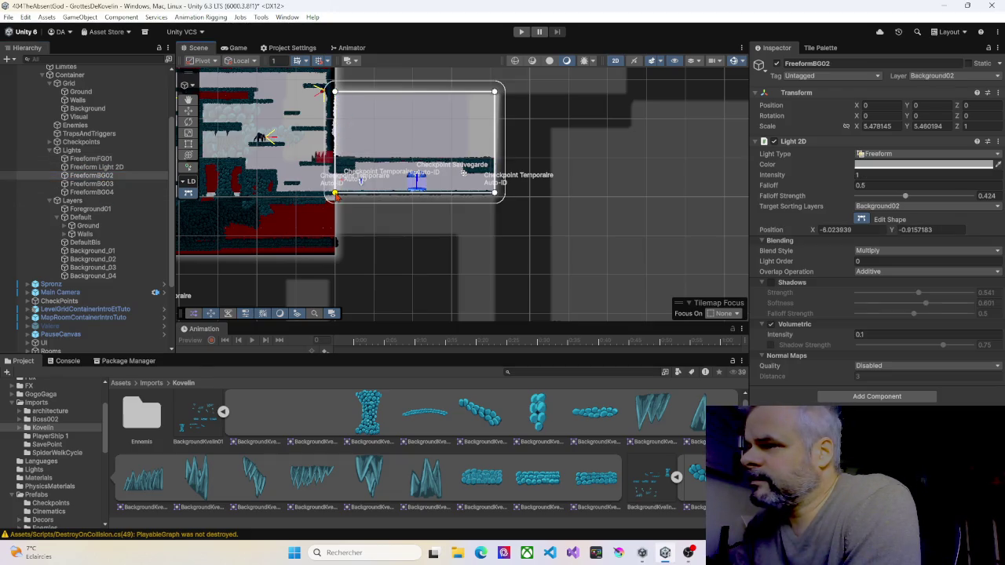
left_click_drag(336, 94, 336, 168)
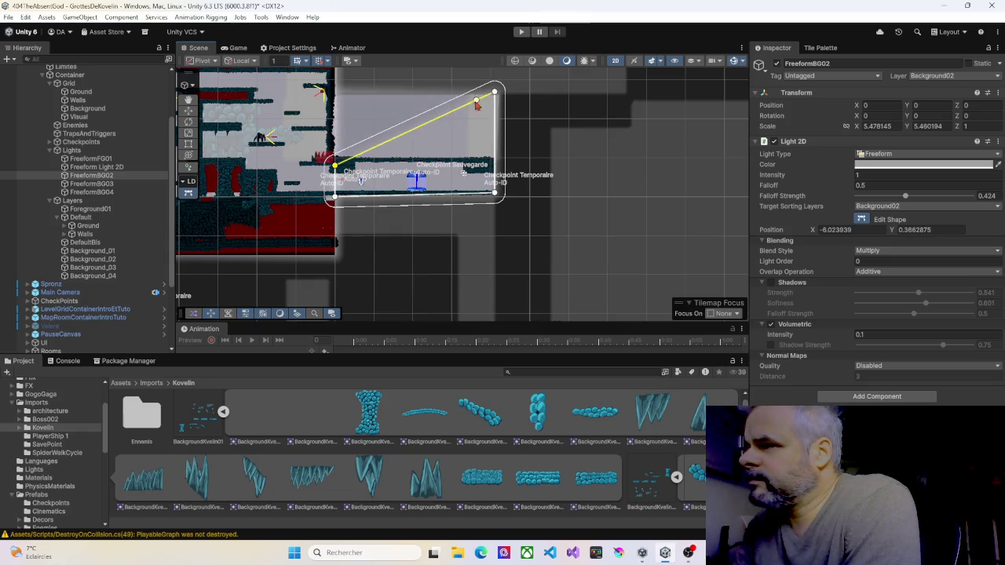
left_click_drag(336, 167, 336, 157)
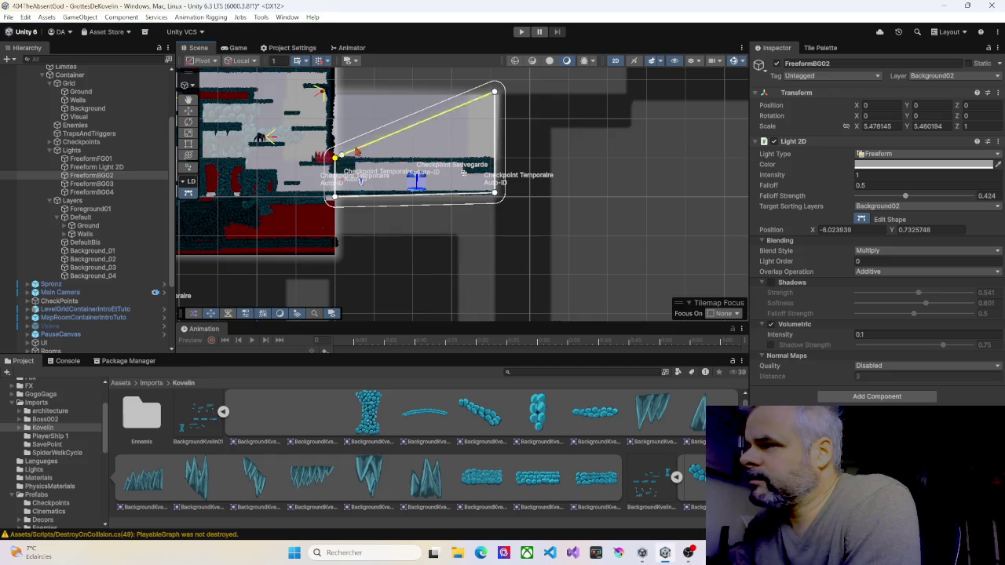
left_click_drag(495, 92, 499, 201)
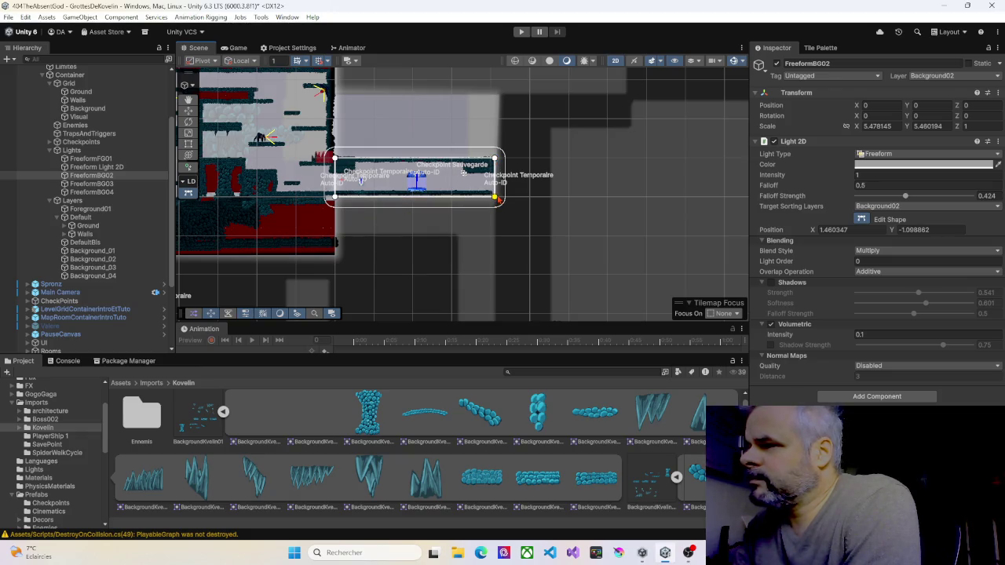
left_click(92, 183)
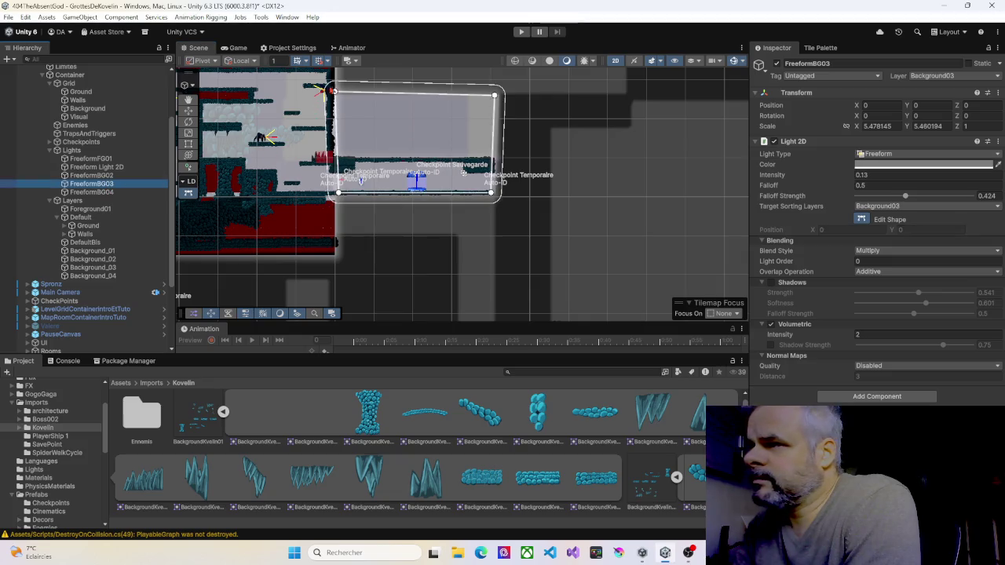
left_click_drag(336, 92, 335, 159)
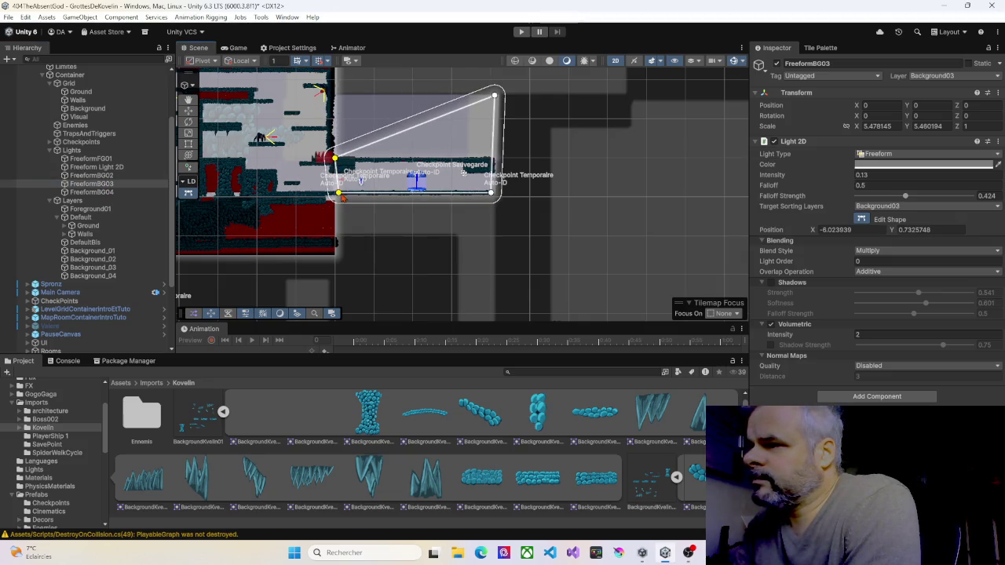
left_click(336, 193)
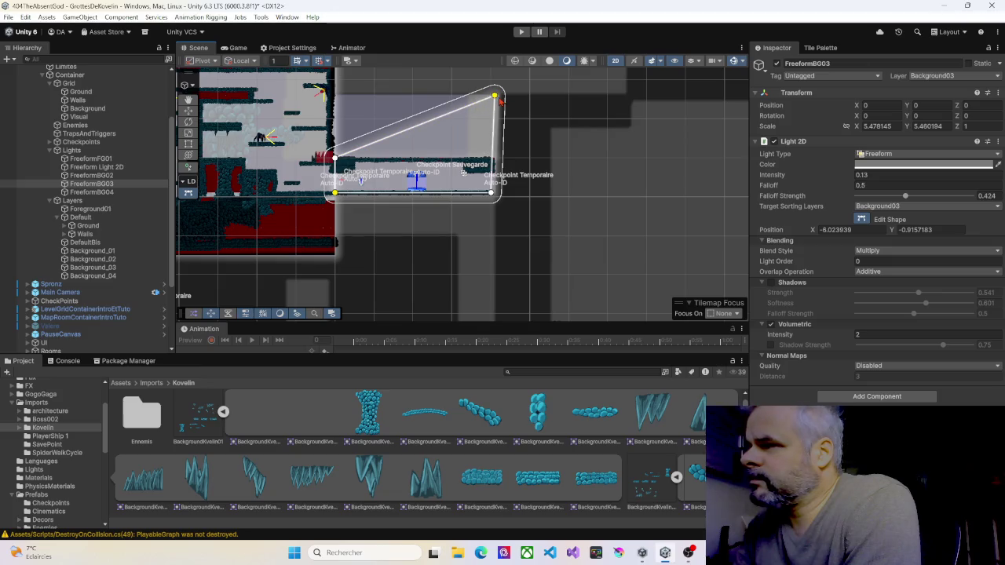
left_click_drag(497, 99, 494, 162)
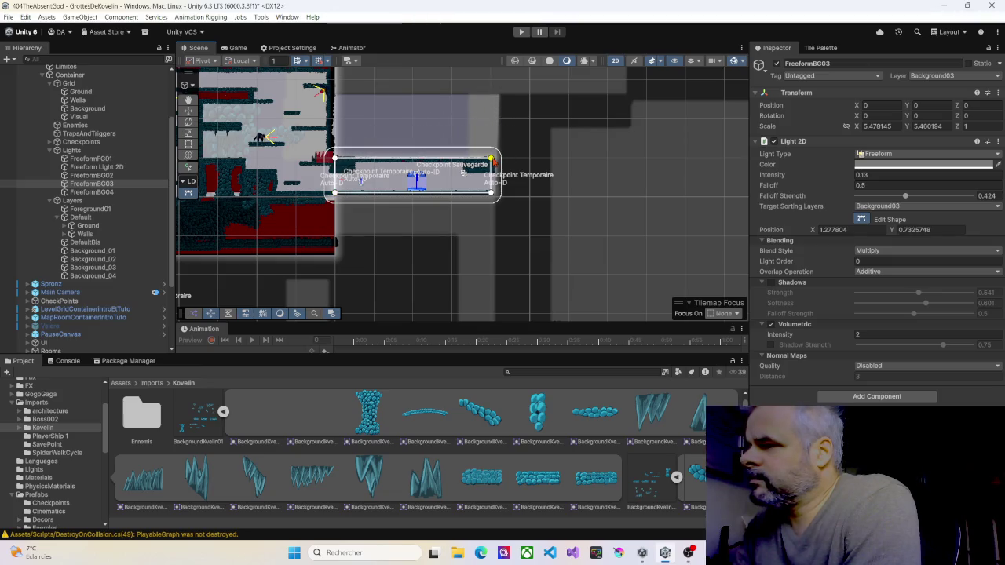
Flatten FreeformBG04's shape into a rectangle along the corridor, then collapse the Lights group
left_click(86, 192)
left_click_drag(334, 96, 335, 158)
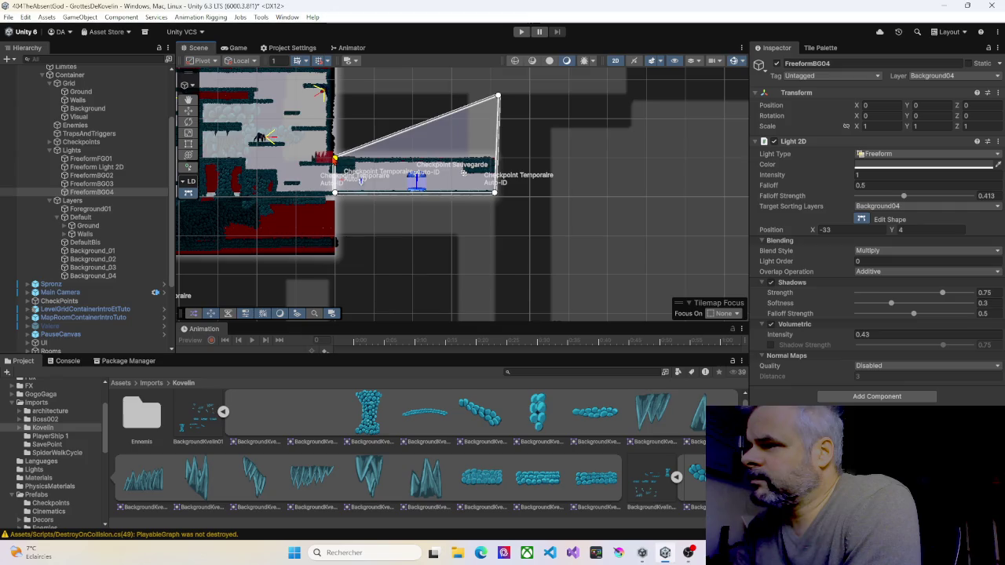
left_click_drag(502, 97, 496, 160)
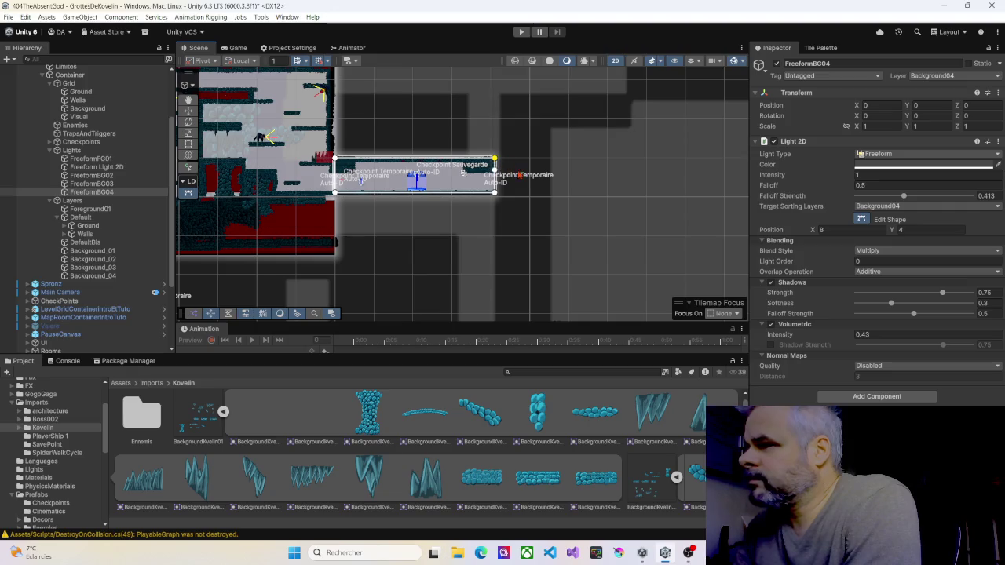
scroll(435, 204, "down", 2)
scroll(438, 210, "down", 2)
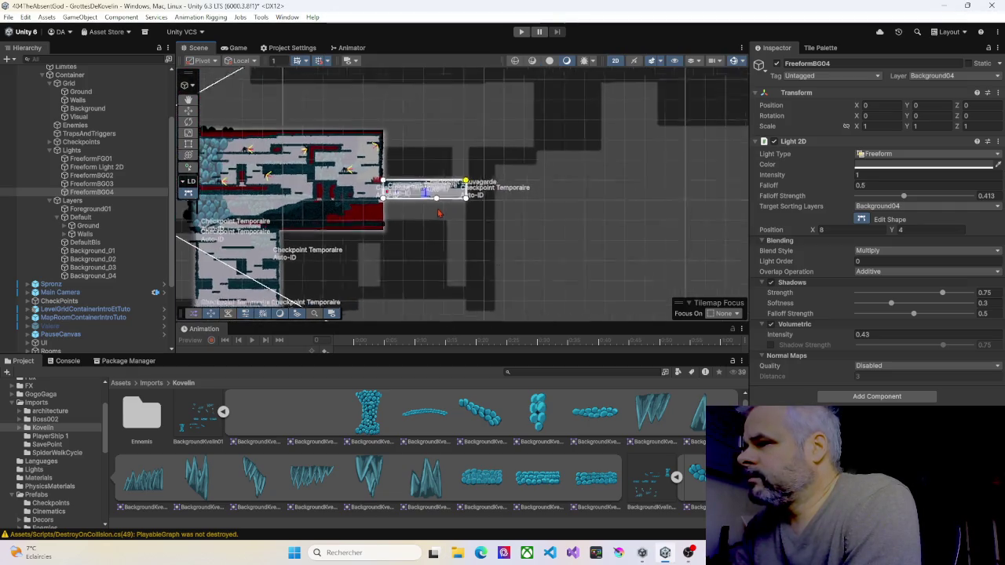
mouse_move(449, 224)
left_mouse_down()
mouse_move(476, 157)
mouse_move(507, 171)
left_mouse_up()
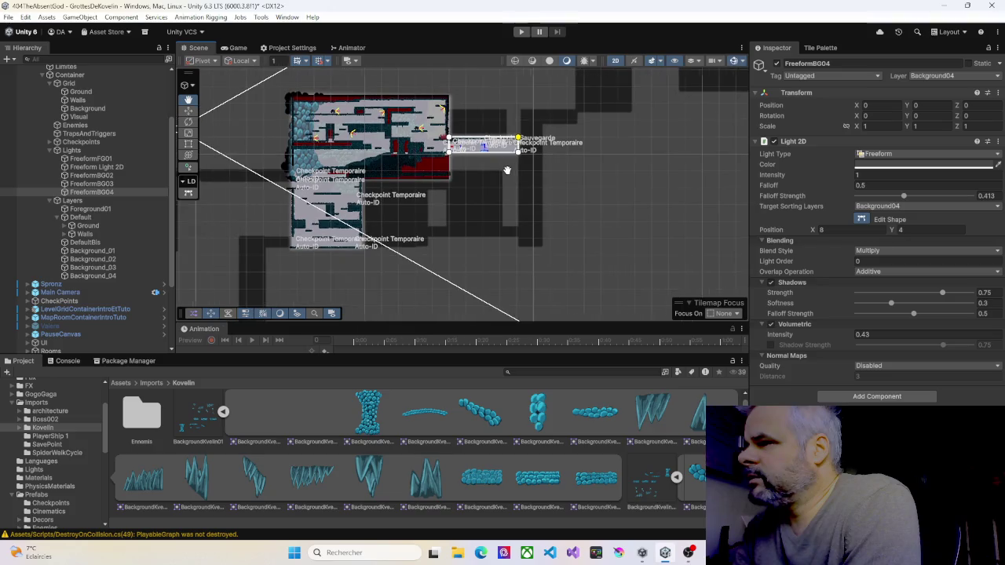
scroll(506, 173, "up", 4)
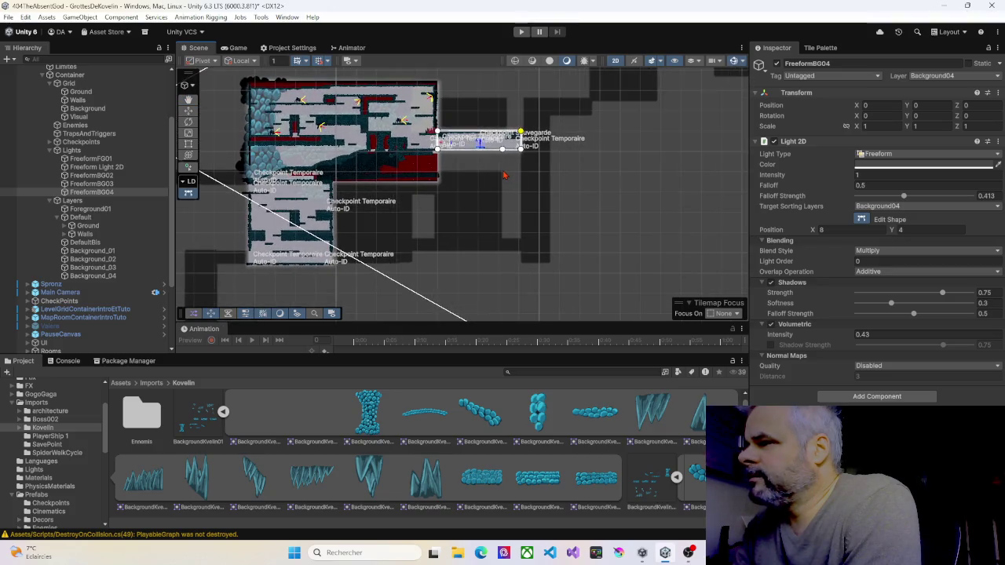
scroll(506, 176, "up", 5)
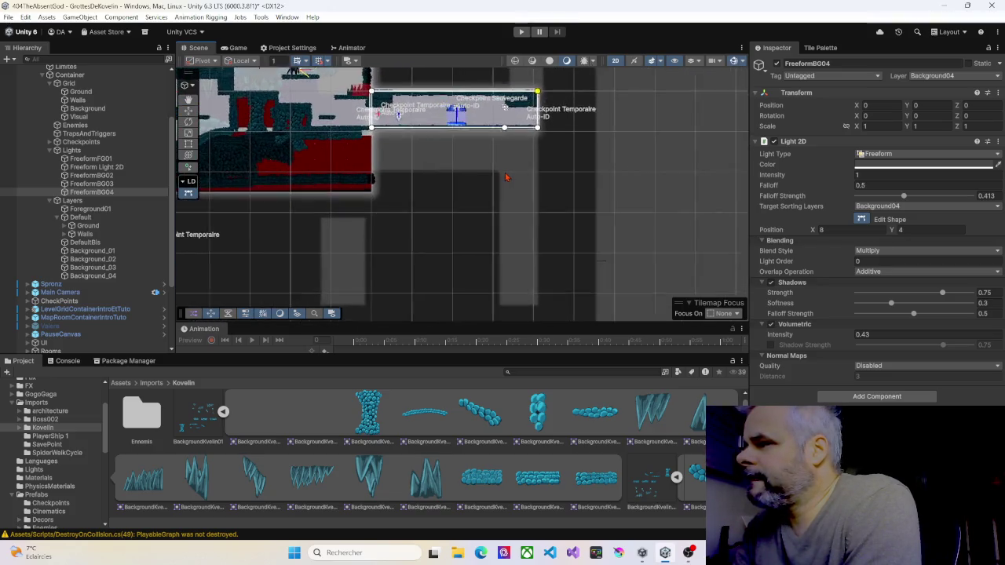
scroll(506, 177, "down", 5)
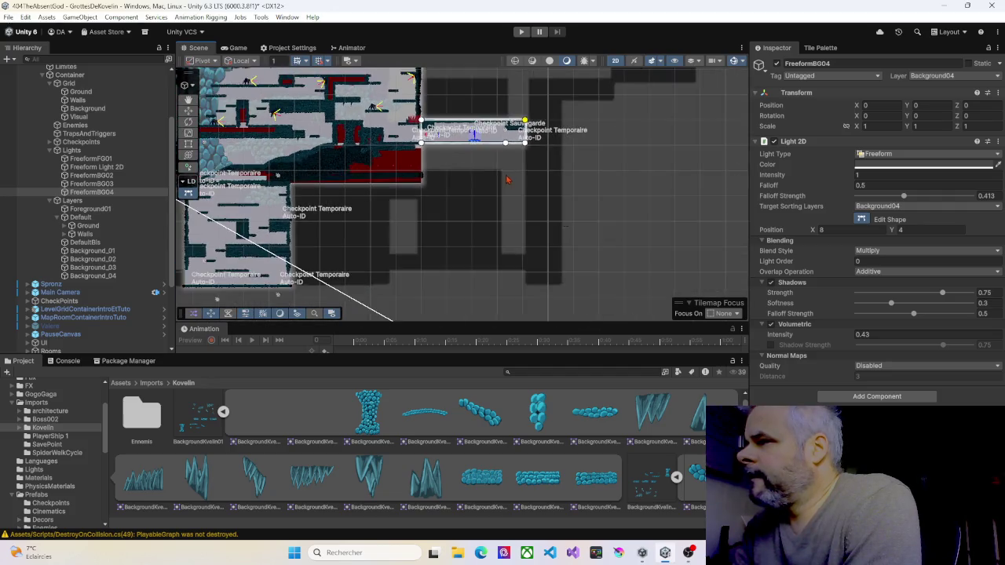
scroll(471, 157, "up", 2)
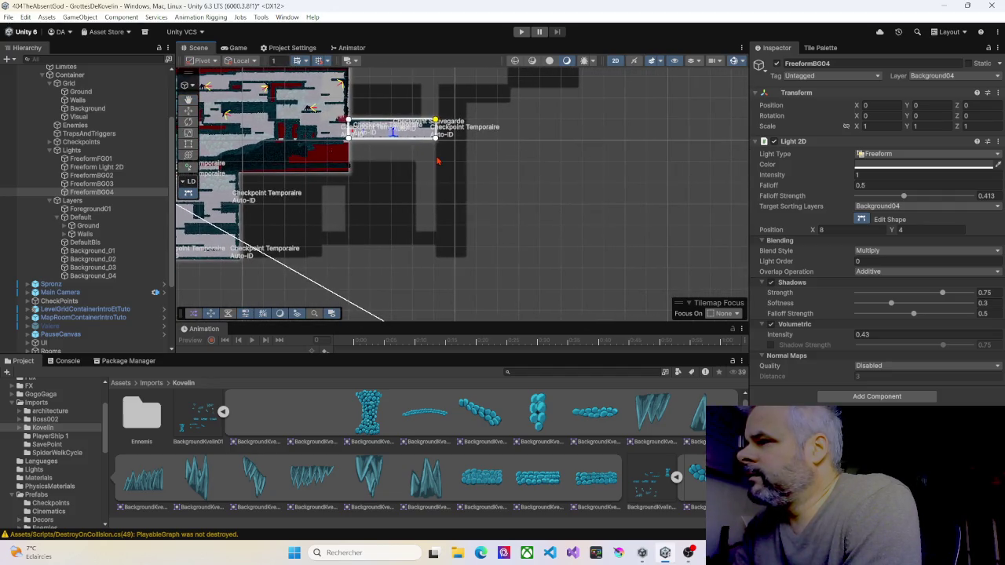
scroll(437, 161, "up", 4)
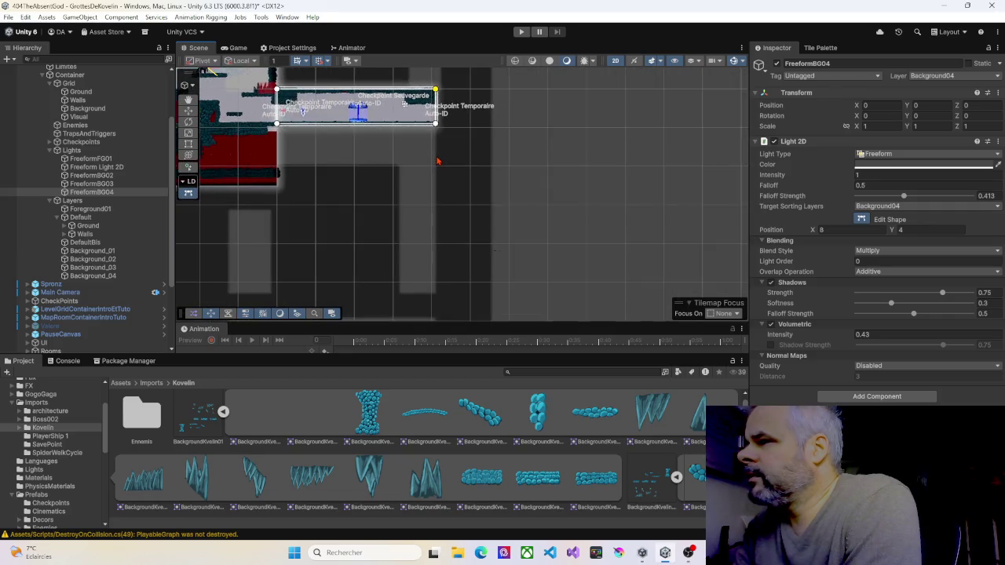
scroll(437, 161, "down", 3)
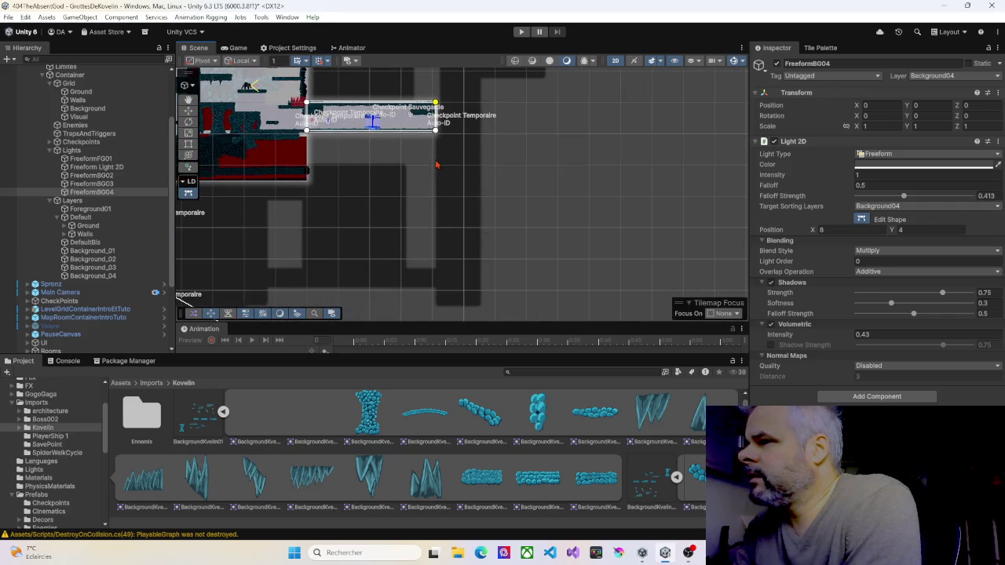
left_click(48, 150)
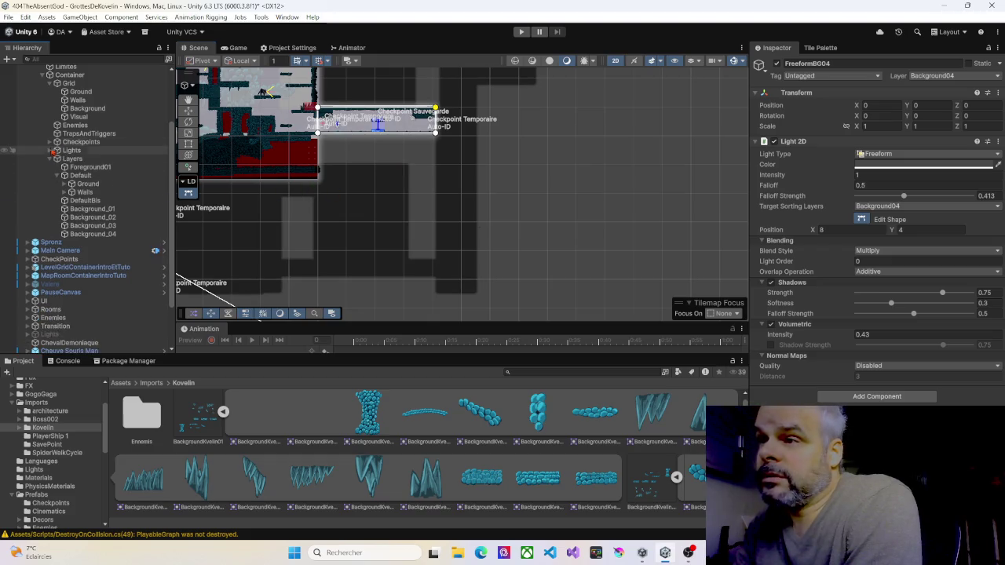
Inspect Kovelin03's Container and Limites camera bounds, then collapse the room in the Hierarchy
left_click(59, 76)
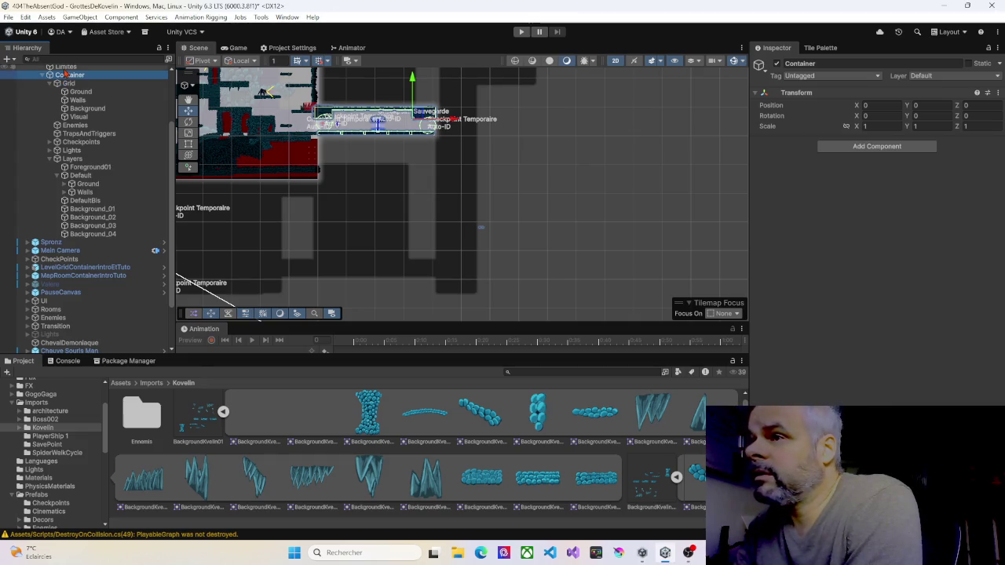
left_click(66, 68)
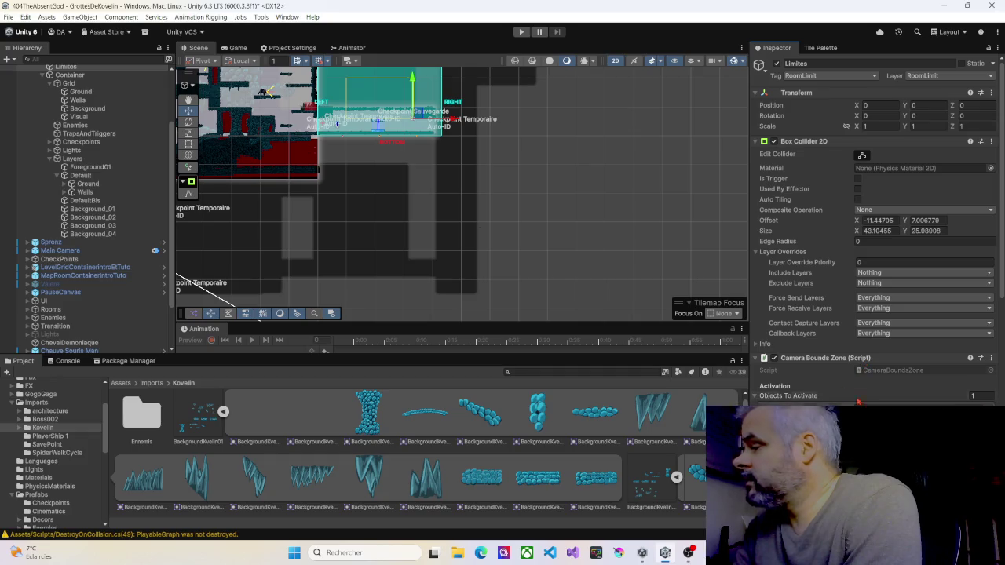
scroll(47, 177, "up", 3)
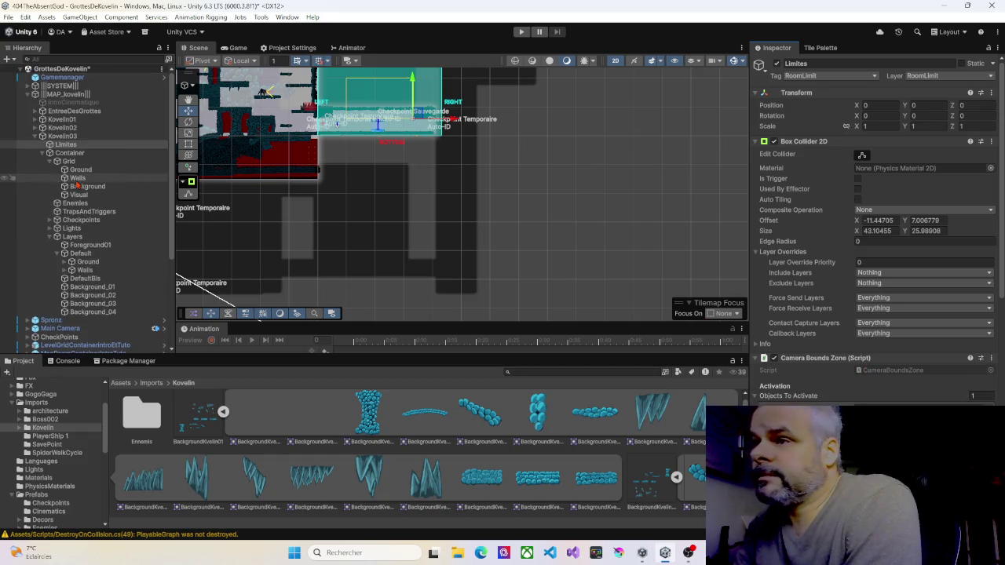
left_click(35, 136)
left_click_drag(387, 181, 376, 264)
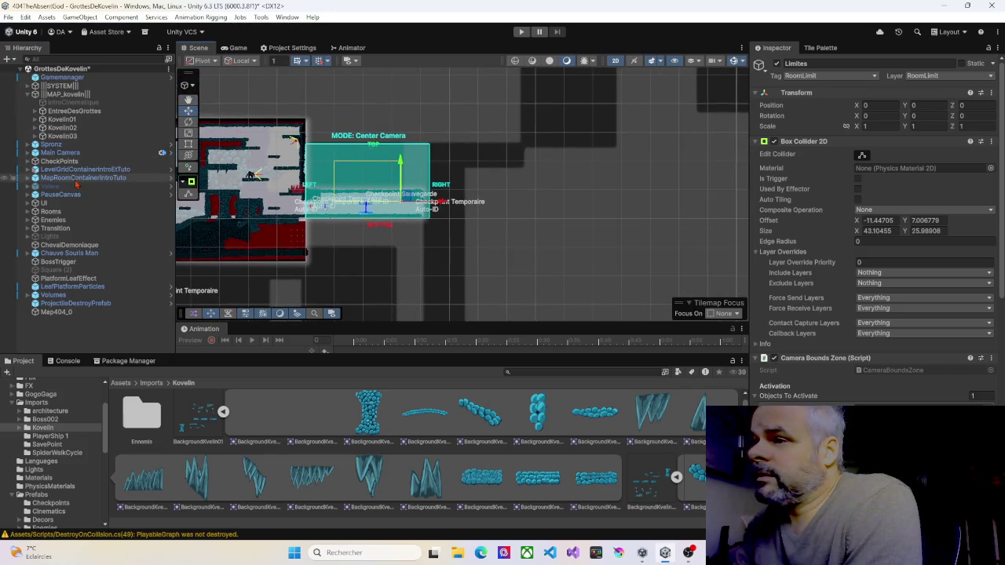
Duplicate the Kovelin03 room and rename the copy Kovelin04
left_click(62, 137)
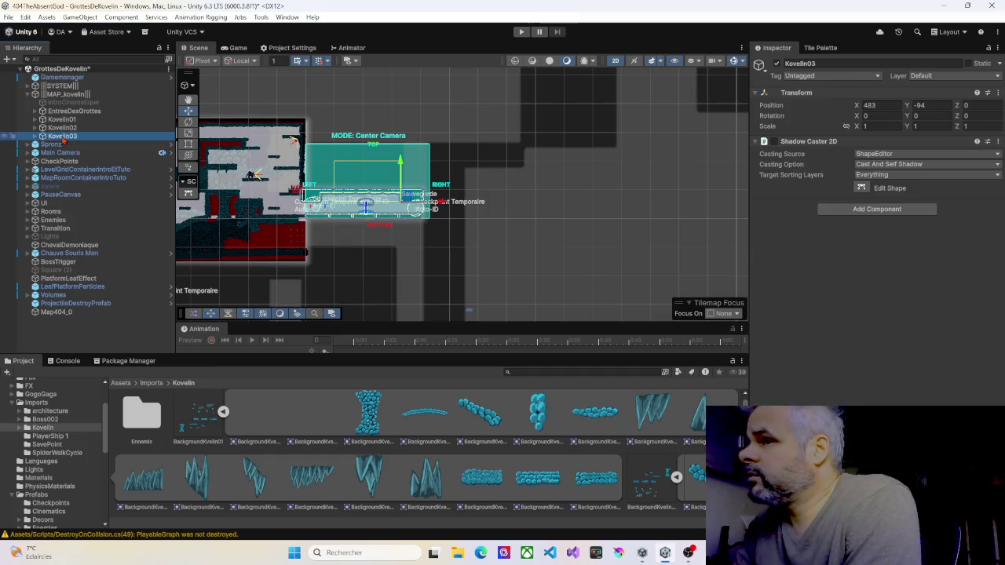
key("ctrl+d")
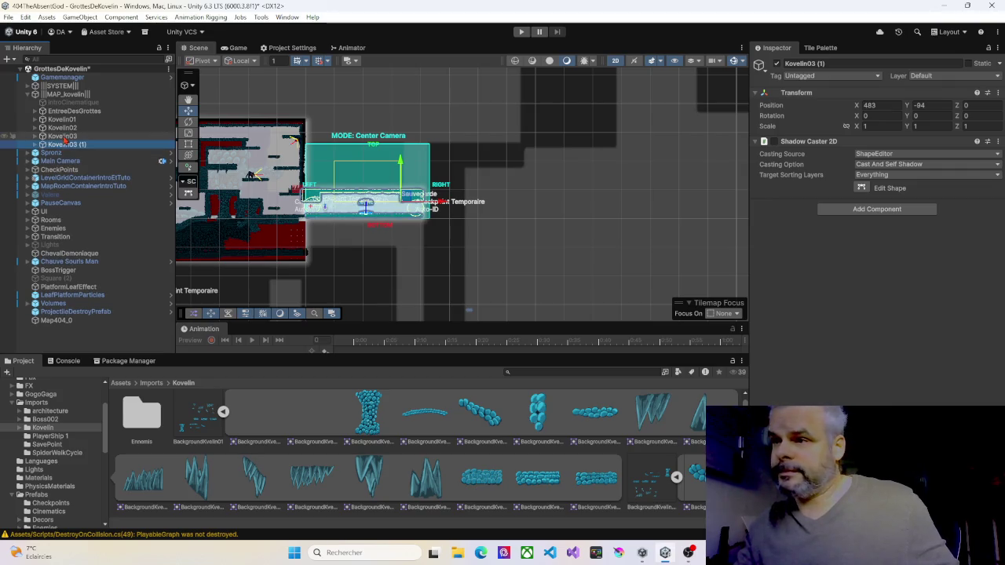
left_click(63, 144)
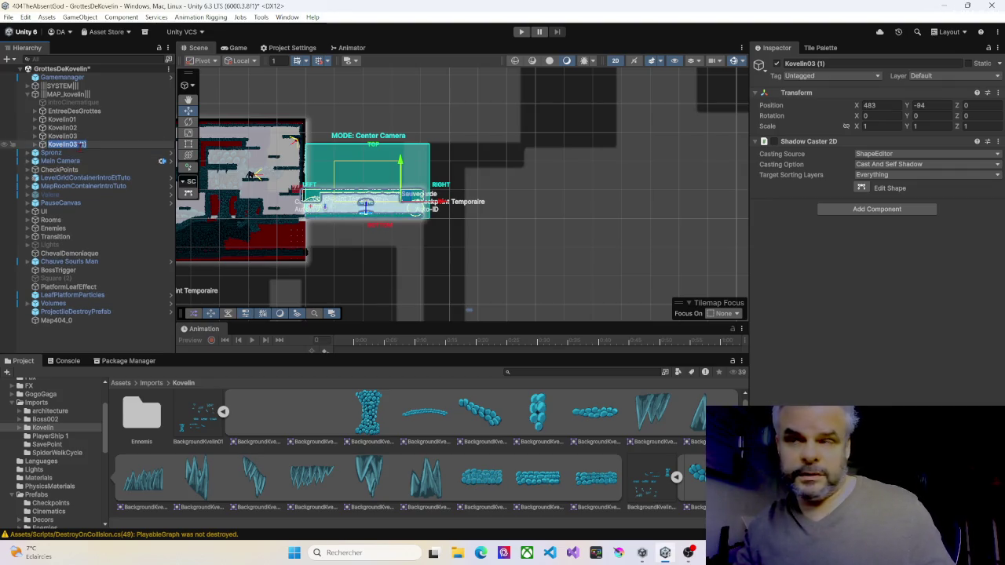
key("End")
key("BackSpace")
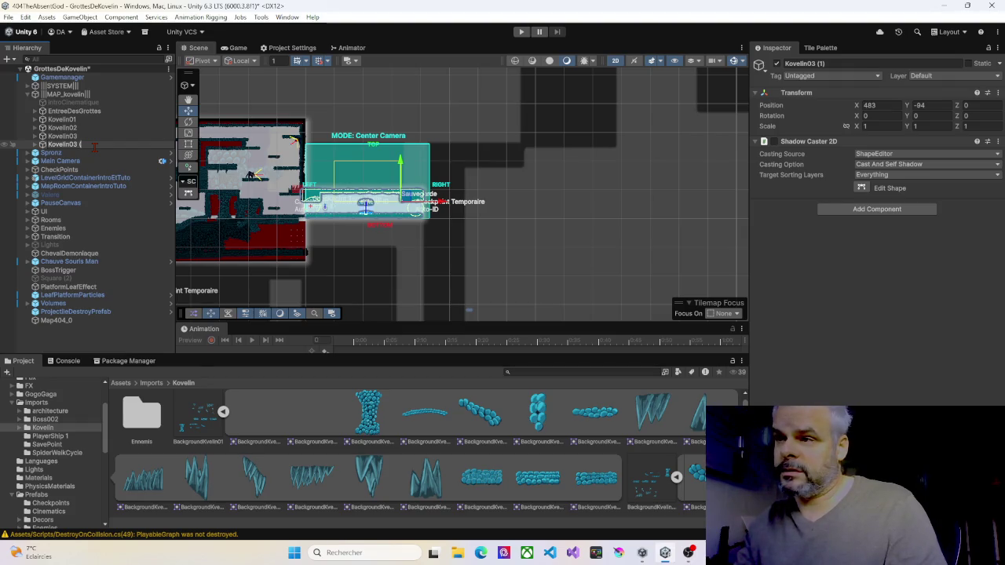
type("4")
key("Return")
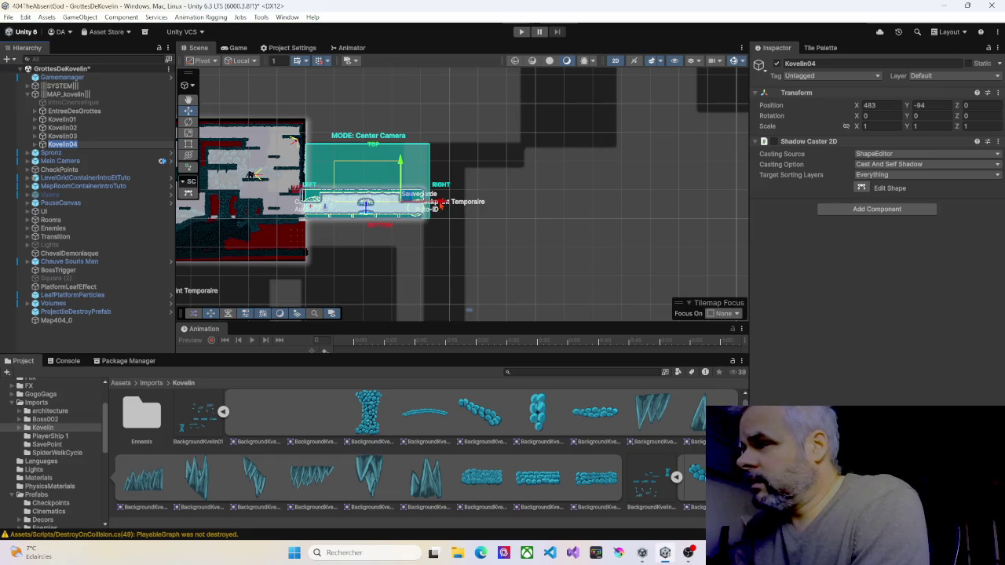
Move Kovelin04 to the right along the corridor
mouse_move(441, 208)
left_mouse_down()
mouse_move(606, 216)
mouse_move(556, 222)
left_mouse_up()
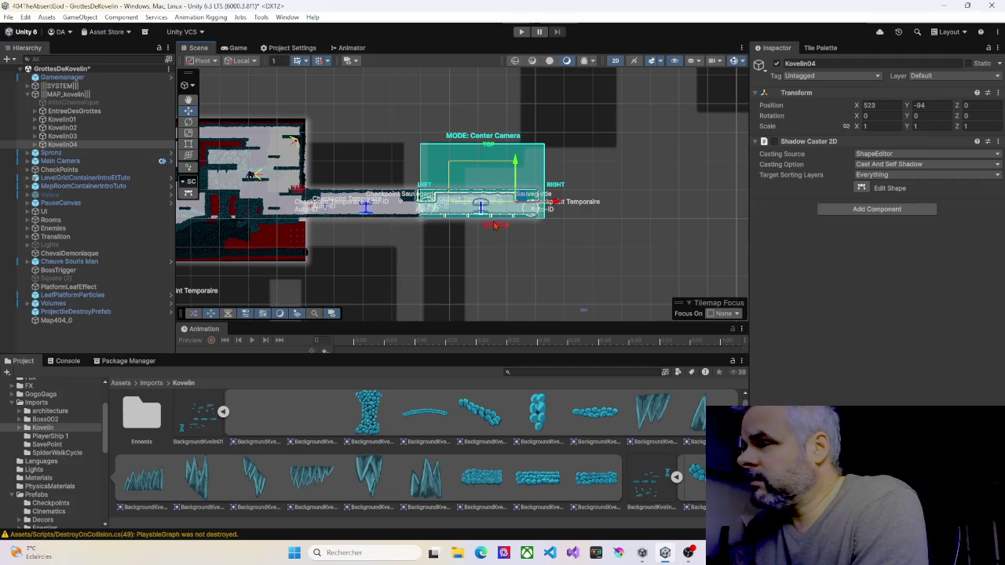
scroll(494, 225, "up", 5)
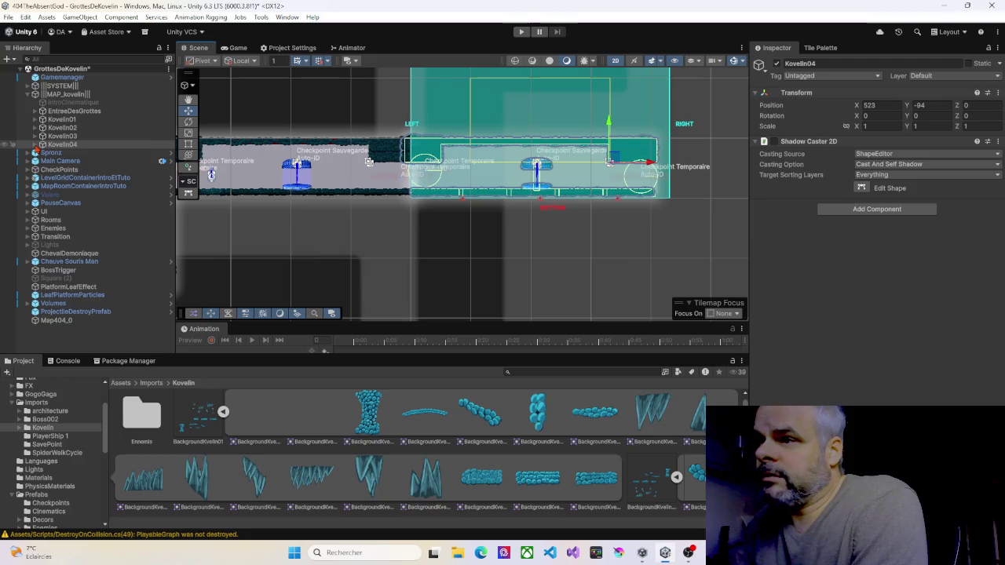
left_click(34, 145)
Stretch Kovelin04's Limites camera bounds far below the corridor, then select its Visual tilemap
left_click(67, 155)
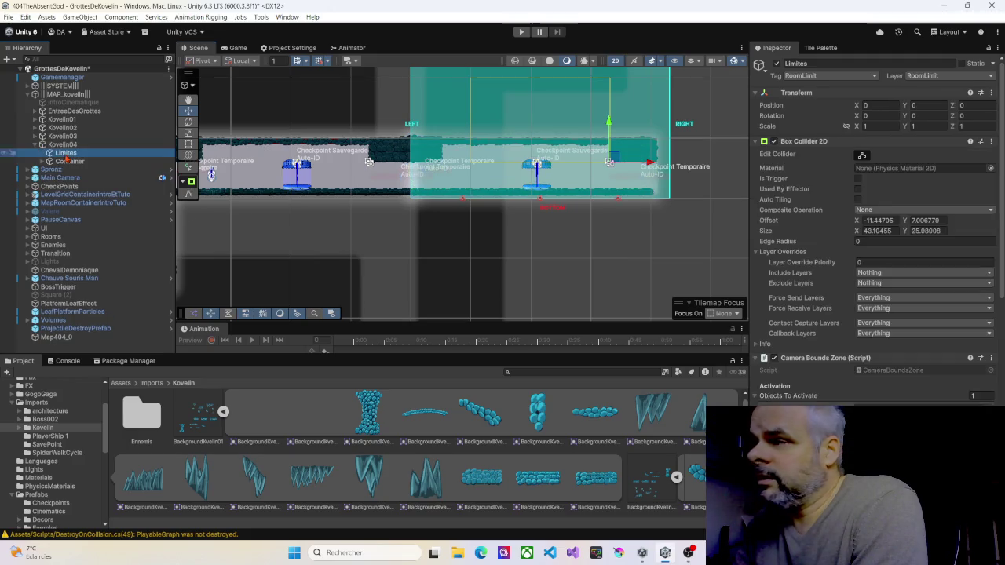
scroll(499, 267, "down", 3)
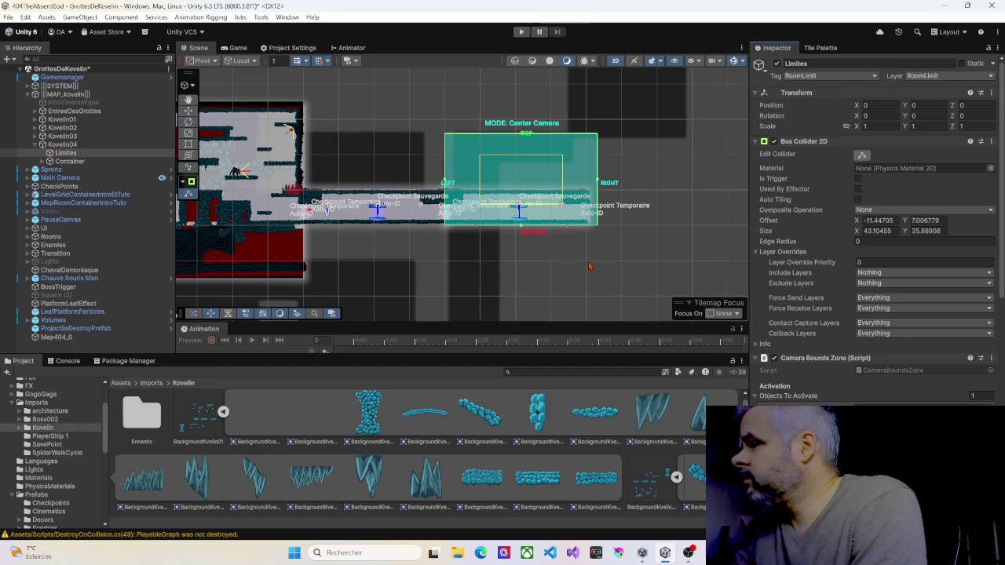
left_click_drag(590, 266, 581, 121)
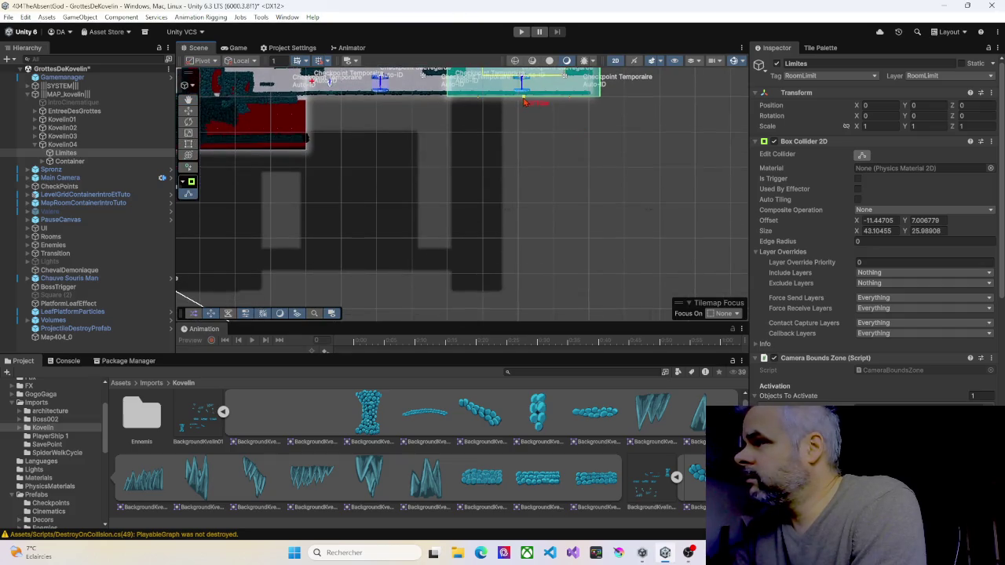
left_click_drag(525, 102, 530, 296)
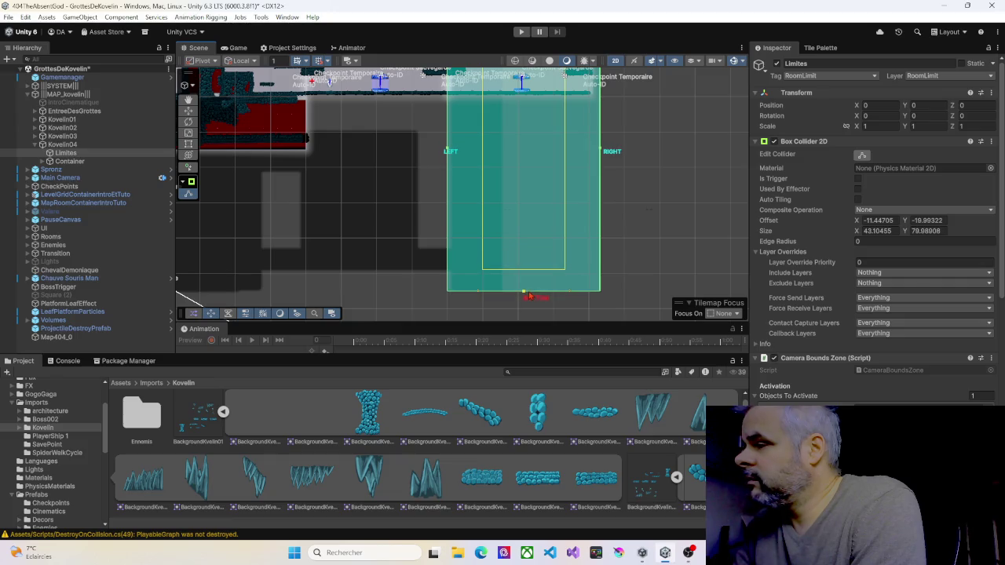
left_click_drag(530, 183, 462, 201)
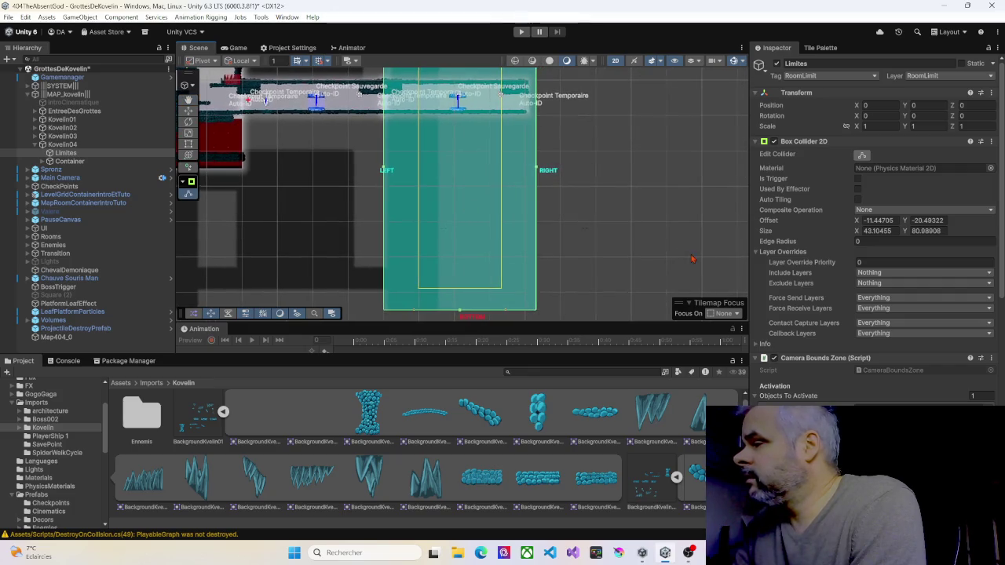
scroll(597, 235, "up", 2)
scroll(575, 224, "up", 5)
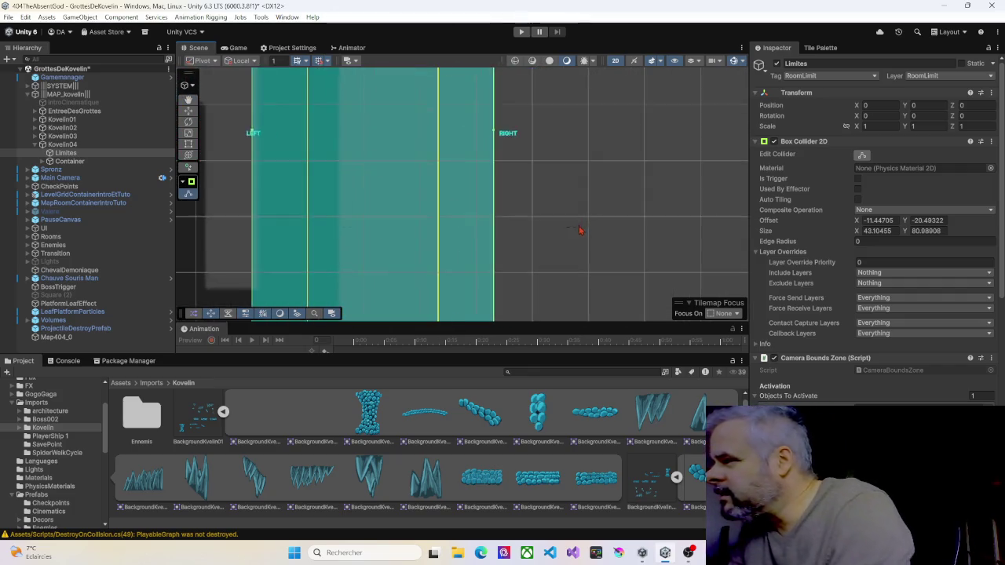
scroll(578, 232, "up", 4)
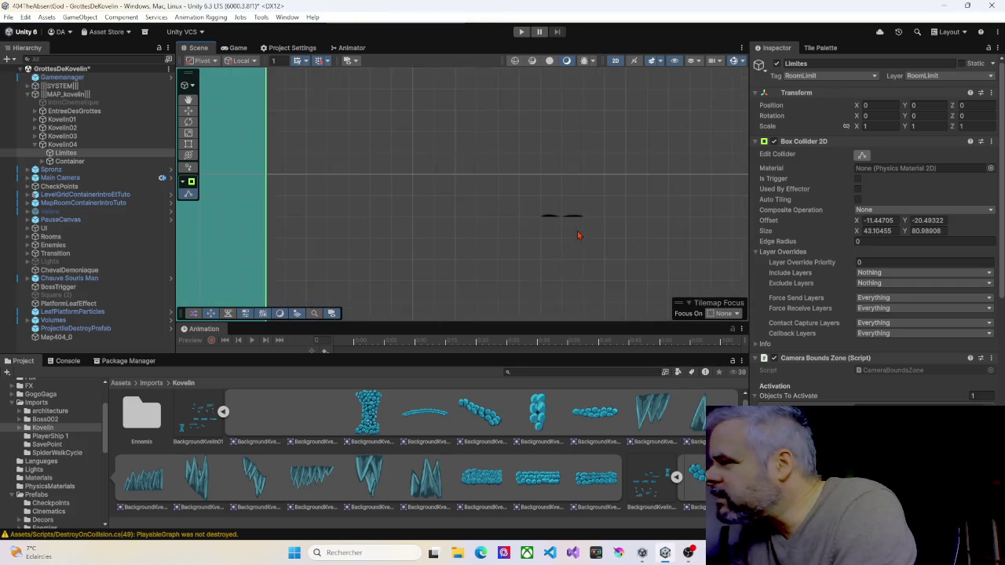
left_click(568, 213)
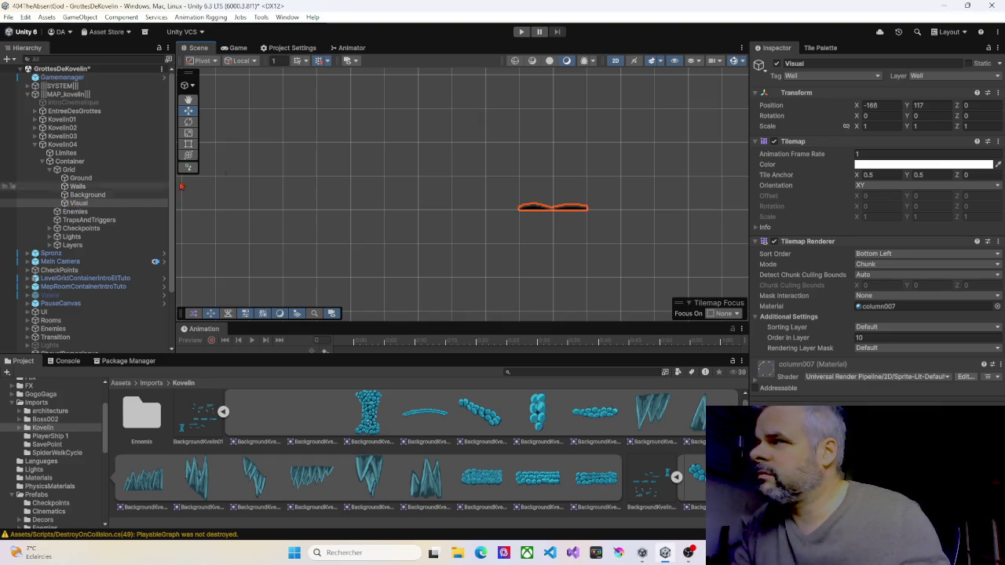
Erase the leftover orange tiles with the Tile Palette eraser
left_click(821, 49)
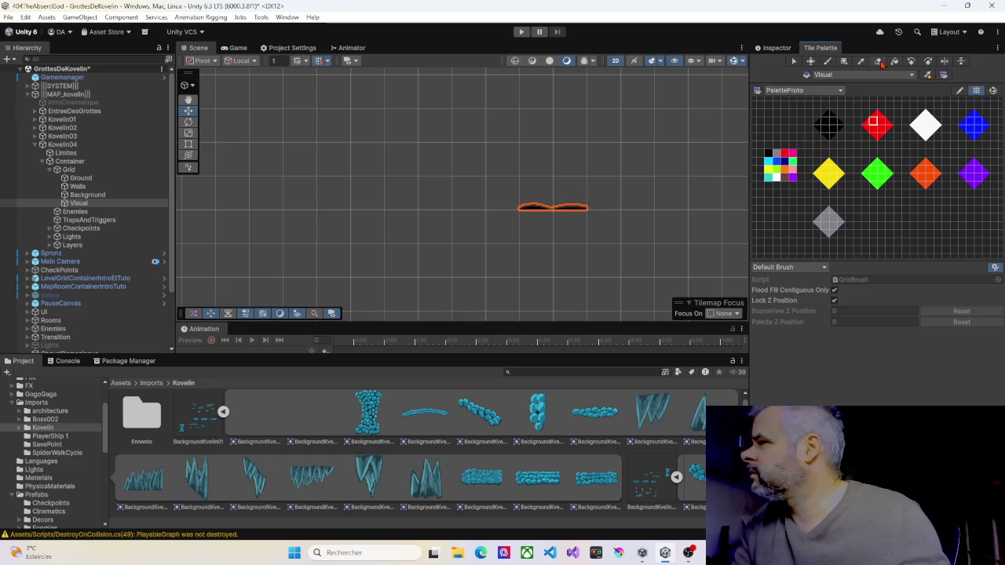
left_click(867, 108)
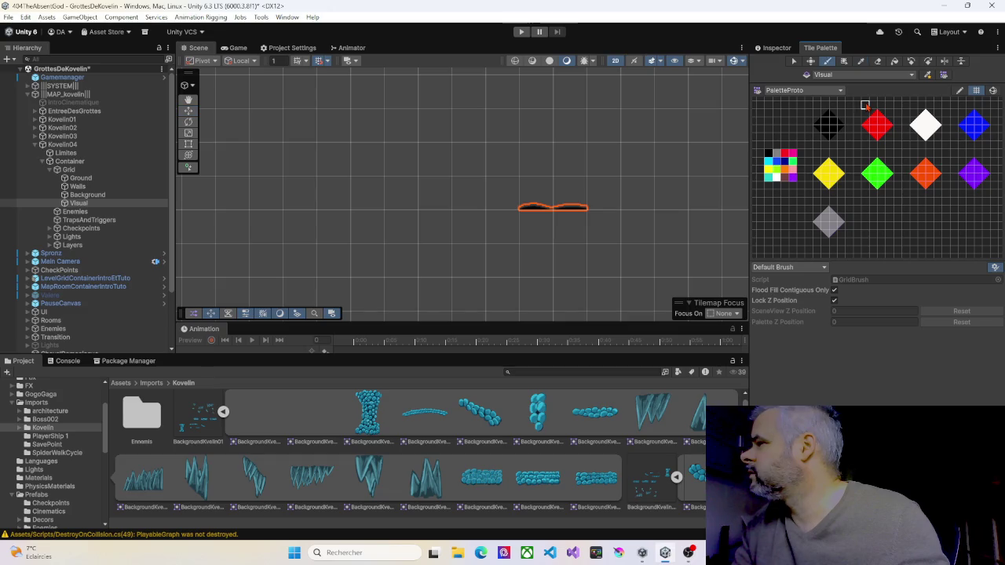
left_click(878, 61)
left_click(545, 191)
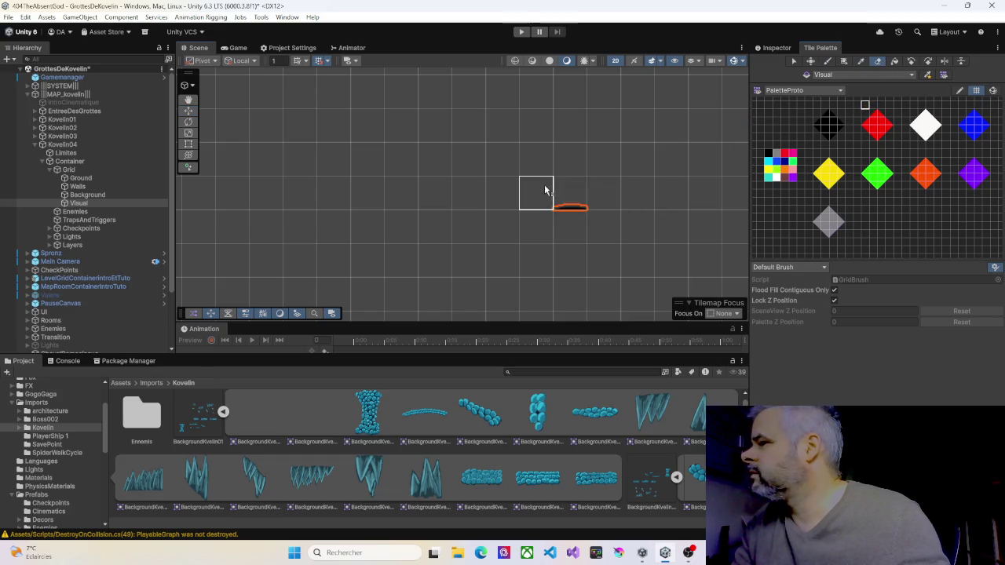
left_click(564, 194)
scroll(399, 196, "down", 5)
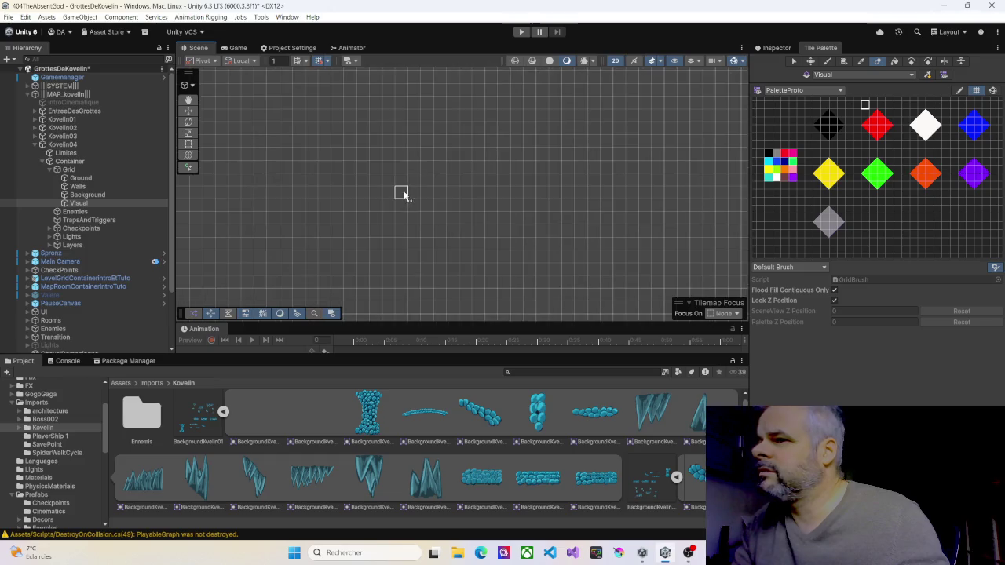
scroll(402, 196, "down", 5)
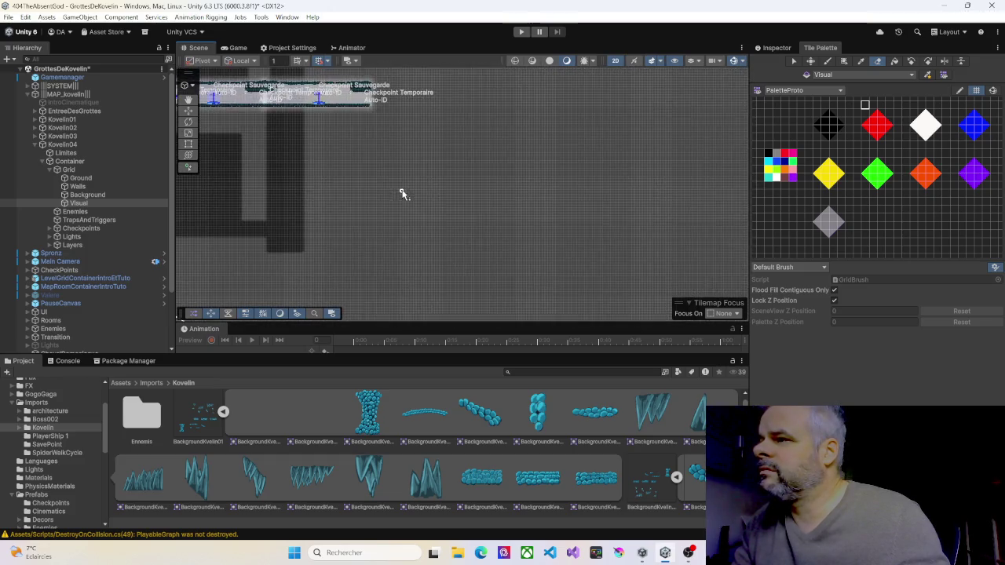
scroll(365, 192, "up", 5)
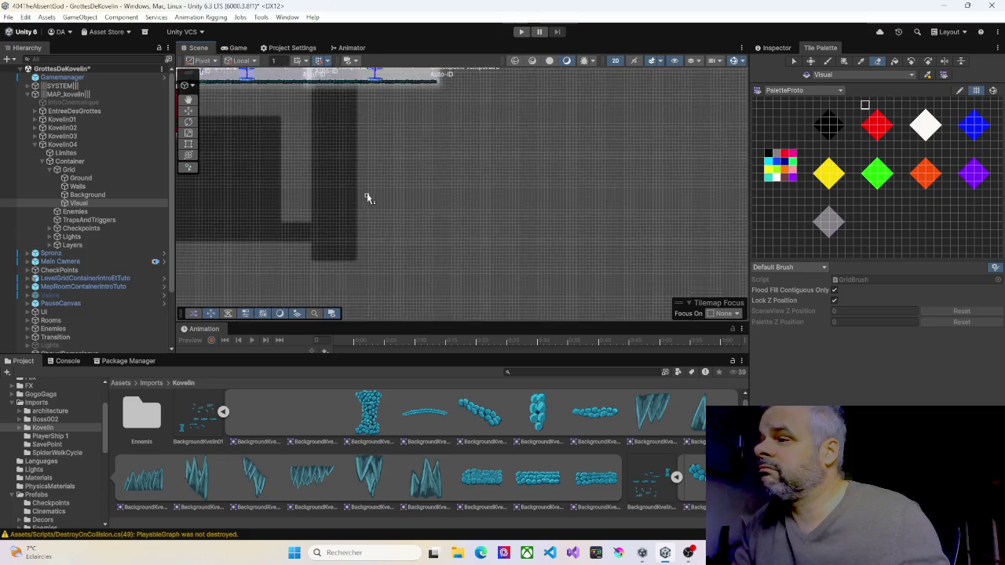
scroll(363, 195, "up", 5)
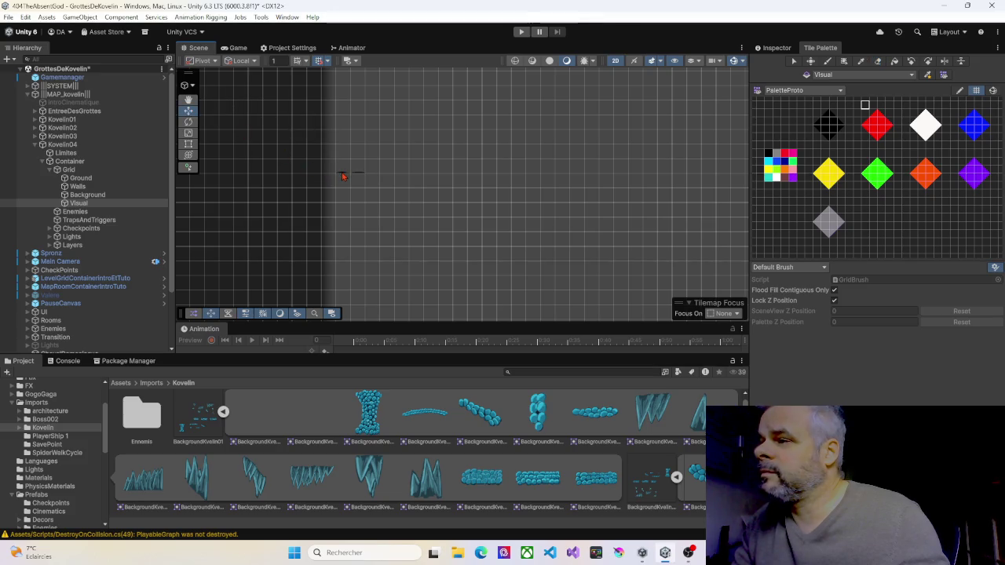
Select Kovelin03's Visual tilemap and return to tile painting
left_click(343, 176)
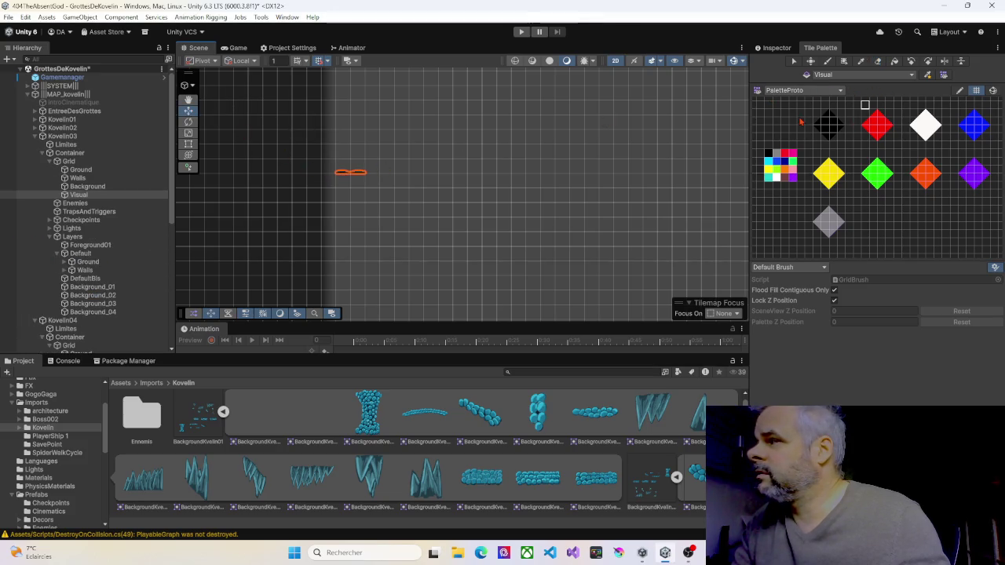
left_click(785, 122)
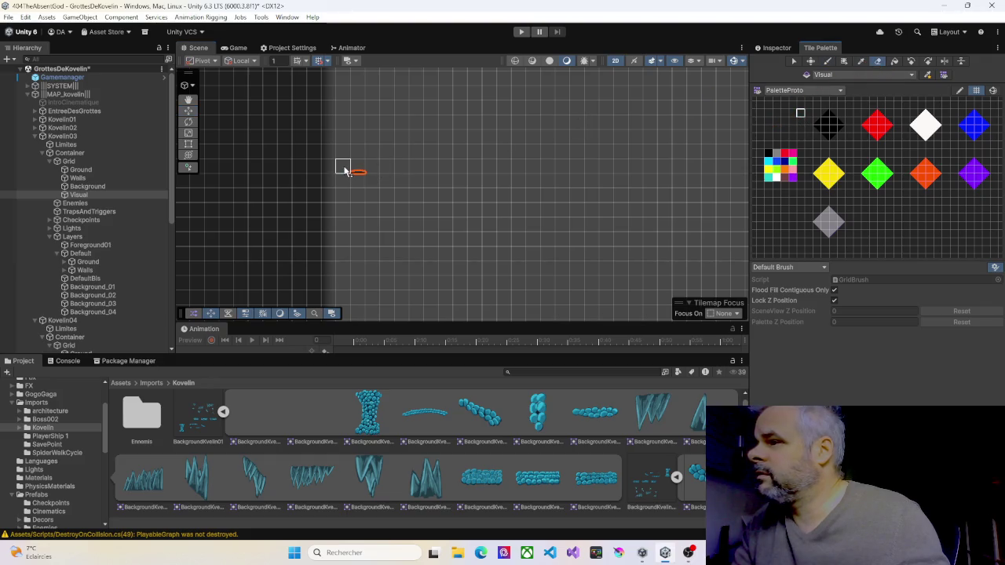
scroll(381, 196, "down", 5)
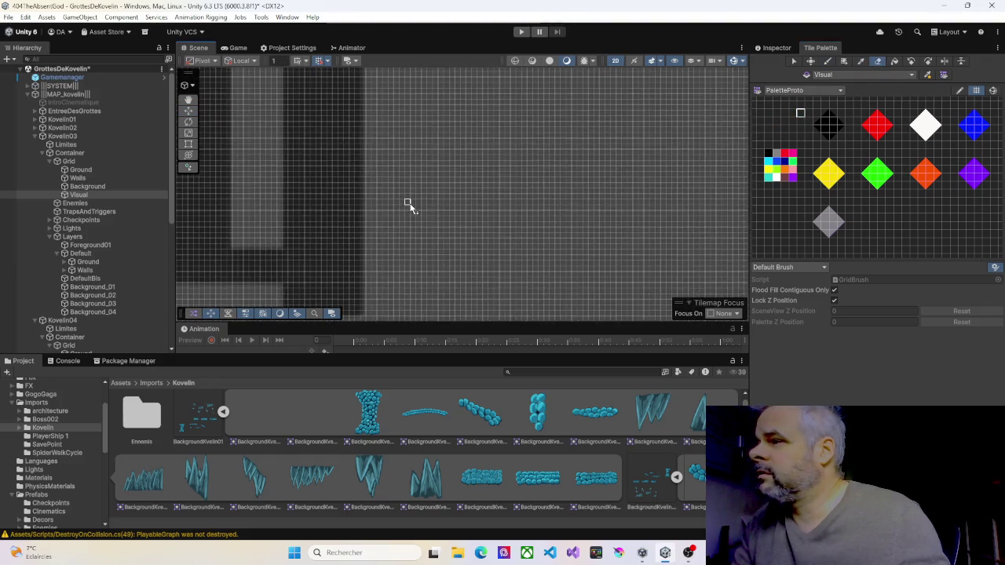
scroll(412, 204, "down", 5)
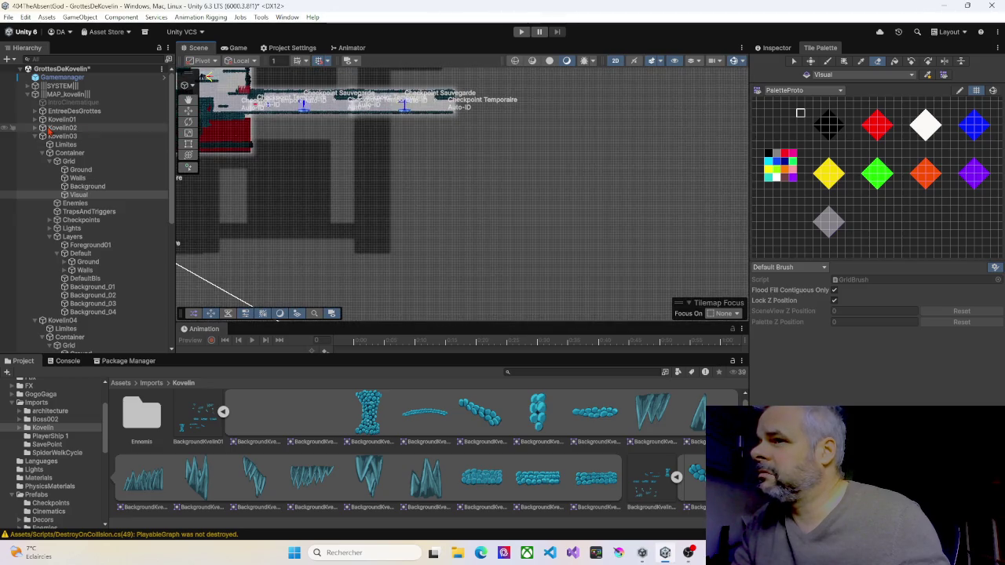
Expand Kovelin01 > Container, frame its Grid, and pan to show neighbouring rooms
left_click(35, 127)
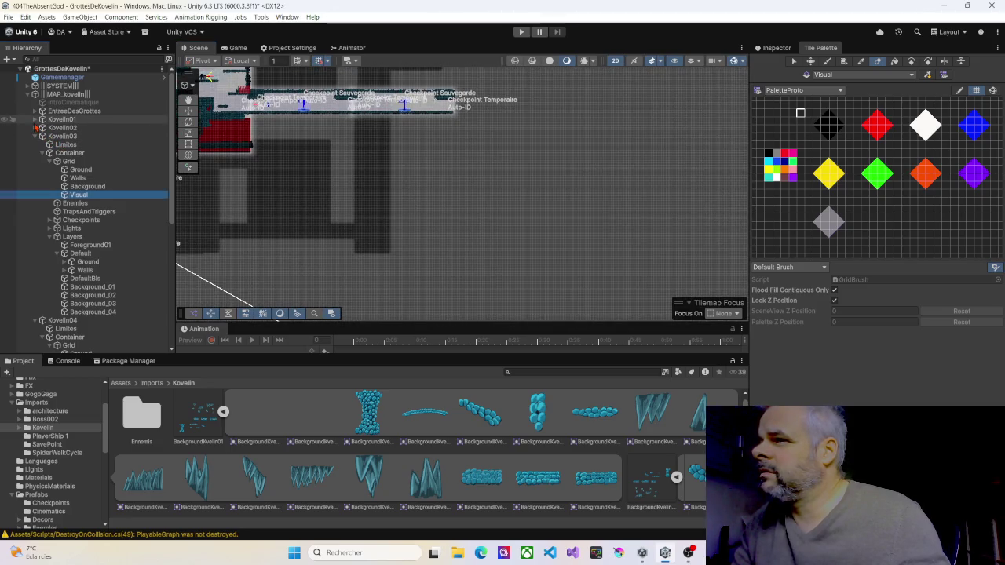
left_click(35, 121)
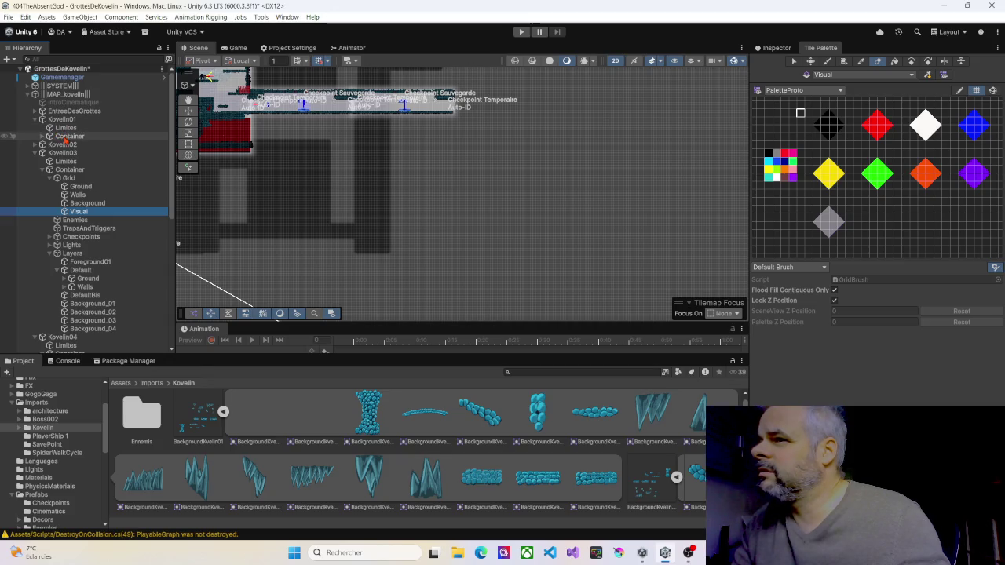
left_click(44, 138)
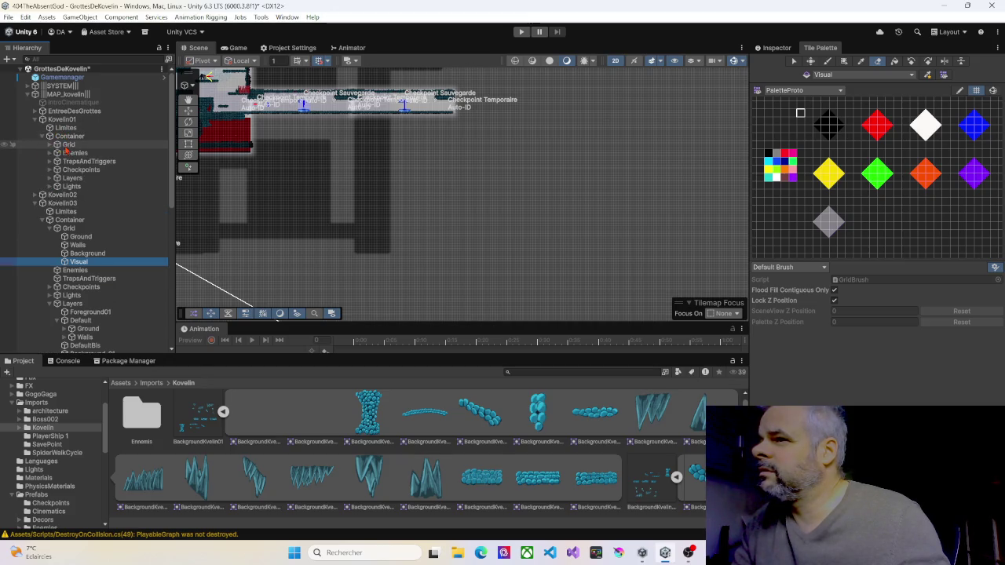
double_click(68, 145)
mouse_move(411, 164)
left_mouse_down()
mouse_move(421, 201)
mouse_move(449, 222)
left_mouse_up()
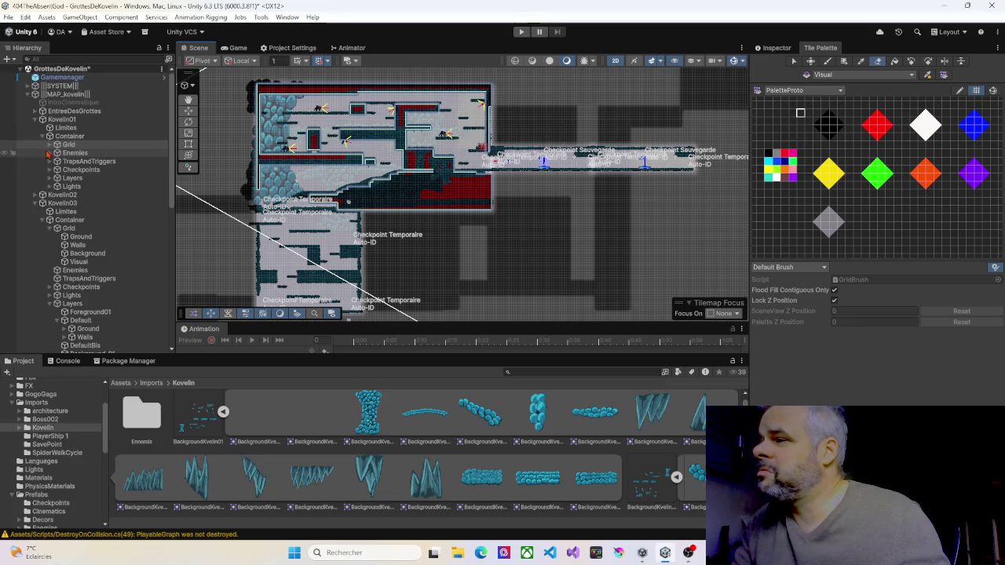
Make the EntreeDesGrottes Container active so the entrance area shows in the scene
left_click(65, 204)
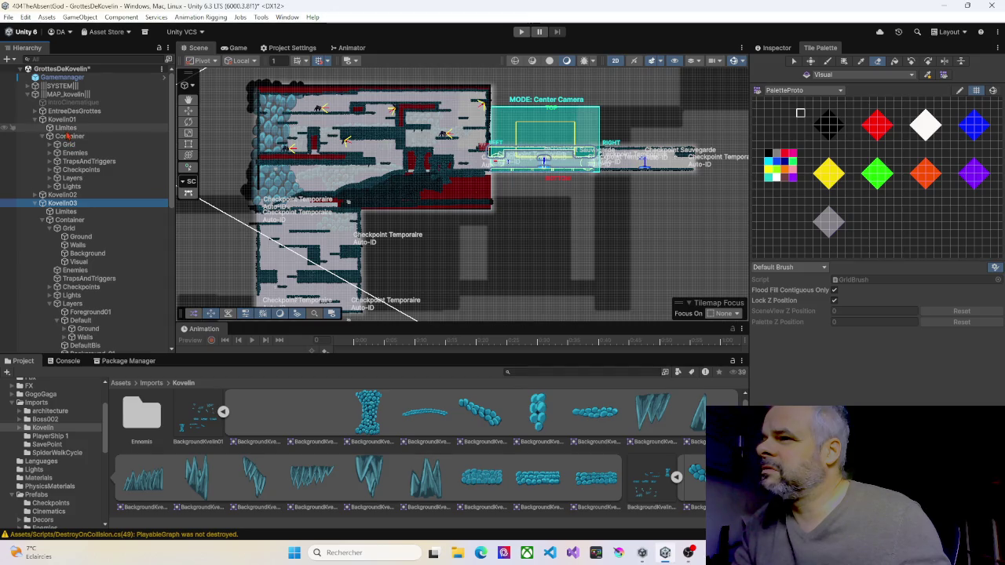
left_click(70, 112)
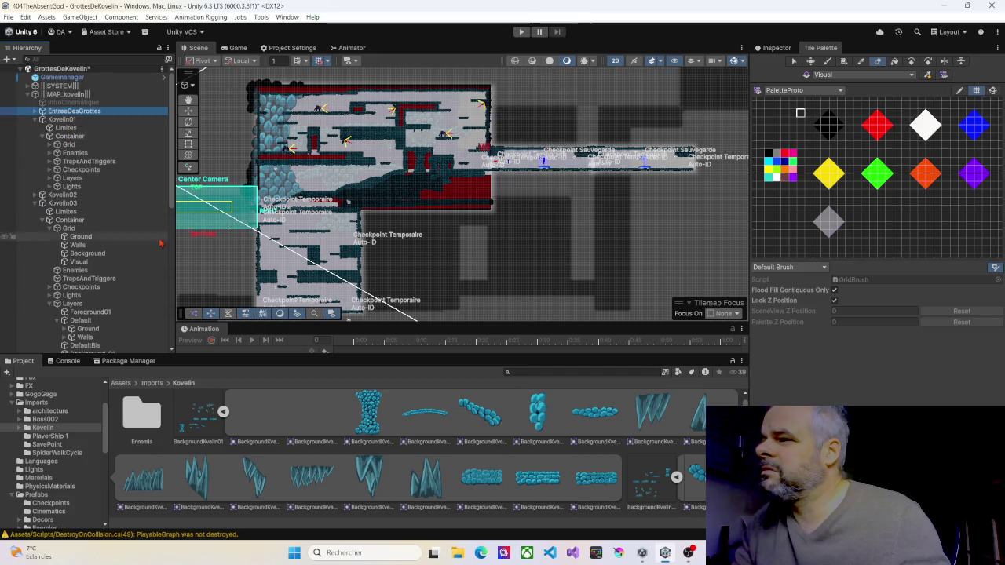
left_click_drag(243, 240, 373, 181)
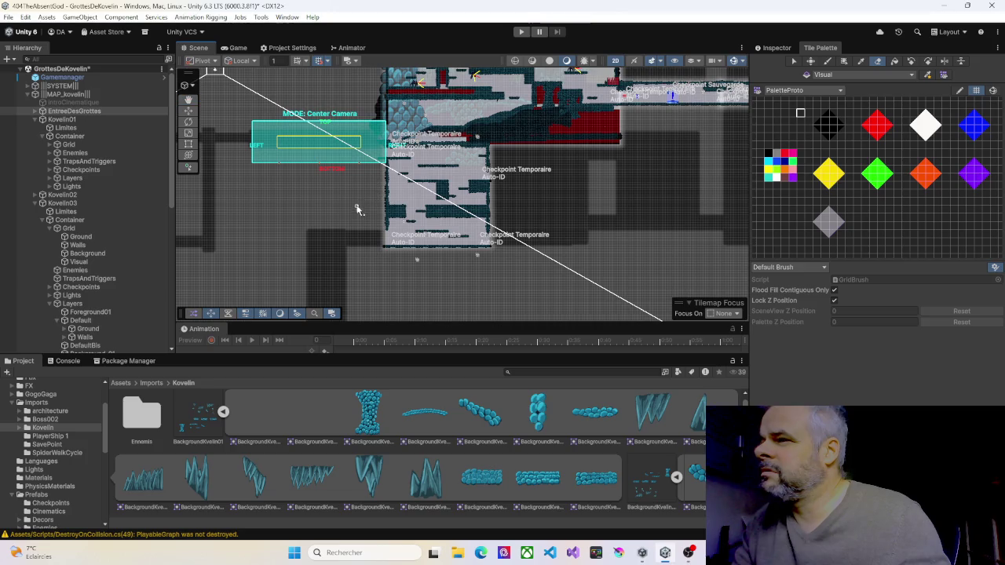
left_click(35, 112)
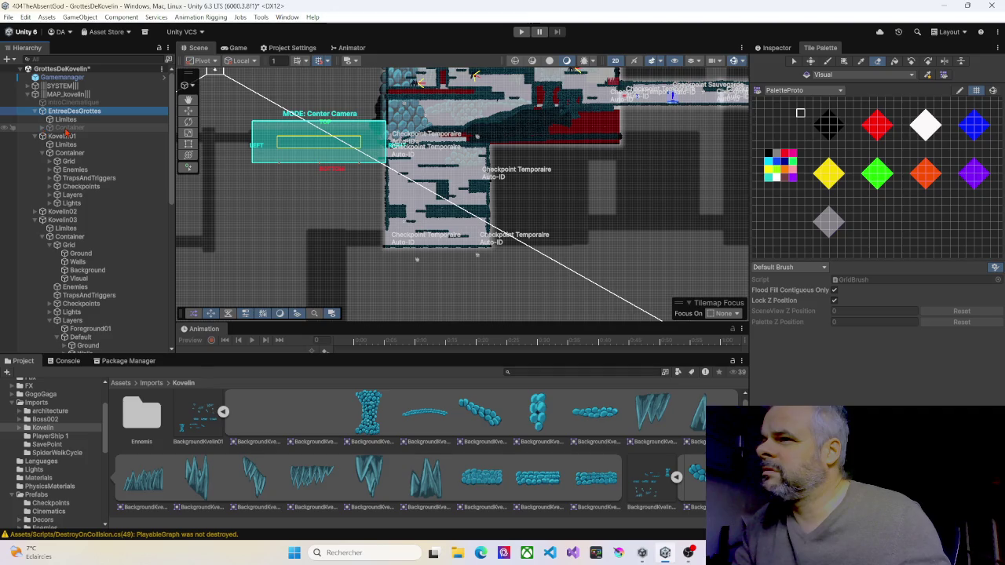
left_click(66, 128)
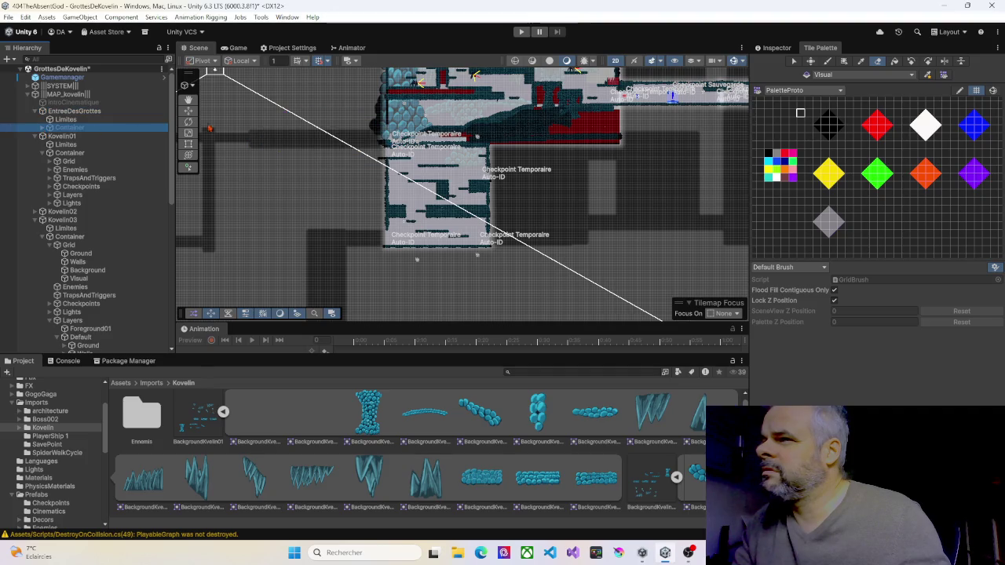
left_click(774, 50)
left_click(778, 64)
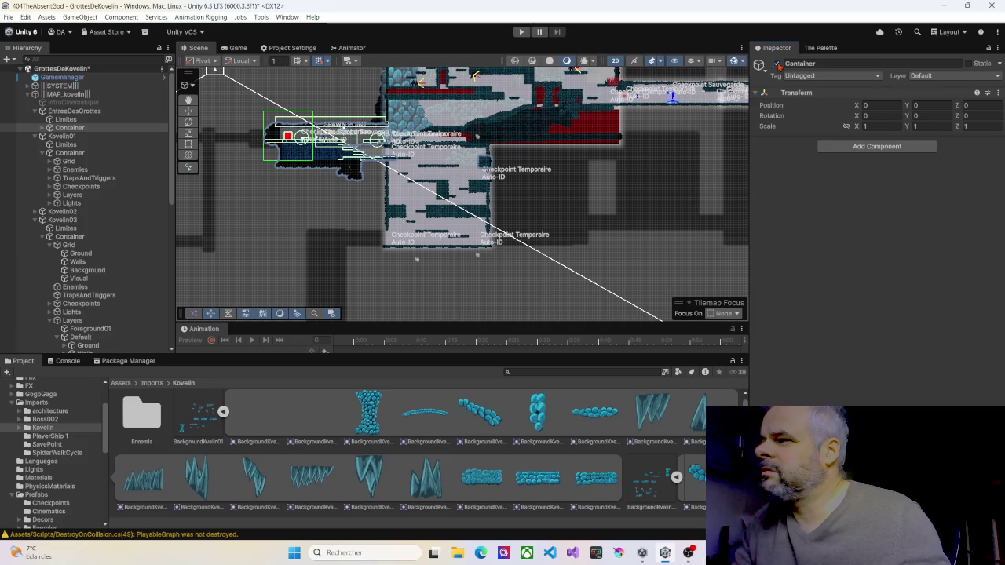
Check the entrance room's Grid tilemap layers, then collapse EntreeDesGrottes
left_click(49, 128)
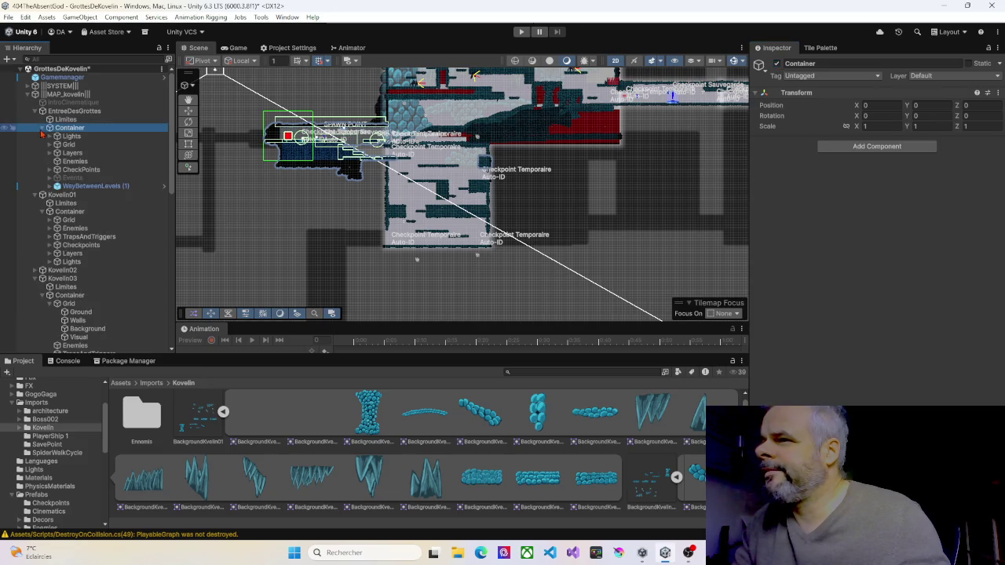
left_click(67, 145)
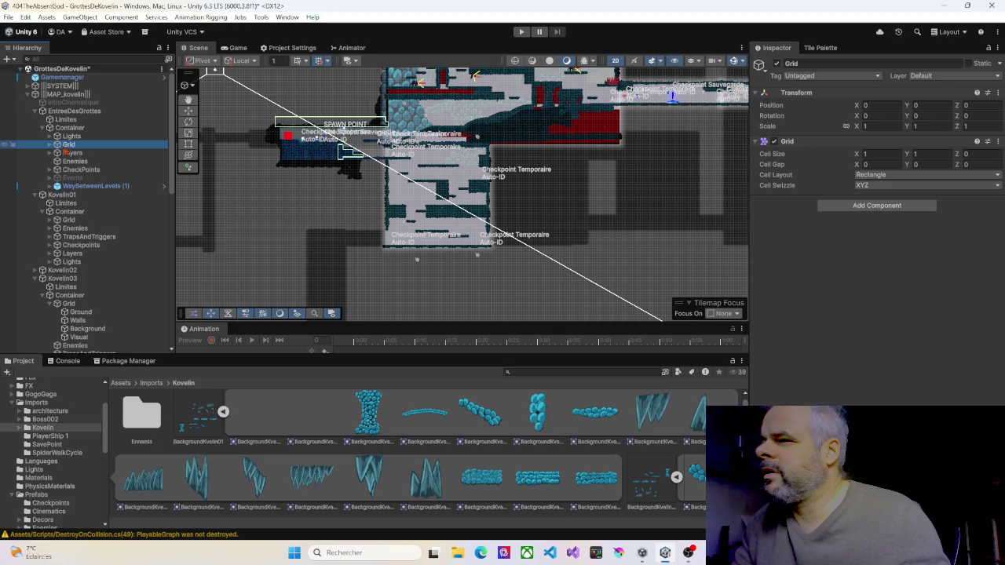
left_click(50, 145)
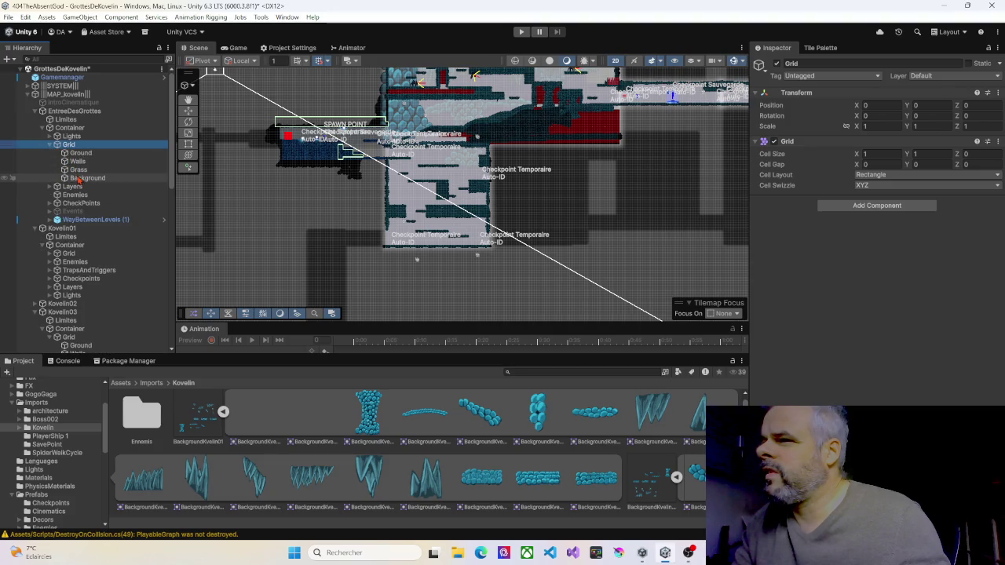
left_click(50, 146)
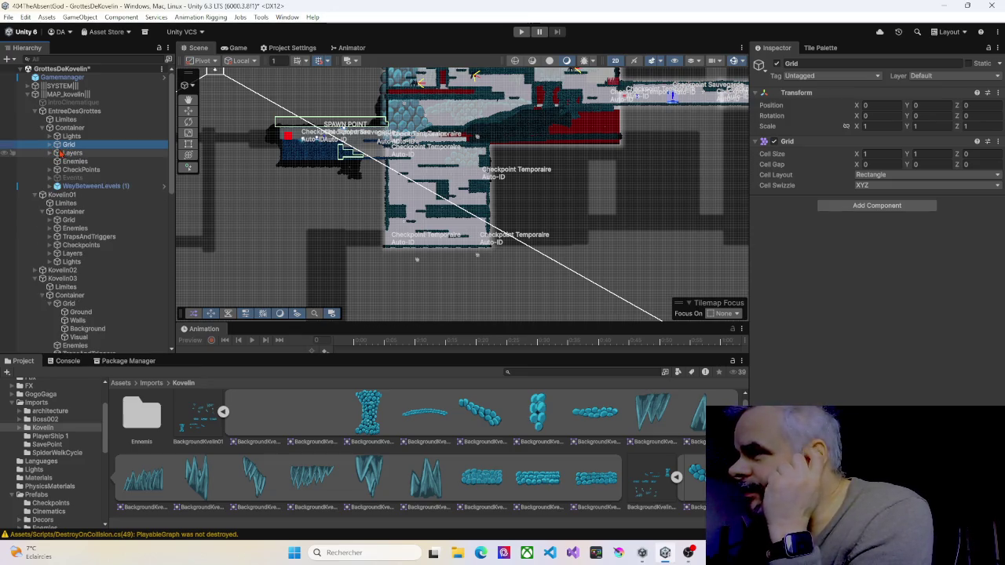
left_click(35, 111)
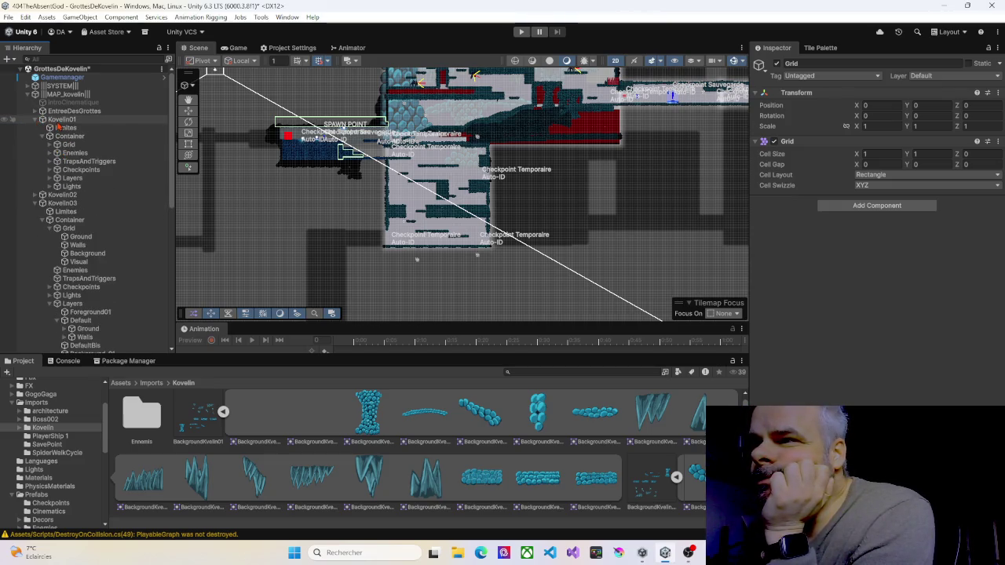
Select Kovelin01's Visual tilemap under its Grid and pan and zoom around the level
left_click(51, 146)
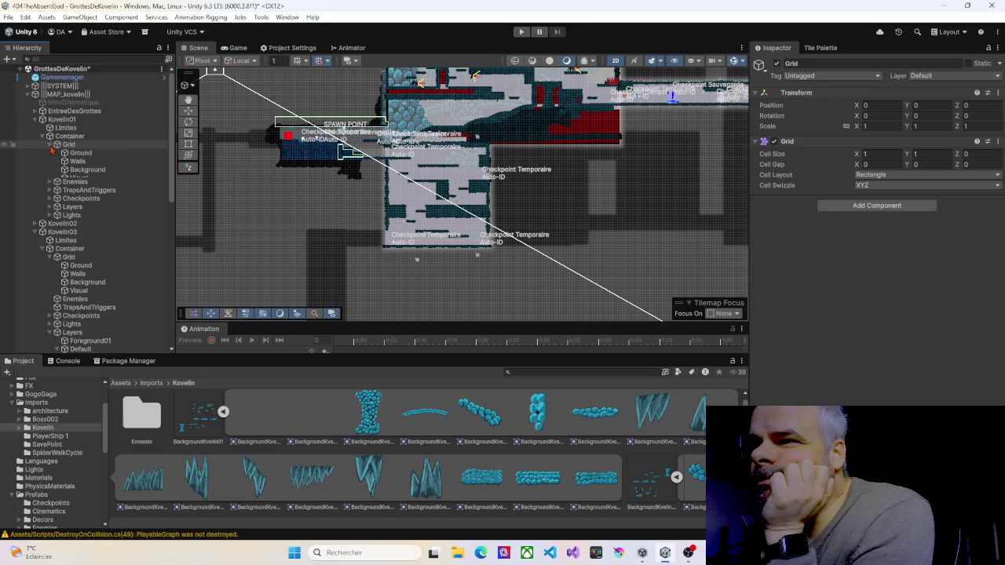
left_click(79, 178)
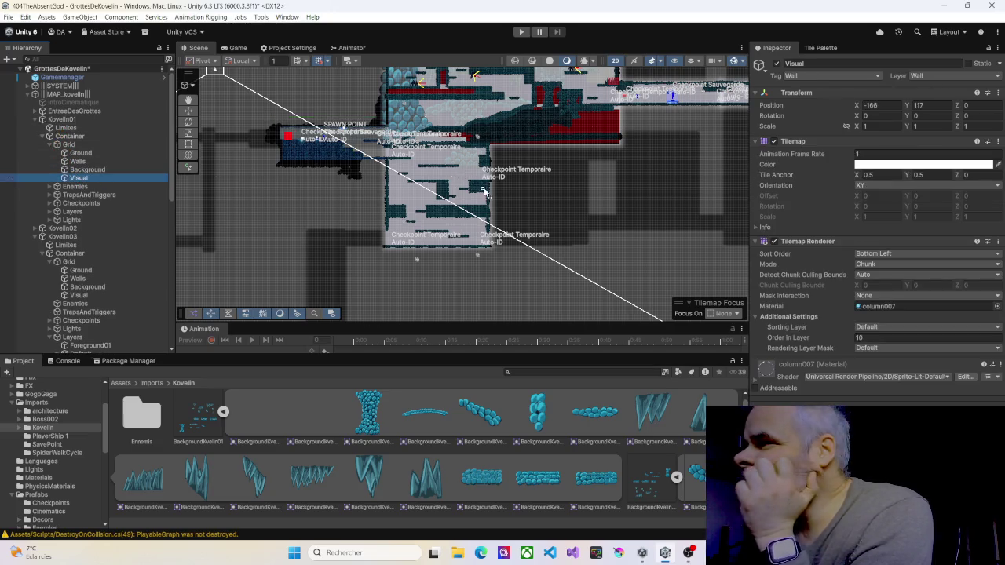
mouse_move(585, 178)
left_mouse_down()
mouse_move(518, 236)
mouse_move(458, 249)
left_mouse_up()
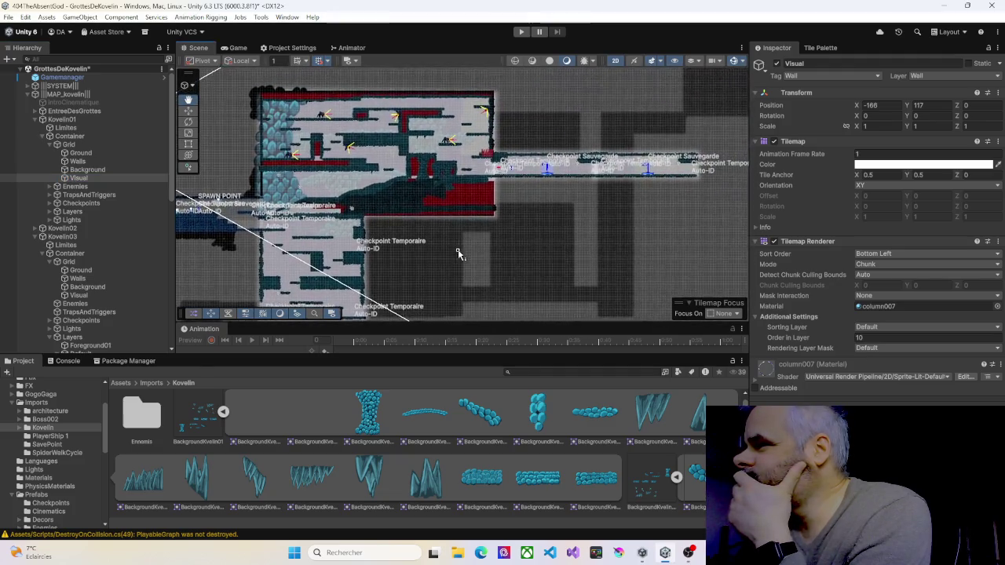
scroll(458, 253, "down", 3)
scroll(458, 255, "up", 1)
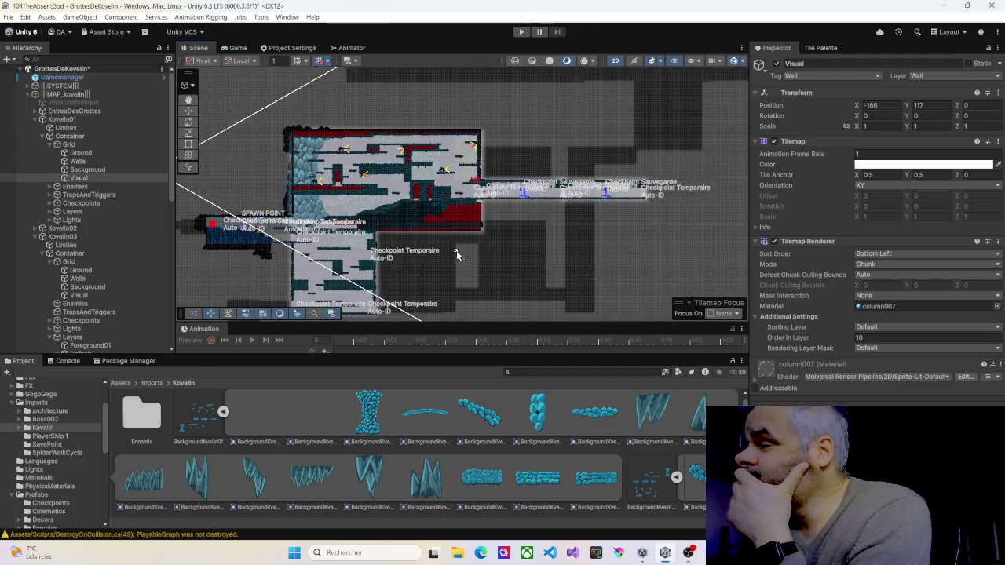
scroll(458, 252, "up", 5)
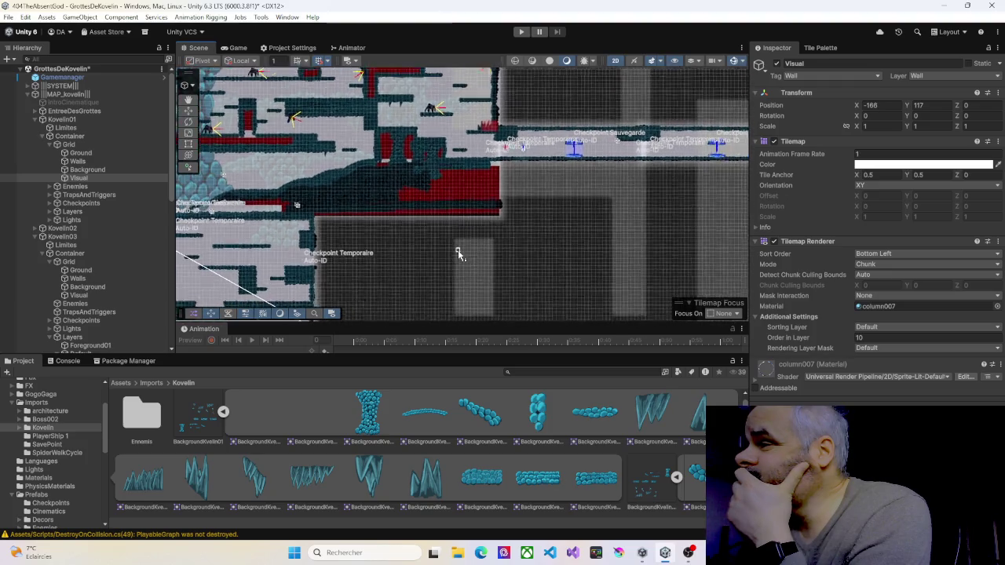
scroll(458, 253, "up", 1)
scroll(459, 251, "down", 5)
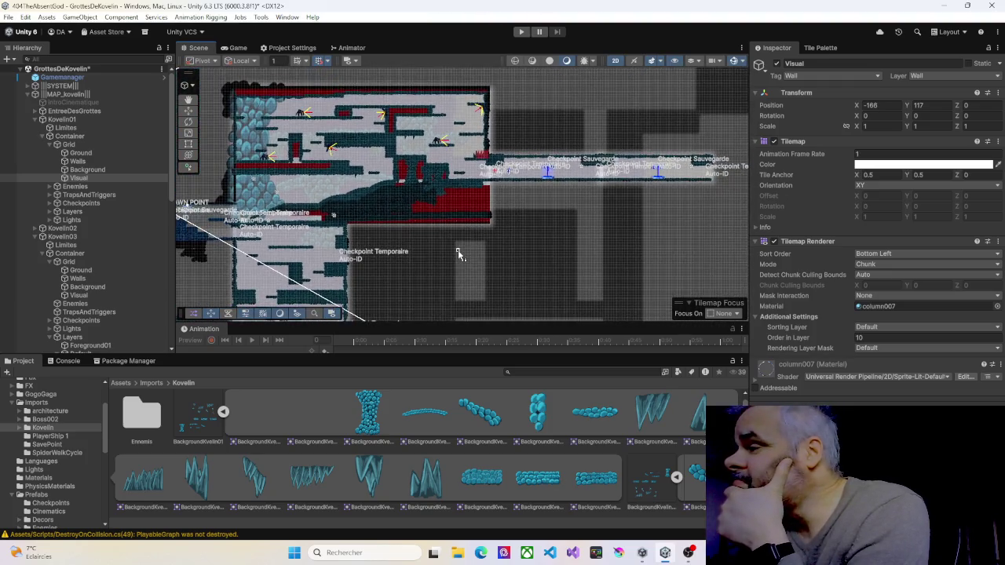
scroll(459, 212, "down", 2)
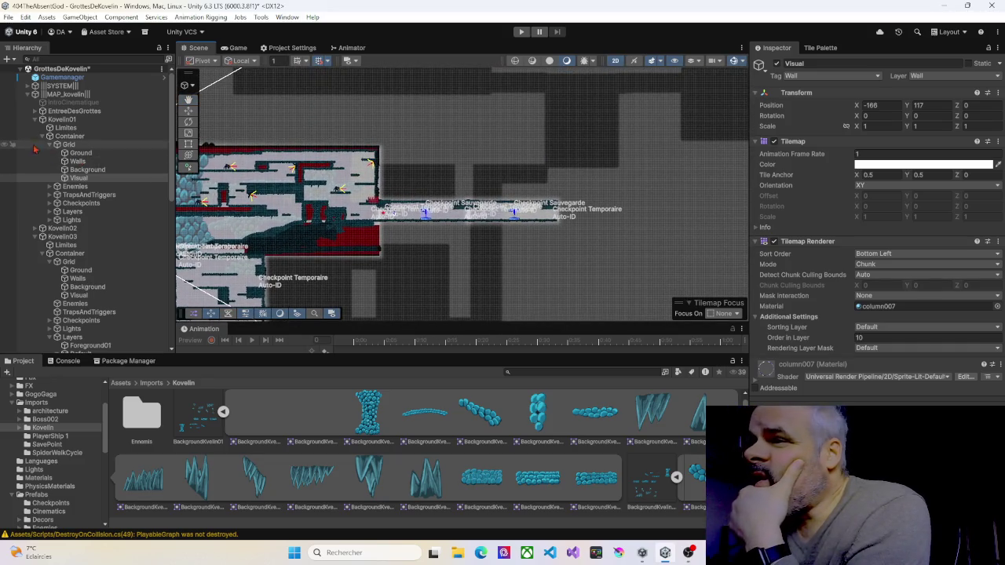
Collapse Kovelin01 and Kovelin03, select Kovelin04 and bring the new corridor room into view
left_click(34, 119)
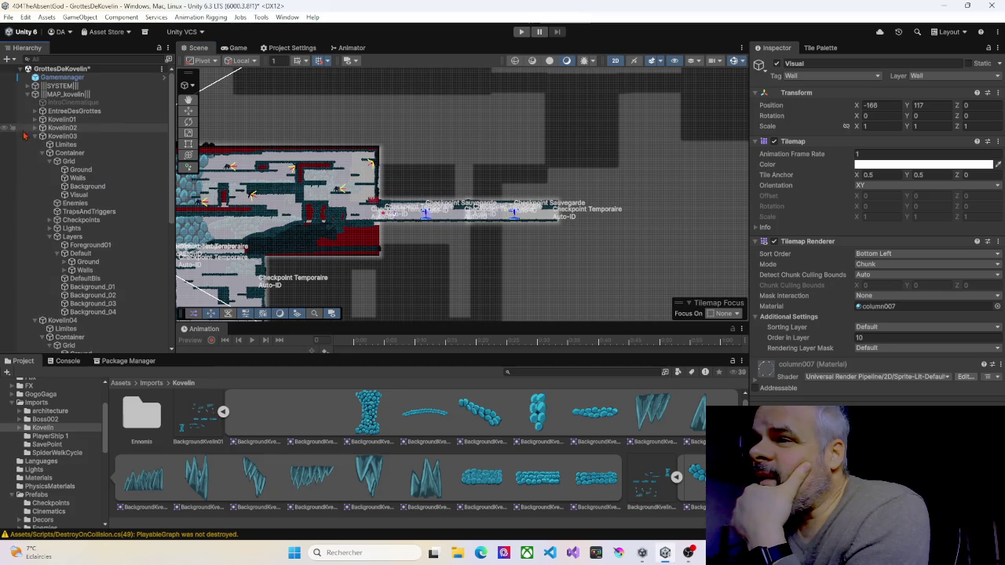
left_click(63, 138)
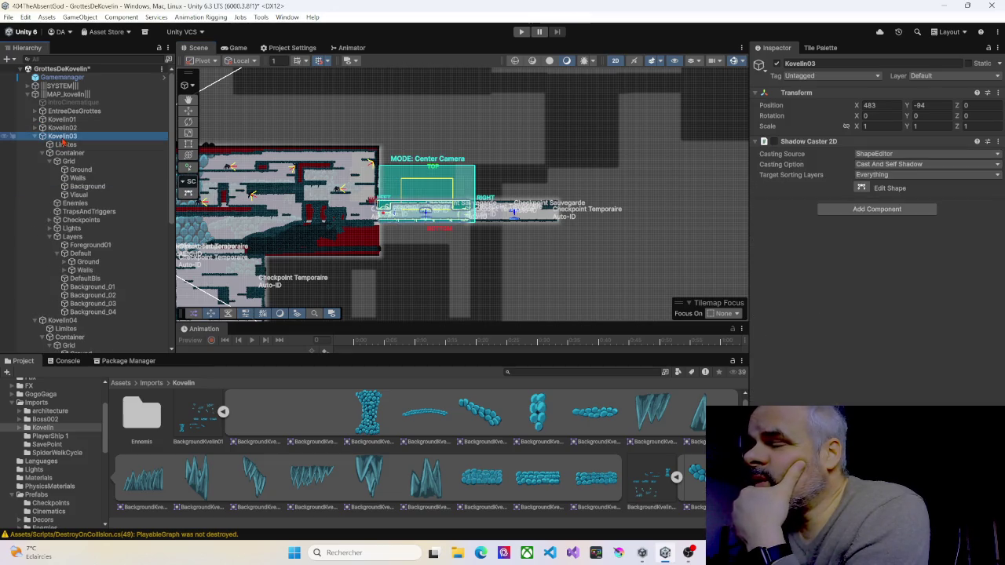
left_click(36, 138)
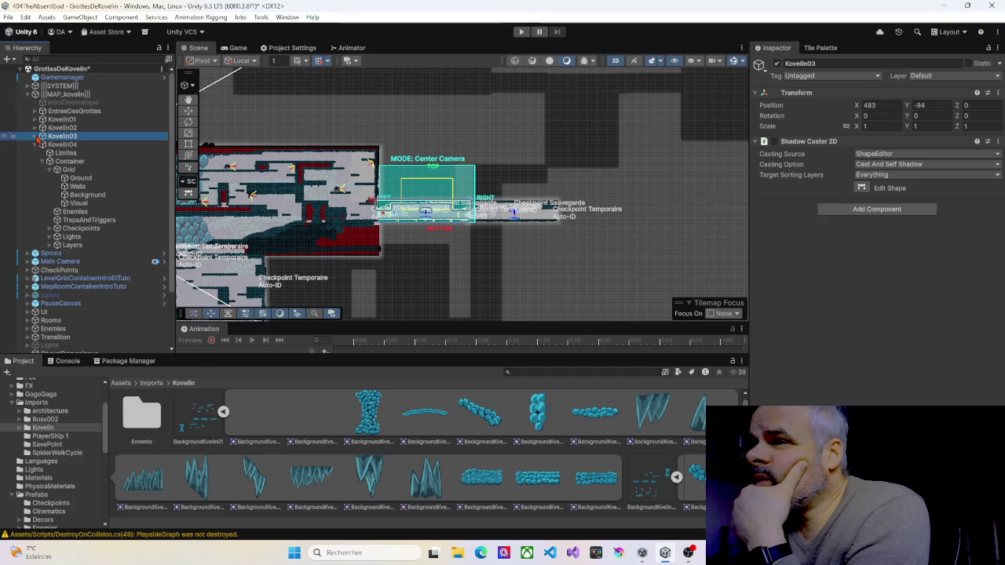
left_click(51, 146)
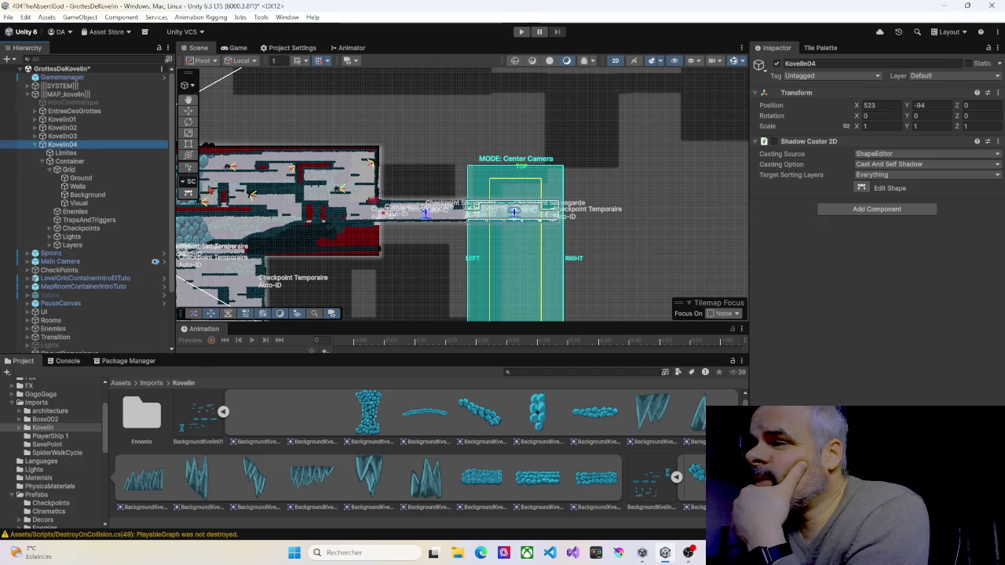
mouse_move(431, 252)
left_mouse_down()
mouse_move(343, 157)
mouse_move(323, 179)
mouse_move(339, 205)
left_mouse_up()
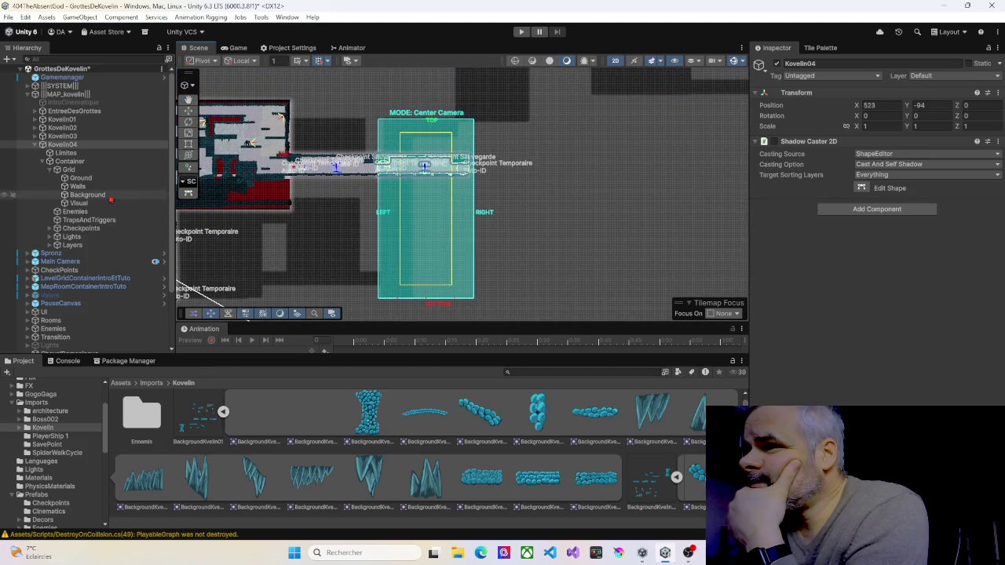
Select Kovelin04's Walls tilemap and bring up the Tile Palette with PaletteProto
left_click(66, 153)
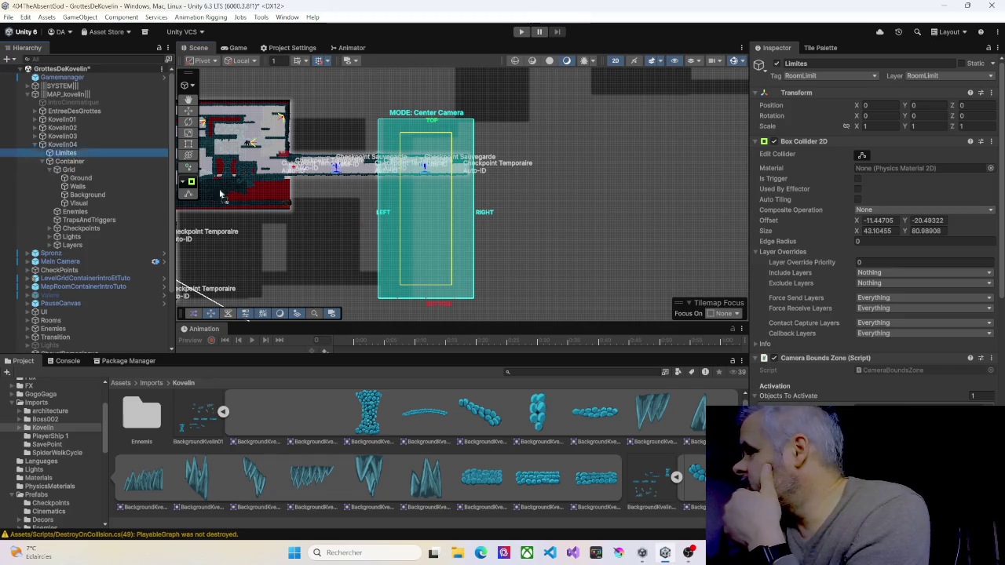
left_click(856, 392)
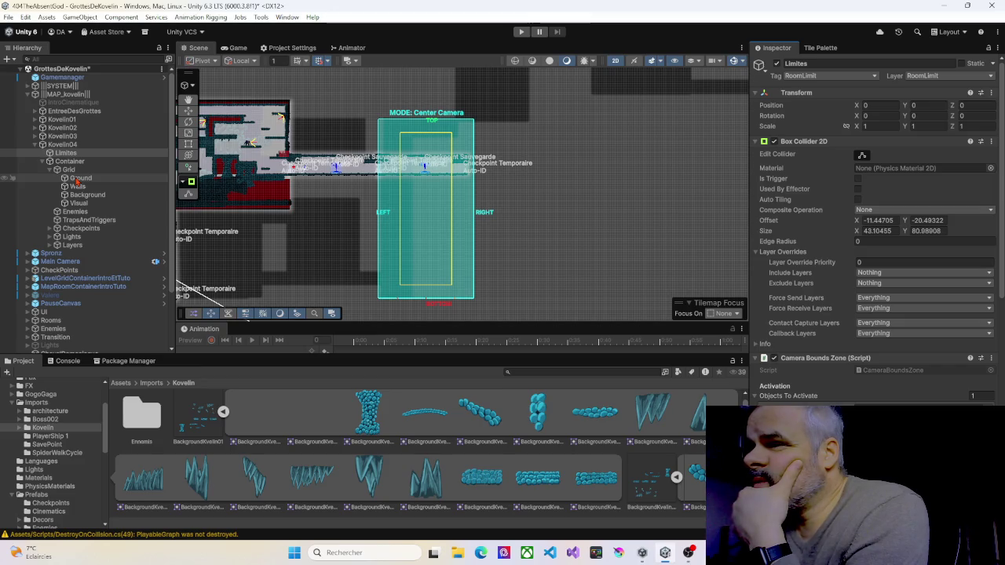
left_click(78, 178)
left_click(78, 186)
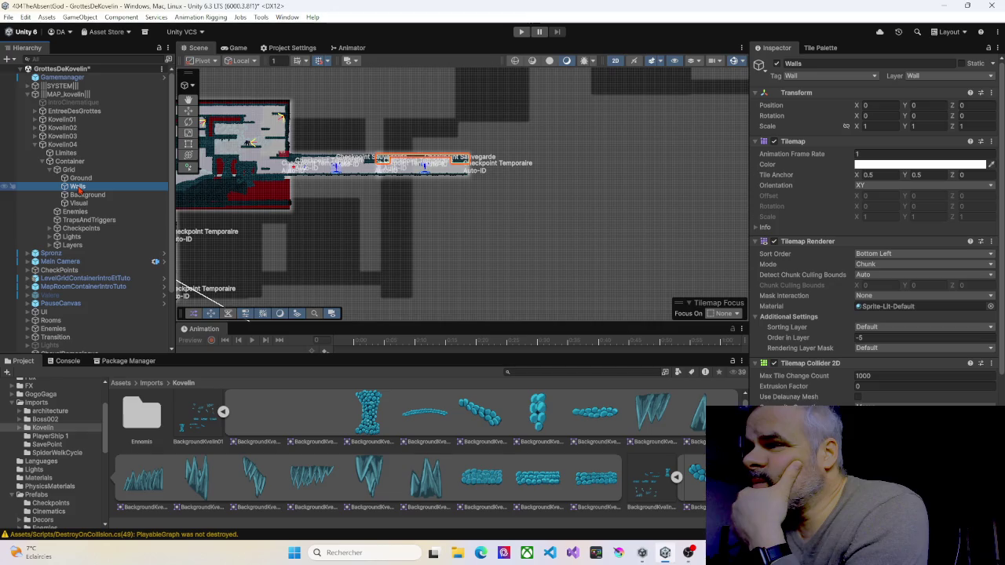
left_click(831, 49)
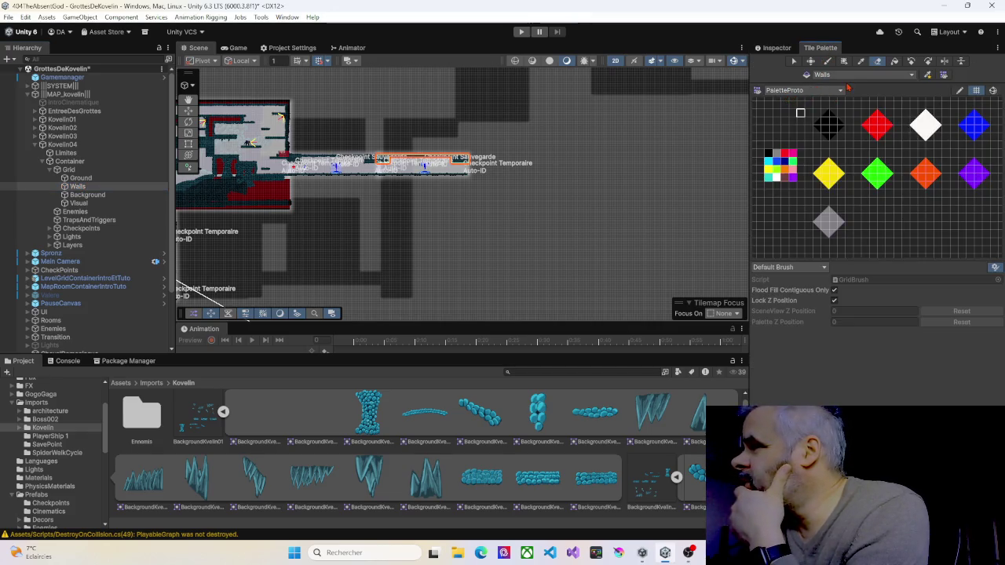
Pick PaletteProto's empty tile with the Eraser tool, then collapse the Grid in the Hierarchy
left_click(805, 113)
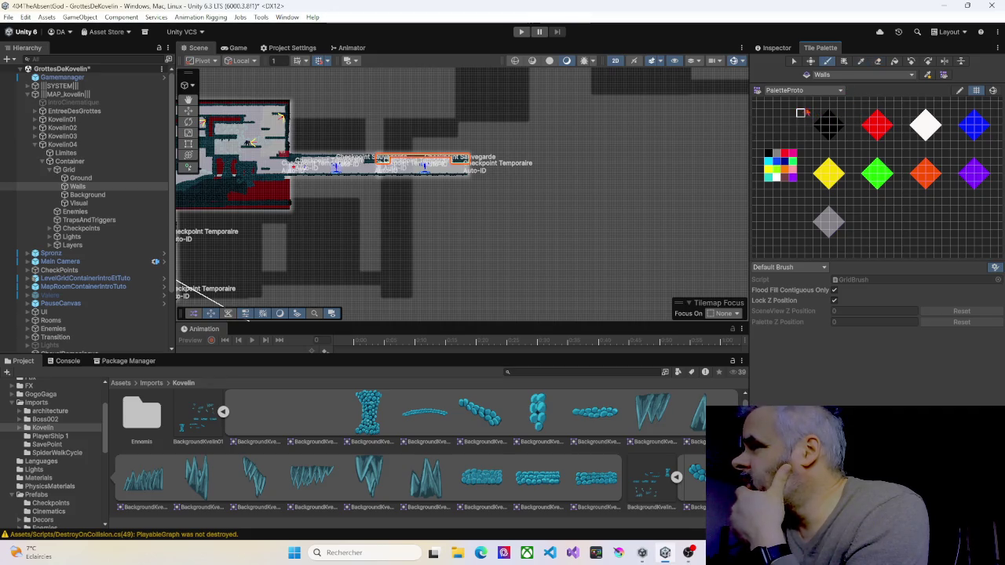
left_click(770, 123)
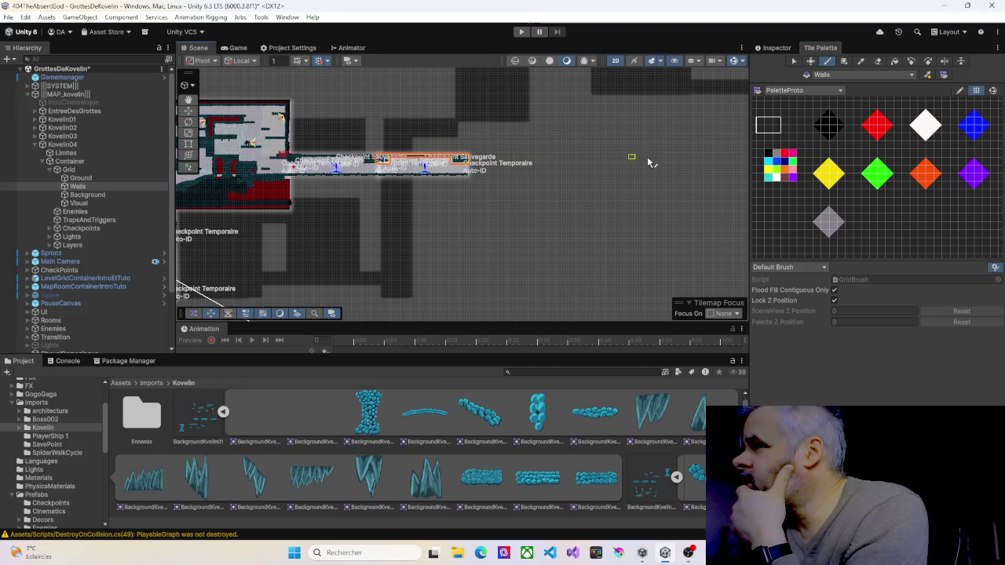
left_click(877, 63)
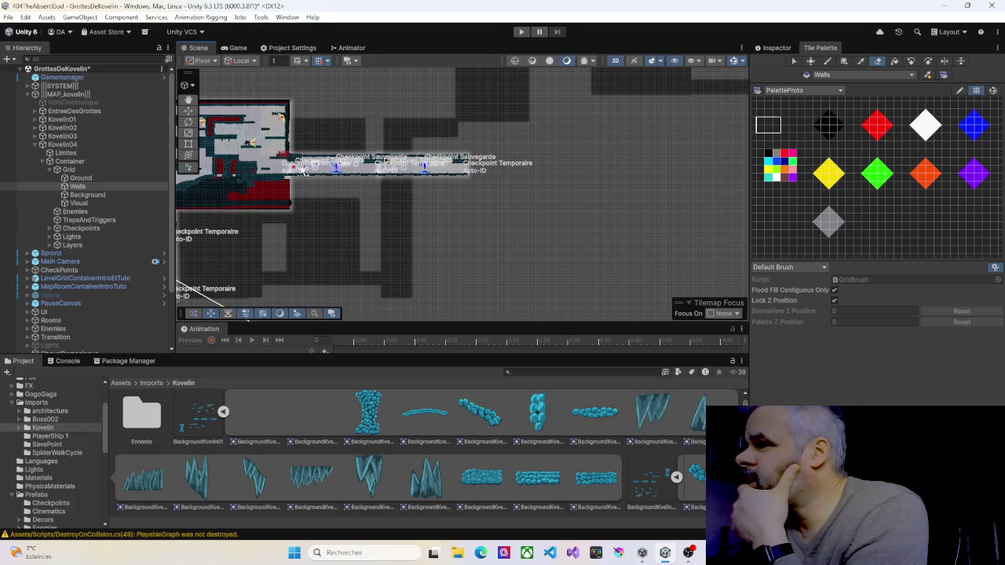
left_click(52, 172)
left_click(50, 170)
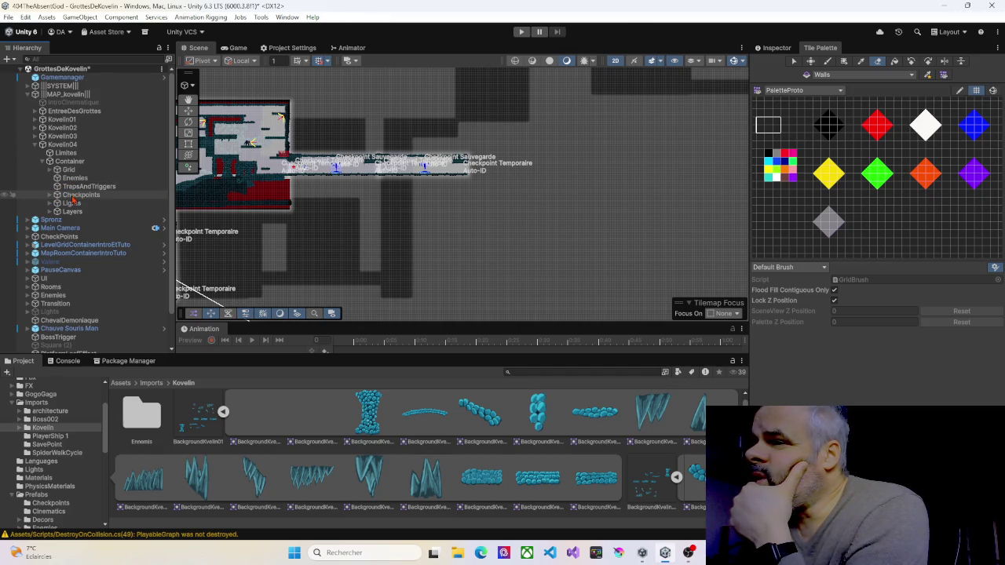
Delete SaveCheckpoint_01 from Kovelin04's Checkpoints group
left_click(50, 194)
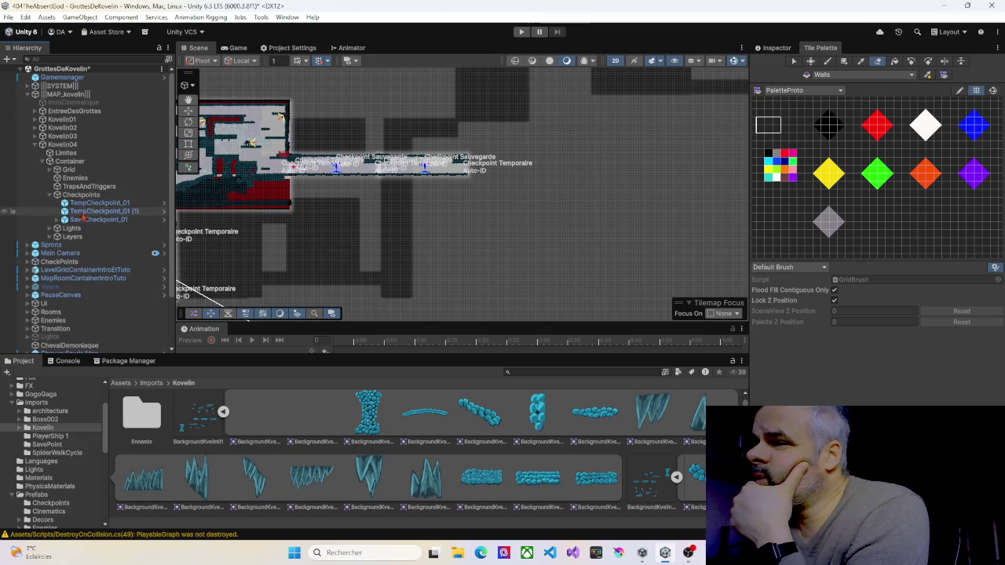
left_click(84, 220)
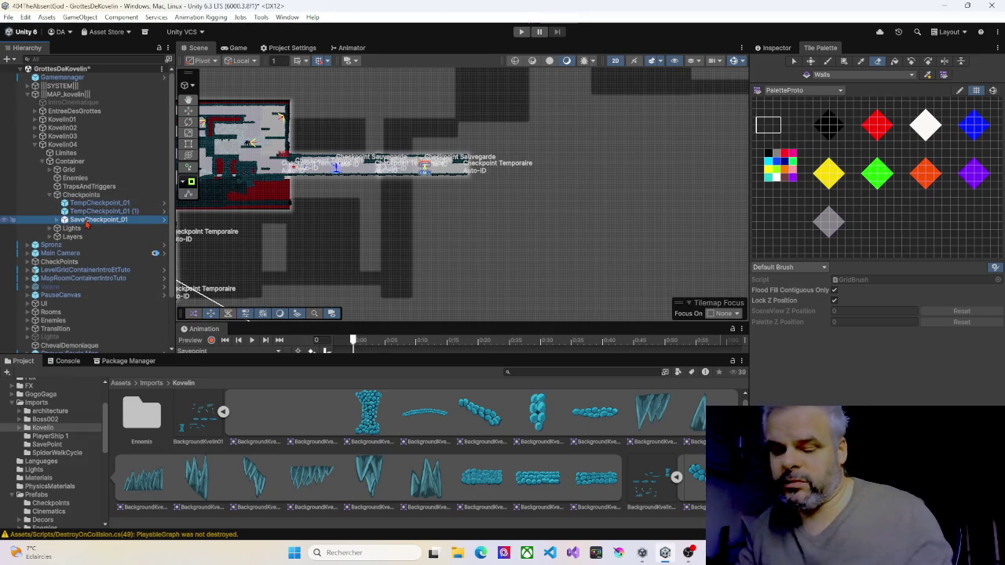
key("Delete")
Move TempCheckpoint_01 (1) up above the corridor into the upper passage
left_click(94, 202)
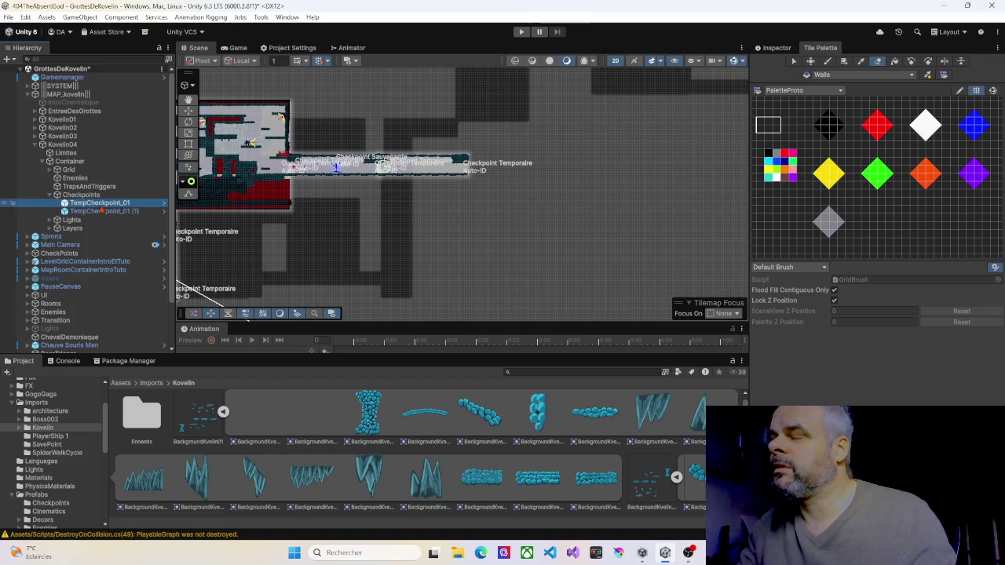
left_click(116, 212)
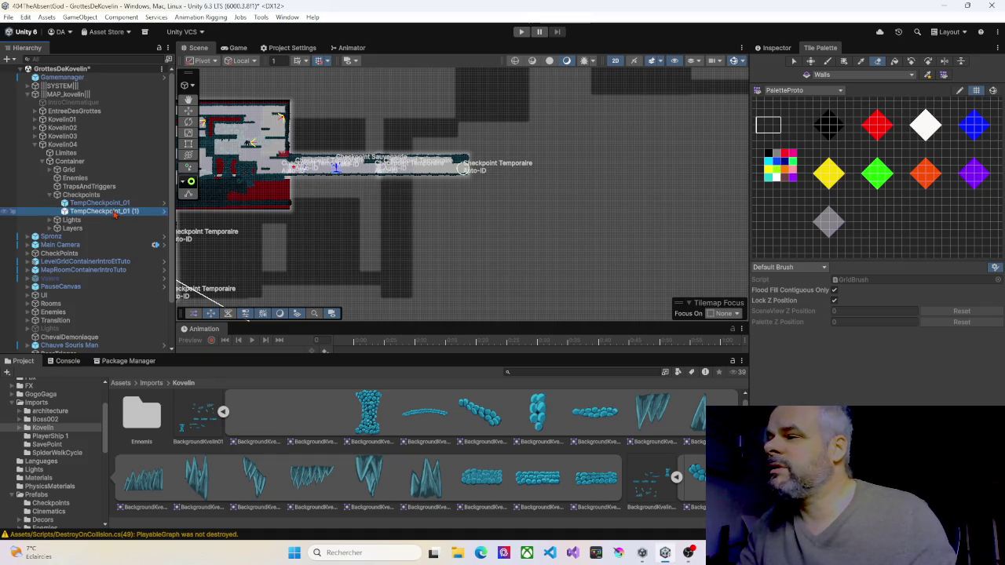
left_click(190, 111)
left_click_drag(464, 133, 470, 94)
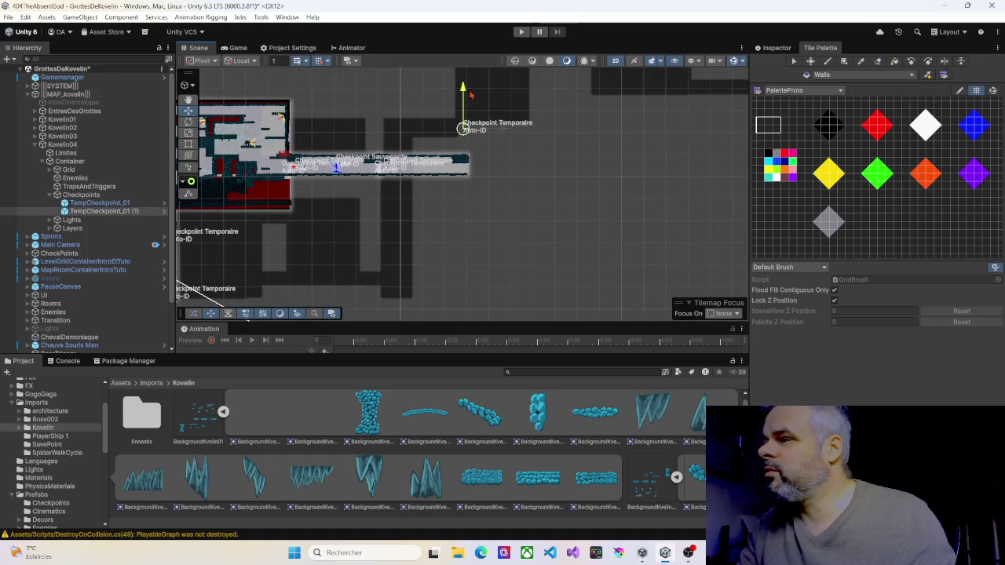
left_click_drag(506, 133, 495, 134)
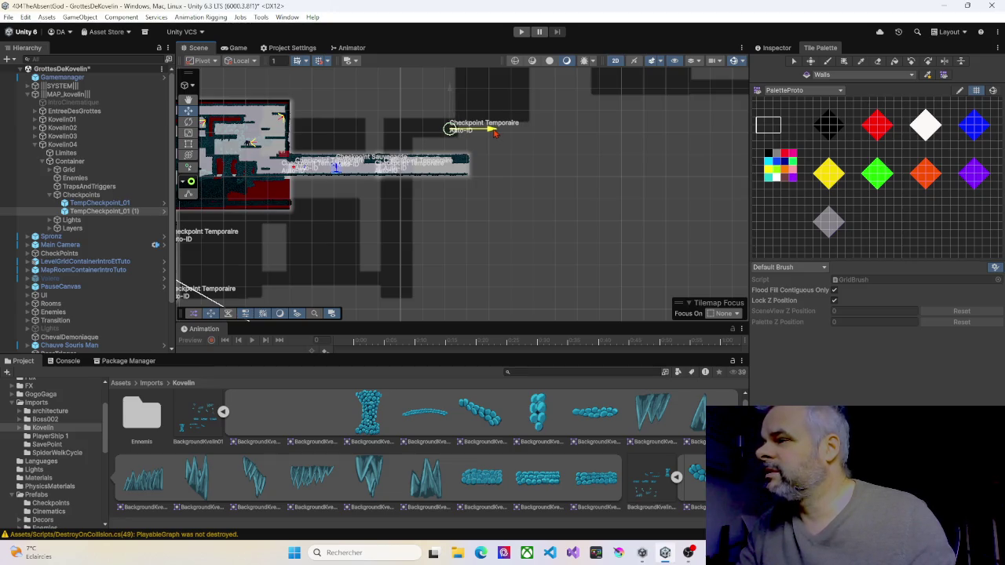
left_click_drag(495, 132, 495, 132)
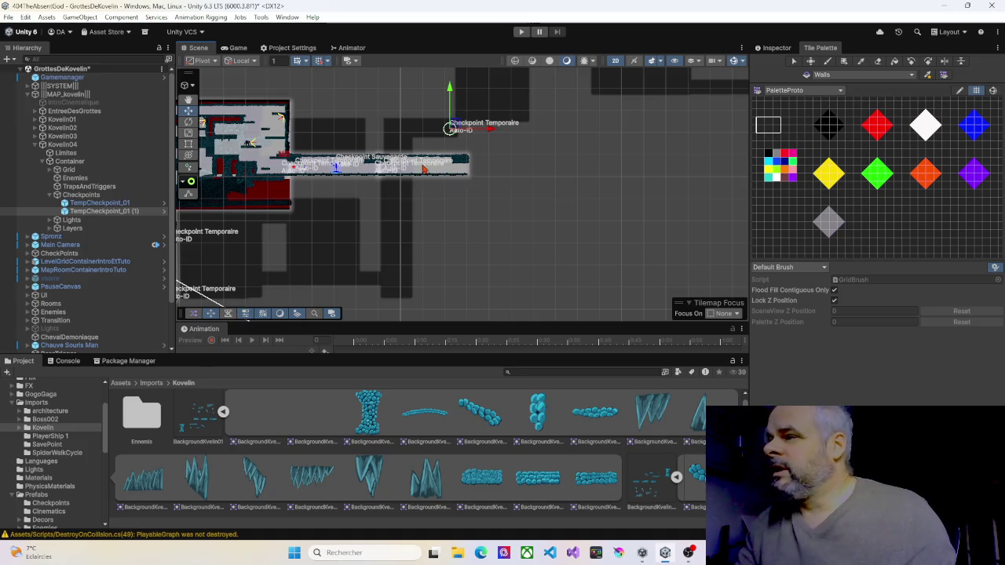
Duplicate the raised checkpoint and place the copy down in the lower shaft
key("ctrl+d")
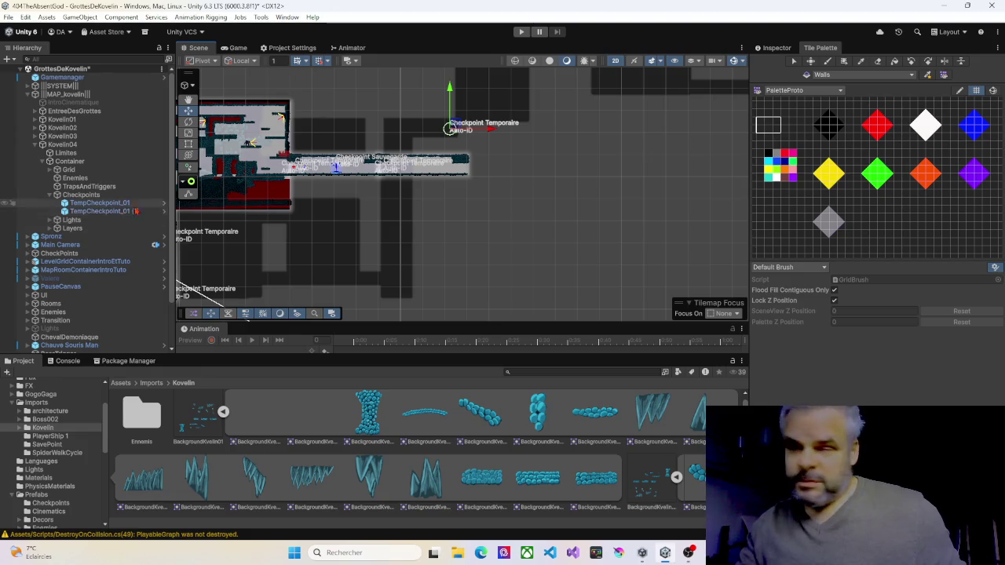
mouse_move(450, 126)
left_mouse_down()
mouse_move(443, 272)
mouse_move(454, 279)
mouse_move(425, 283)
left_mouse_up()
left_click_drag(383, 235, 384, 237)
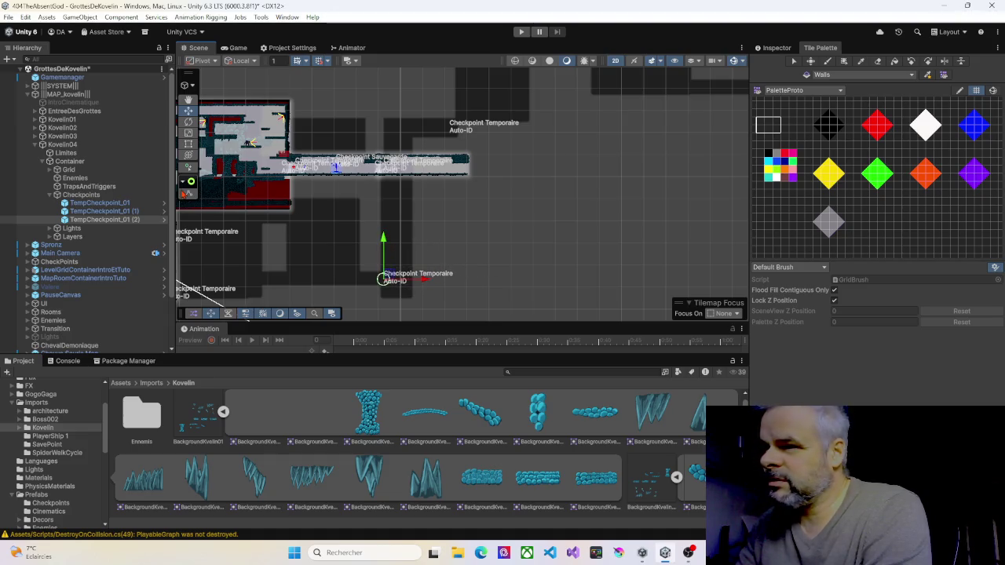
left_click(50, 195)
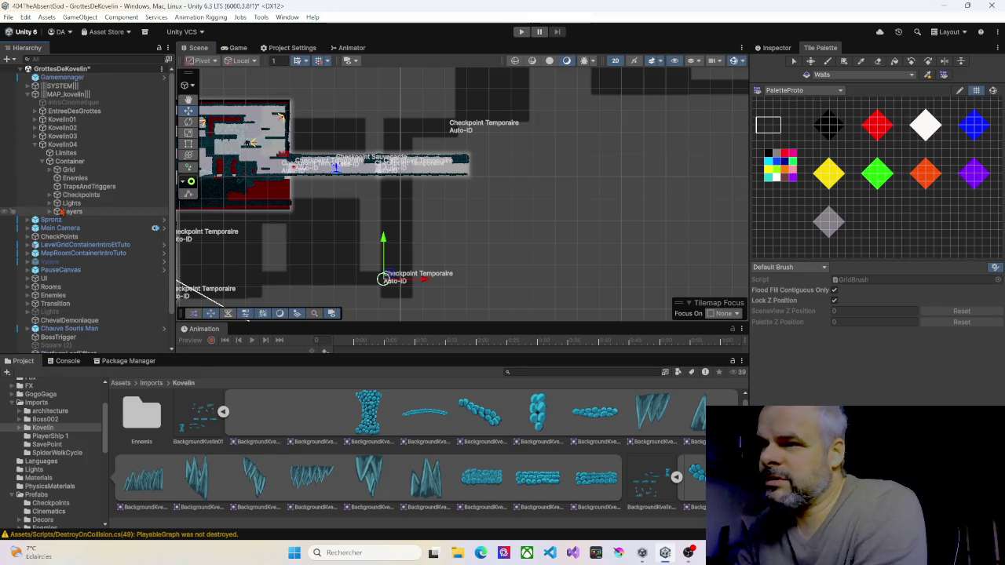
Select all five freeform lights and drag a shape corner up toward the upper passage
left_click(51, 204)
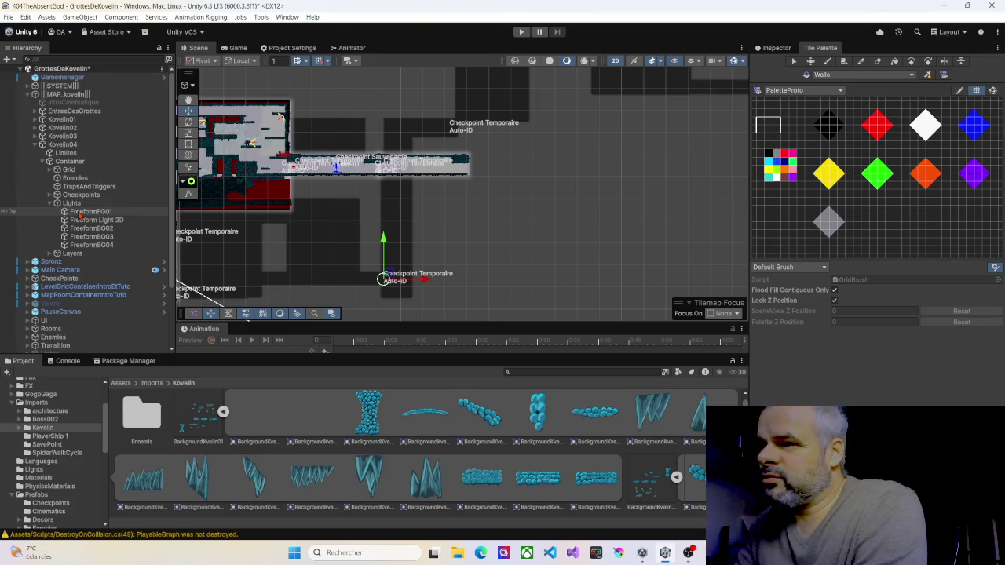
left_click(79, 213)
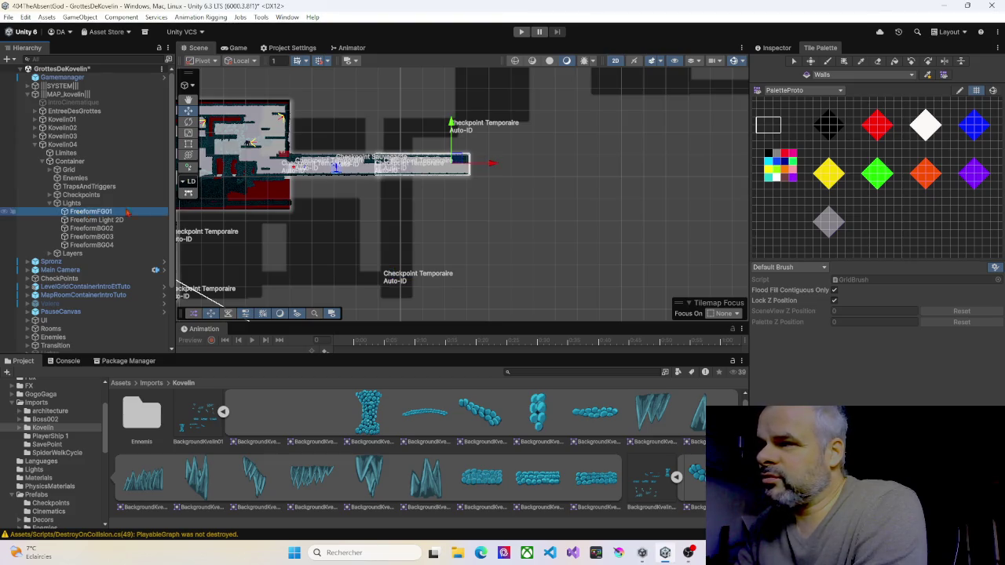
left_click(92, 245, "shift")
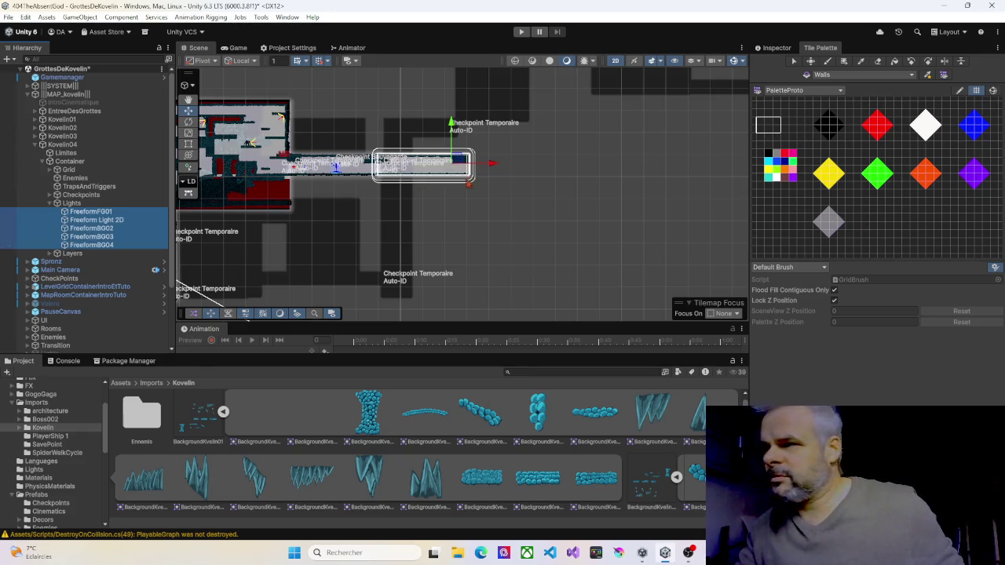
left_click(782, 49)
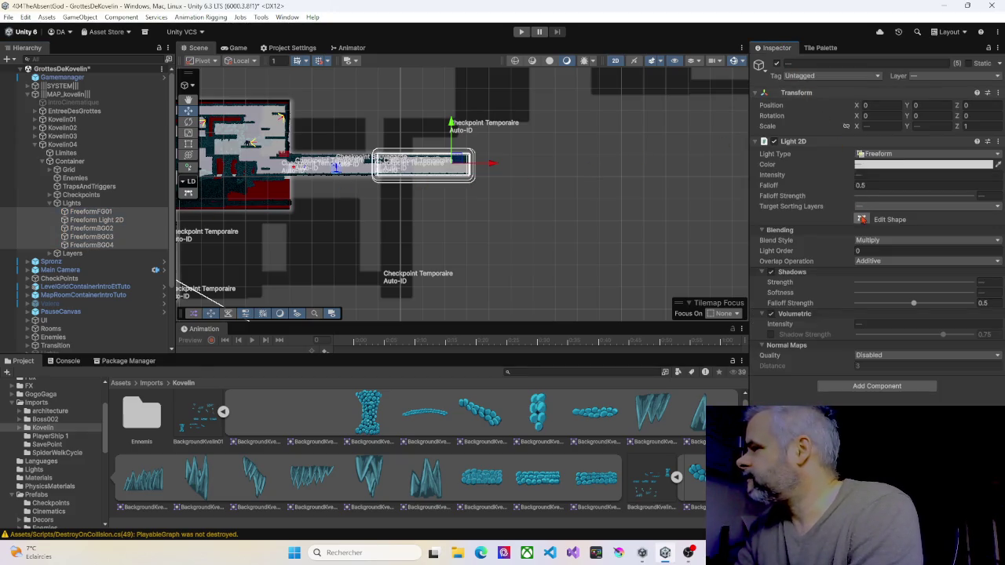
left_click_drag(377, 154, 385, 124)
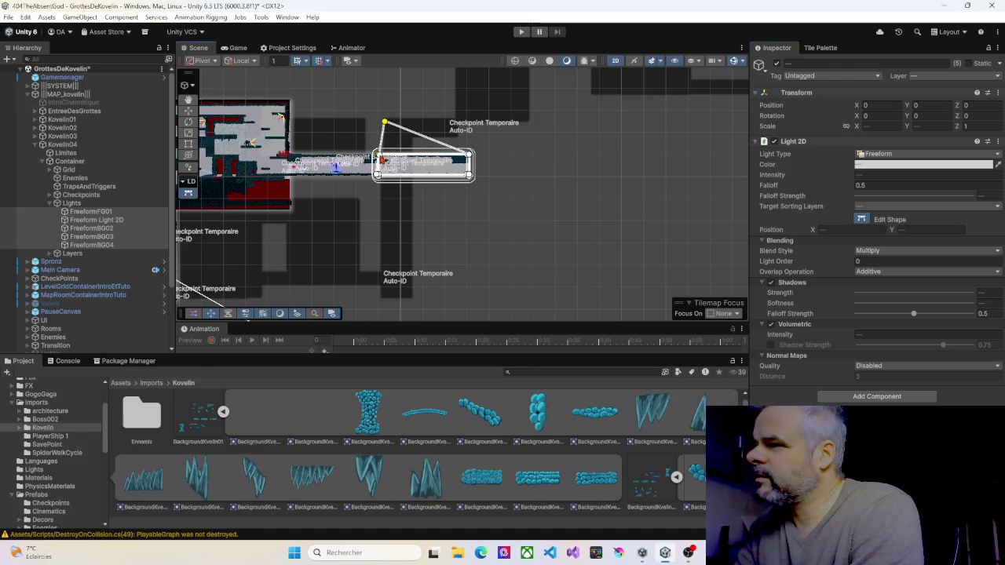
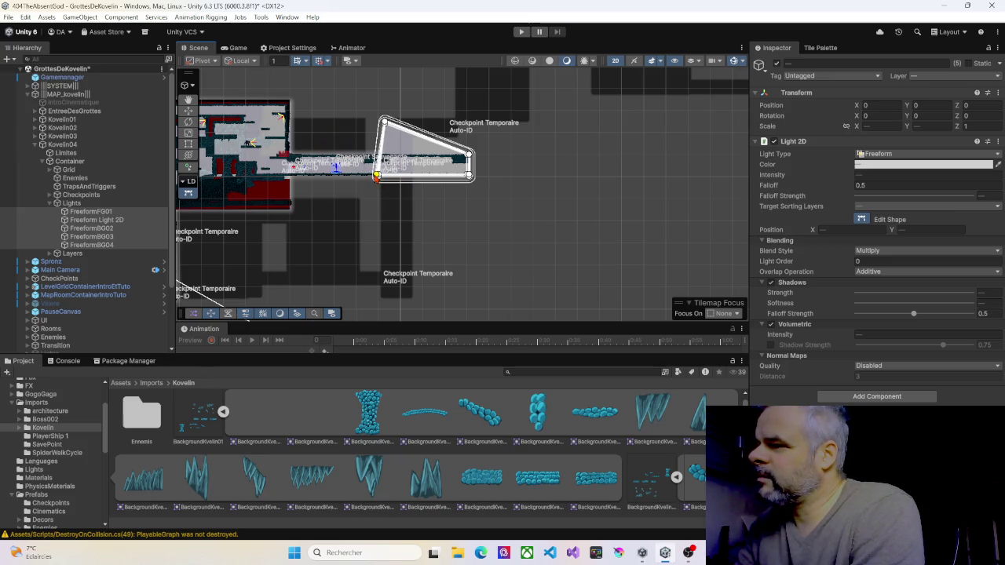
Pull the light's left and right vertices down and square off its top corners into a tall rectangle
mouse_move(377, 176)
left_mouse_down()
mouse_move(390, 217)
mouse_move(383, 297)
left_mouse_up()
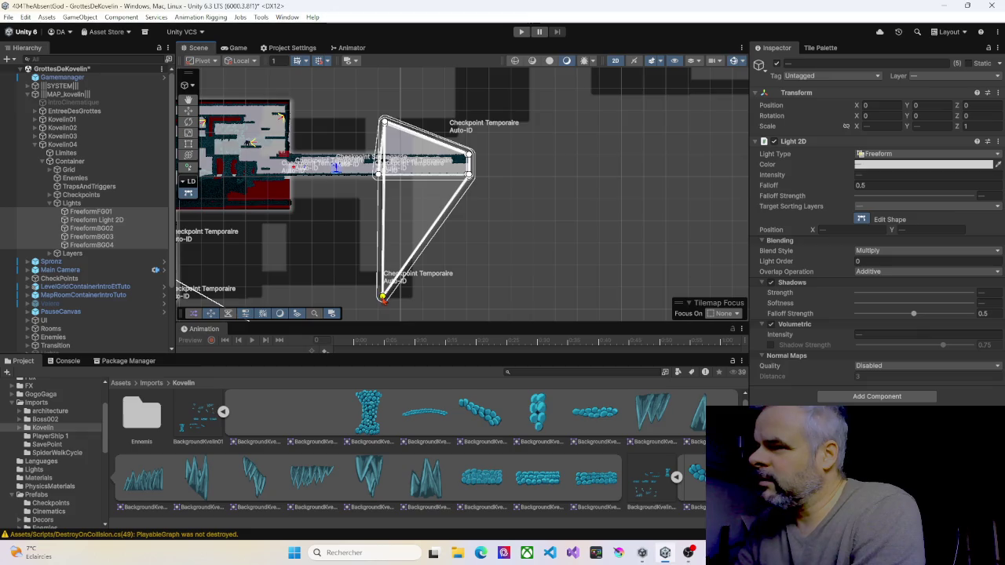
left_click_drag(377, 174, 382, 297)
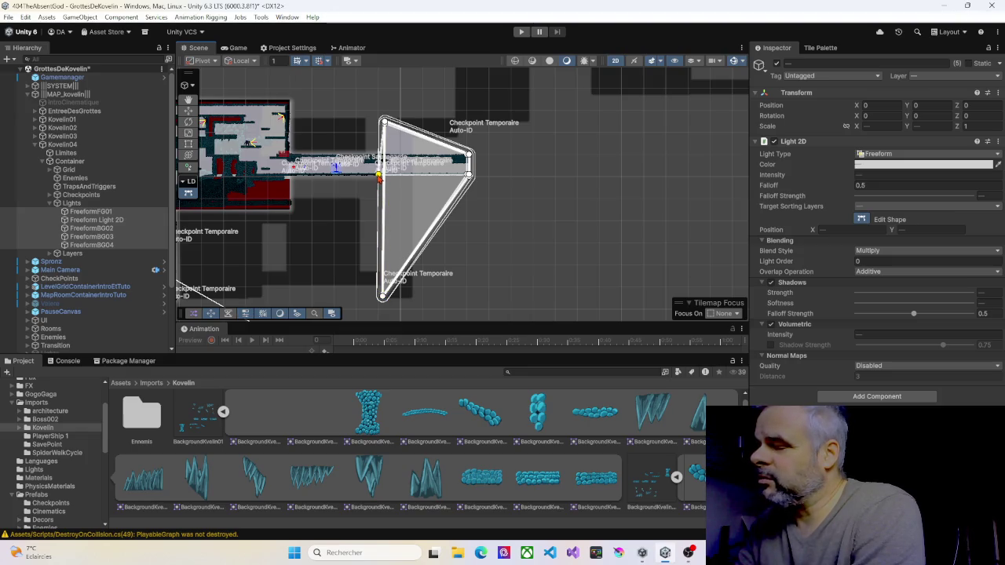
left_click_drag(378, 175, 382, 297)
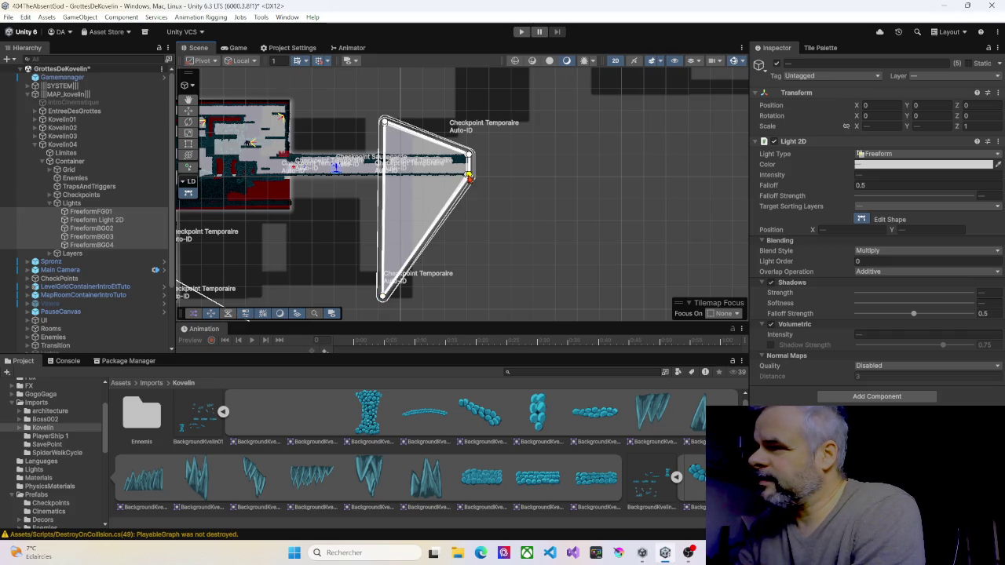
left_click_drag(470, 177, 450, 296)
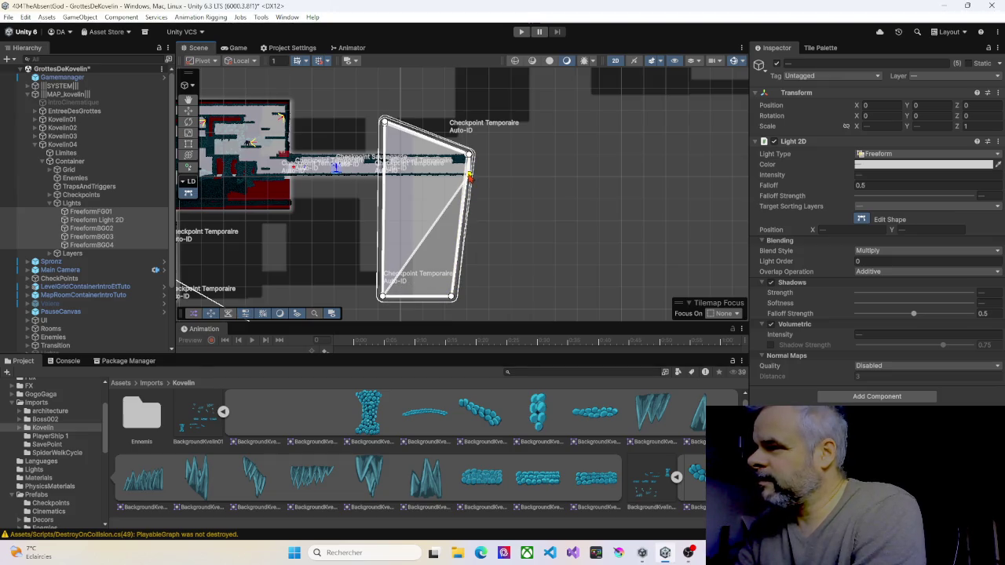
left_click(453, 297)
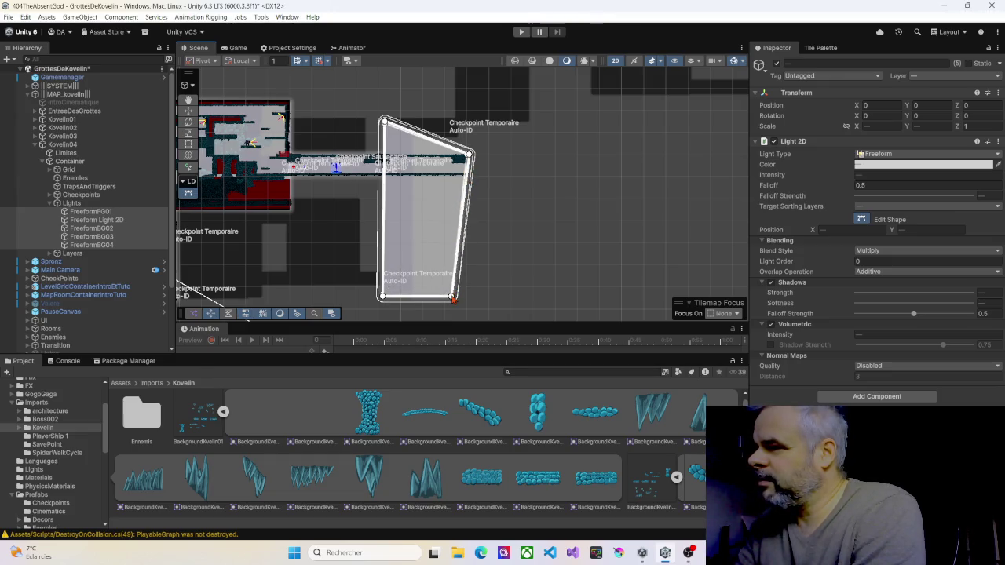
left_click_drag(465, 154, 461, 124)
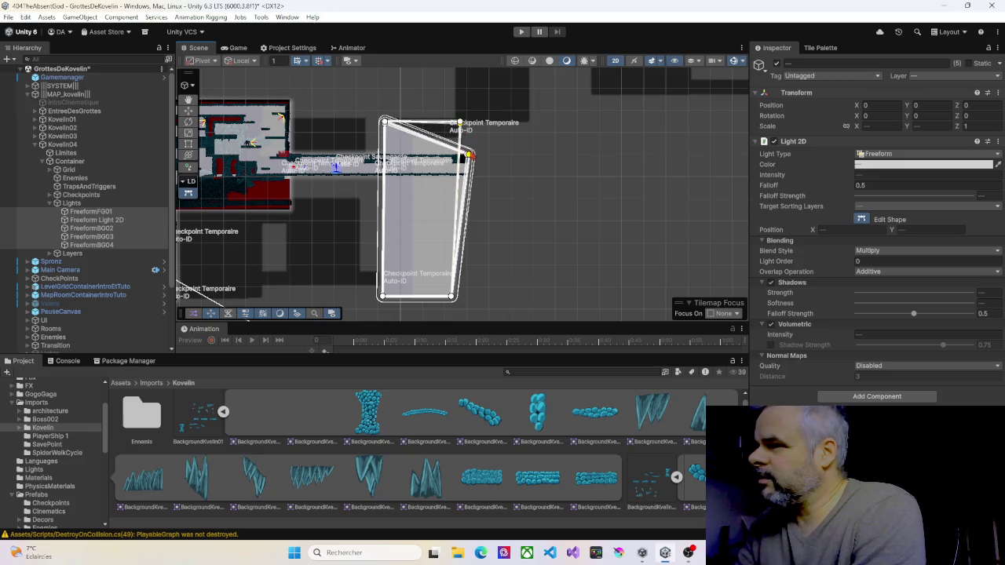
left_click_drag(470, 155, 462, 127)
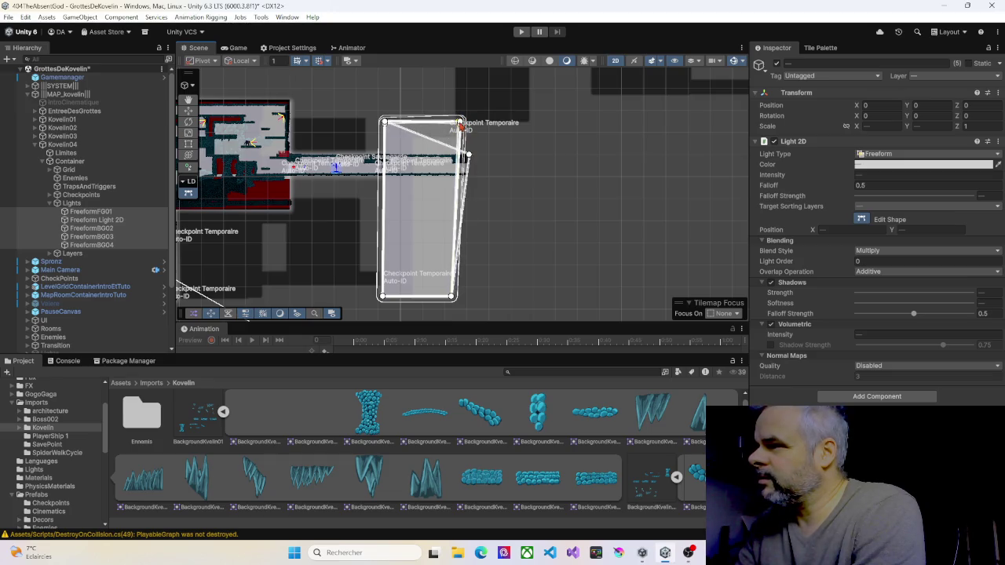
left_click_drag(468, 155, 463, 125)
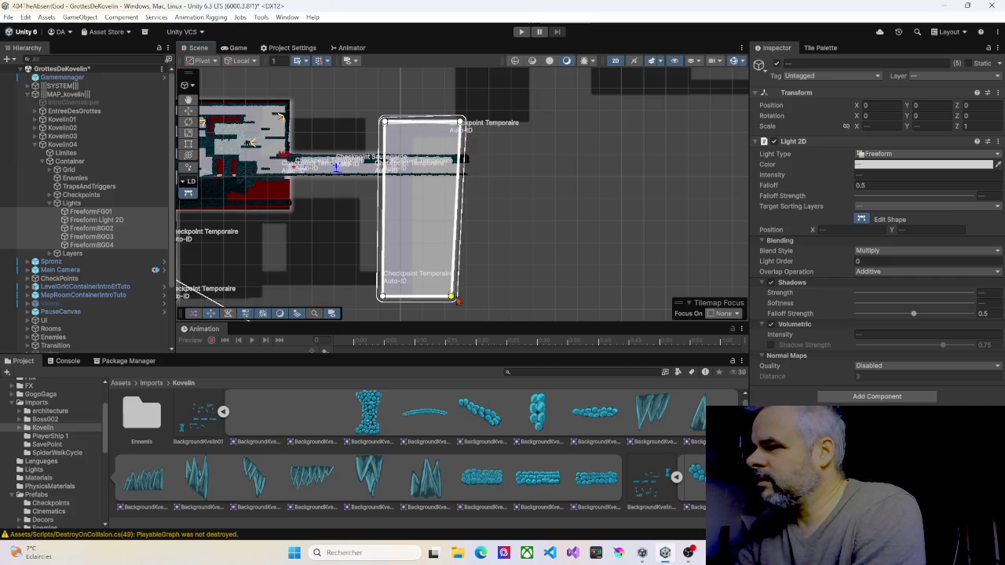
left_click_drag(452, 298, 453, 297)
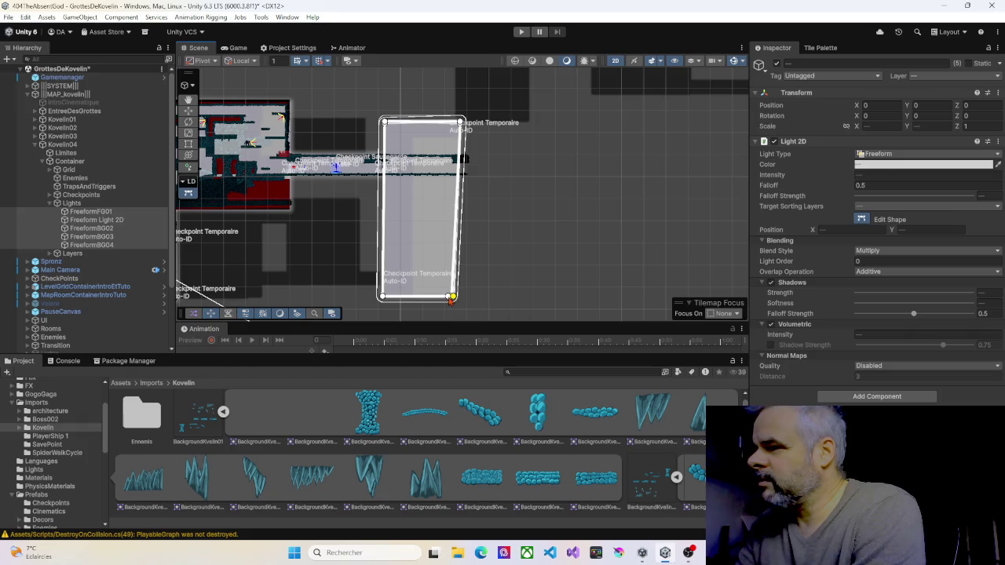
scroll(430, 216, "up", 5)
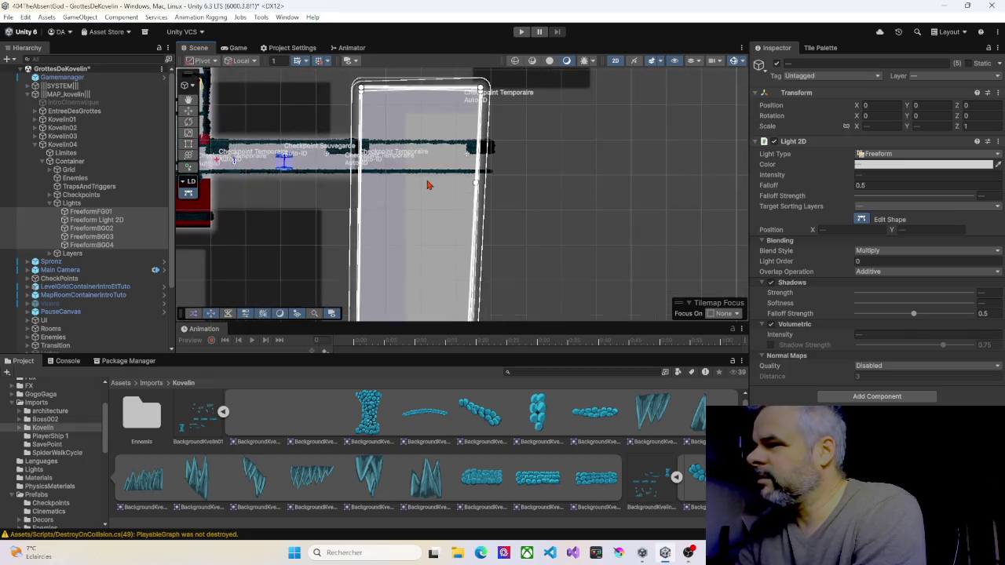
Expand Layers > Default in the Hierarchy and select the Ground layer
left_click(56, 203)
scroll(426, 224, "up", 3)
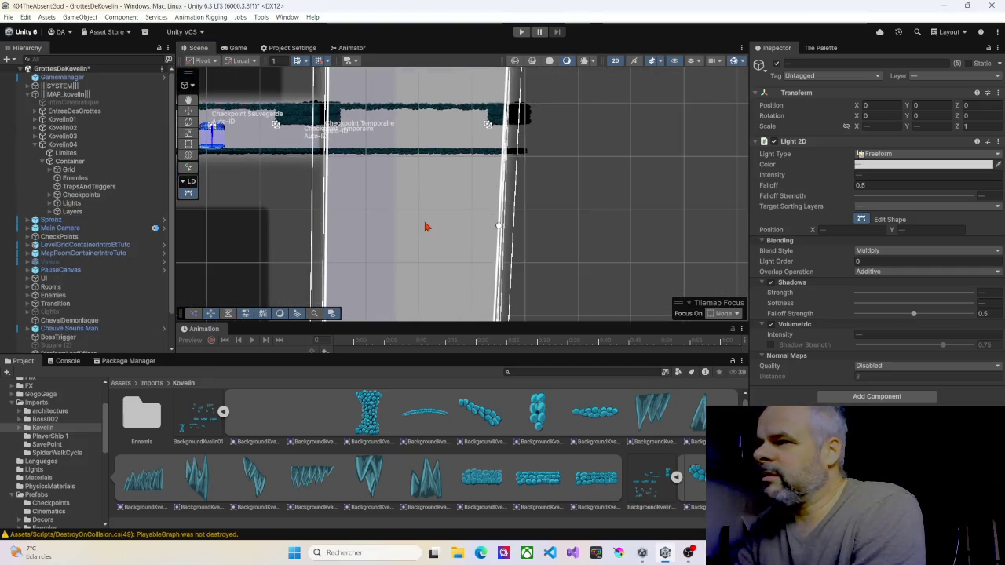
scroll(426, 225, "down", 3)
scroll(321, 217, "up", 2)
scroll(321, 217, "down", 2)
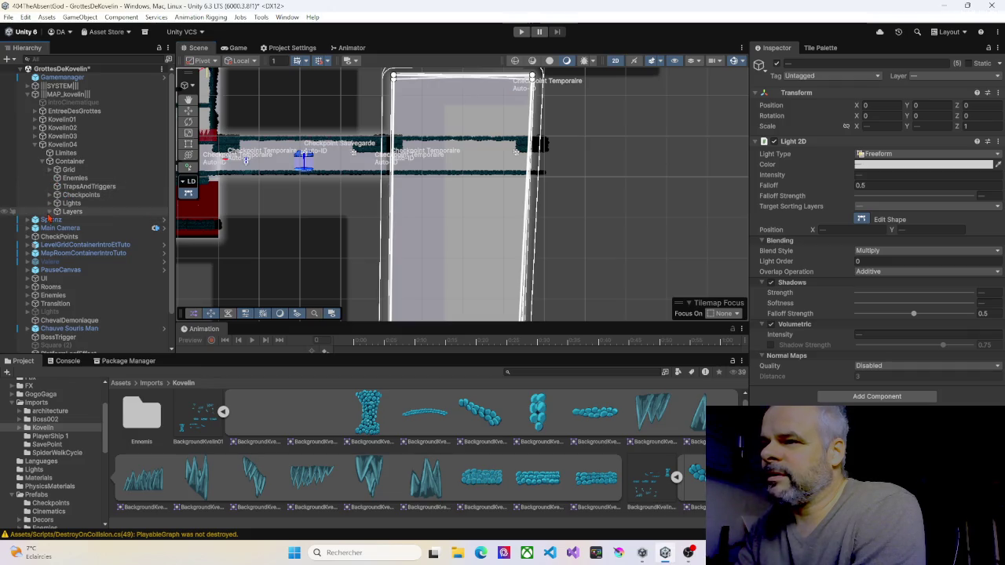
left_click(49, 212)
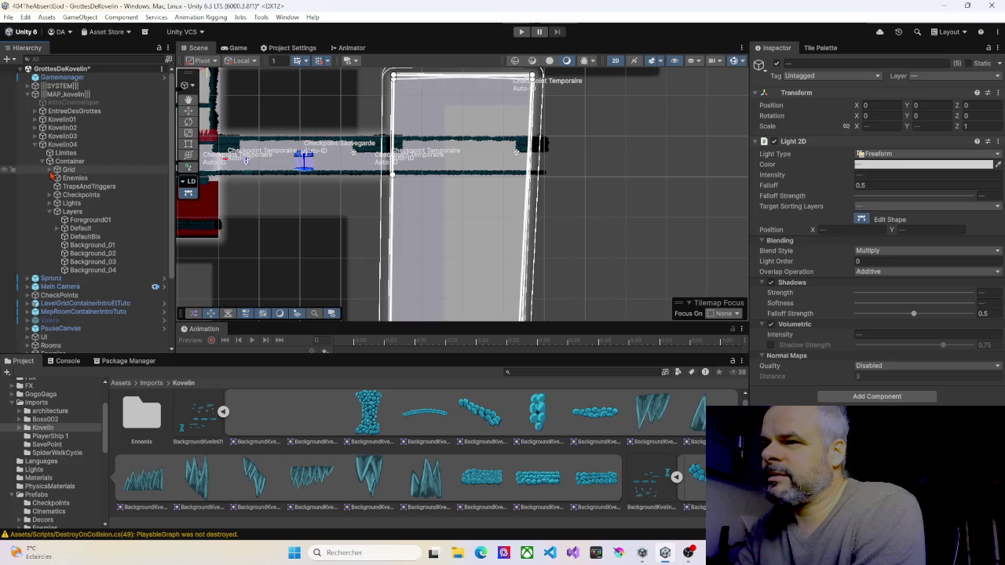
left_click(58, 229)
left_click(88, 237)
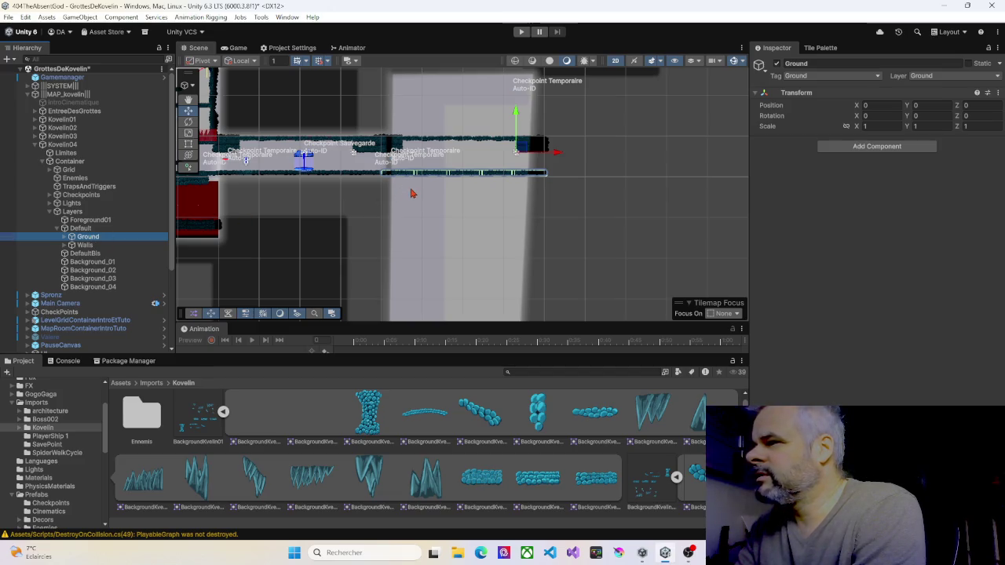
Delete the corridor-floor platforms PlatedformeX9 (2), (3) and (4) above the shaft
scroll(410, 193, "up", 4)
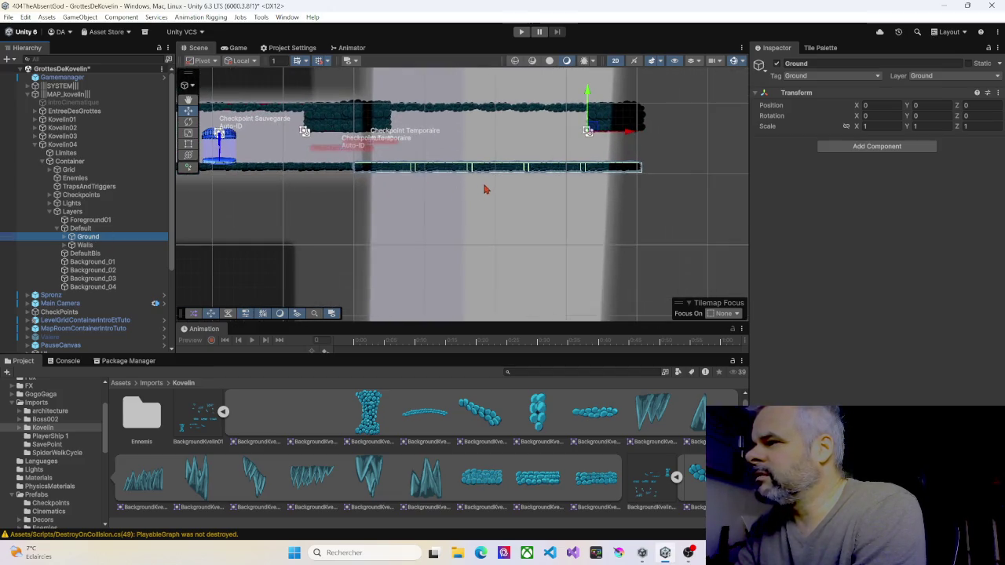
scroll(507, 197, "down", 1)
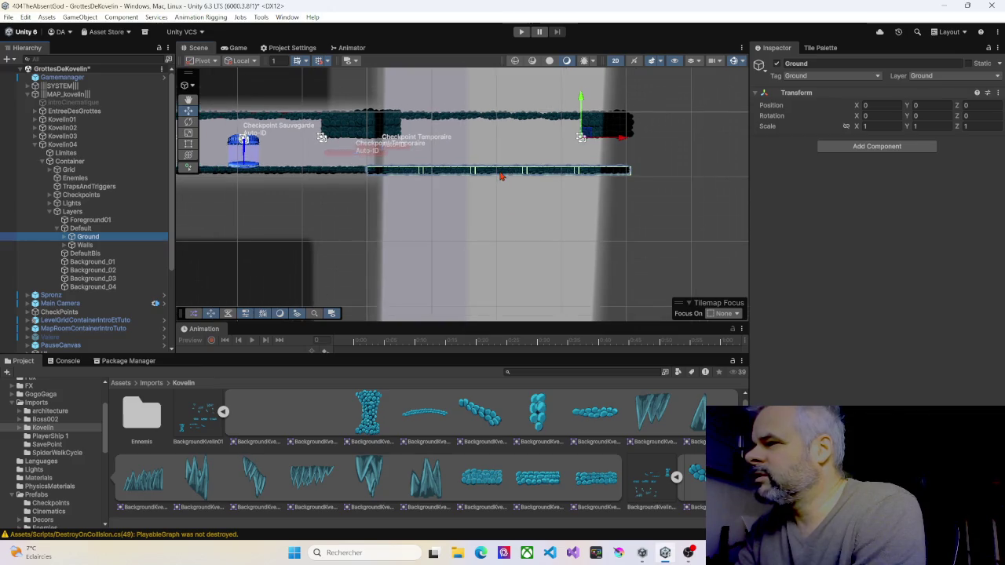
left_click(500, 174)
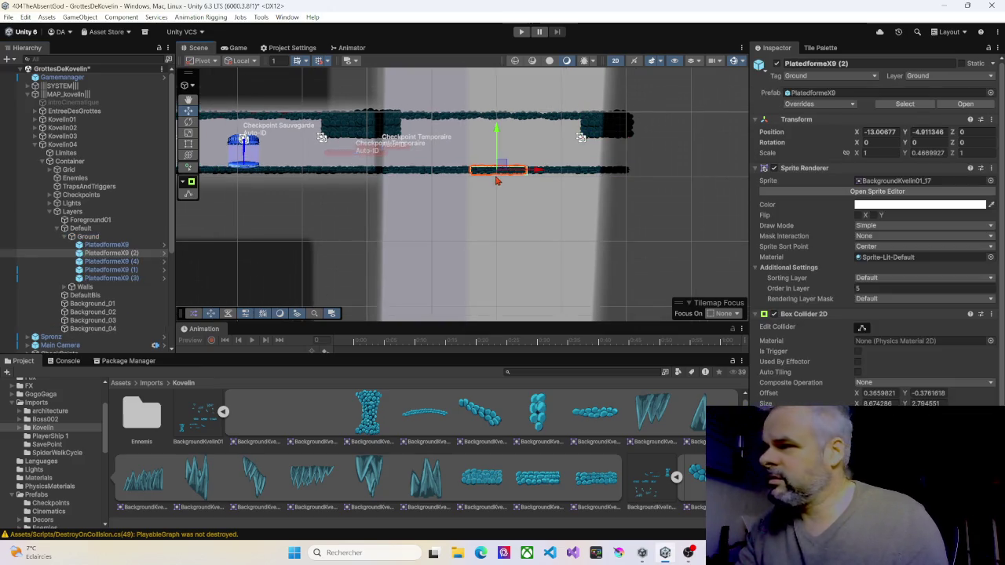
key("Delete")
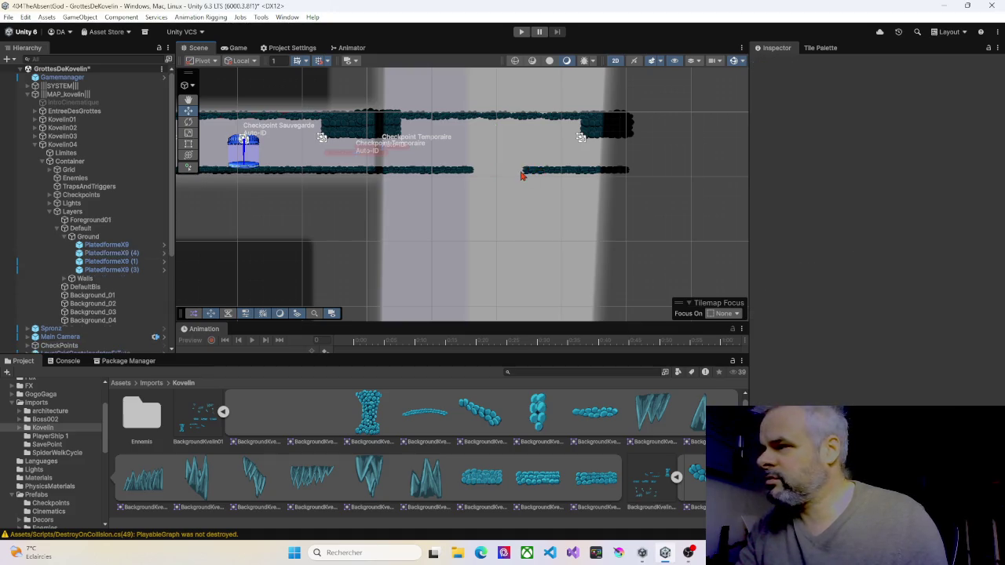
left_click(542, 173)
key("Delete")
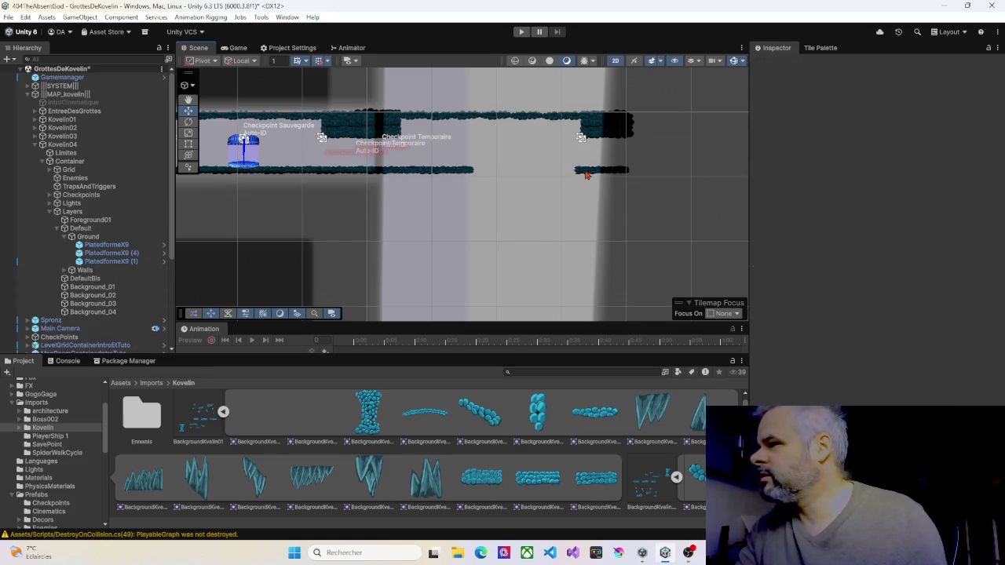
left_click(586, 175)
key("Delete")
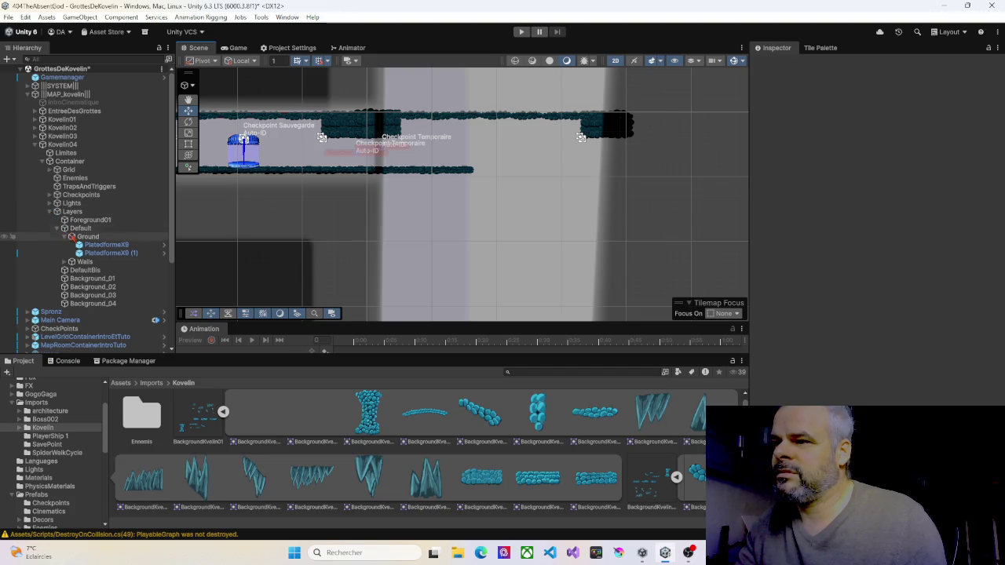
left_click(66, 262)
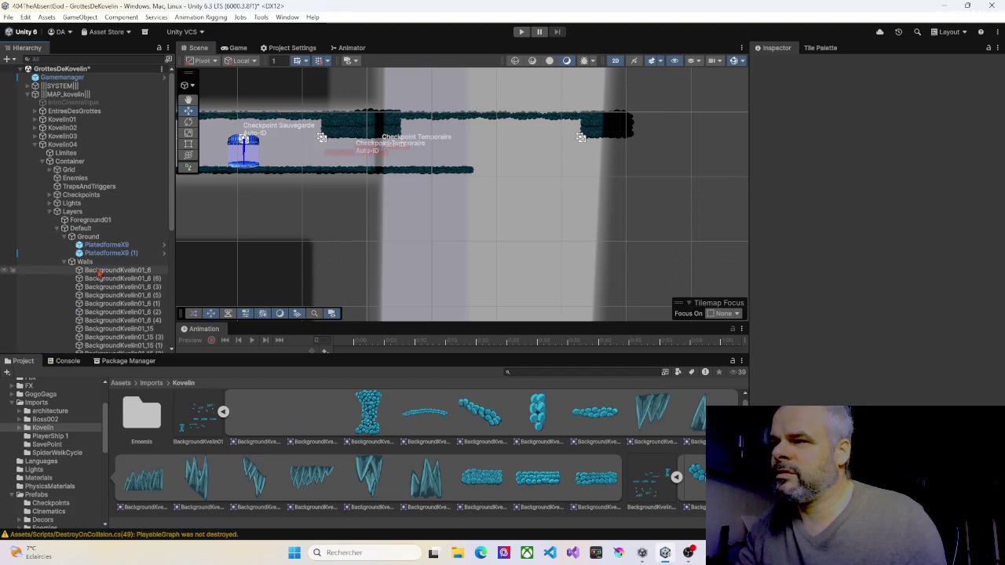
Select the BackgroundKvelin01_6 ceiling wall pieces, including copies (6), (3) and (4)
scroll(100, 273, "down", 5)
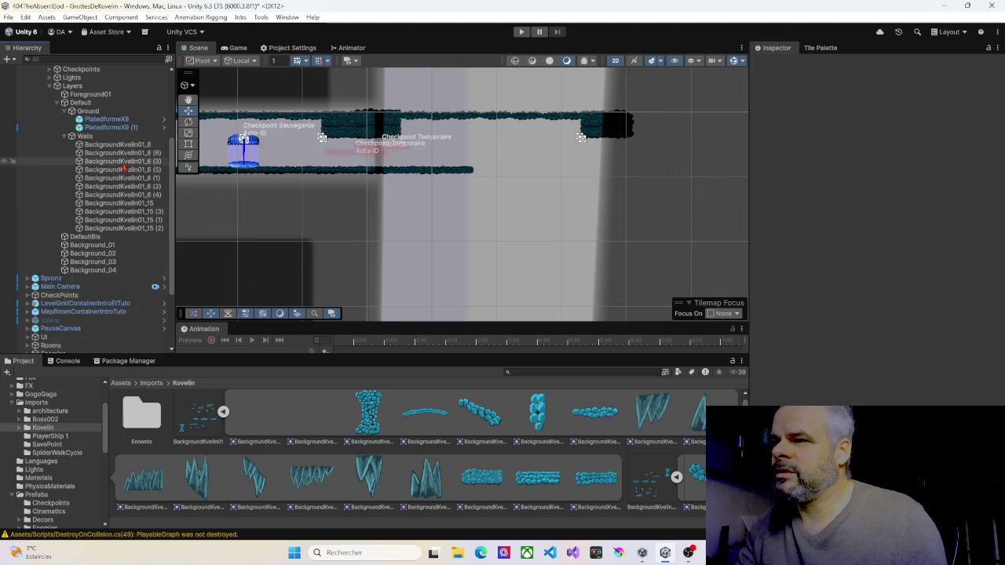
scroll(489, 222, "down", 3)
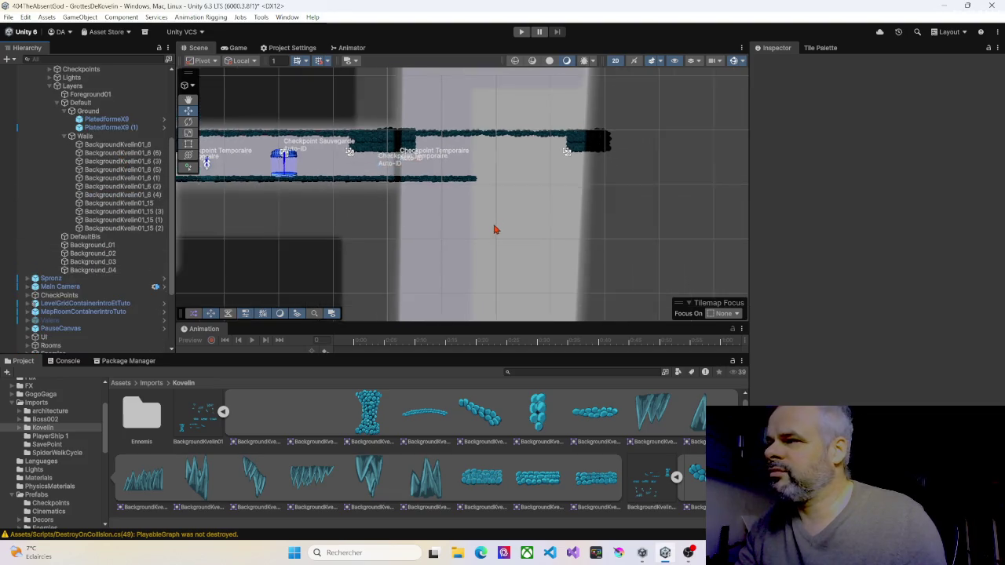
left_click_drag(494, 213, 474, 255)
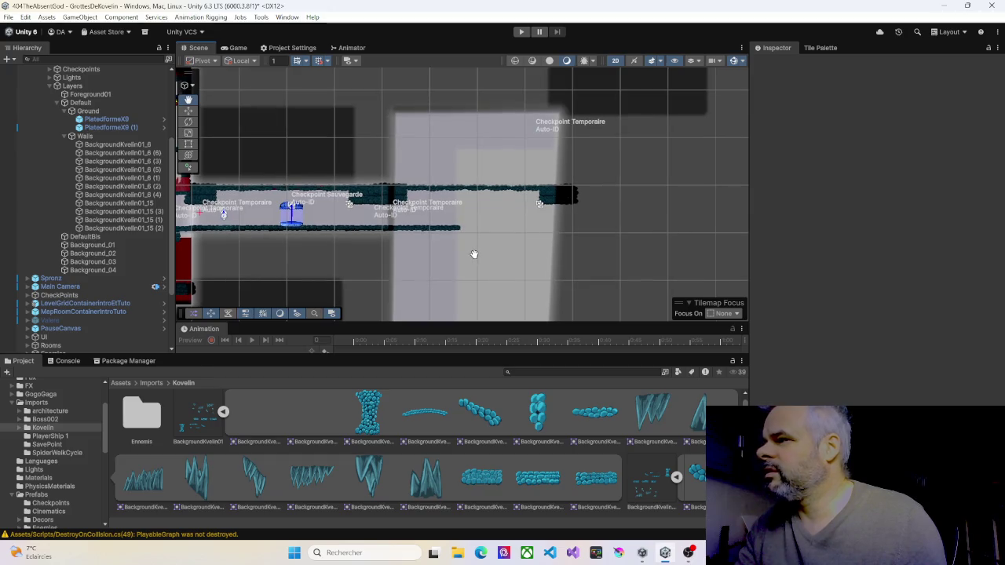
left_click(419, 191)
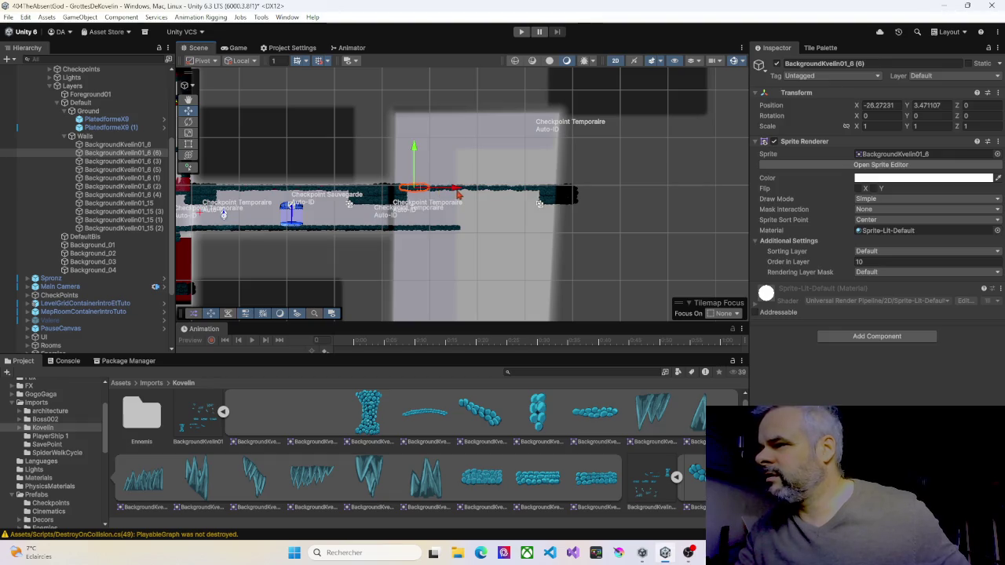
scroll(442, 194, "up", 1)
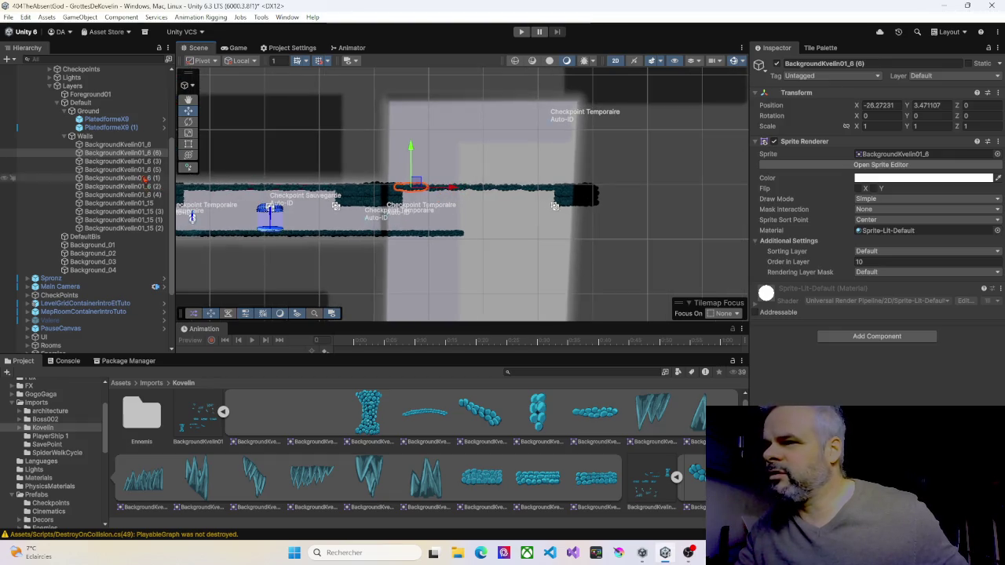
left_click(125, 145)
left_click(130, 154, "ctrl")
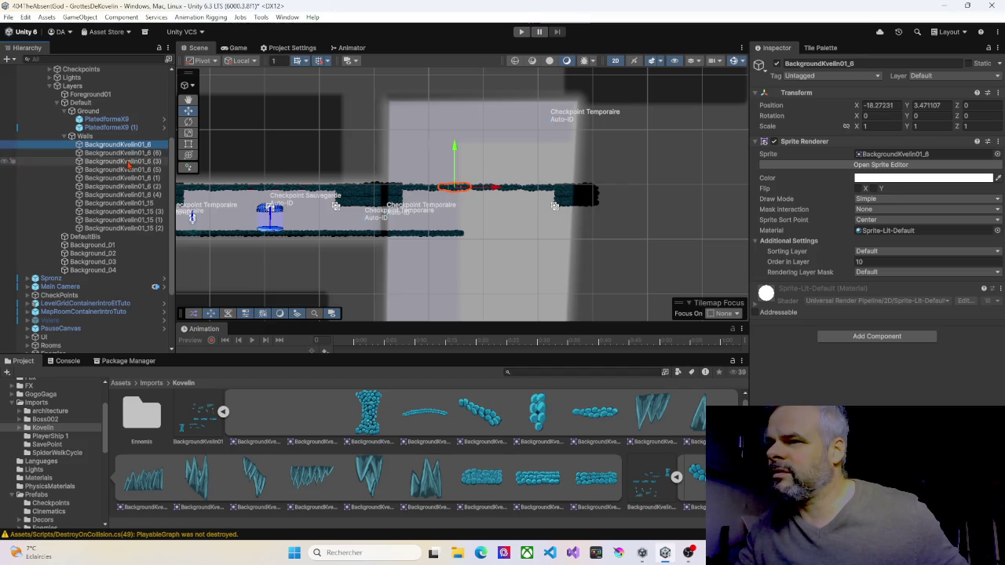
left_click(130, 162, "ctrl")
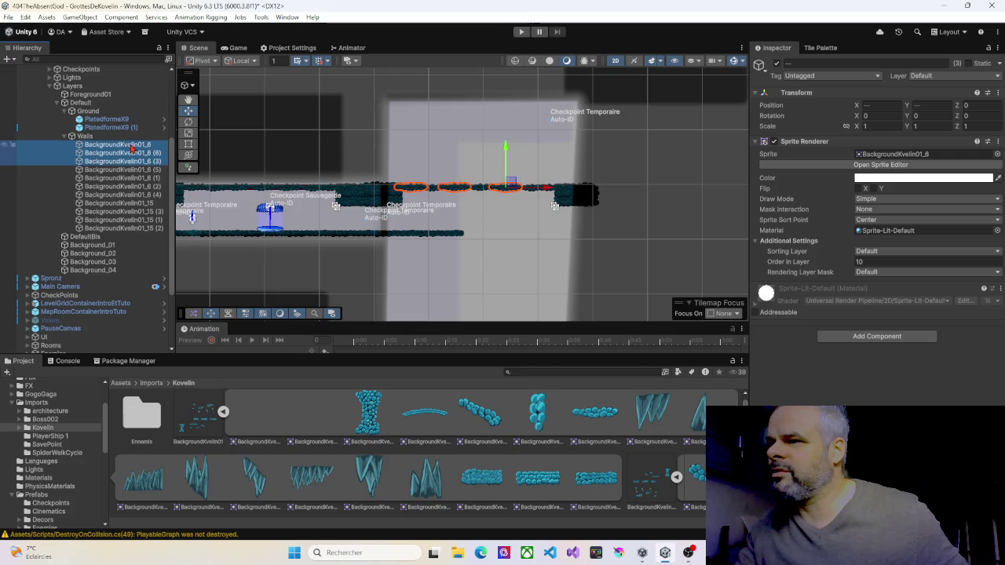
left_click(129, 145)
left_click(132, 187, "shift")
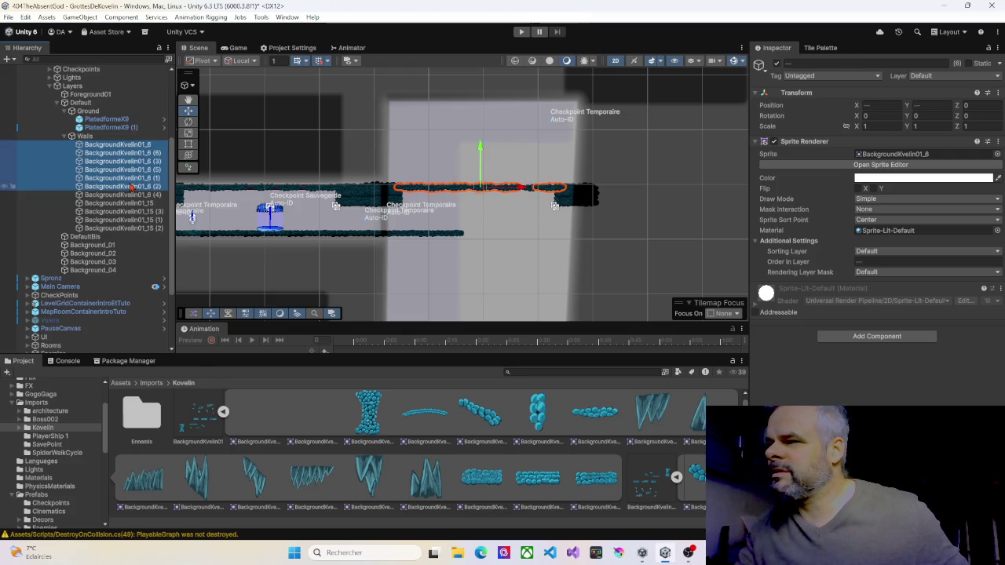
left_click(131, 194, "ctrl")
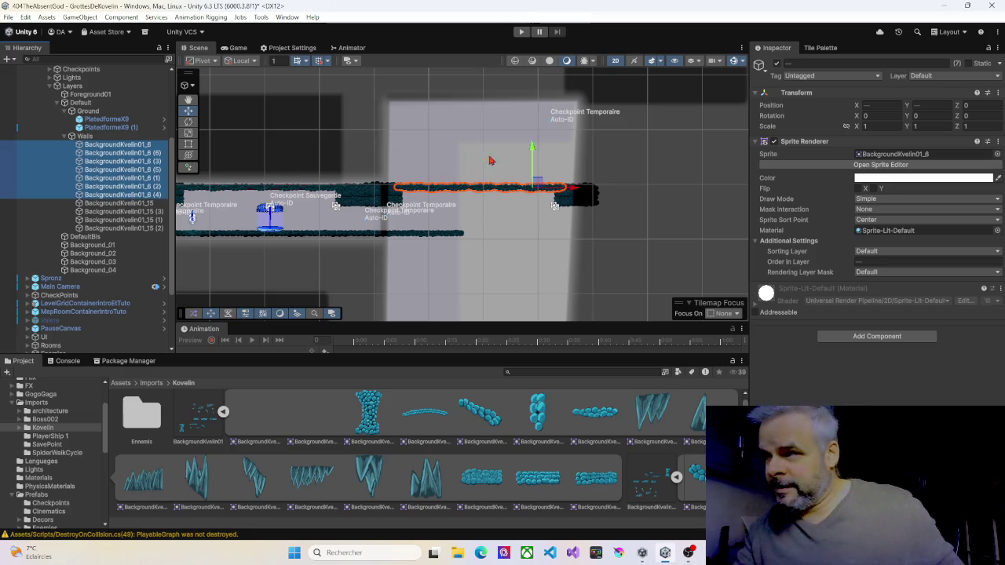
Raise the selected wall sprites to the top of the shaft, then nudge them slightly down
left_click_drag(531, 153, 526, 66)
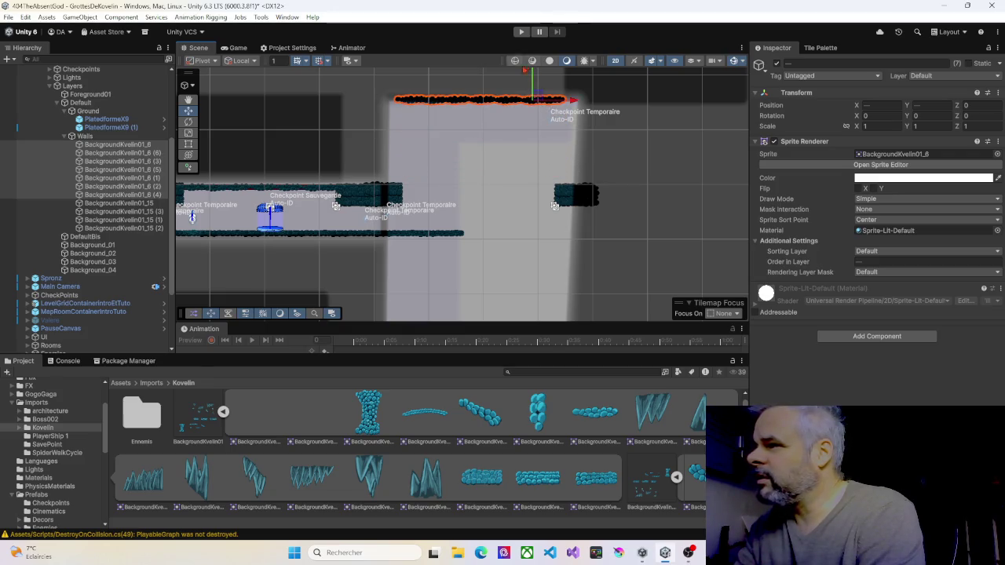
scroll(512, 106, "up", 5)
scroll(510, 119, "up", 4)
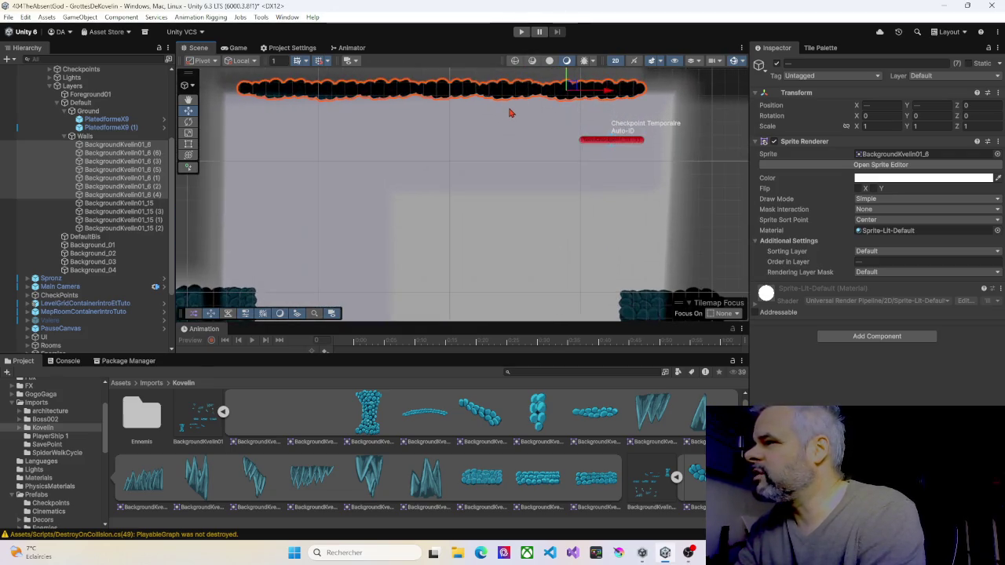
left_click_drag(540, 91, 540, 103)
scroll(461, 182, "down", 4)
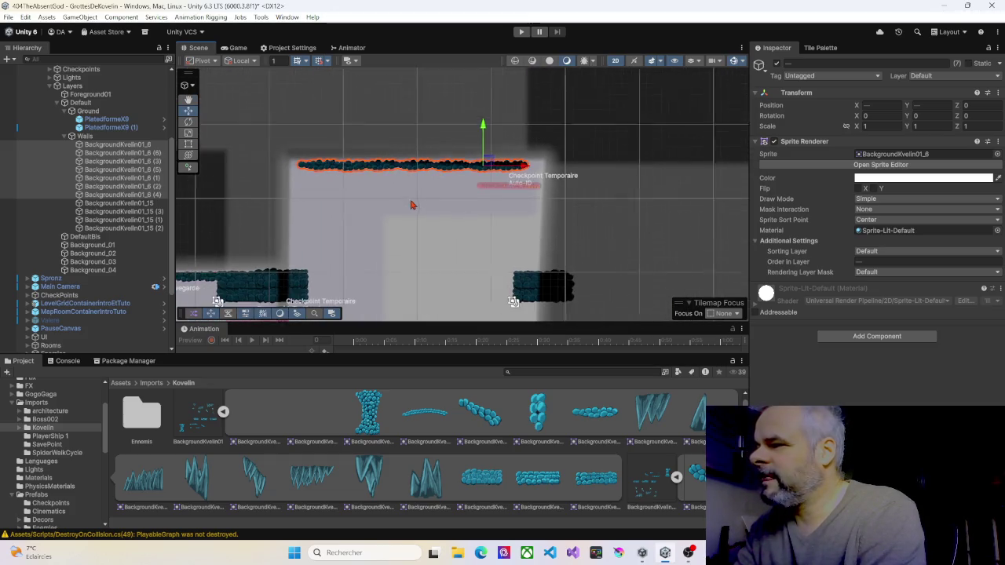
mouse_move(393, 237)
left_mouse_down()
mouse_move(442, 168)
mouse_move(382, 218)
mouse_move(325, 230)
left_mouse_up()
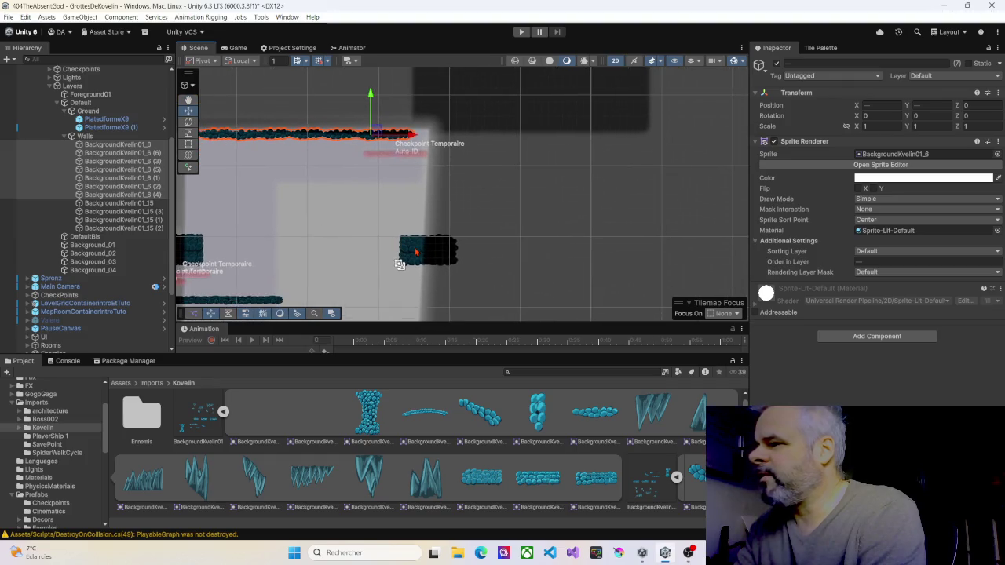
Lift rock block BackgroundKvelin01_15 (2) onto the top ledge at Y 17.84 and delete block (1)
left_click(416, 251)
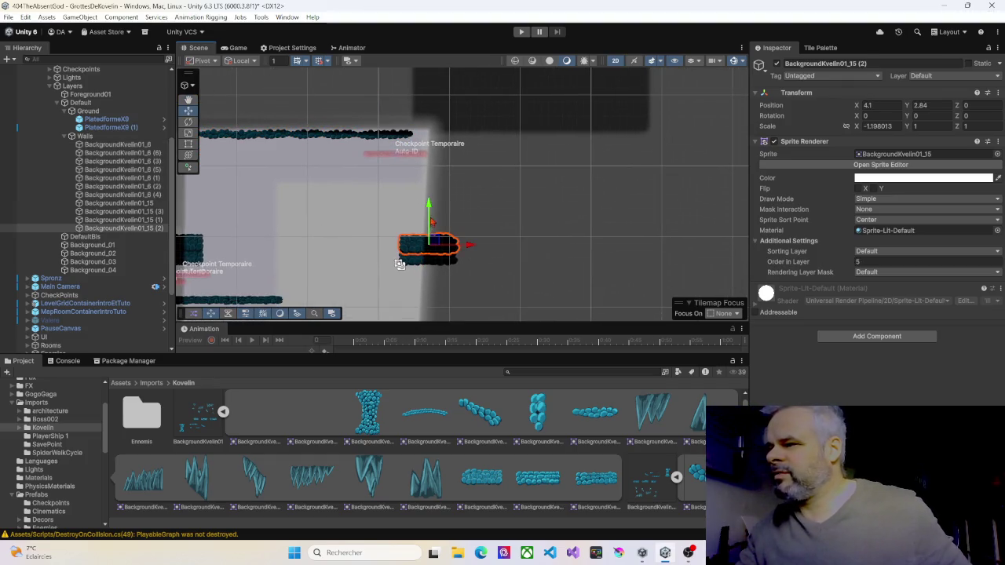
left_click_drag(433, 223, 431, 103)
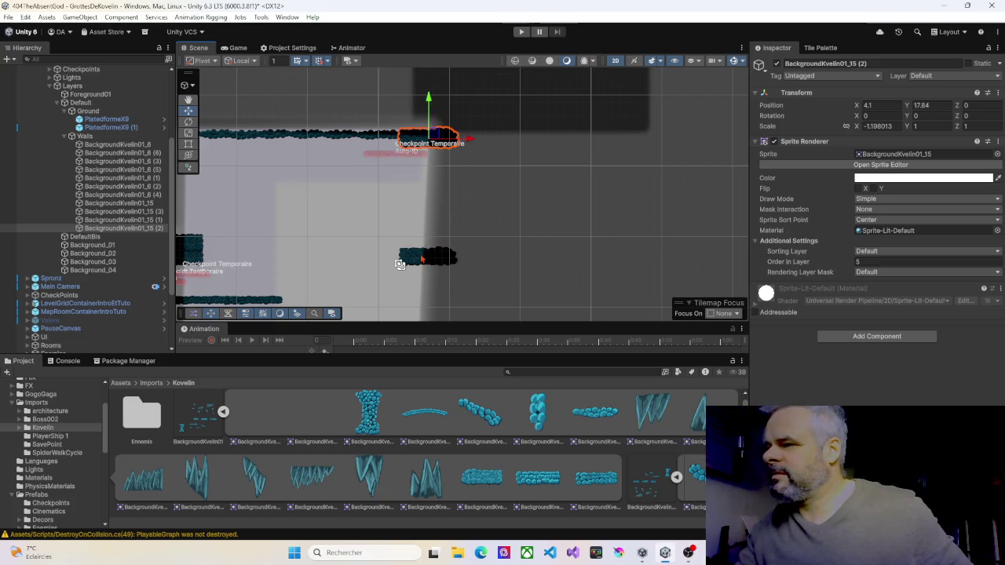
mouse_move(400, 228)
left_mouse_down()
mouse_move(478, 194)
mouse_move(514, 190)
left_mouse_up()
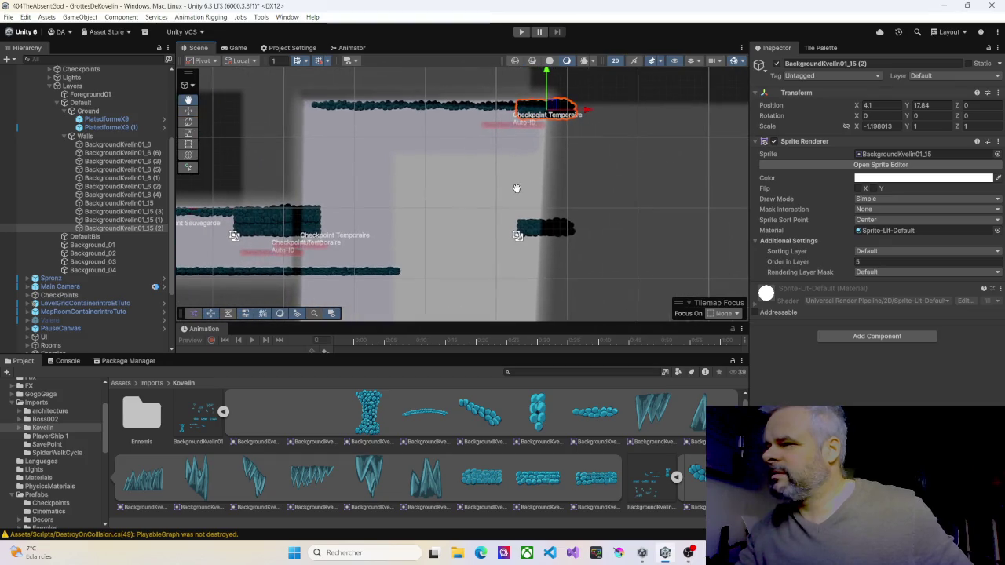
left_click(539, 228)
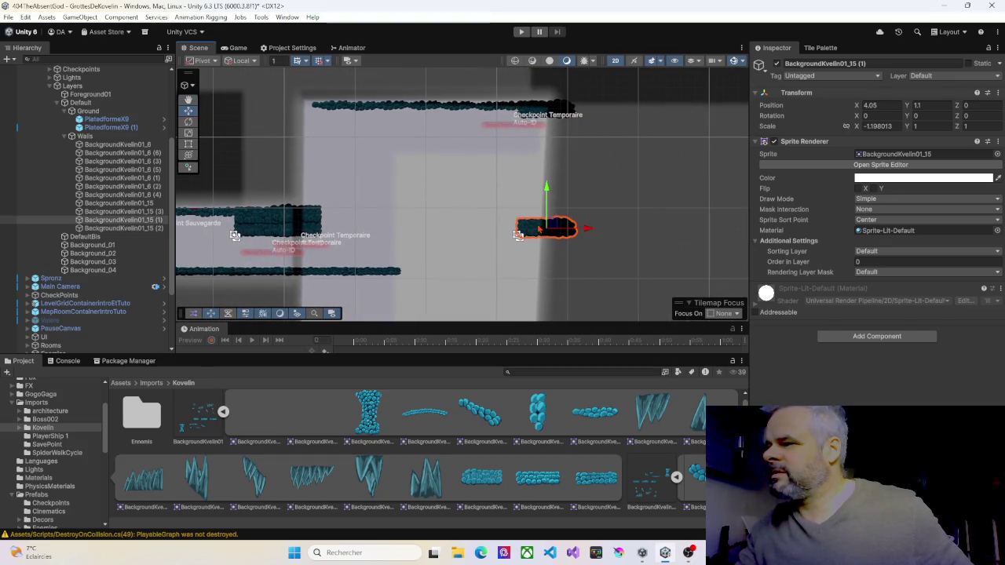
key("Delete")
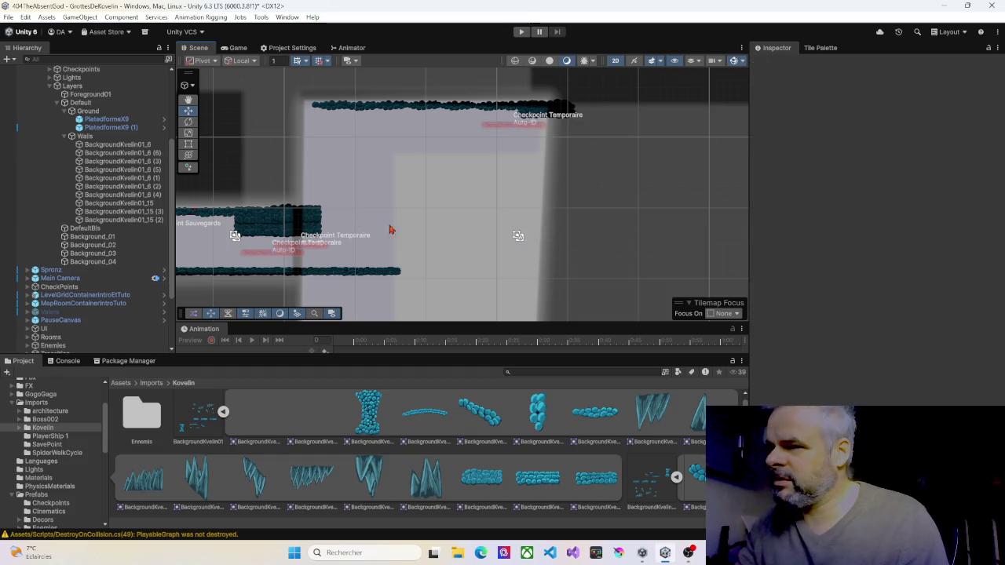
Duplicate the left ledge rock block and move it up, then delete the unwanted copy
left_click(314, 219)
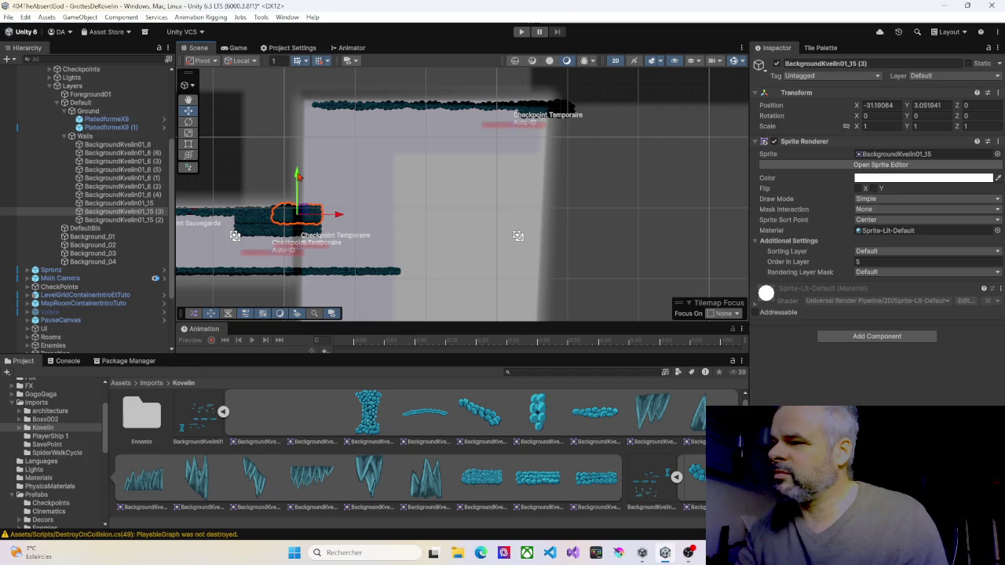
key("ctrl+d")
mouse_move(299, 177)
left_mouse_down()
mouse_move(298, 110)
mouse_move(312, 70)
left_mouse_up()
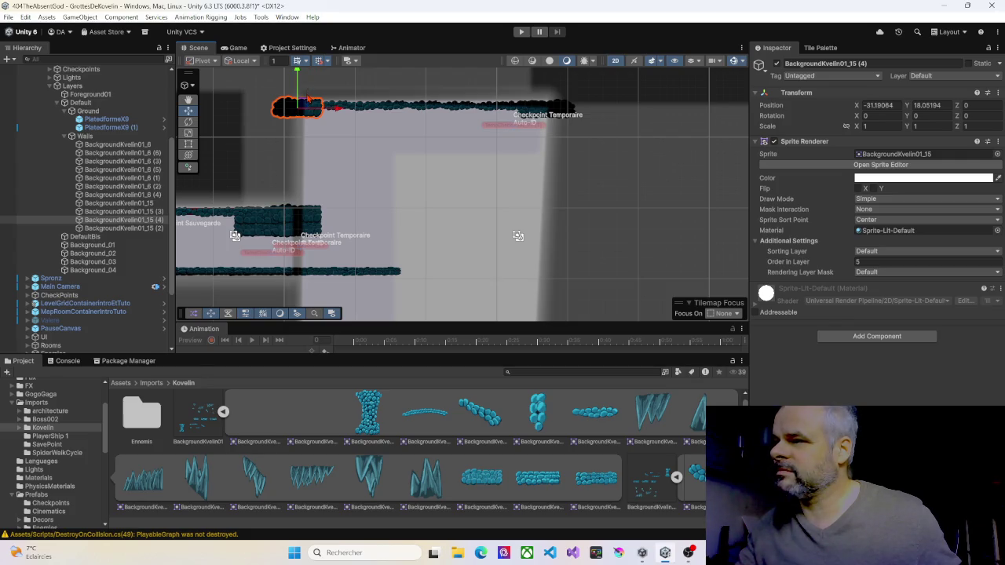
key("Delete")
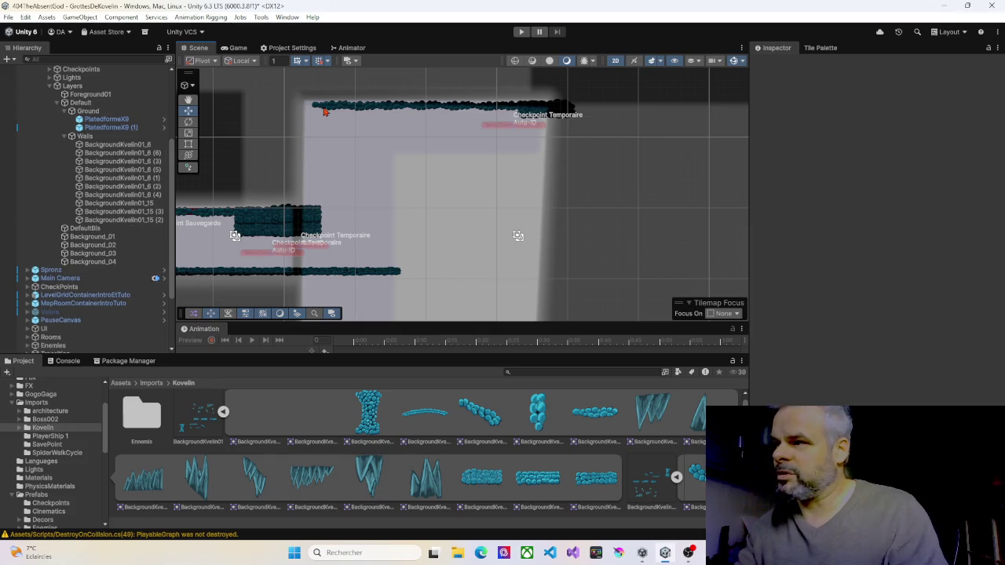
Duplicate a top-ledge wall piece and slide the copy left to X -29.34
left_click(325, 109)
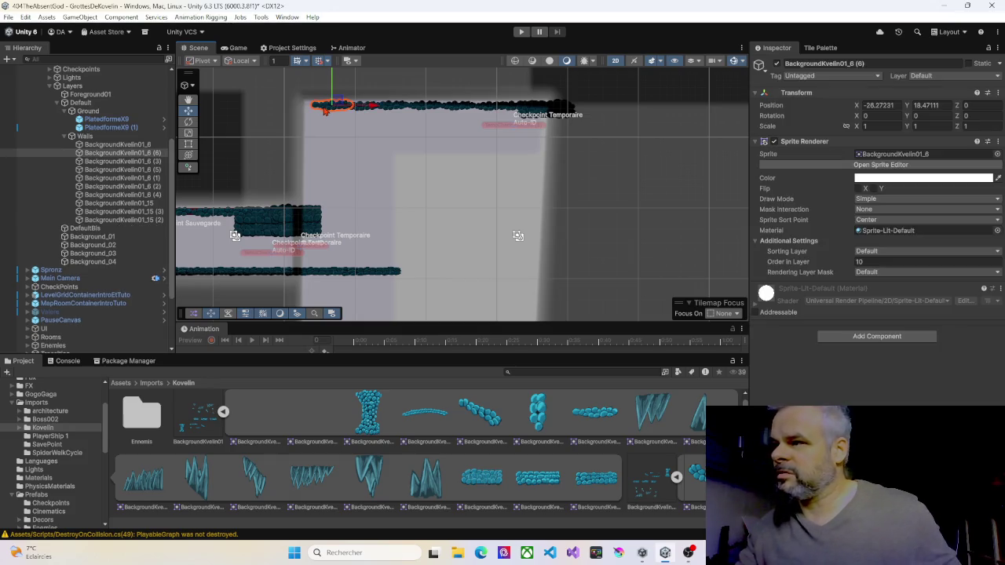
left_click(393, 110)
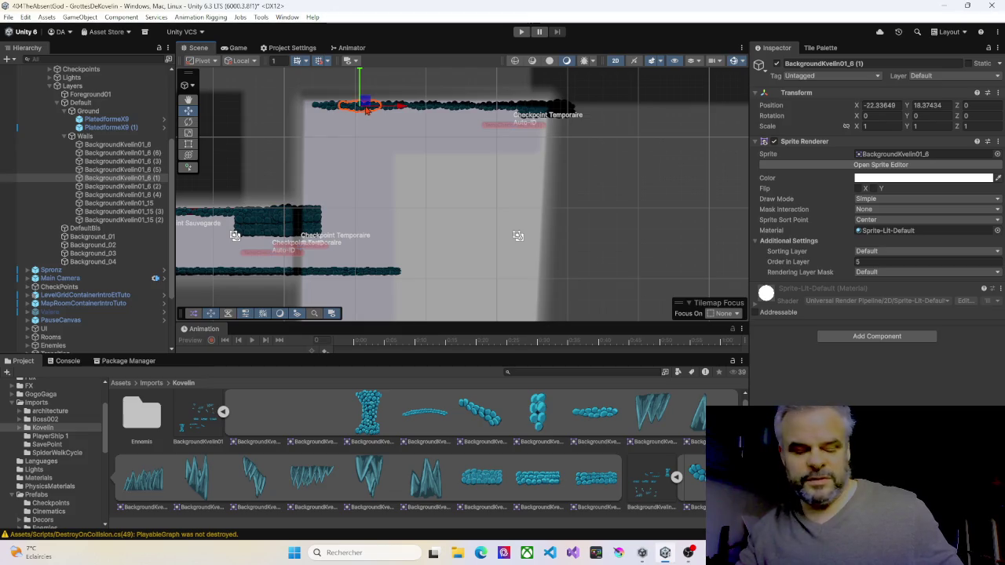
key("ctrl+d")
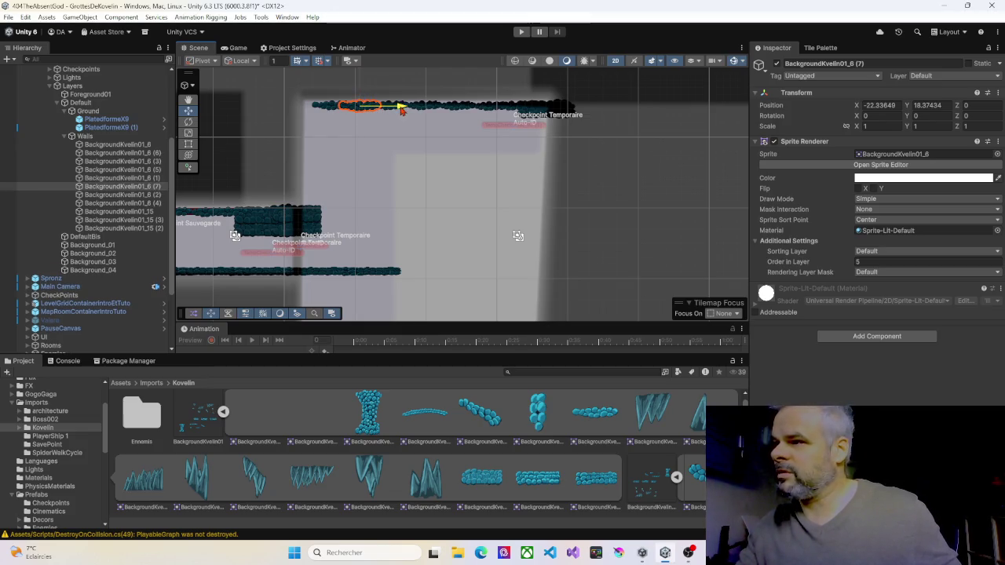
left_click_drag(401, 110, 350, 108)
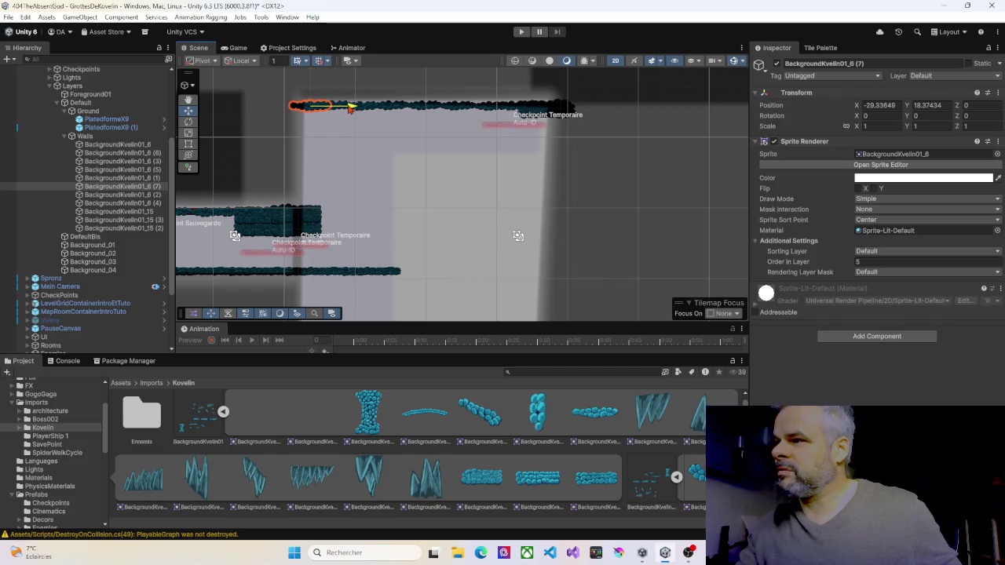
scroll(405, 170, "down", 1)
scroll(405, 173, "down", 2)
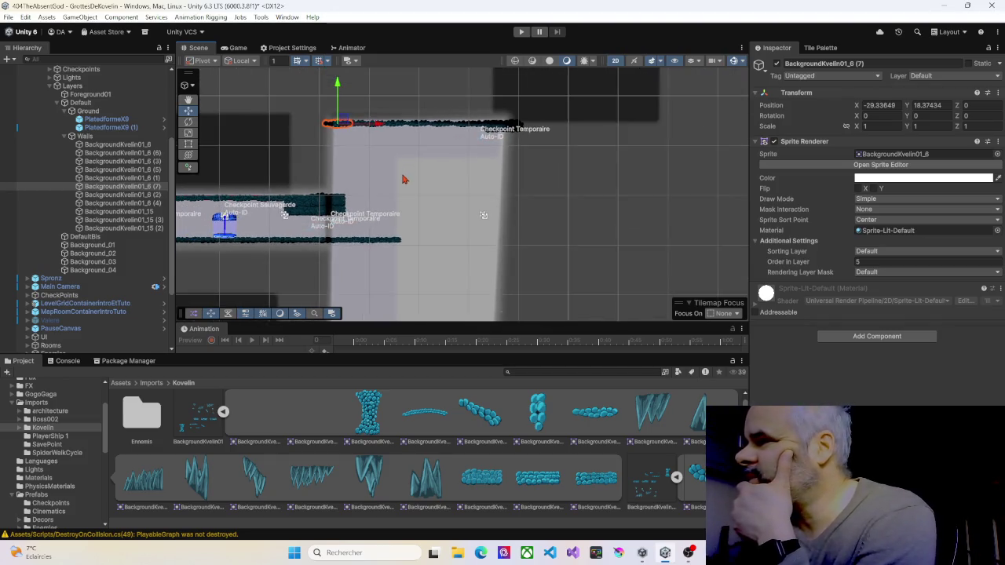
mouse_move(405, 177)
left_mouse_down()
mouse_move(380, 162)
mouse_move(373, 106)
mouse_move(394, 117)
left_mouse_up()
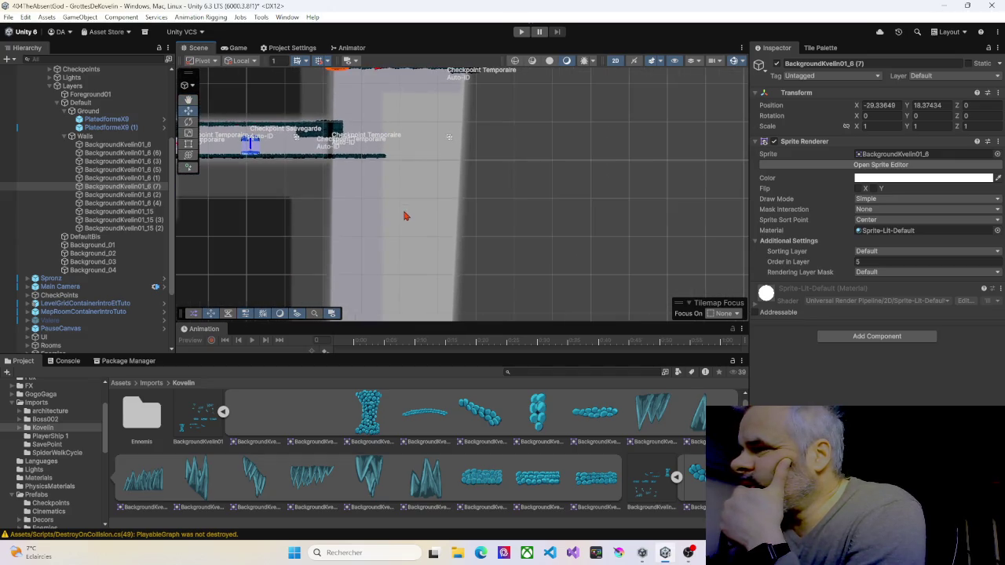
left_click(67, 138)
left_click(66, 137)
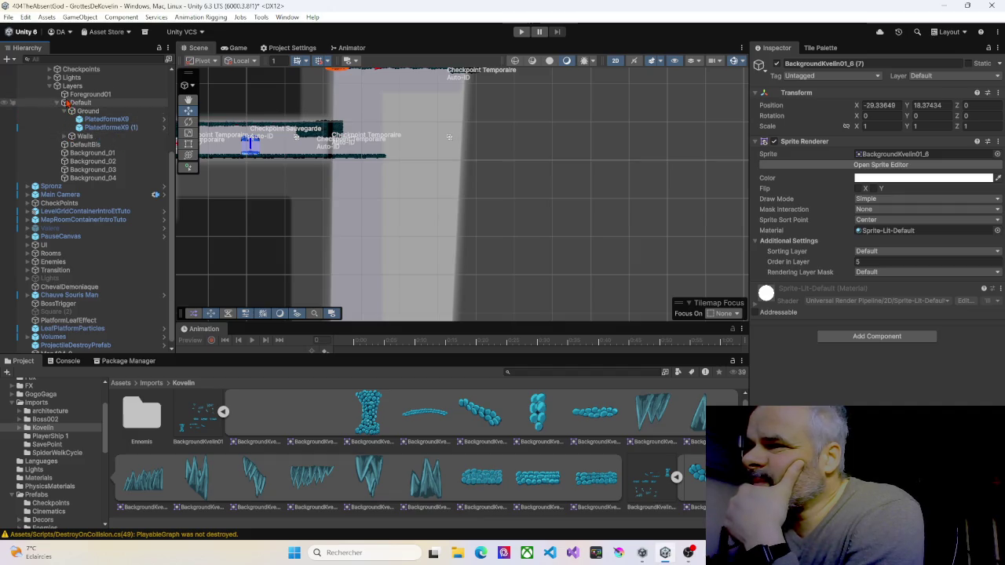
Choose the Walls tilemap in the Grid and pick the red wall tile in the Tile Palette
scroll(72, 157, "up", 5)
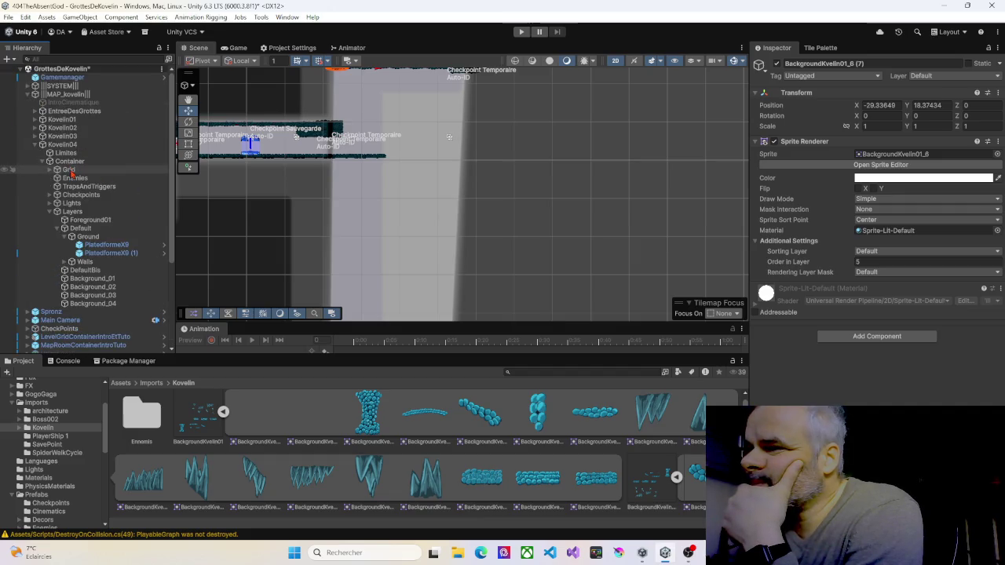
left_click(49, 169)
left_click(77, 187)
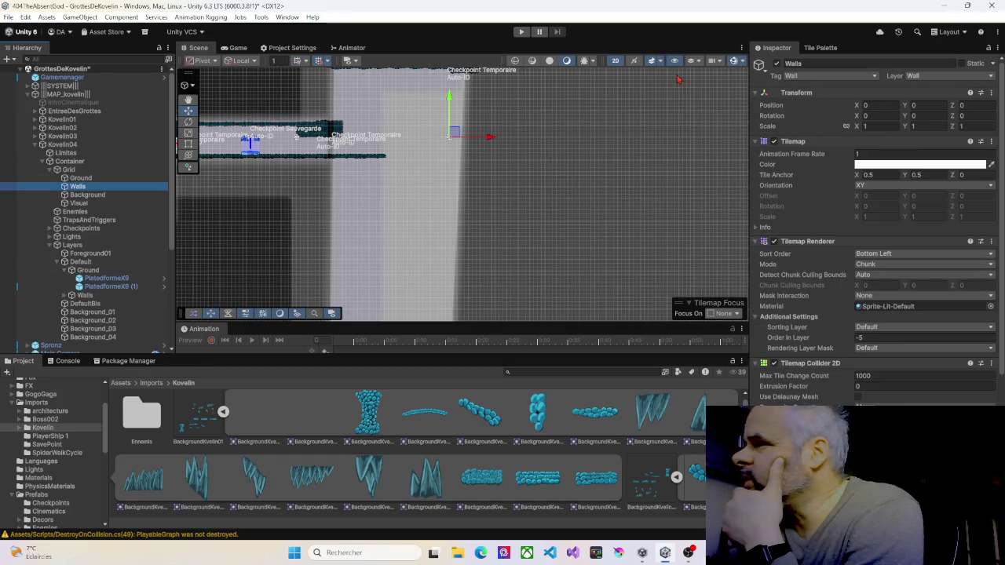
left_click(814, 48)
left_click(878, 127)
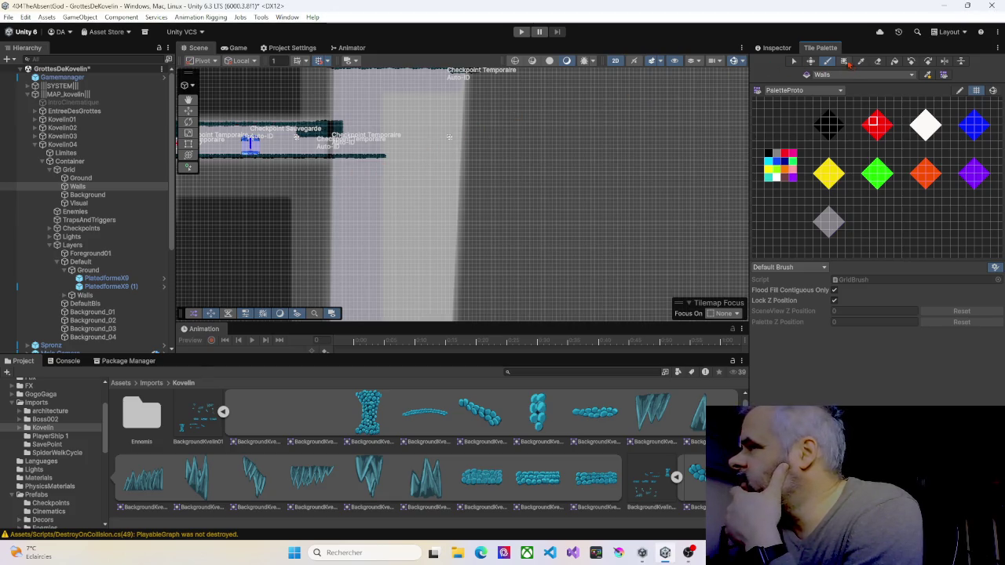
scroll(352, 191, "down", 2)
mouse_move(353, 191)
left_mouse_down()
mouse_move(388, 186)
mouse_move(401, 152)
mouse_move(372, 220)
left_mouse_up()
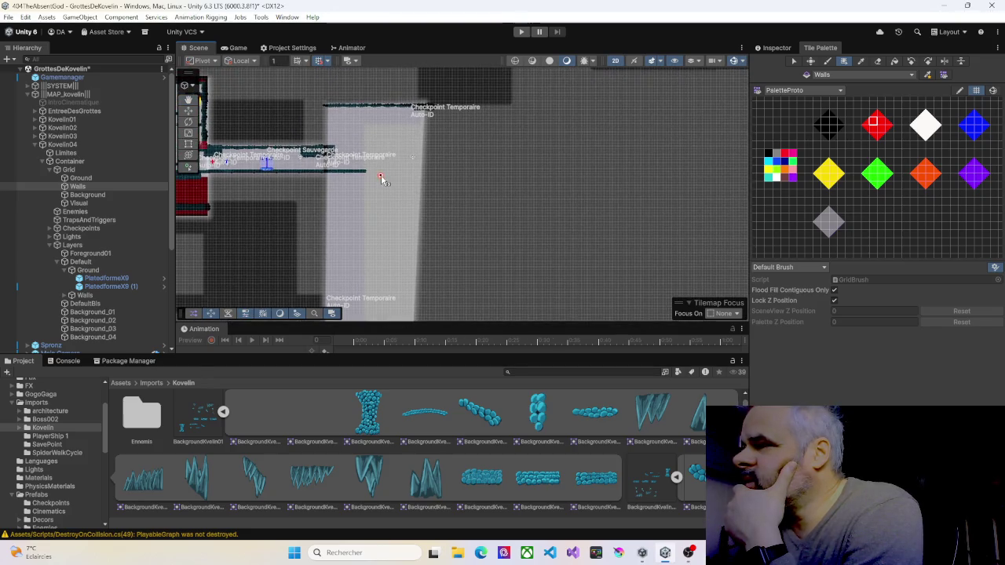
scroll(381, 177, "up", 2)
scroll(341, 147, "up", 1)
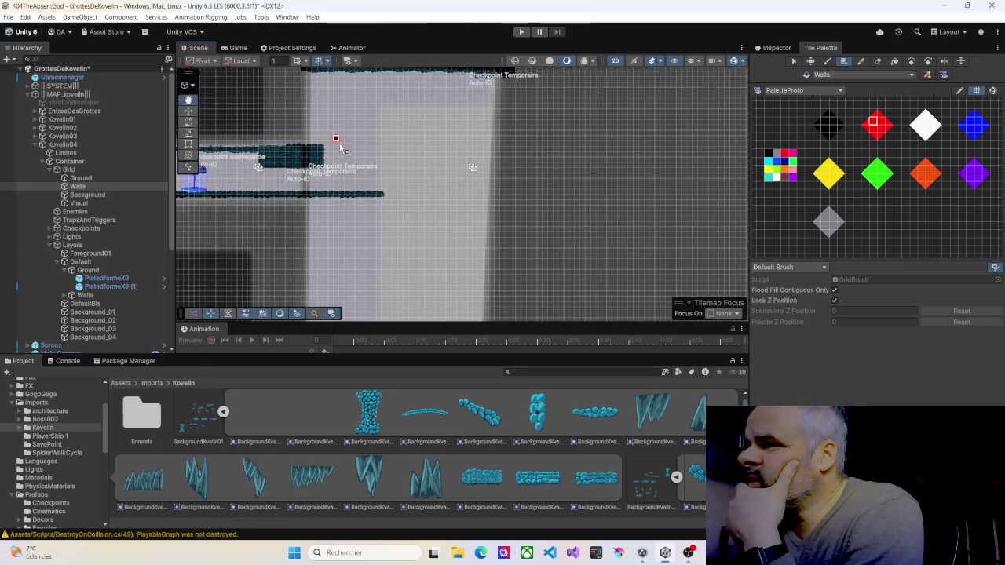
mouse_move(340, 146)
left_mouse_down()
mouse_move(356, 201)
mouse_move(326, 143)
mouse_move(336, 134)
left_mouse_up()
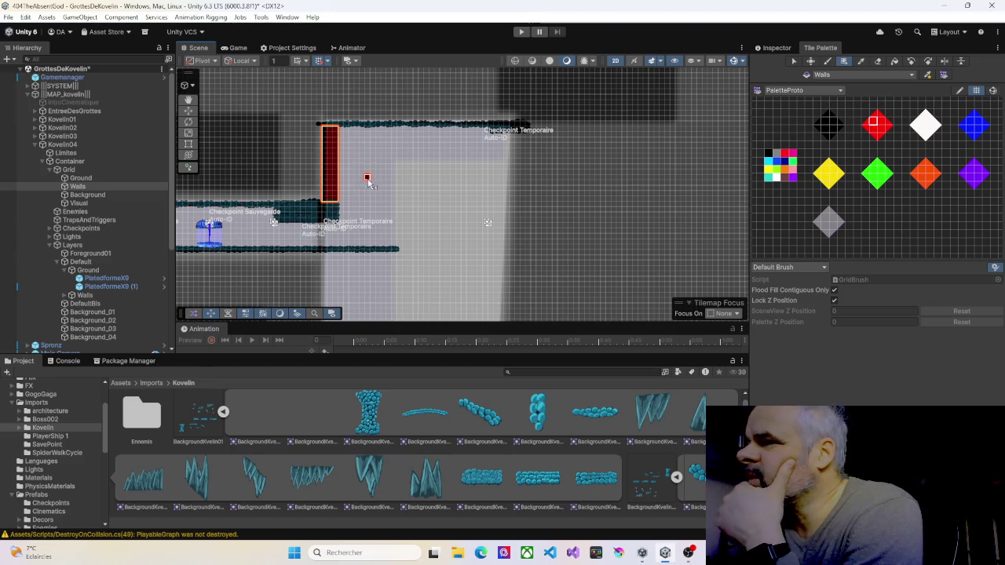
Box-fill red wall tiles beside the upper platform and down the shaft's first column
left_click_drag(408, 231, 442, 130)
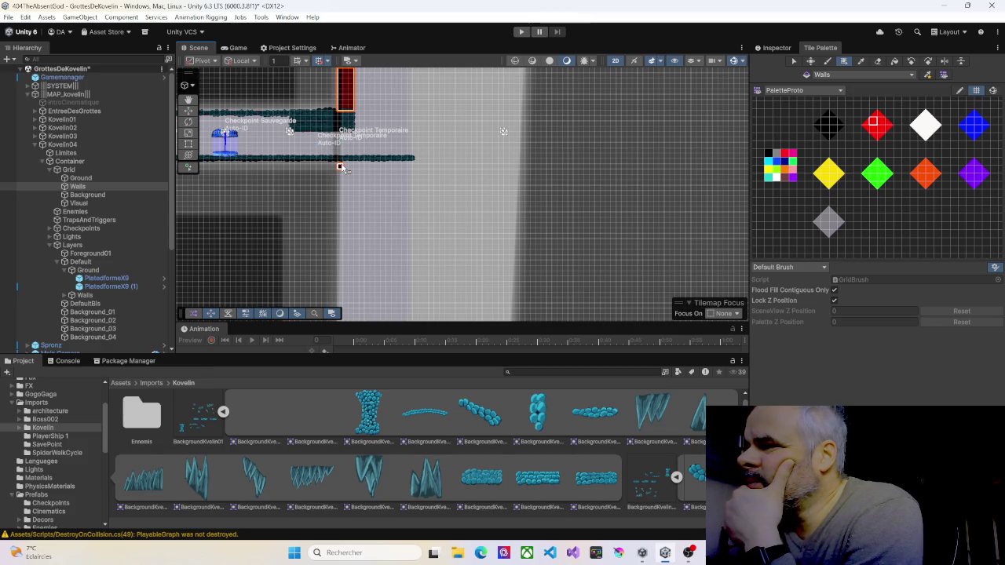
left_click_drag(344, 162, 352, 269)
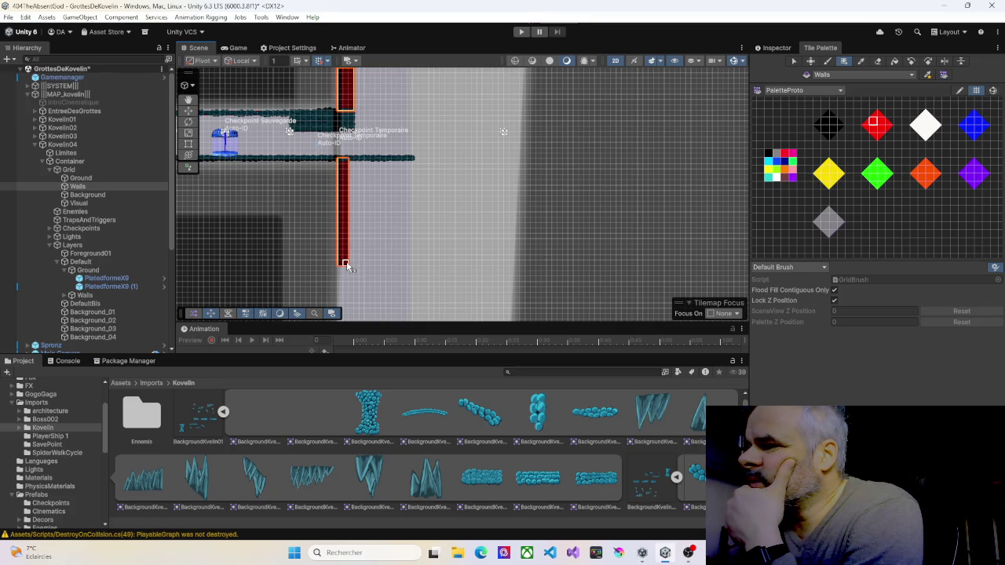
mouse_move(350, 164)
left_mouse_down()
mouse_move(351, 261)
mouse_move(374, 116)
mouse_move(376, 245)
left_mouse_up()
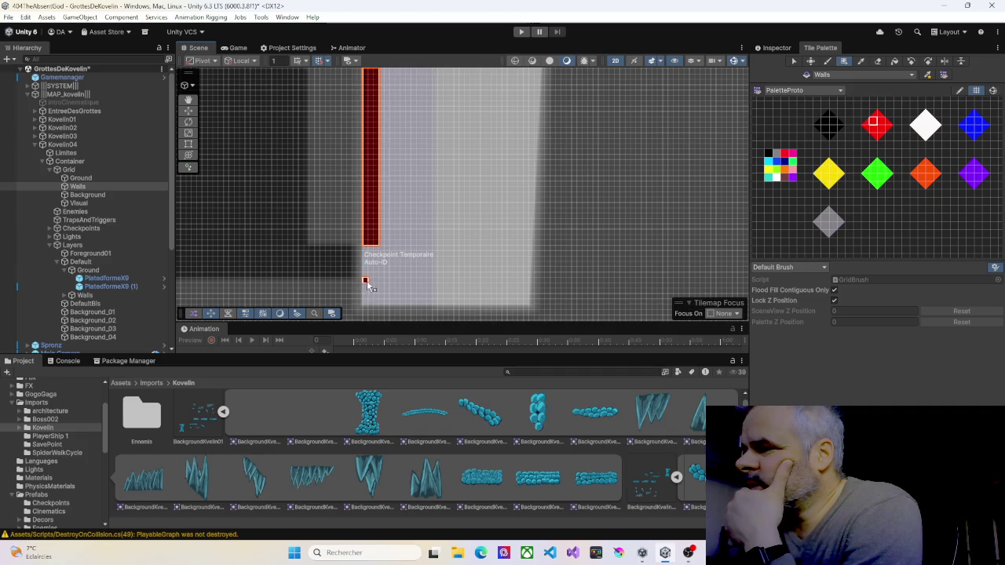
left_click_drag(377, 286, 377, 306)
mouse_move(531, 300)
left_mouse_down()
mouse_move(466, 291)
mouse_move(460, 198)
left_mouse_up()
Extend both red wall columns further down the shaft with the box-fill brush
scroll(460, 198, "down", 5)
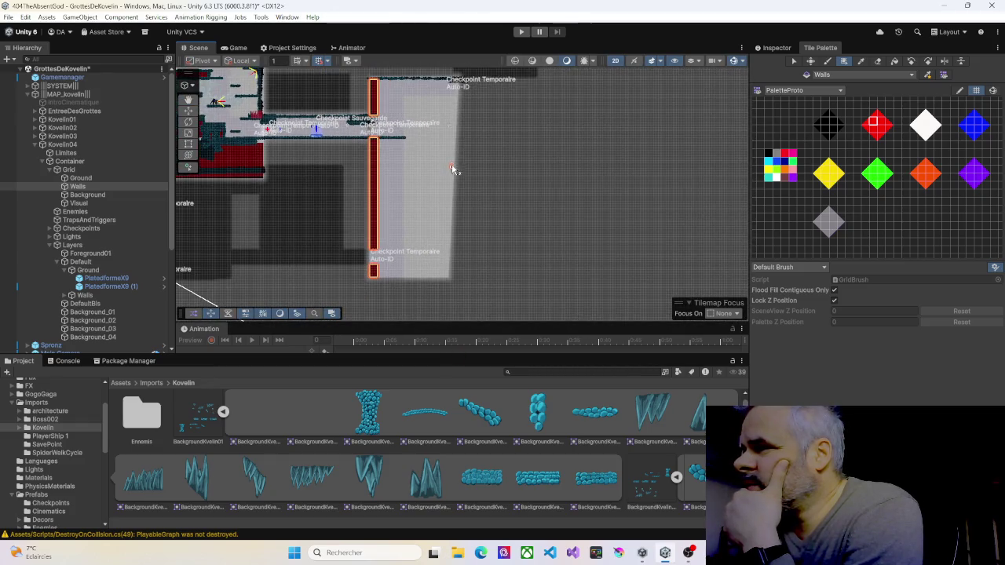
scroll(438, 189, "up", 5)
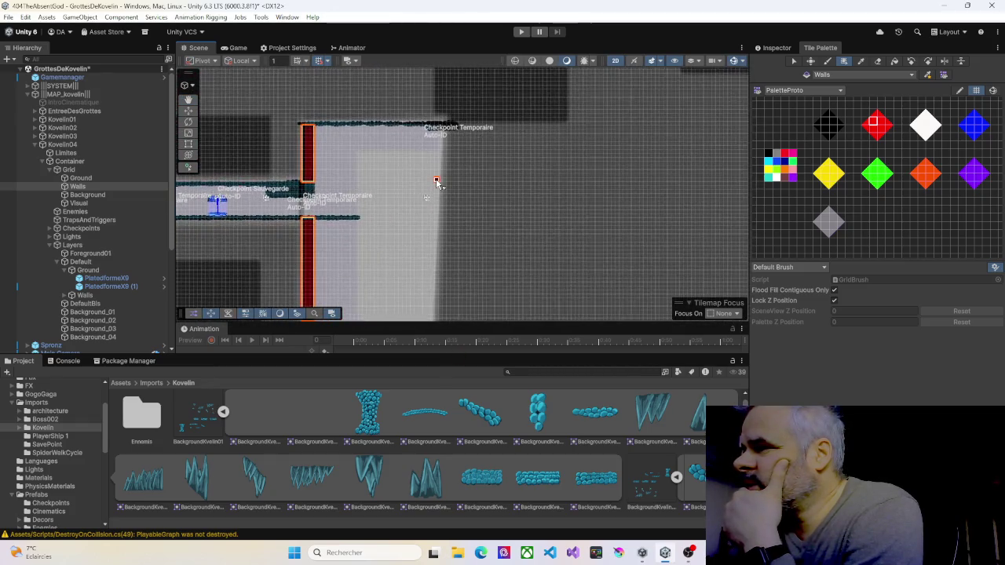
scroll(437, 182, "up", 2)
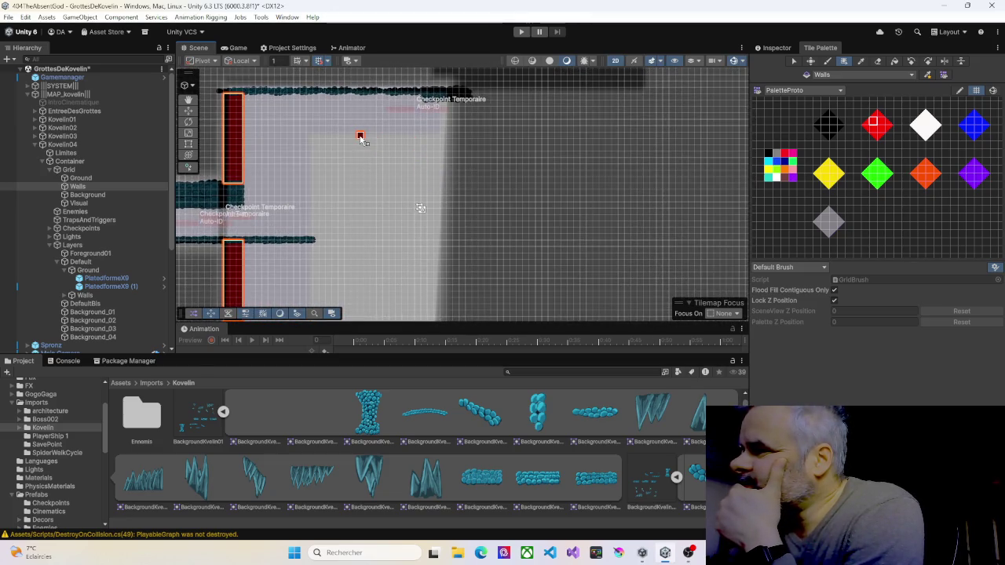
mouse_move(361, 139)
left_mouse_down()
mouse_move(380, 139)
mouse_move(410, 168)
mouse_move(437, 162)
mouse_move(433, 107)
mouse_move(464, 124)
mouse_move(463, 233)
left_mouse_up()
mouse_move(462, 291)
left_mouse_down()
mouse_move(469, 149)
mouse_move(469, 272)
left_mouse_up()
mouse_move(469, 272)
left_mouse_down()
mouse_move(460, 167)
mouse_move(469, 210)
left_mouse_up()
scroll(542, 206, "down", 5)
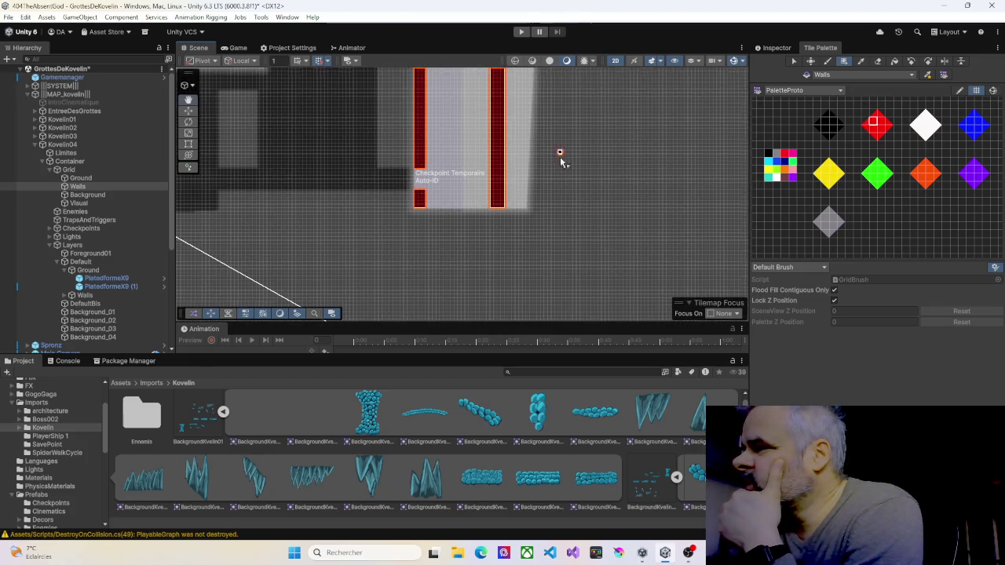
scroll(560, 156, "down", 2)
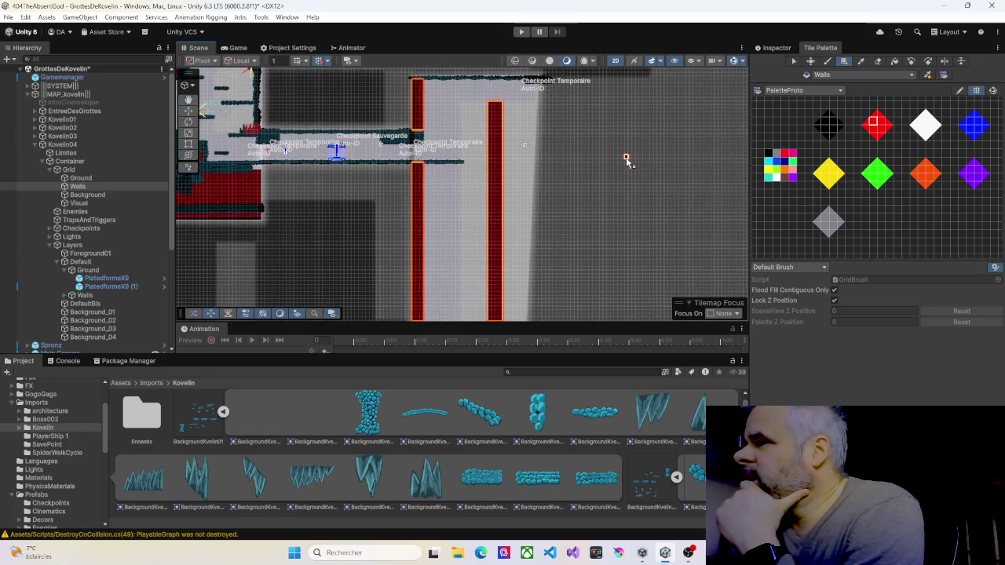
left_click(778, 48)
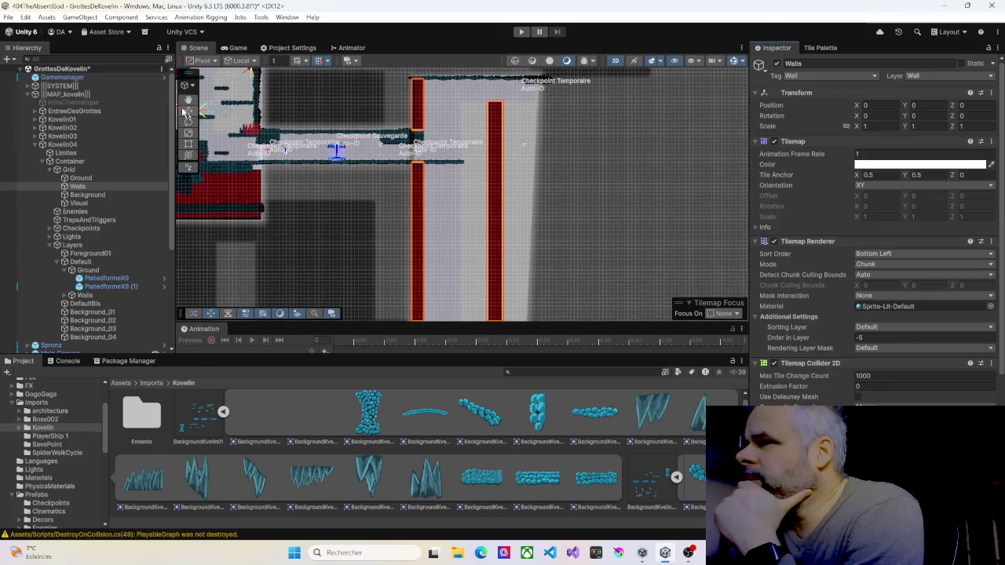
Duplicate PlatedformeX9 and PlatedformeX9 (1) and move the copies down to the shaft bottom
left_click(45, 166)
left_click(43, 162)
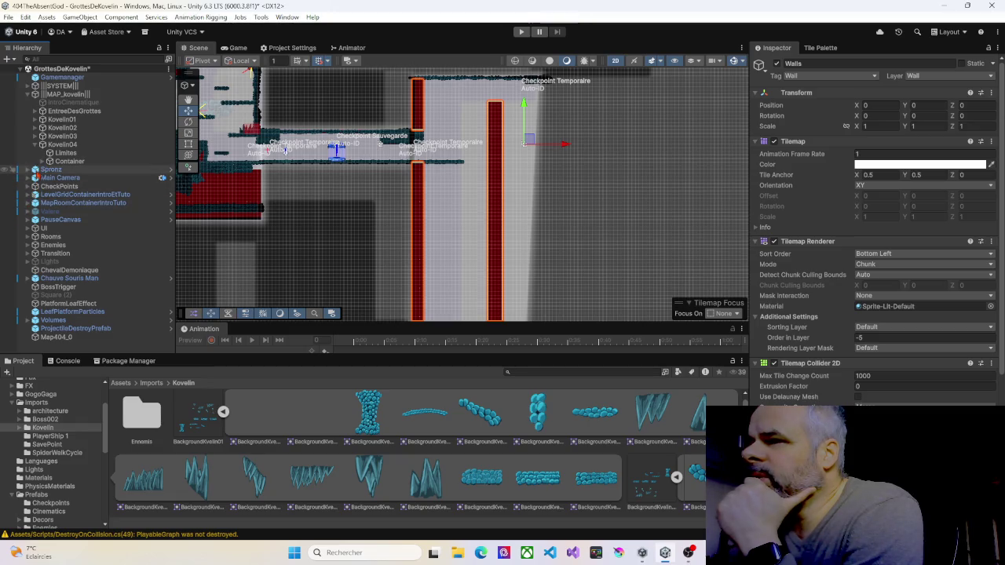
left_click(43, 162)
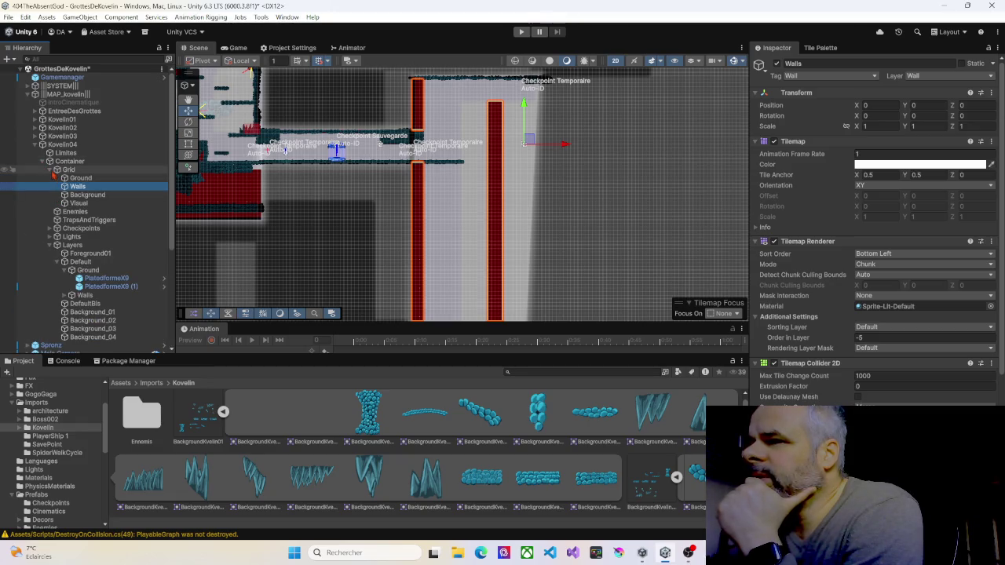
left_click(49, 170)
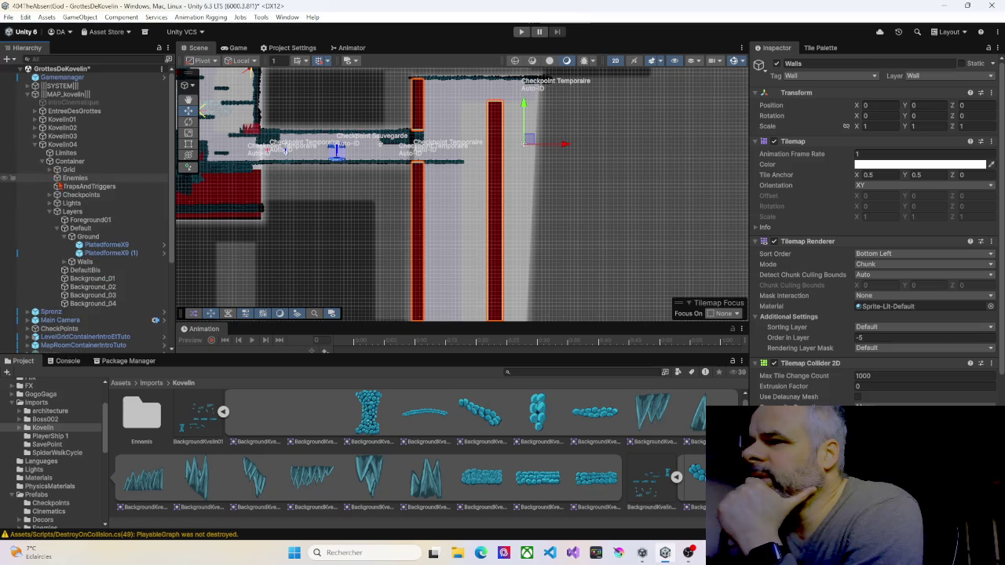
left_click(91, 246)
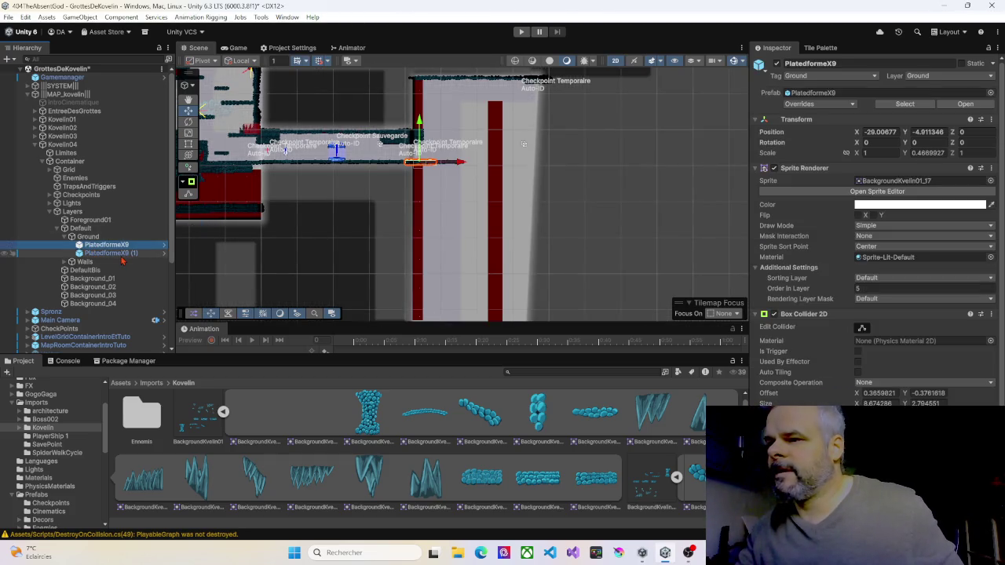
left_click(118, 254, "ctrl")
key("ctrl+d")
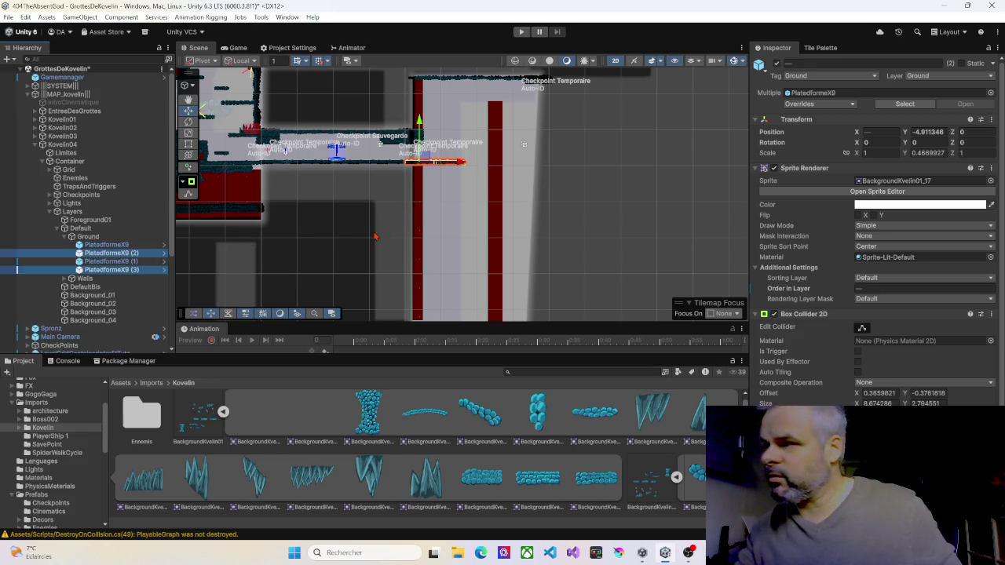
mouse_move(420, 126)
left_mouse_down()
mouse_move(419, 244)
mouse_move(483, 89)
left_mouse_up()
mouse_move(444, 125)
left_mouse_down()
mouse_move(445, 180)
mouse_move(498, 186)
left_mouse_up()
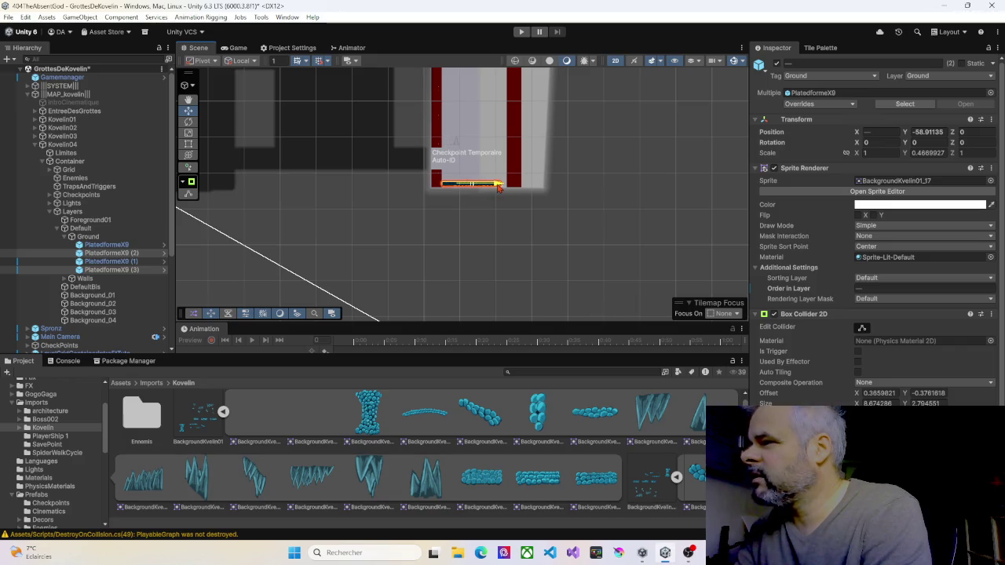
left_click_drag(497, 187, 500, 188)
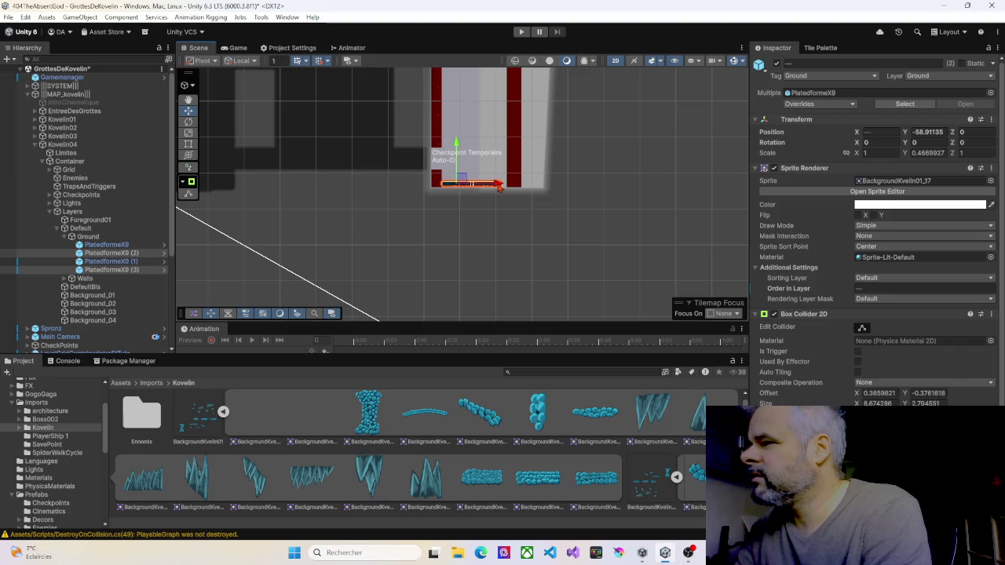
Duplicate PlatedformeX9 (2) and slide the copy right toward the right wall
scroll(500, 190, "up", 4)
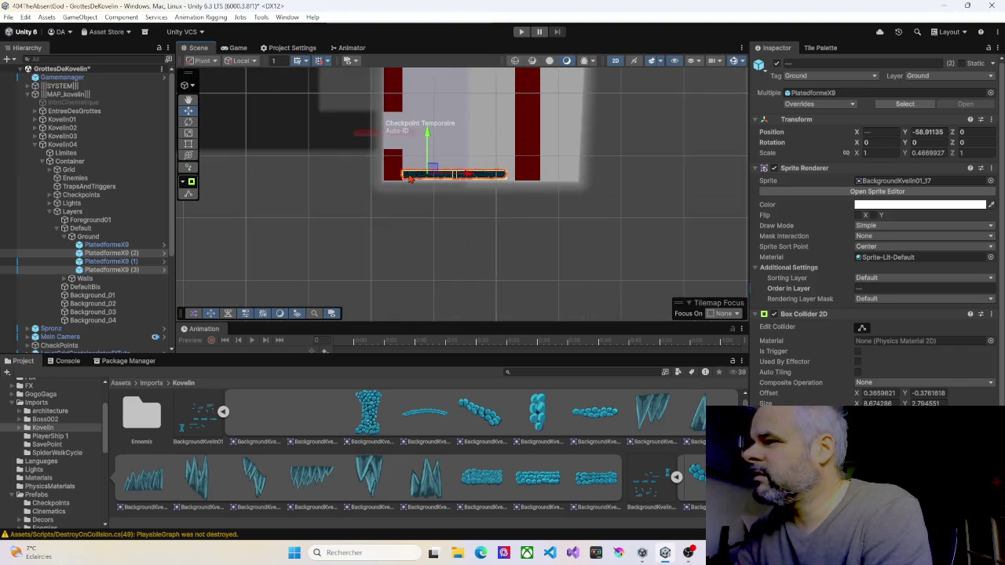
left_click(410, 177)
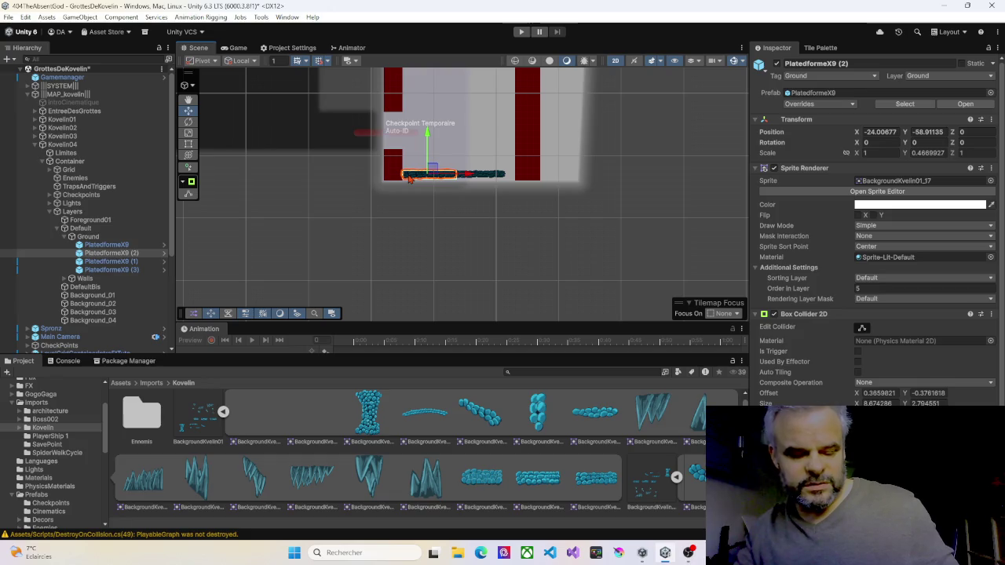
key("ctrl+d")
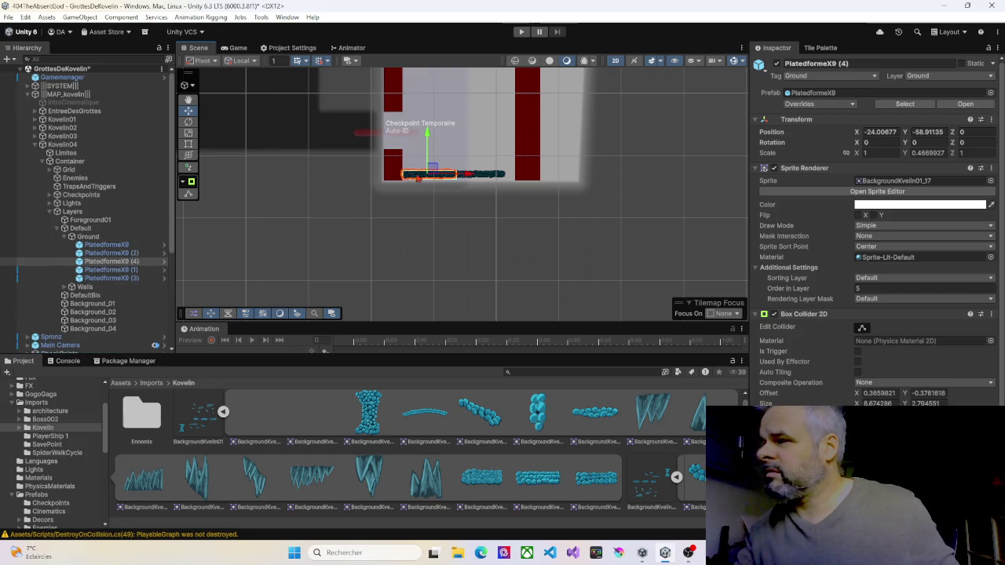
left_click_drag(468, 177, 568, 186)
left_click_drag(418, 161, 438, 219)
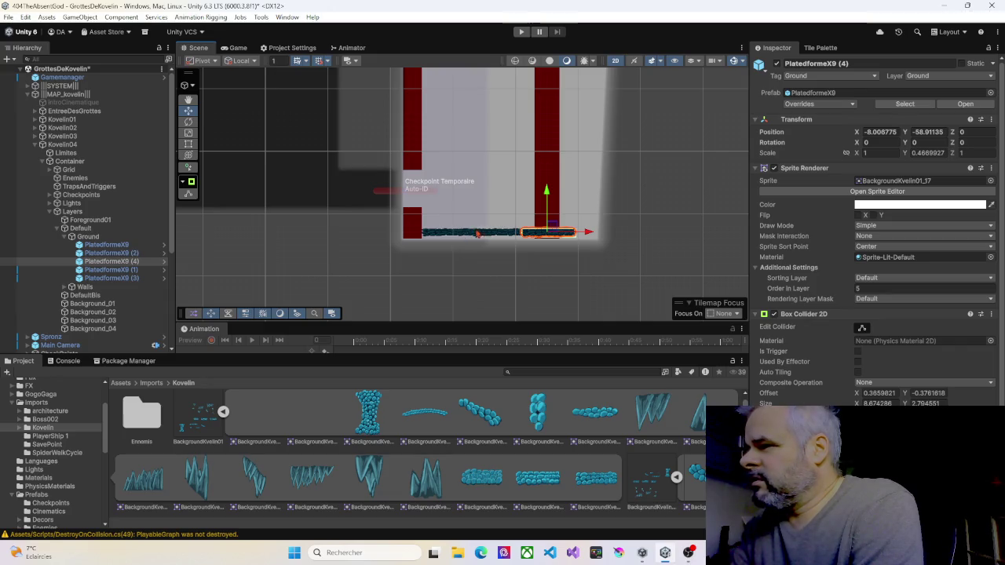
scroll(445, 233, "up", 5)
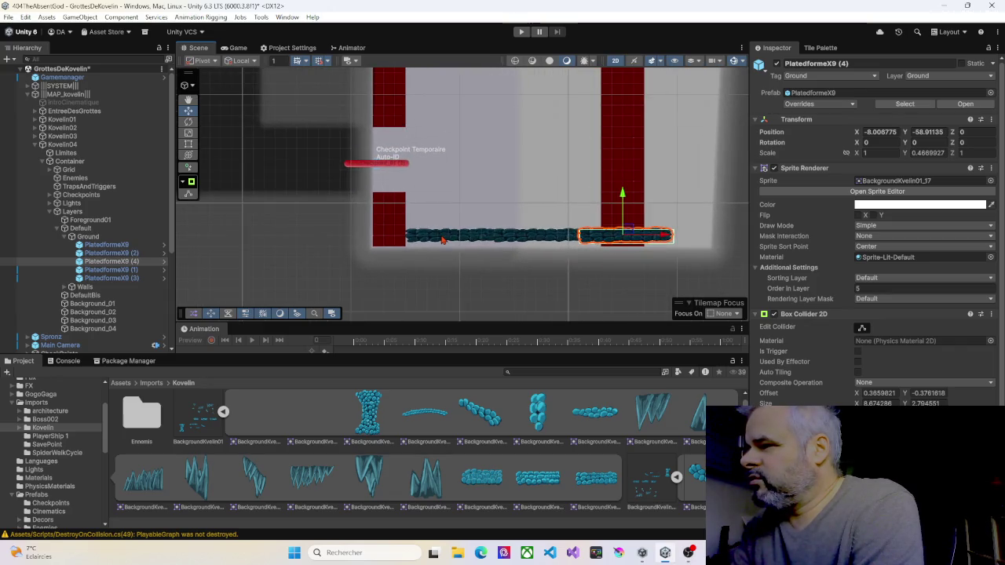
Widen PlatedformeX9 (2) with the Rect Tool to X scale 1.1083 at X -24.51
left_click(443, 240)
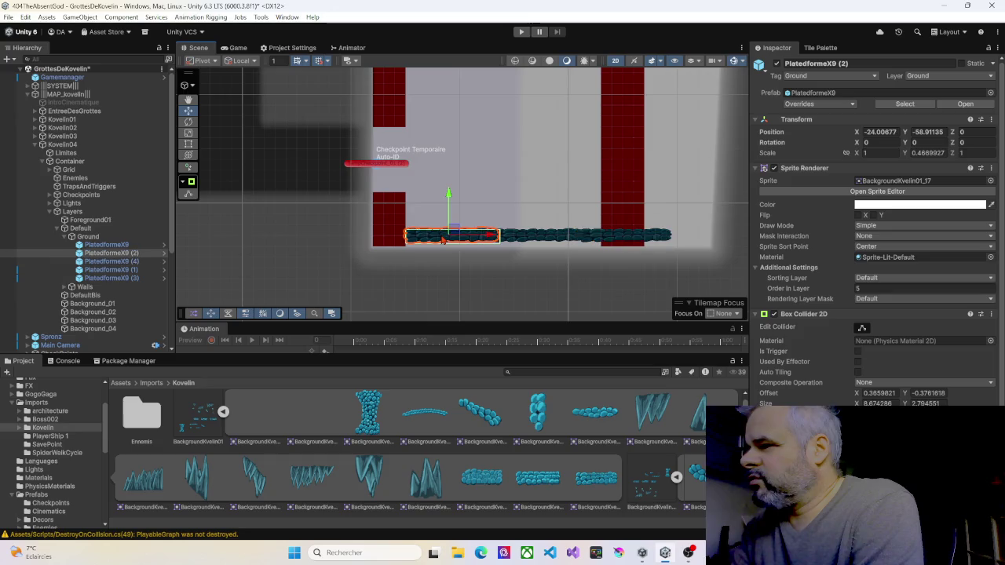
left_click(189, 144)
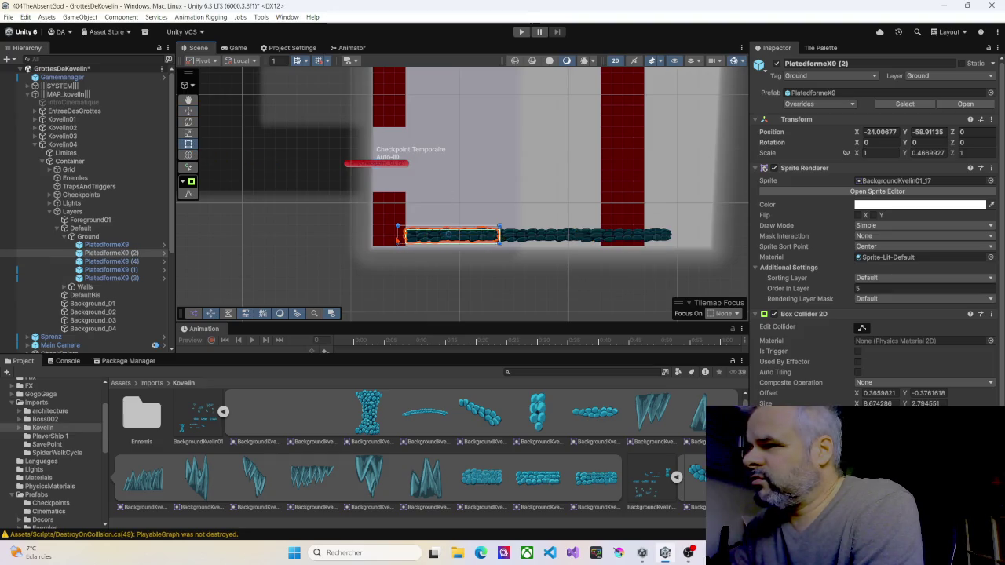
left_click_drag(390, 236, 378, 236)
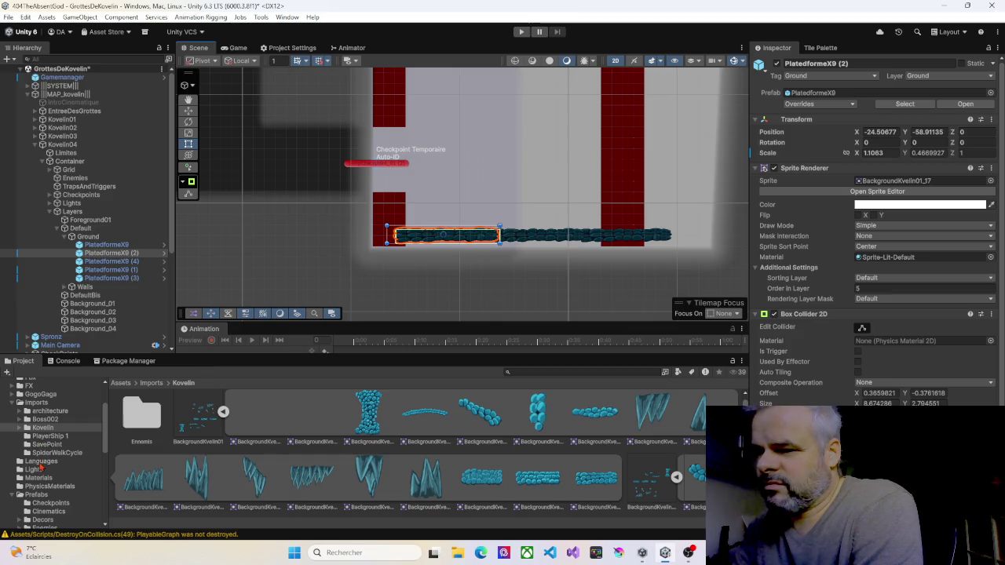
scroll(41, 469, "down", 3)
left_click(63, 516)
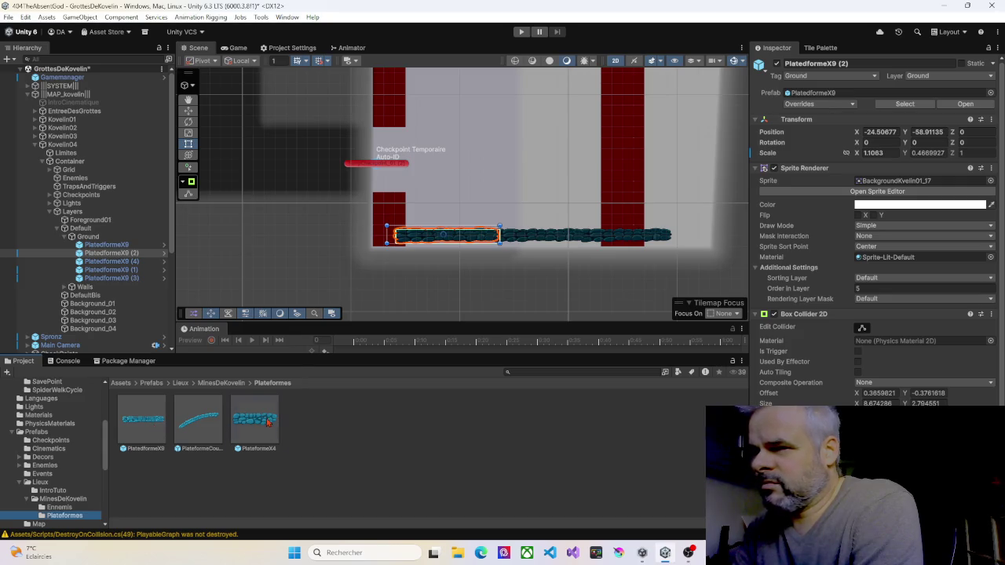
Place a PlateformeX4 prefab above the shaft floor by the left wall, scaled 0.616 × 0.425
mouse_move(267, 421)
left_mouse_down()
mouse_move(383, 245)
mouse_move(392, 194)
left_mouse_up()
scroll(450, 136, "down", 5)
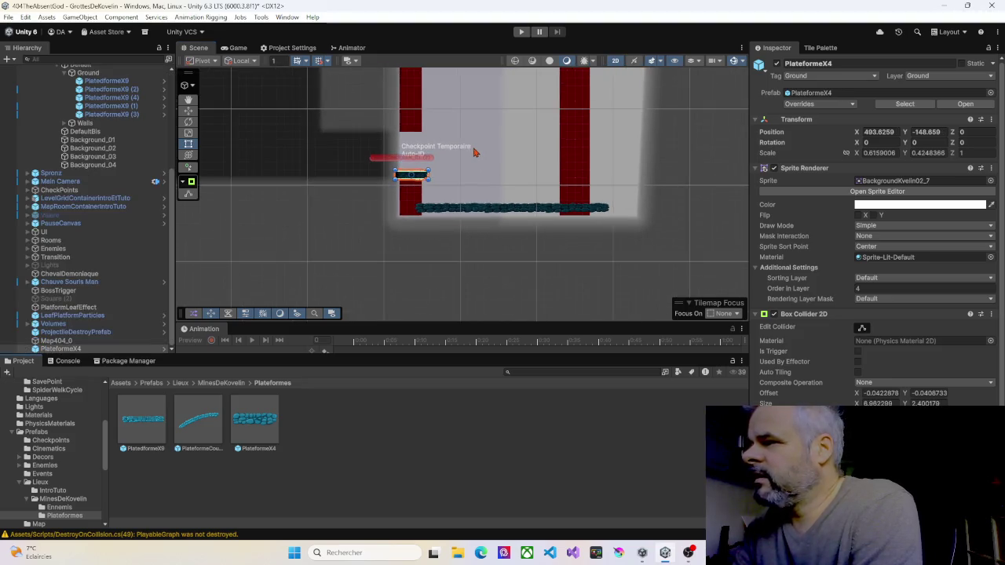
scroll(494, 153, "down", 5)
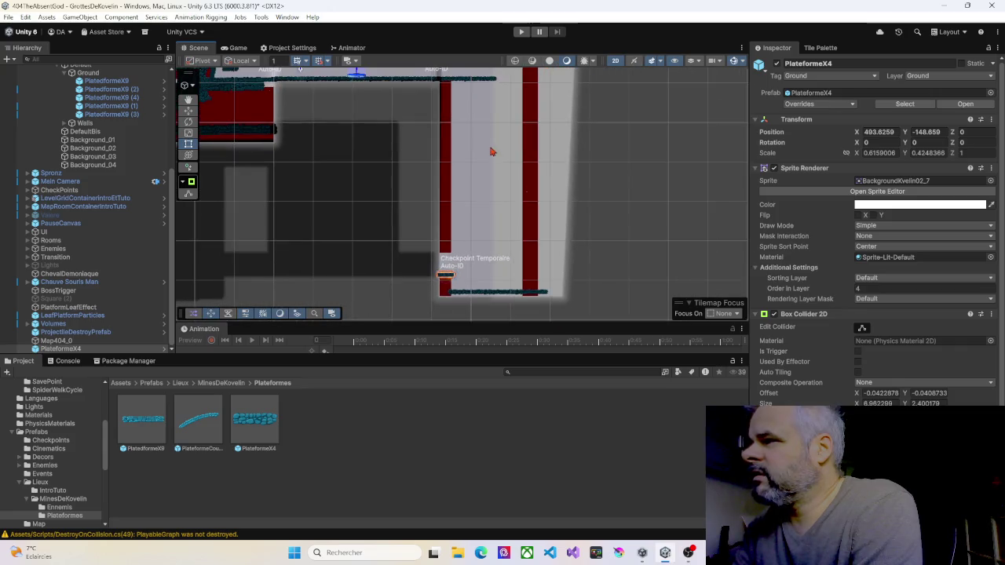
scroll(463, 224, "up", 5)
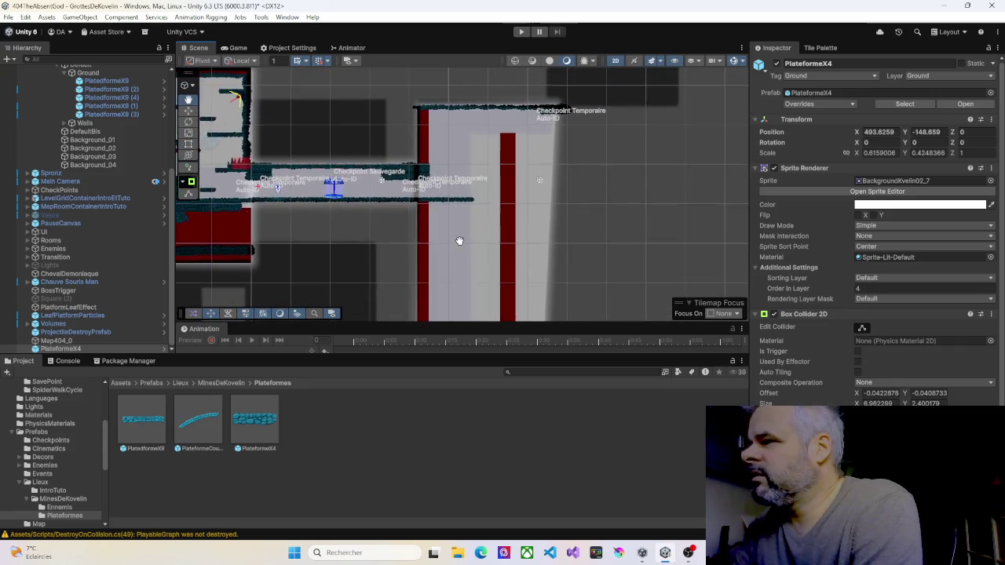
scroll(459, 229, "down", 6)
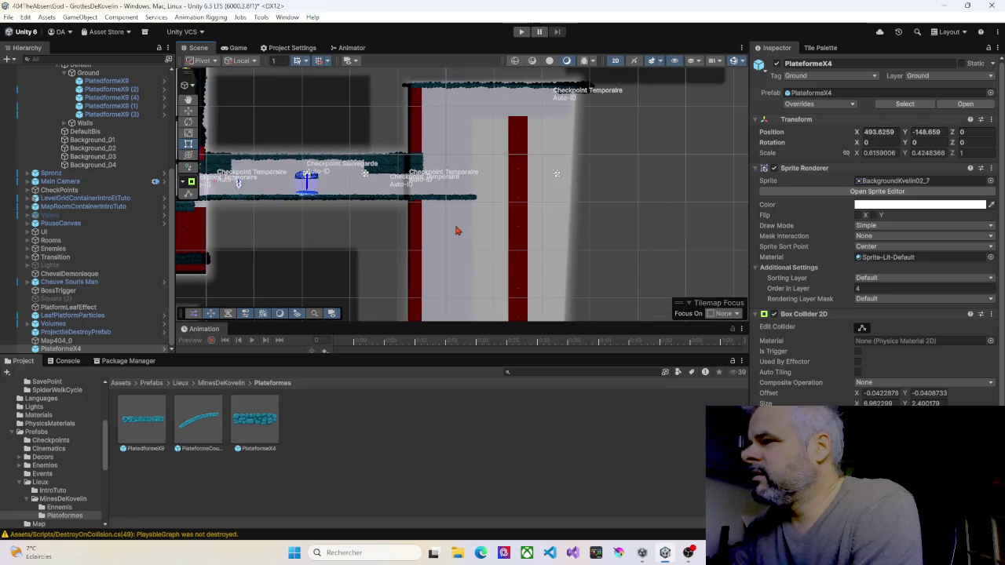
mouse_move(464, 242)
left_mouse_down()
mouse_move(429, 183)
mouse_move(413, 206)
mouse_move(429, 199)
left_mouse_up()
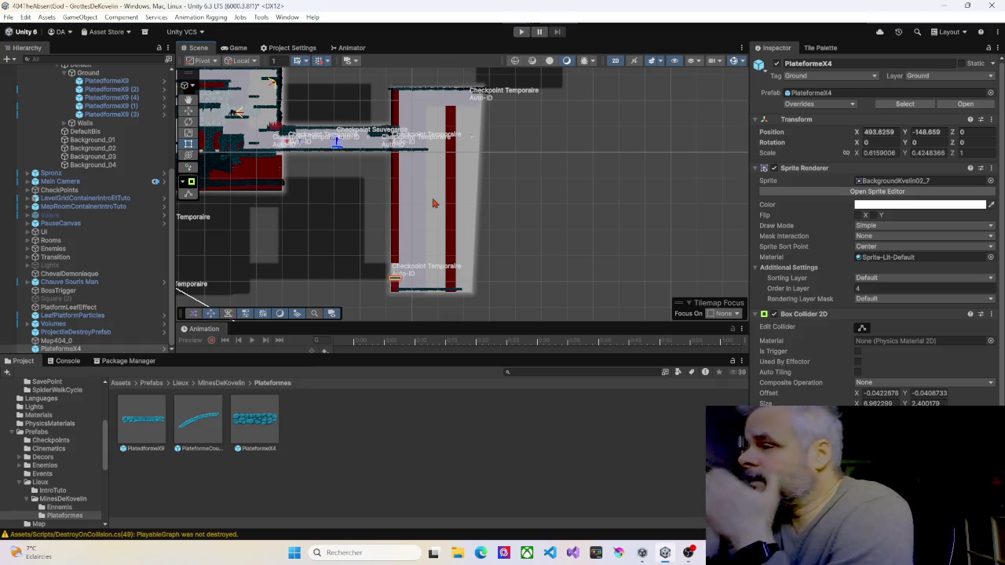
left_click_drag(299, 196, 476, 208)
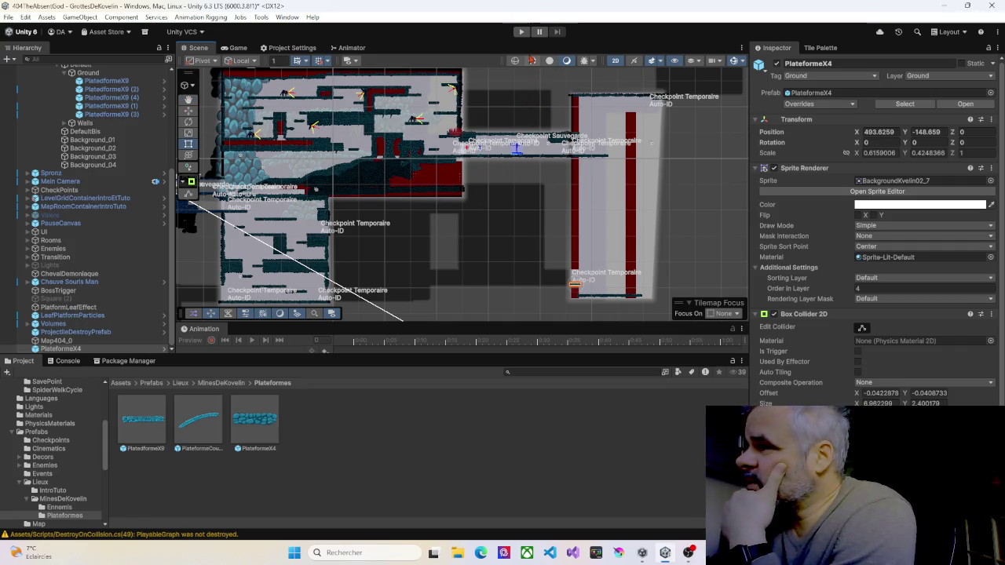
Enter Play mode and run the character right across the platforms into the new shaft
left_click(523, 32)
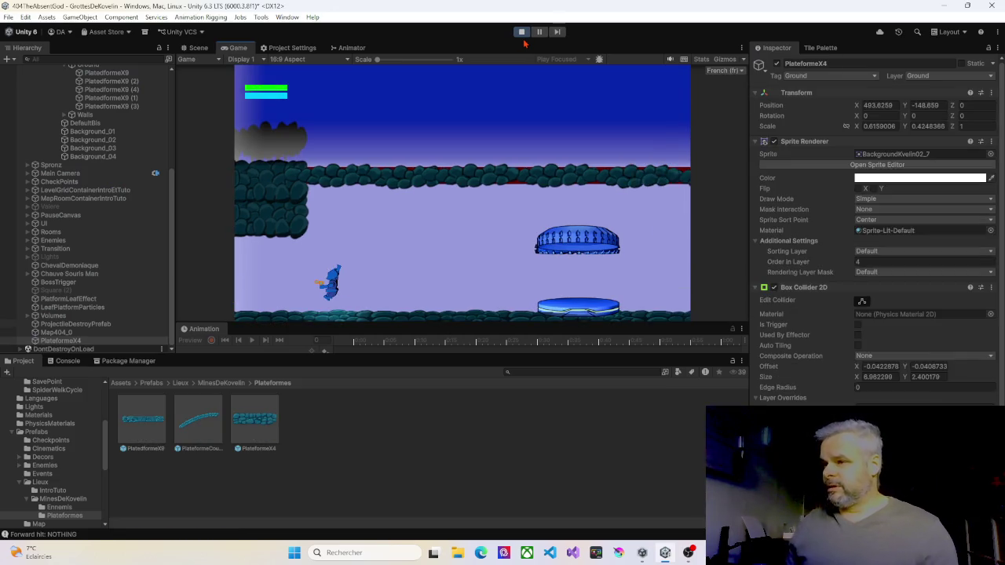
key("Right")
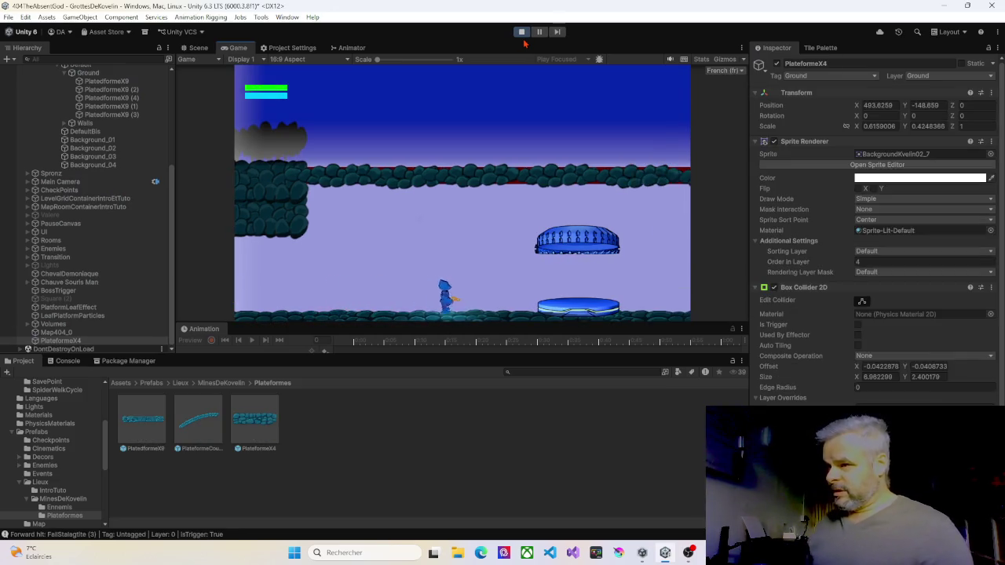
key("Left")
key("Left")
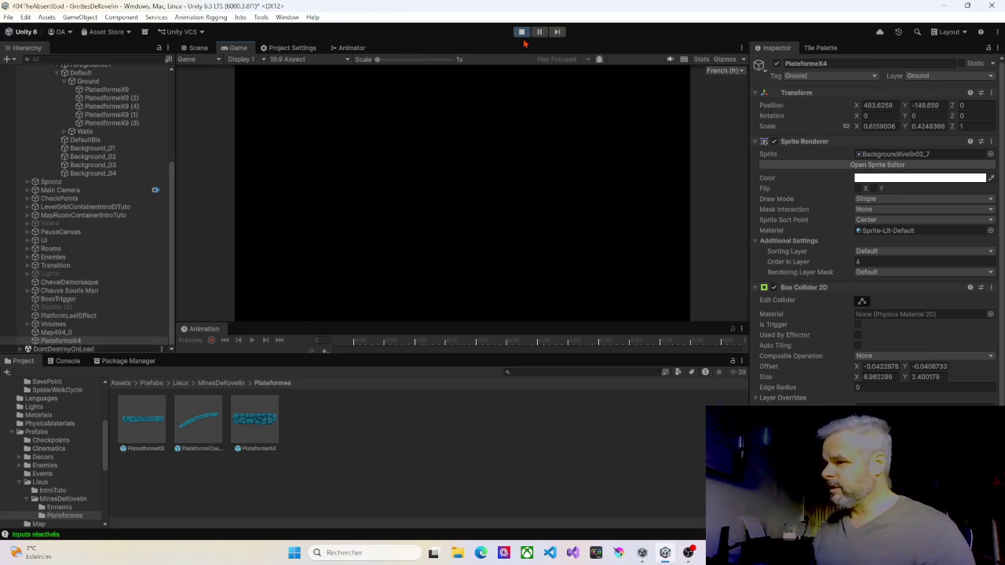
key("Right")
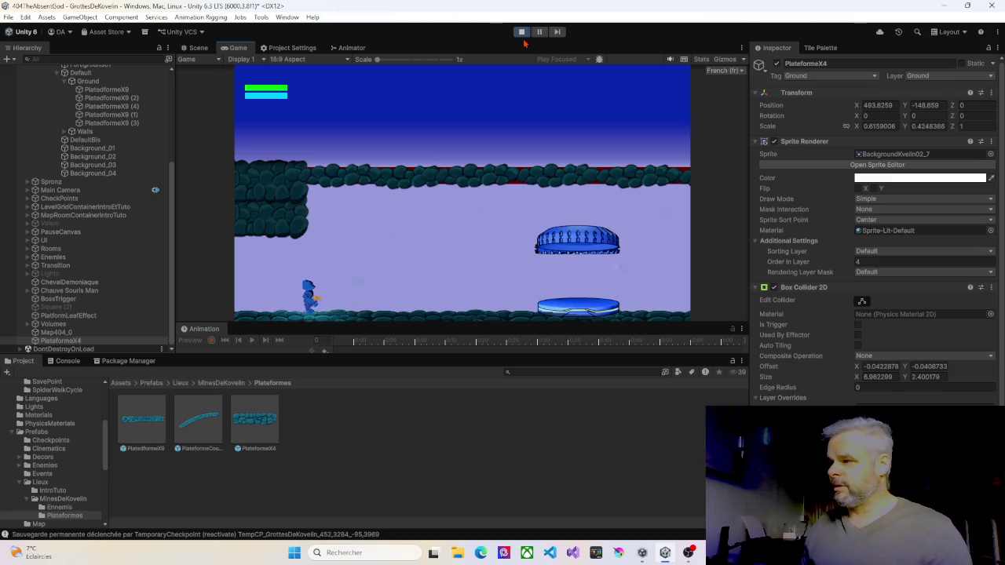
key("Left")
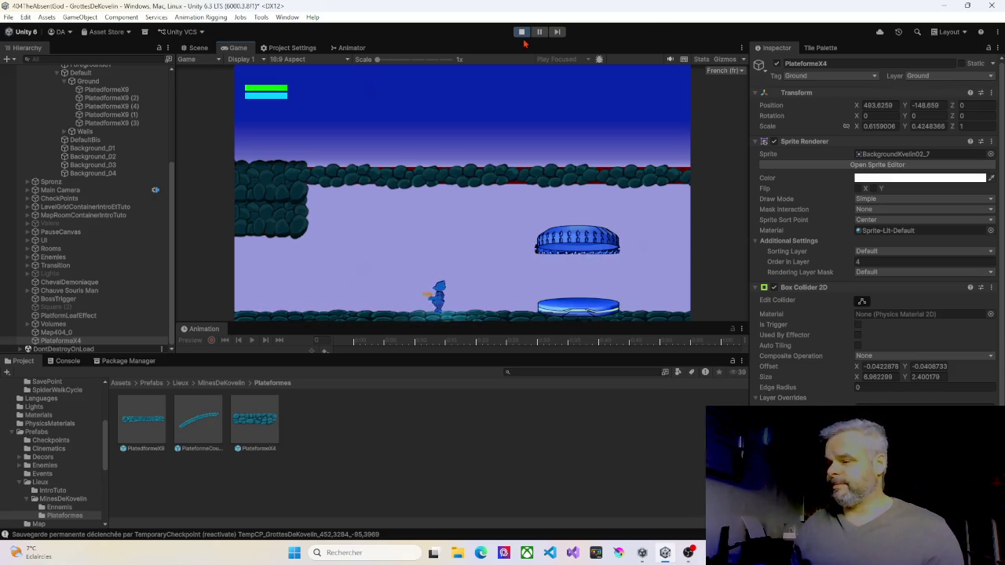
key("Right")
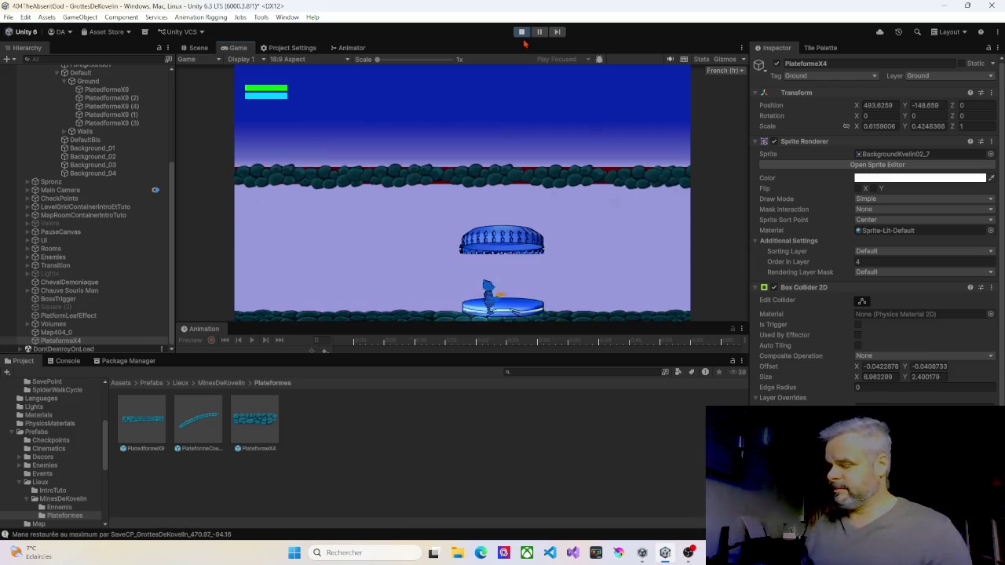
key("Right")
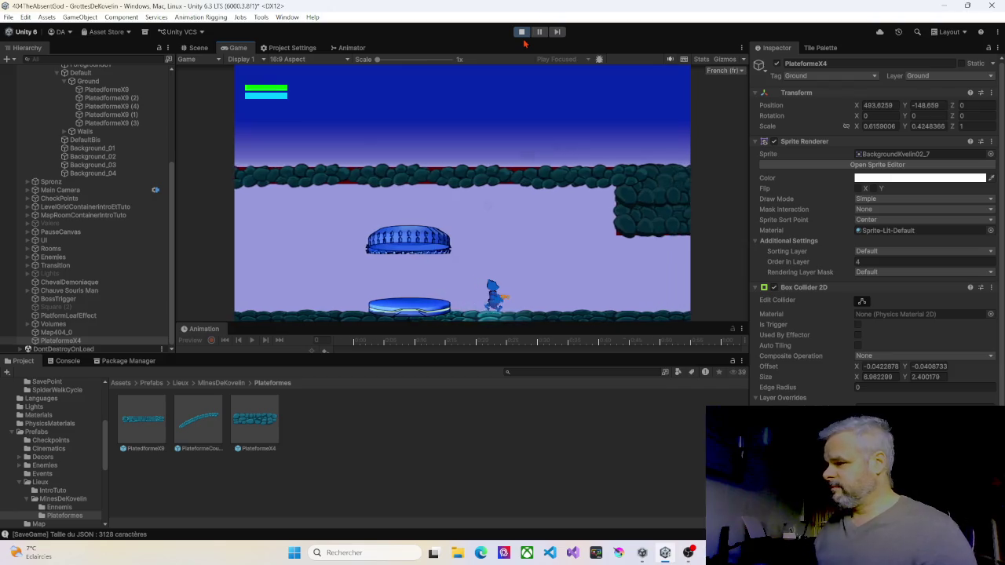
key("Right")
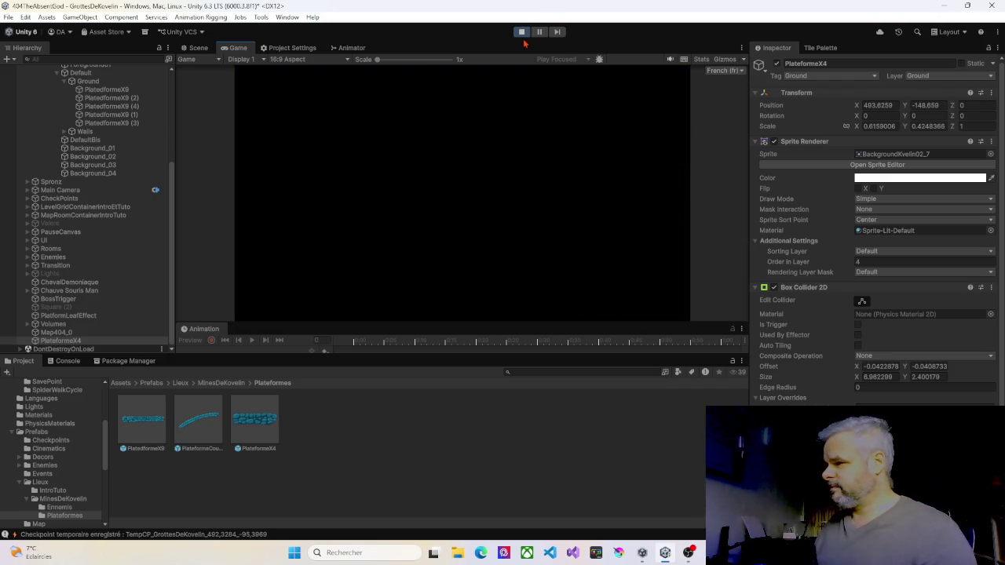
key("Right")
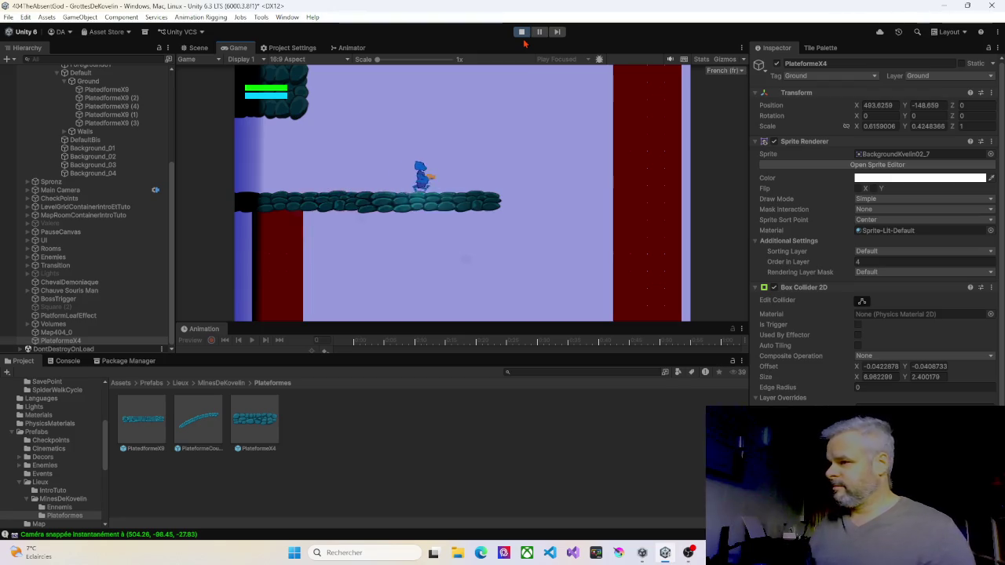
key("Right")
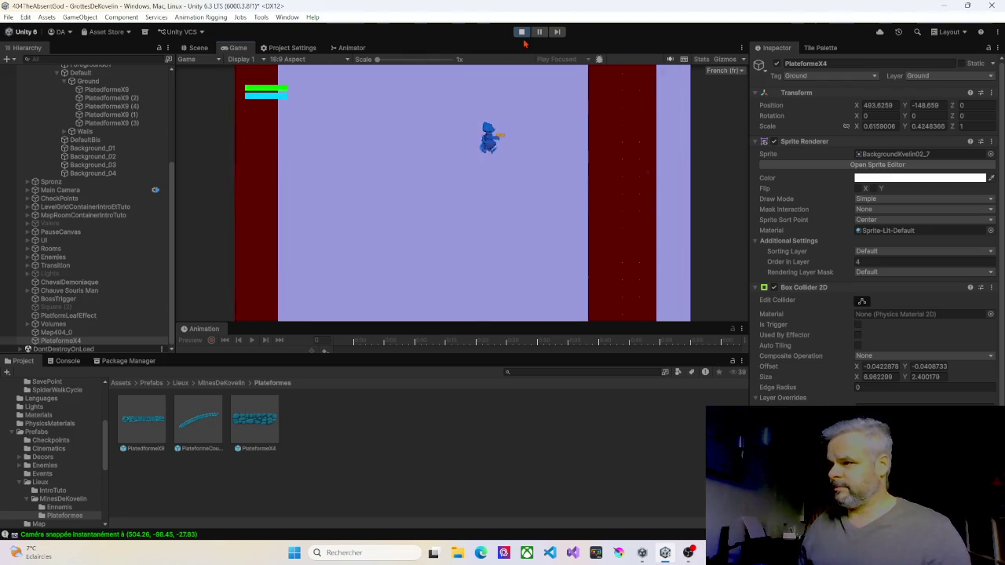
Jump onto the upper-left ledge and back down, then pause and stop Play mode
key("Left")
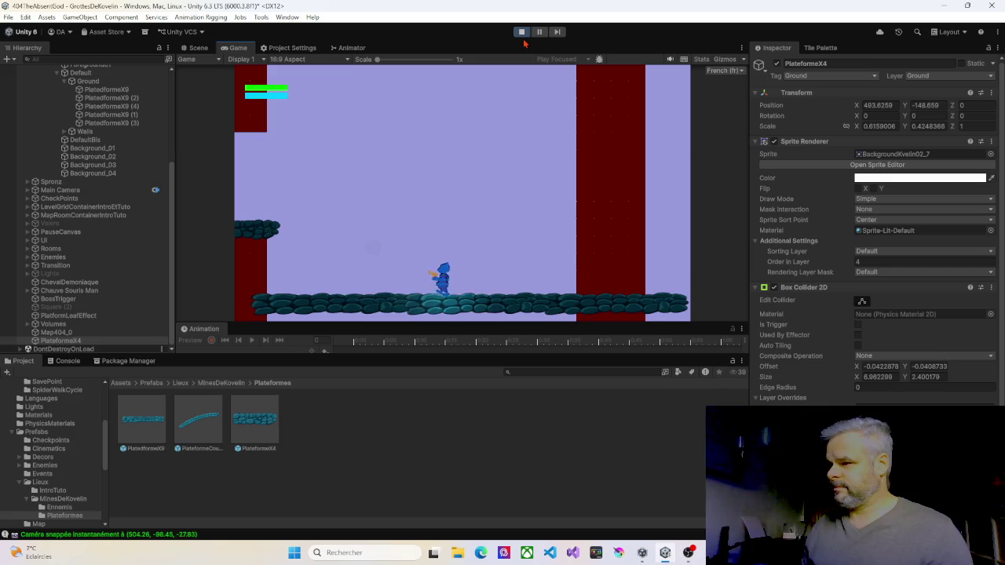
key("Left")
key("space")
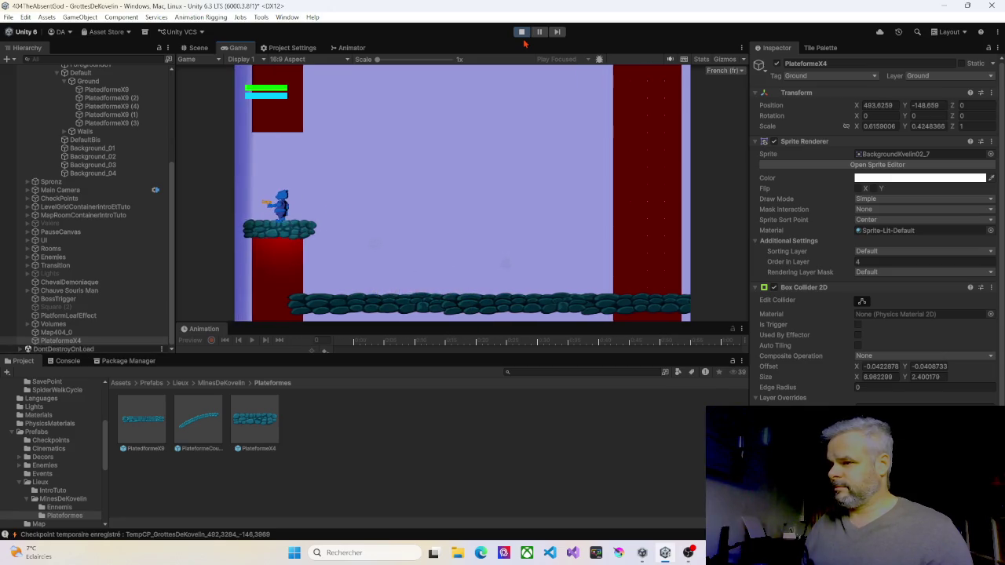
key("space")
key("Right")
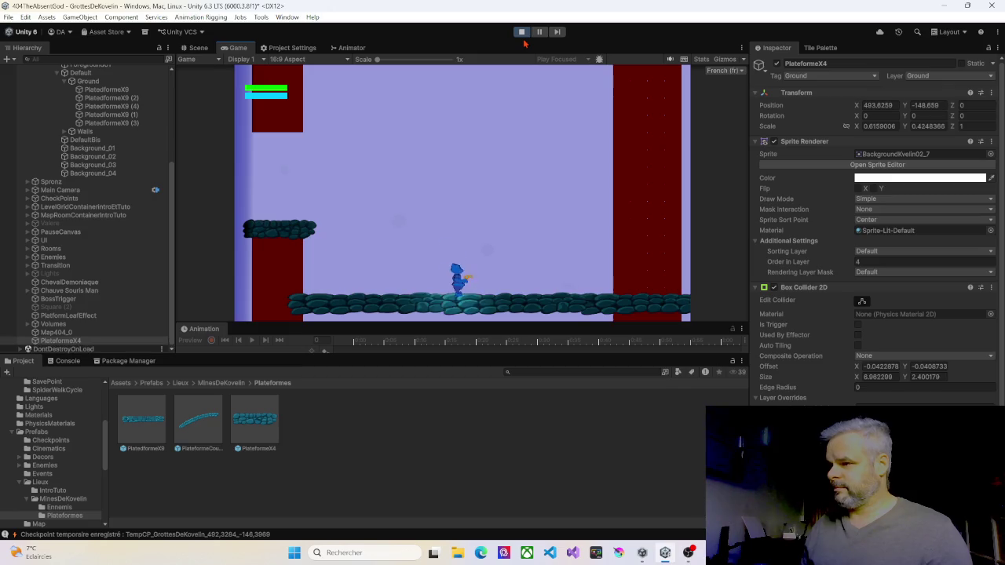
key("Escape")
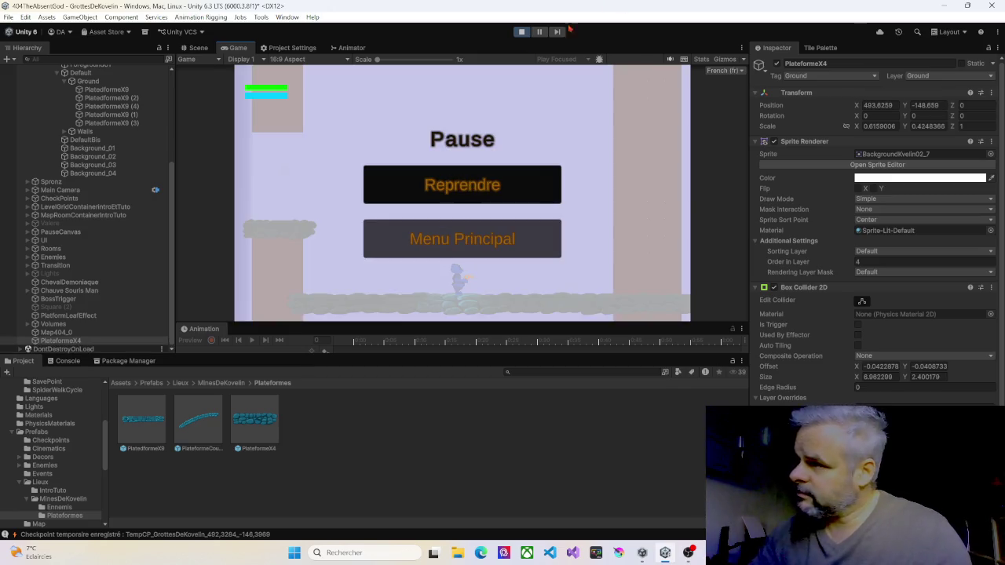
left_click(522, 32)
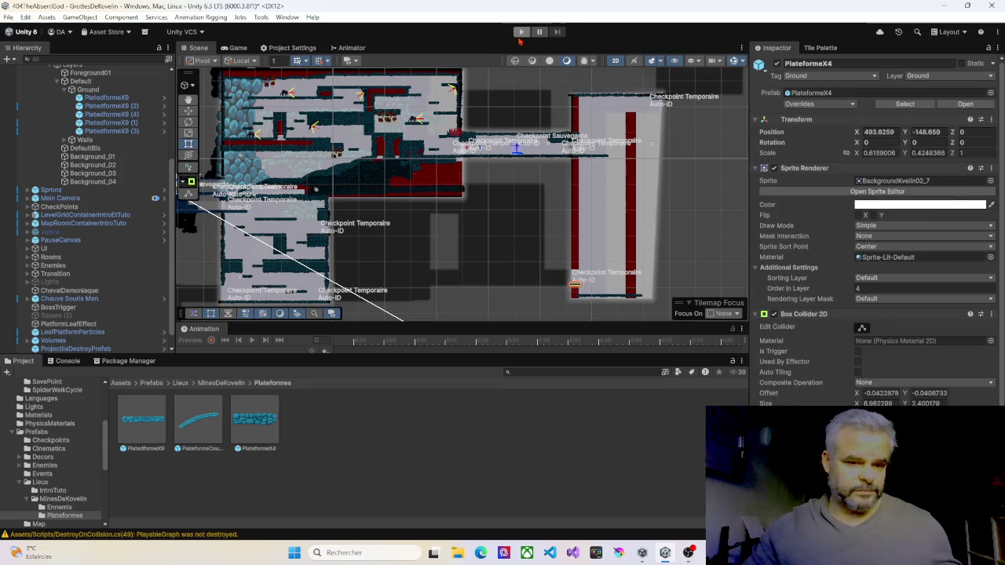
Bring the red-walled shaft into view and select the small PlatedformeX9 (1) platform
key("Right")
key("Down")
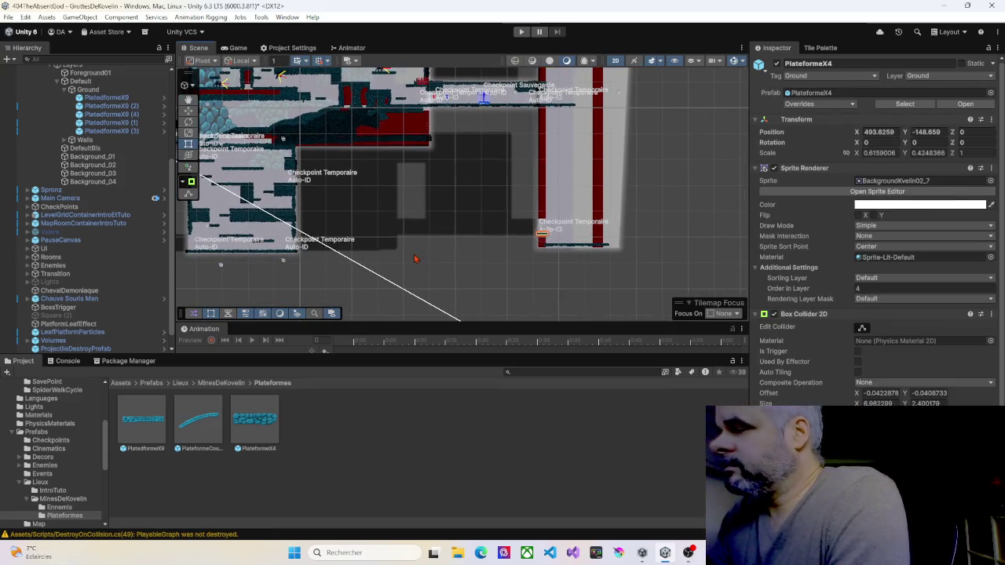
mouse_move(417, 256)
left_mouse_down()
mouse_move(467, 199)
mouse_move(439, 237)
left_mouse_up()
scroll(439, 237, "up", 3)
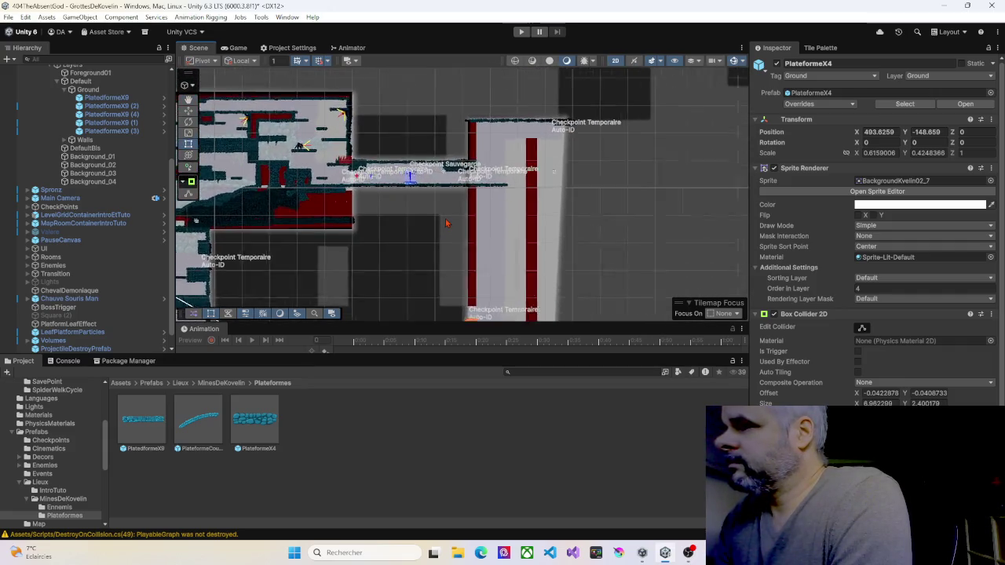
scroll(448, 221, "up", 1)
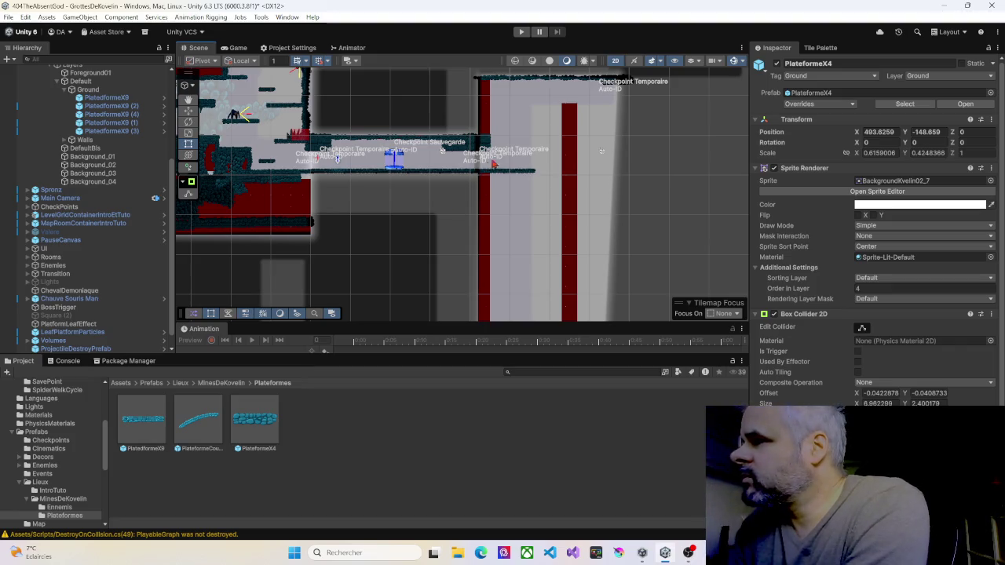
left_click(518, 174)
left_click(518, 173)
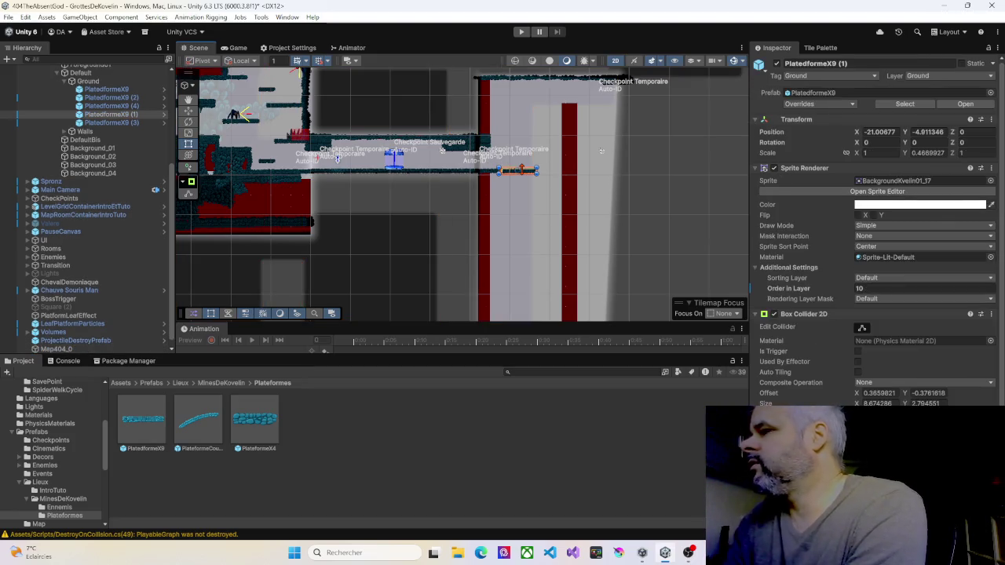
Duplicate PlatedformeX9 (1) and lower the copy into the shaft
key("ctrl+d")
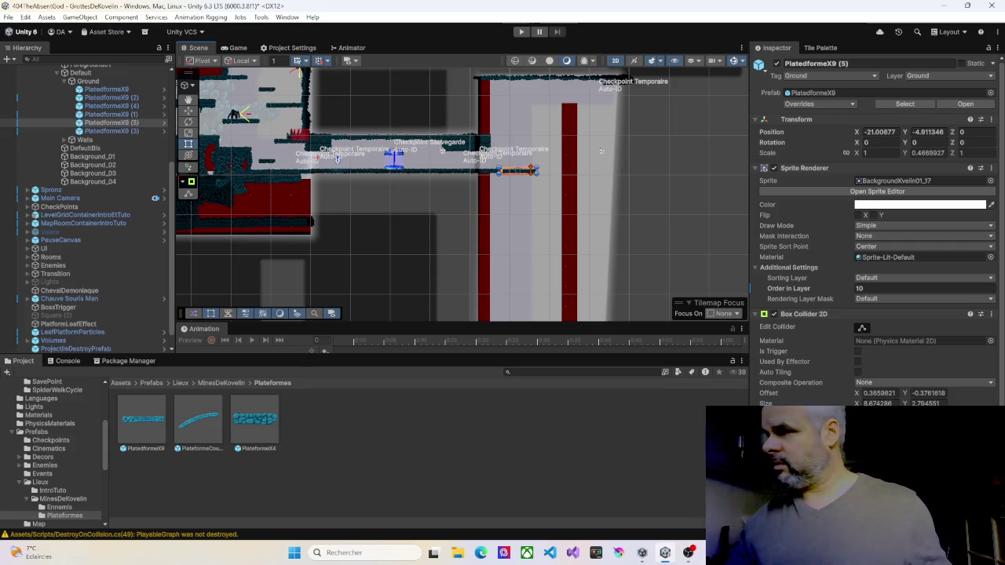
left_click(189, 111)
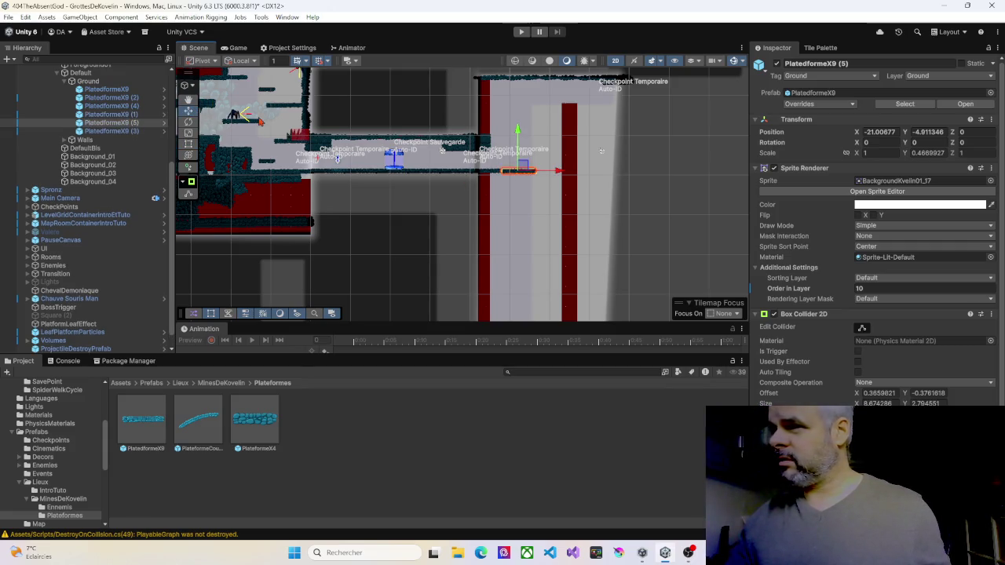
left_click_drag(517, 134, 510, 176)
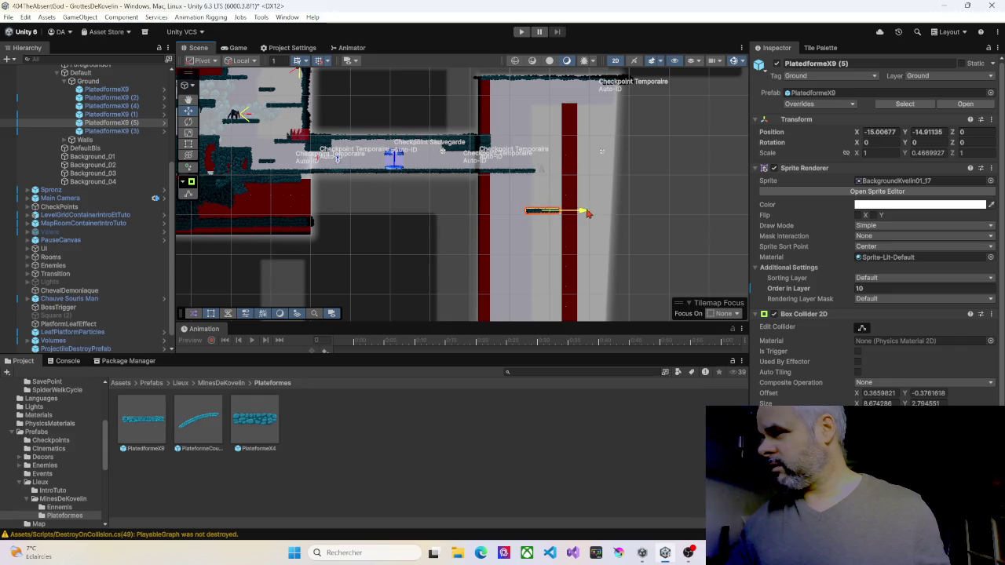
left_click_drag(546, 179, 547, 163)
Make a second copy, PlatedformeX9 (6), and place it lower and left at X -24.01, Y -14.91
key("ctrl+d")
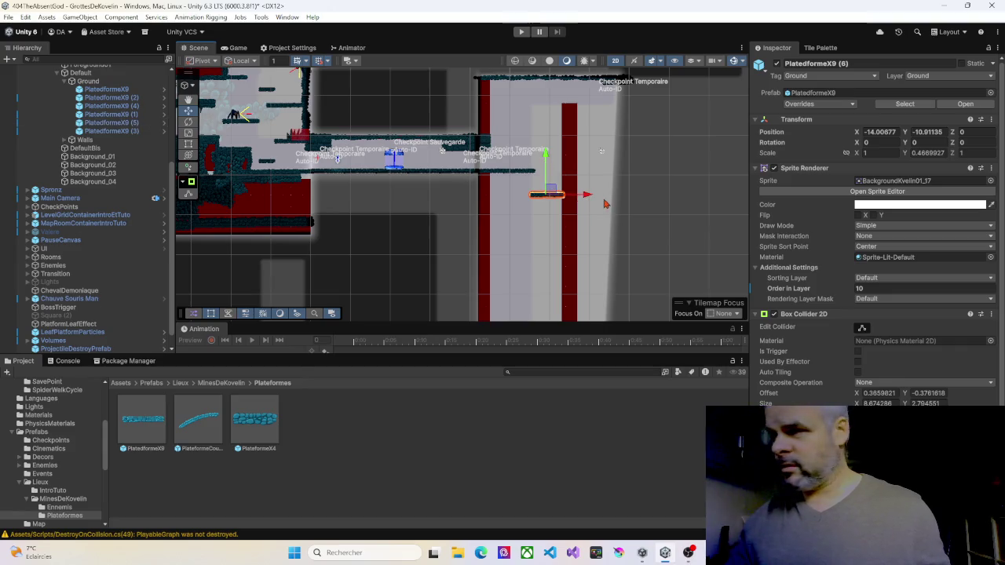
left_click_drag(587, 195, 550, 198)
mouse_move(505, 160)
left_mouse_down()
mouse_move(501, 186)
mouse_move(501, 173)
left_mouse_up()
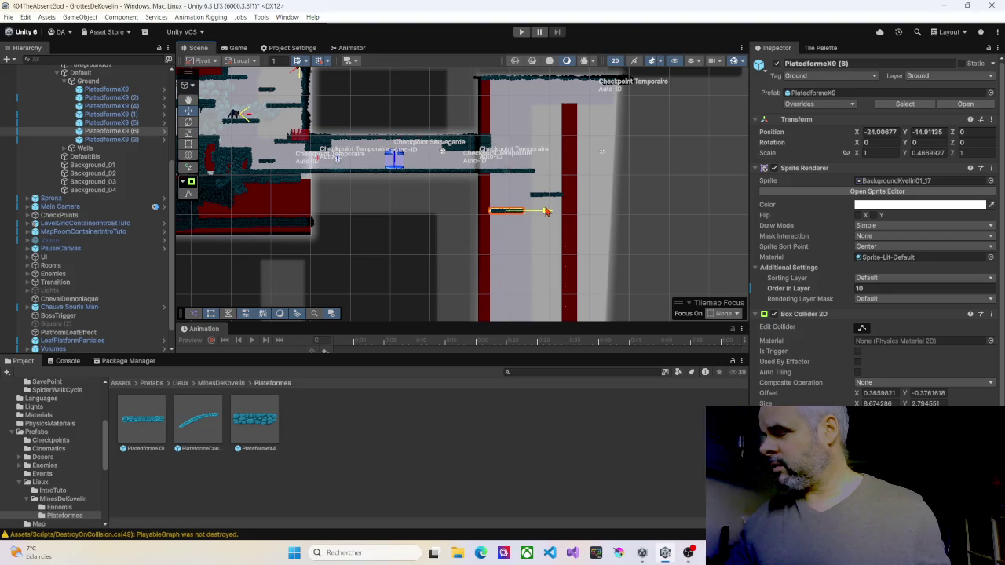
mouse_move(531, 228)
left_mouse_down()
mouse_move(526, 255)
mouse_move(533, 203)
left_mouse_up()
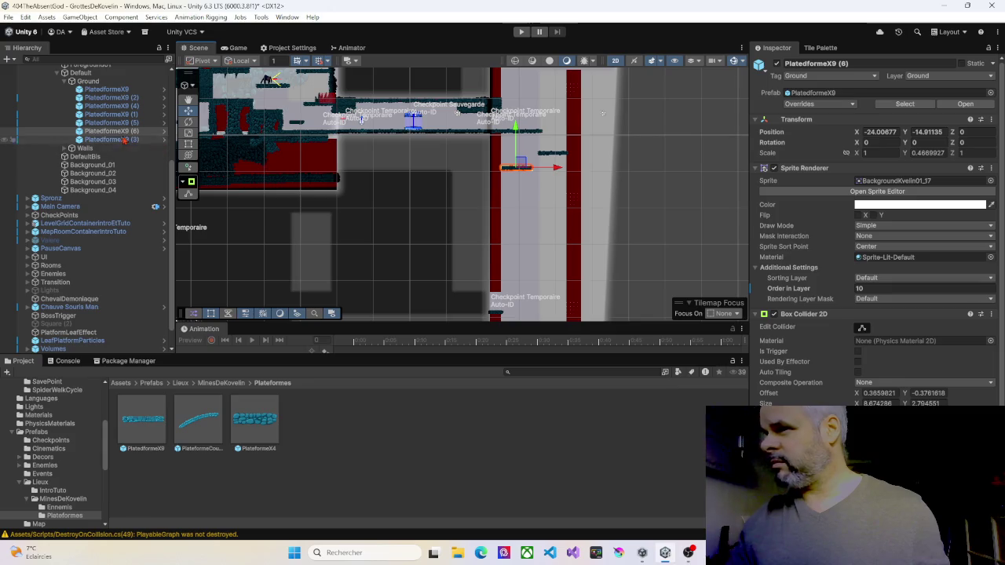
scroll(71, 303, "down", 1)
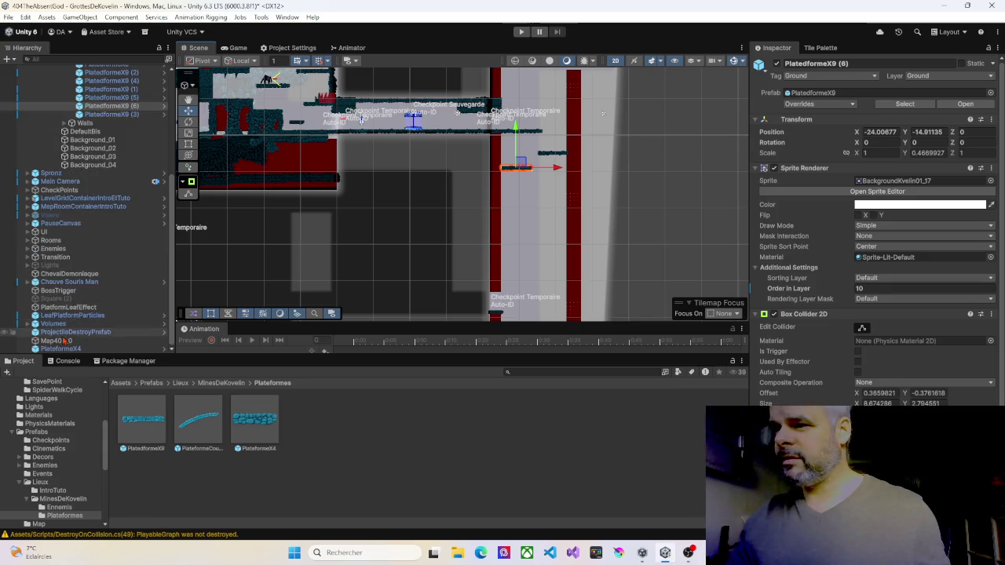
scroll(94, 86, "up", 1)
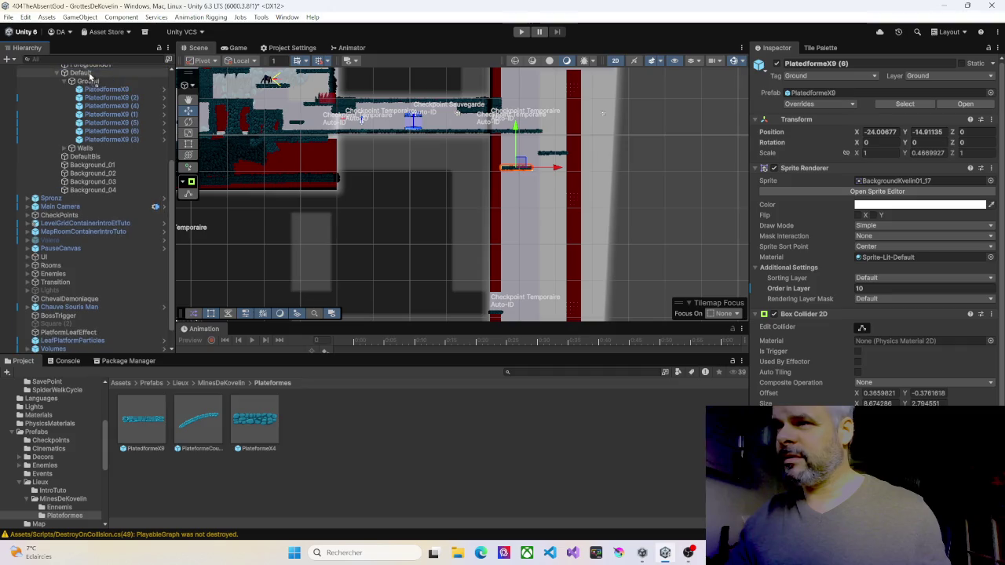
scroll(102, 71, "up", 2)
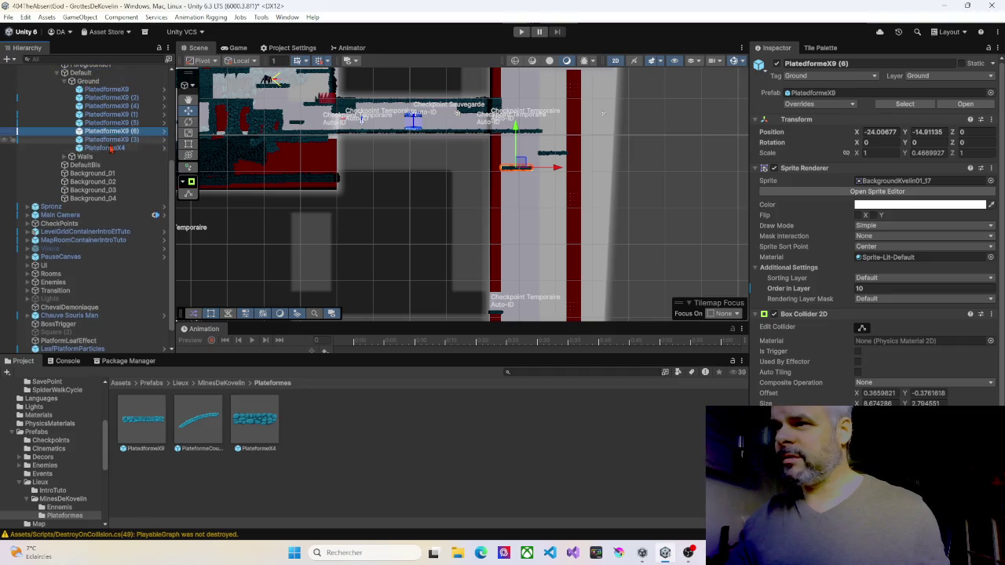
Duplicate PlateformeX4 and slide the copy right along the shaft
double_click(104, 147)
scroll(497, 224, "up", 5)
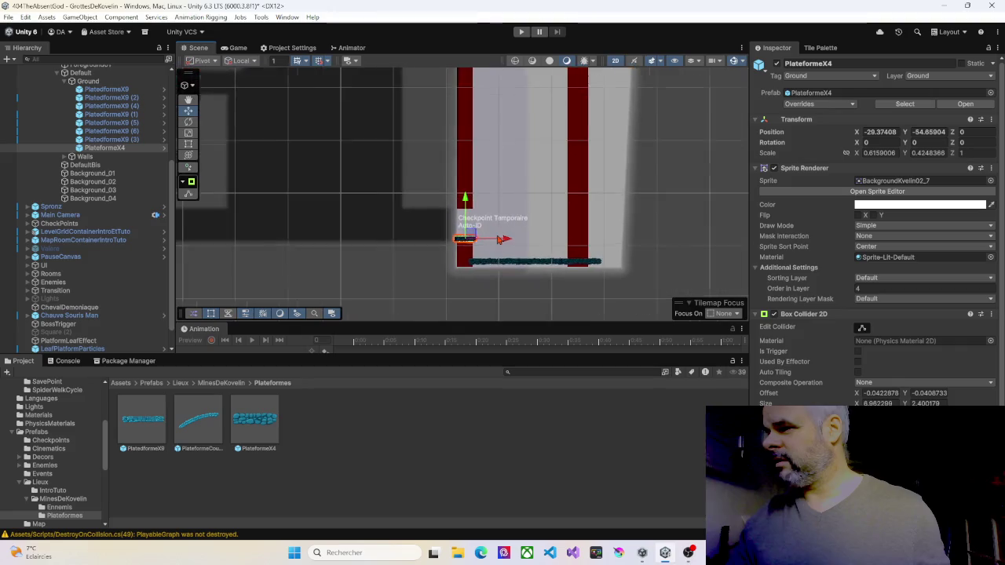
key("ctrl+d")
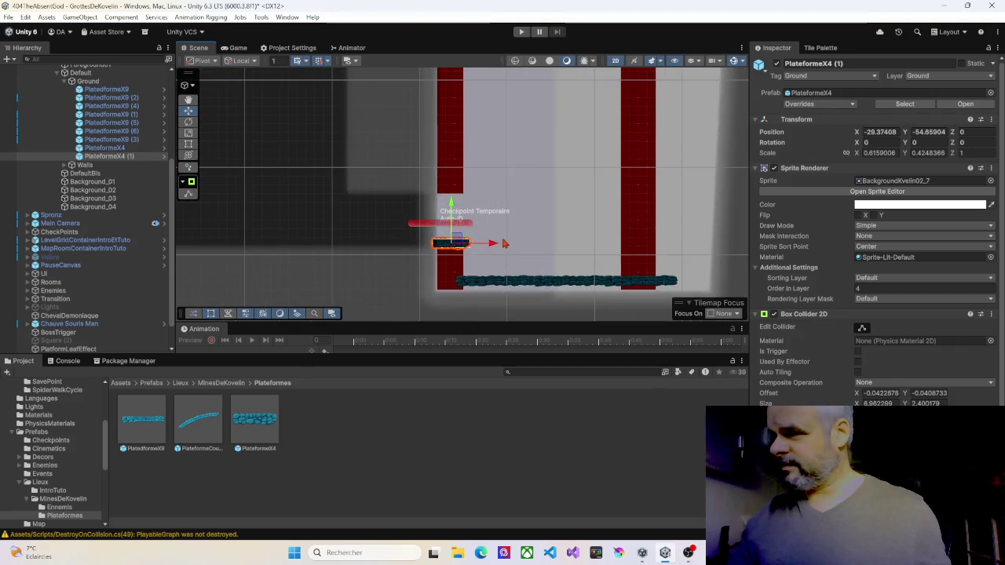
left_click_drag(498, 248, 651, 244)
Add a raised PlateformeX4 copy near the left wall and another copy higher up the shaft
key("ctrl+d")
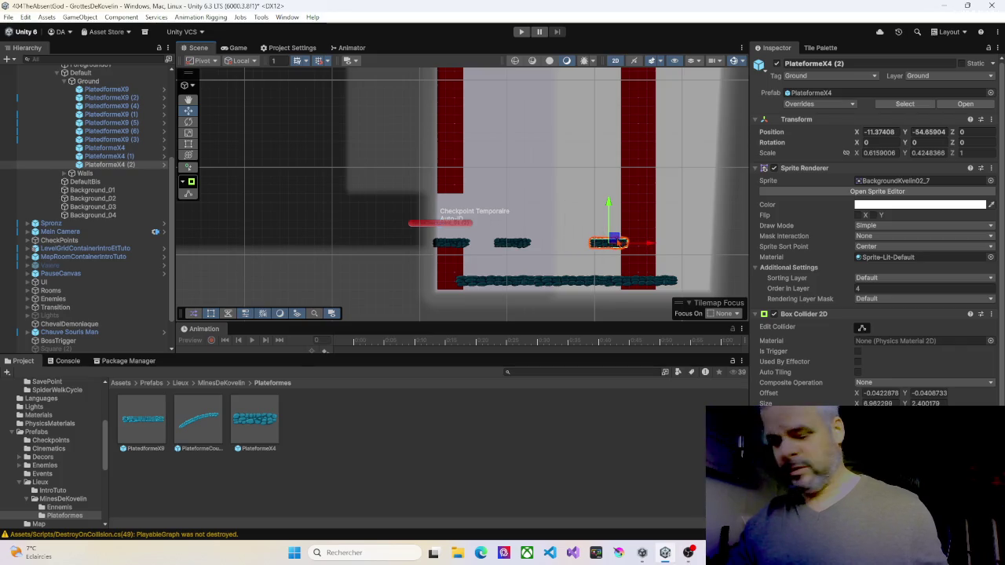
key("ctrl+d")
left_click_drag(610, 205, 615, 156)
left_click_drag(656, 193, 527, 191)
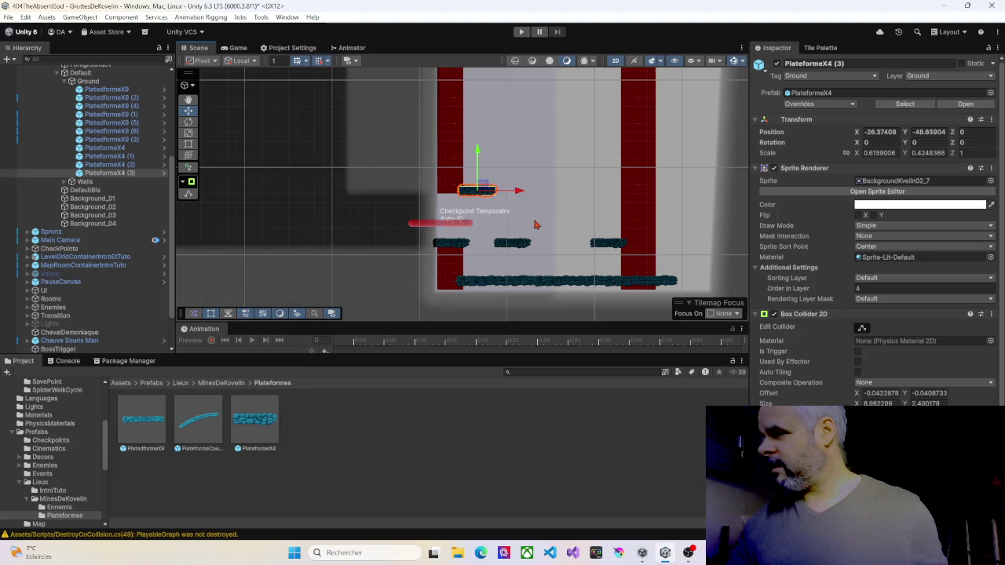
key("ctrl+d")
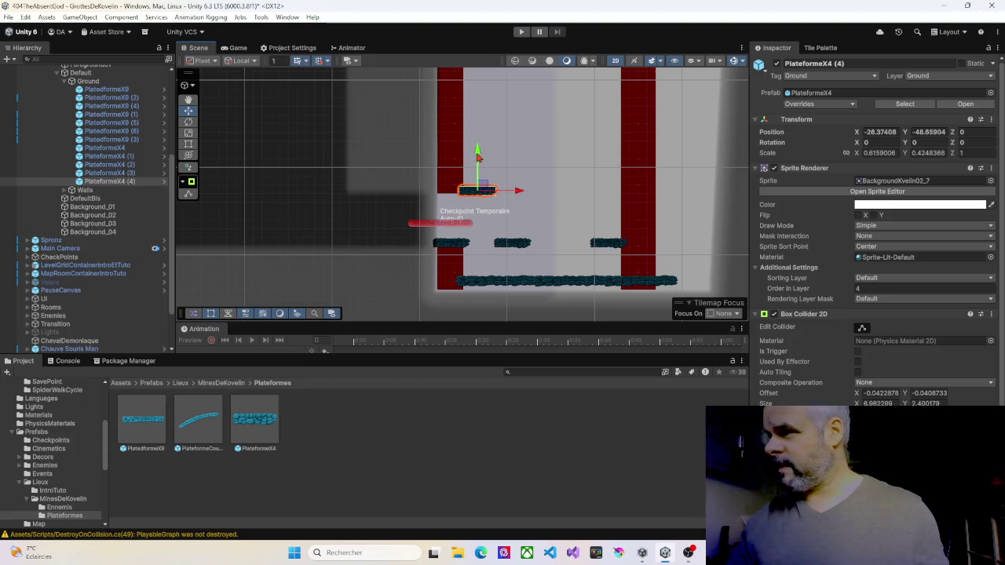
left_click_drag(477, 157, 481, 102)
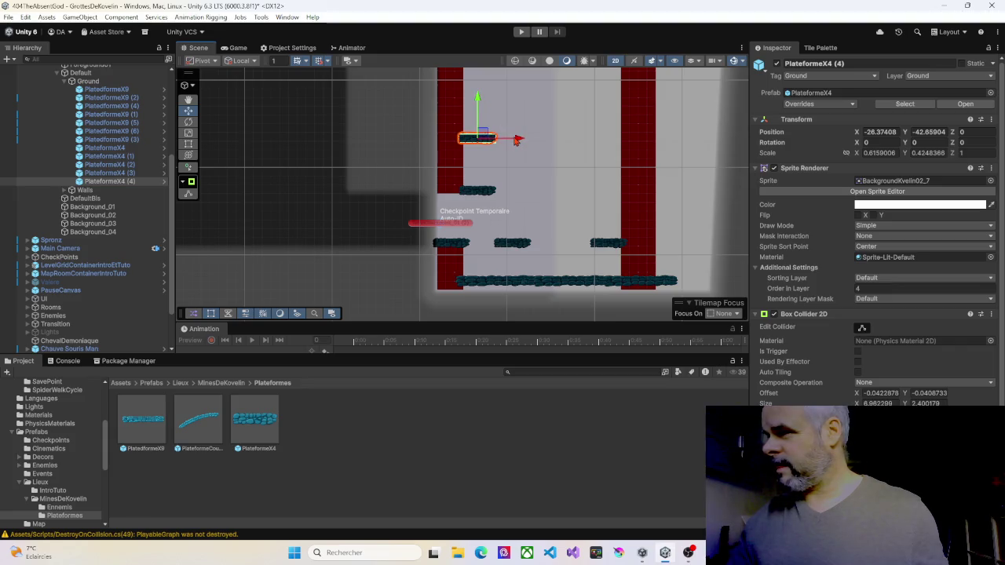
Add a copy raised about four units, and PlateformeX4 (6) shifted right to X -11.37
left_click_drag(494, 155, 495, 246)
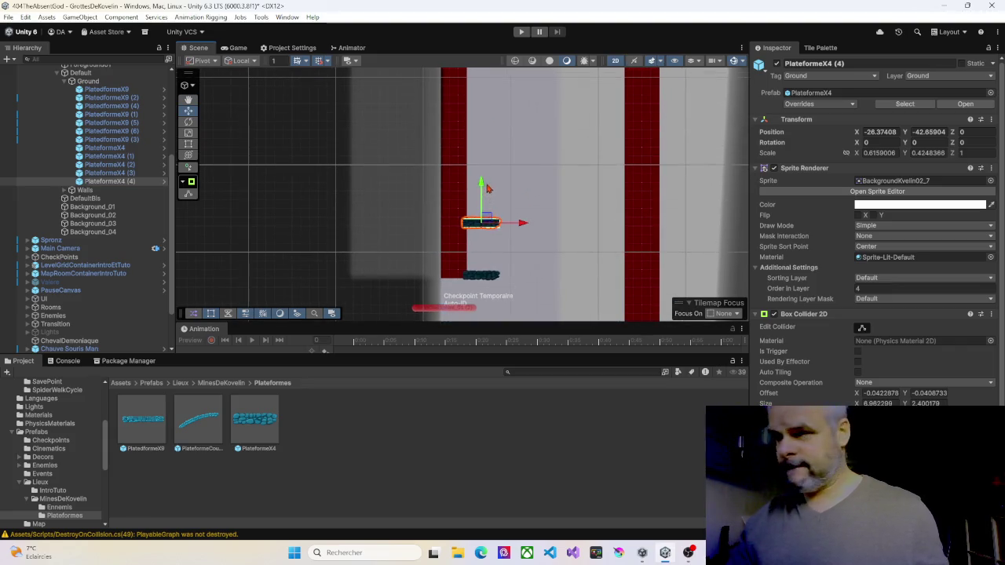
key("ctrl+d")
mouse_move(482, 186)
left_mouse_down()
mouse_move(480, 150)
mouse_move(495, 219)
left_mouse_up()
key("ctrl+d")
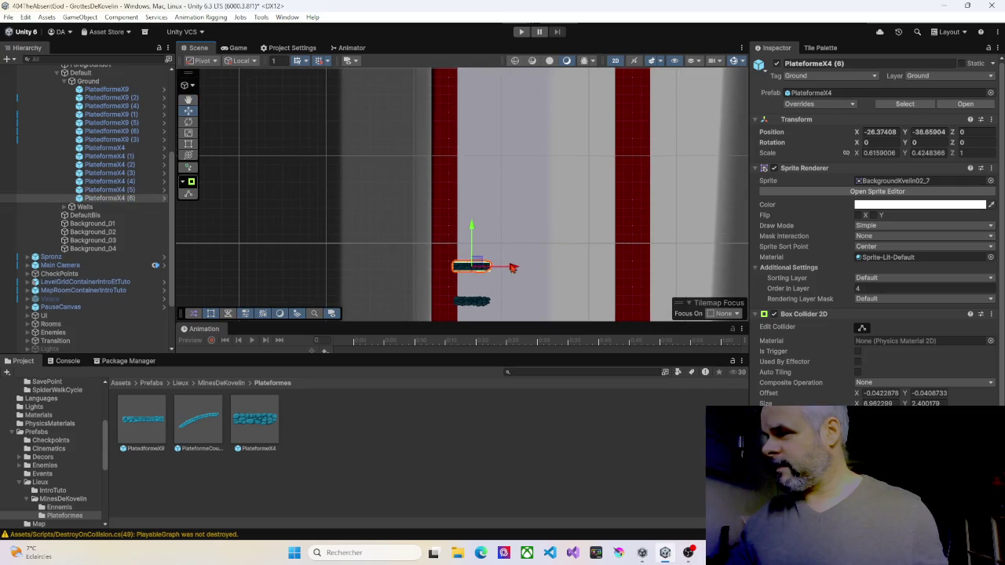
left_click_drag(512, 267, 643, 271)
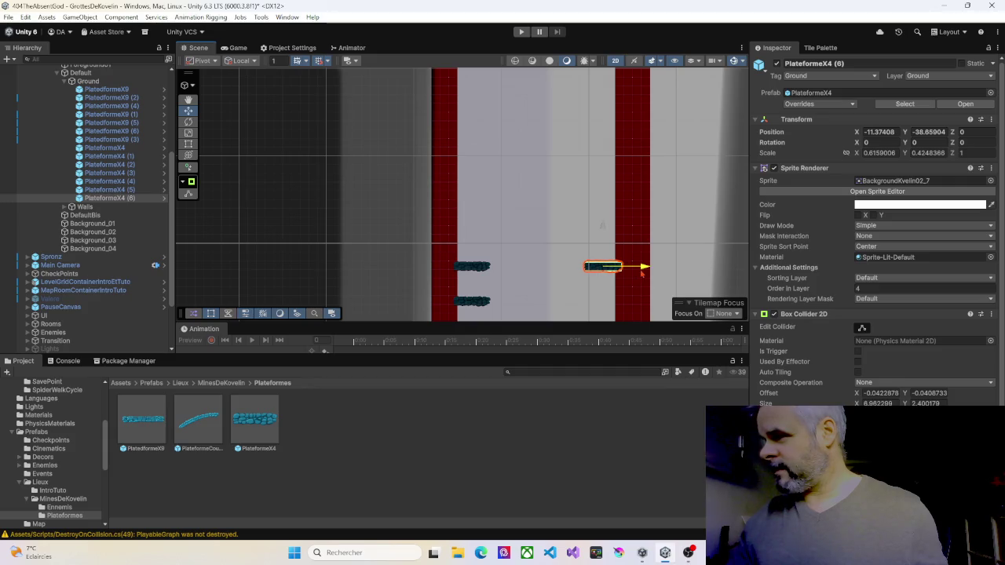
scroll(550, 214, "down", 2)
left_click(507, 102)
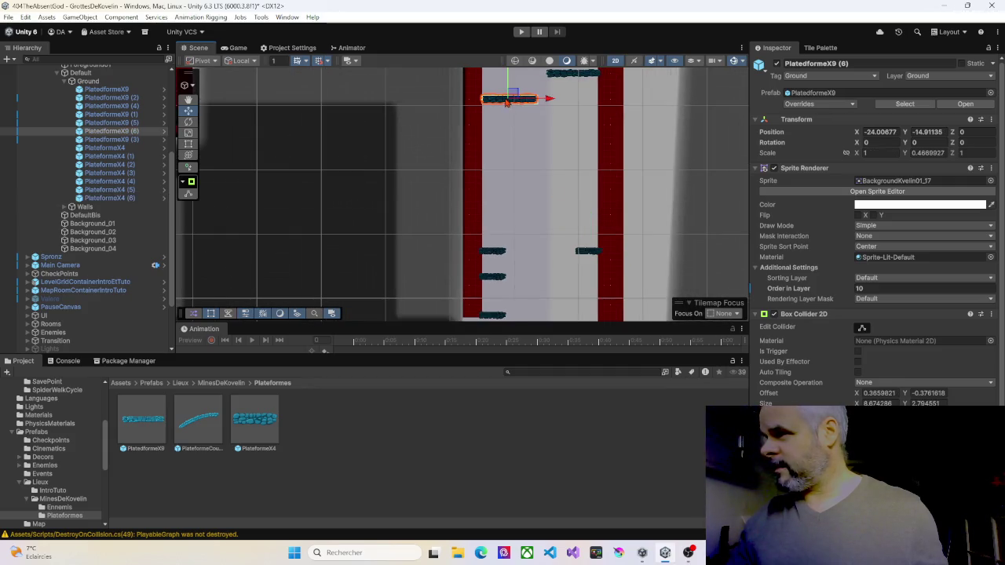
Copy the top large platform into the lower shaft and a left-wall small platform higher up
key("ctrl+d")
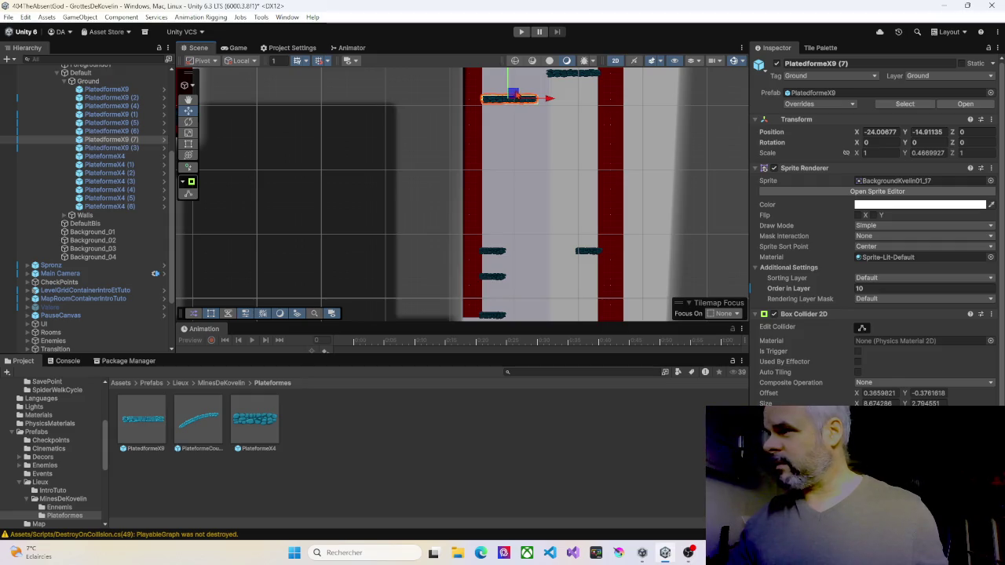
scroll(524, 105, "down", 1)
mouse_move(518, 98)
left_mouse_down()
mouse_move(523, 162)
mouse_move(544, 208)
left_mouse_up()
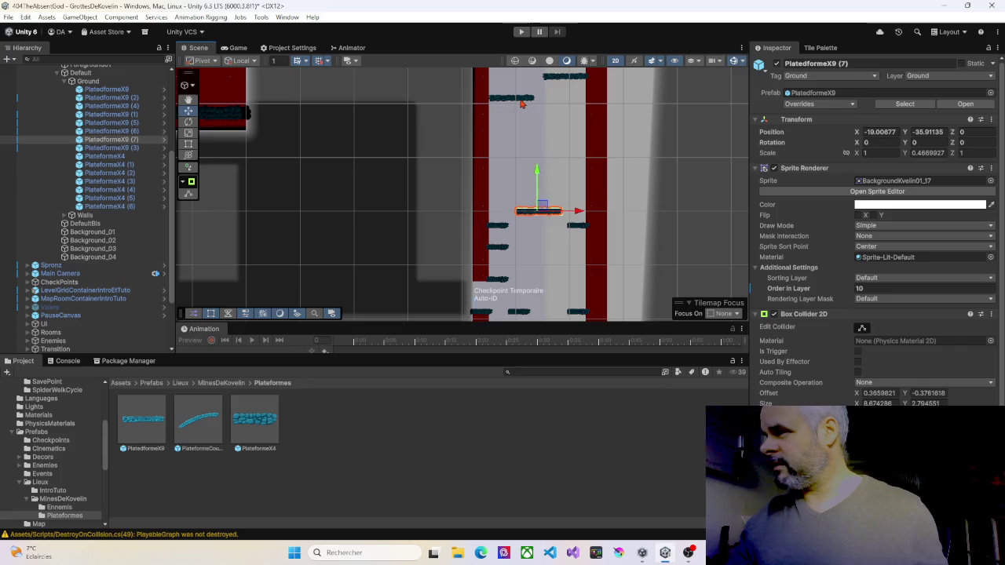
left_click(499, 228)
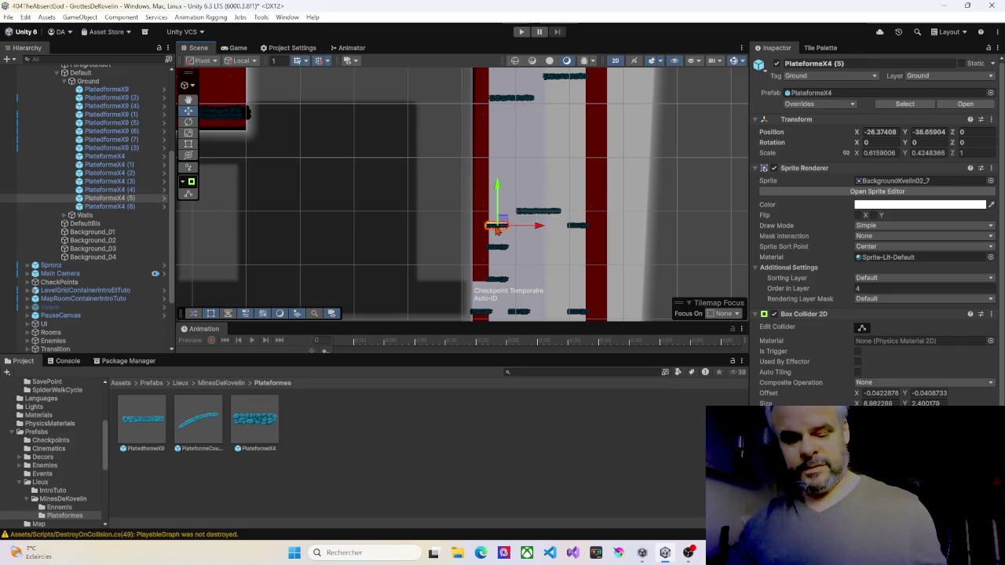
key("ctrl+d")
left_click_drag(506, 228, 505, 192)
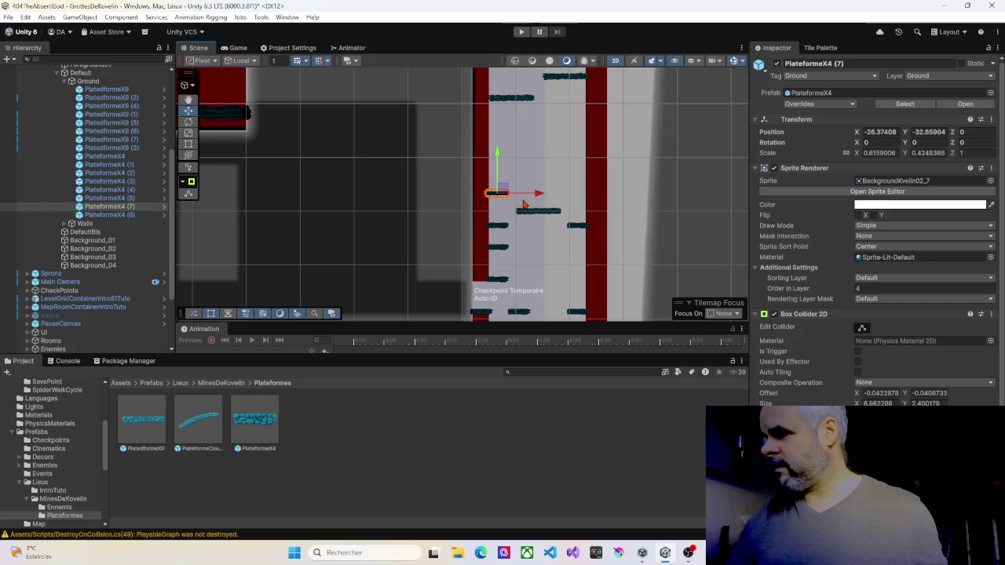
Place more large-platform copies lower and to the right, deleting one unwanted copy
left_click(512, 102)
key("ctrl+d")
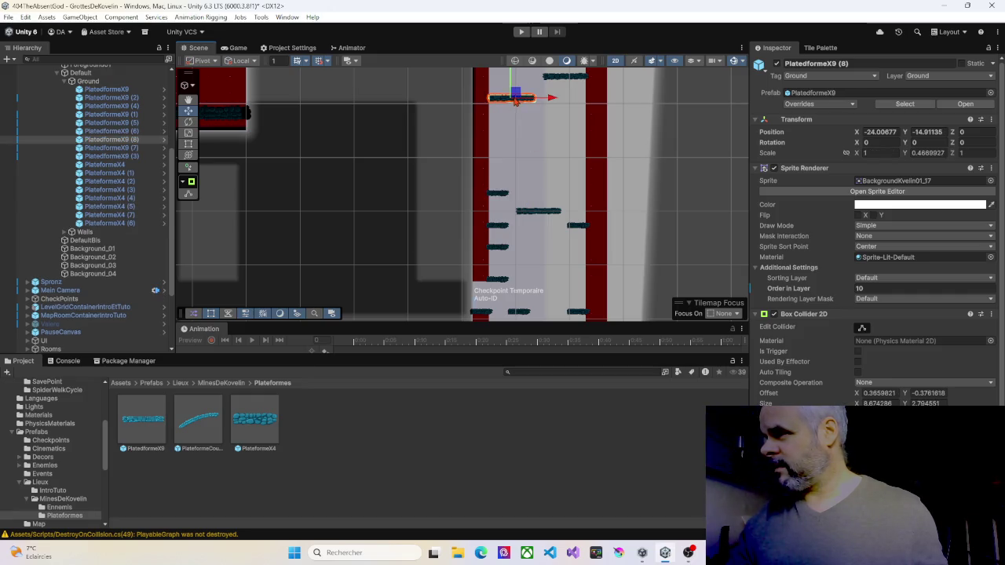
mouse_move(520, 94)
left_mouse_down()
mouse_move(544, 155)
mouse_move(566, 163)
mouse_move(574, 184)
mouse_move(515, 232)
left_mouse_up()
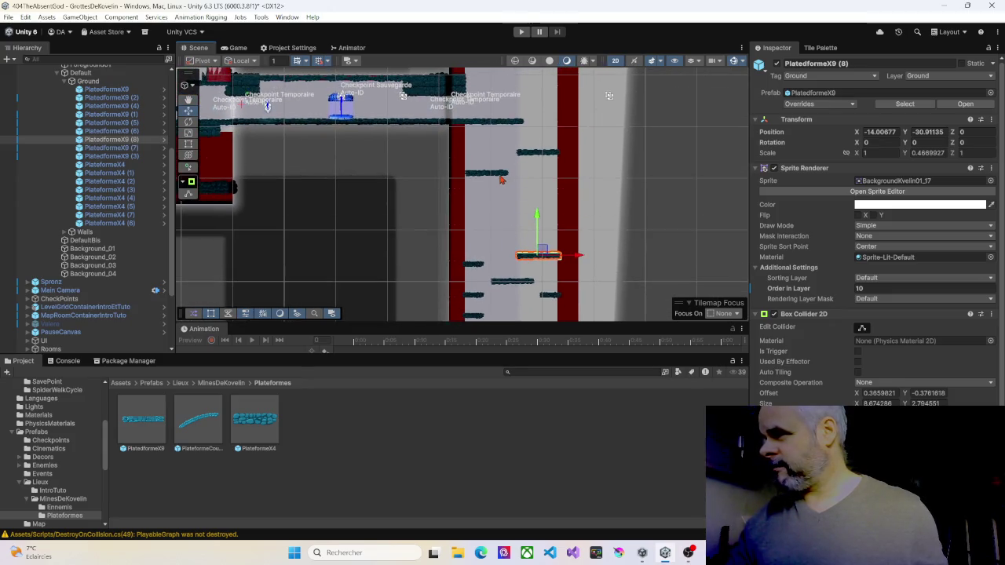
key("ctrl+d")
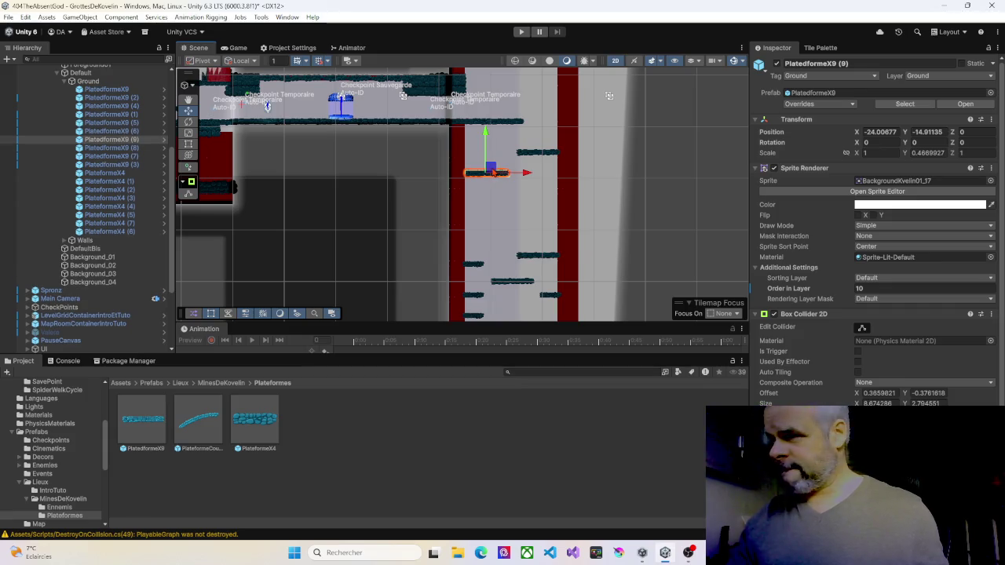
mouse_move(492, 168)
left_mouse_down()
mouse_move(497, 222)
mouse_move(509, 232)
left_mouse_up()
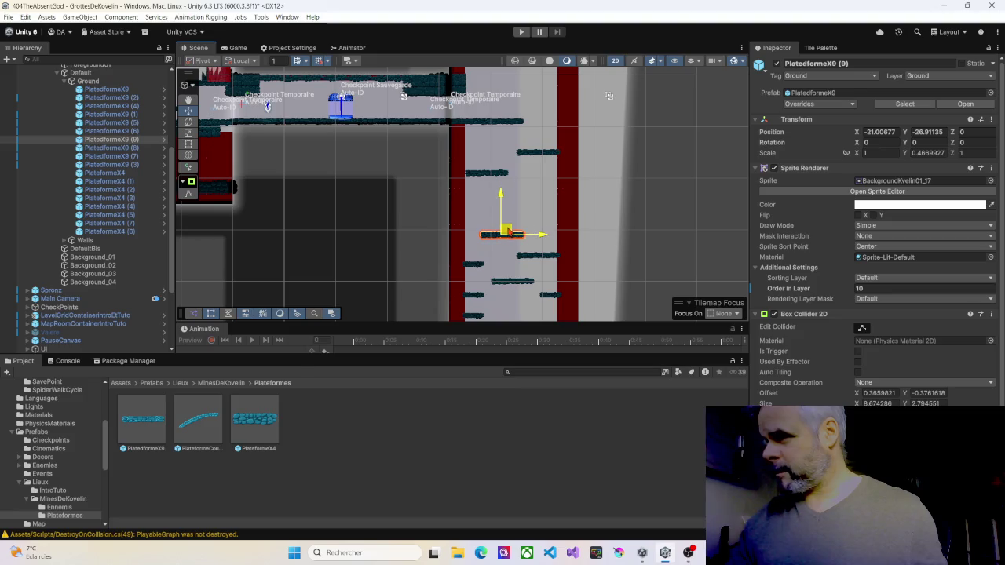
left_click(491, 175)
key("ctrl+d")
mouse_move(491, 175)
left_mouse_down()
mouse_move(498, 216)
mouse_move(534, 212)
left_mouse_up()
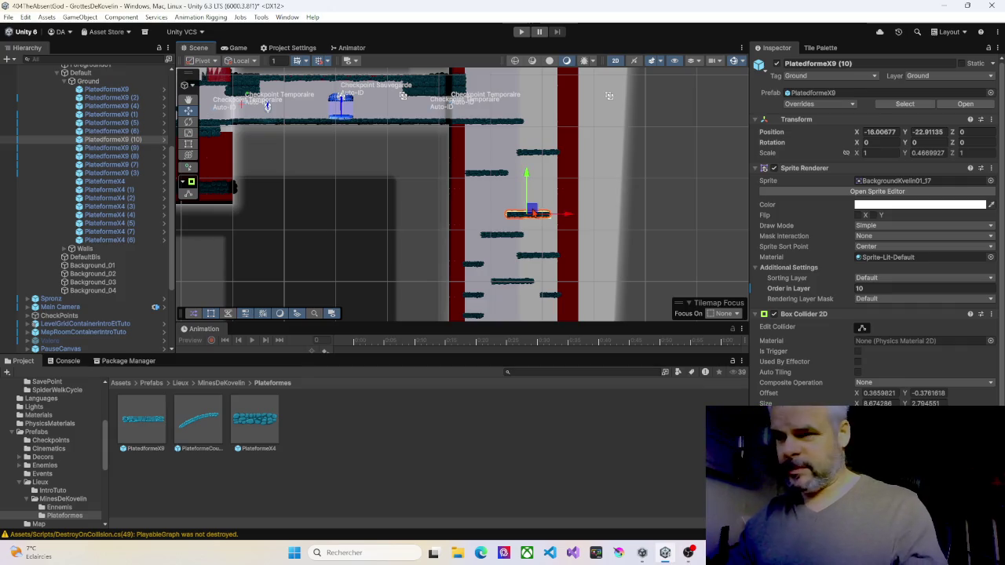
key("Delete")
Stagger a small platform and its copy up the middle, and drop a top-ledge copy into the shaft
left_click(481, 264)
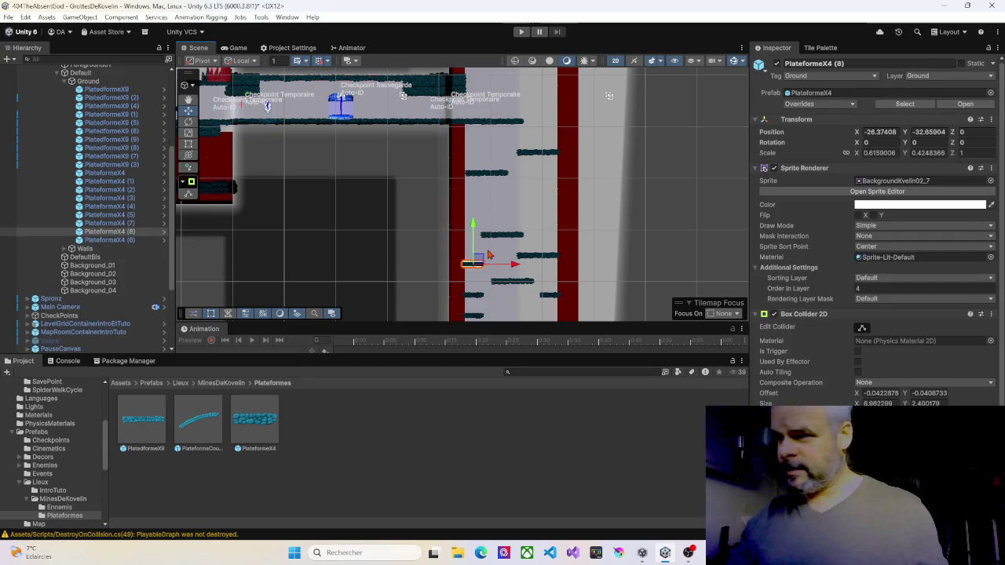
mouse_move(480, 264)
left_mouse_down()
mouse_move(528, 219)
mouse_move(552, 223)
left_mouse_up()
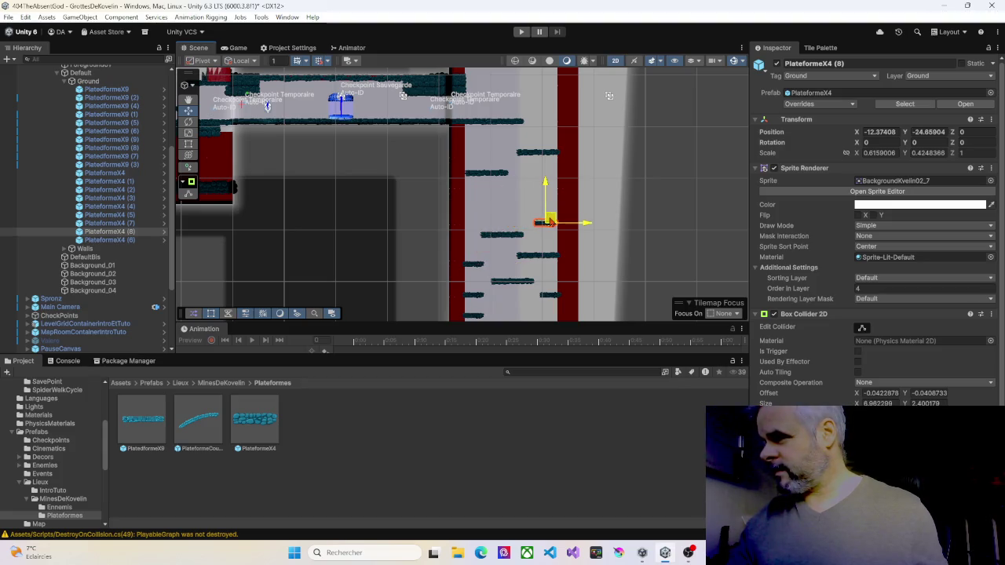
key("ctrl+d")
mouse_move(552, 223)
left_mouse_down()
mouse_move(523, 218)
mouse_move(521, 206)
left_mouse_up()
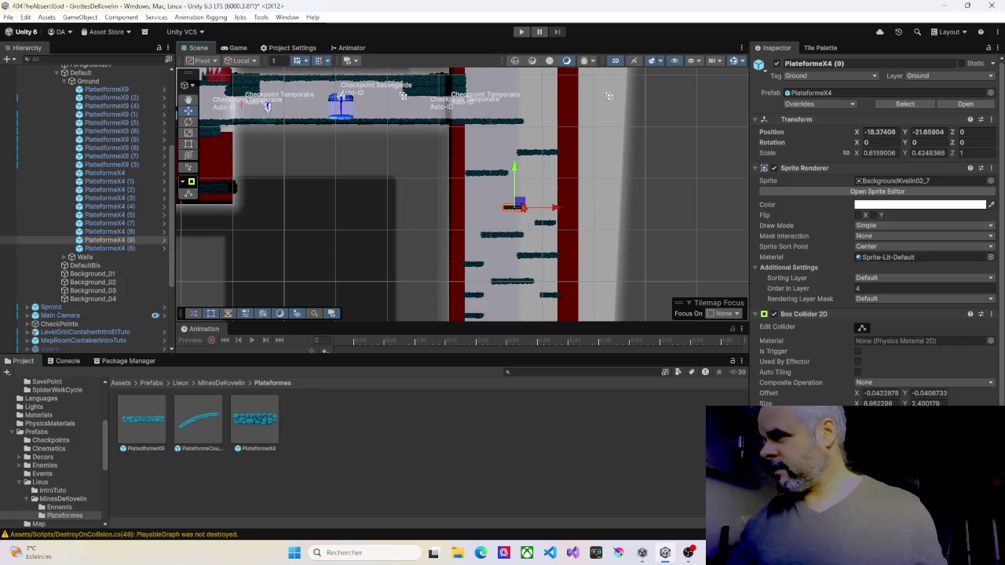
left_click(478, 128)
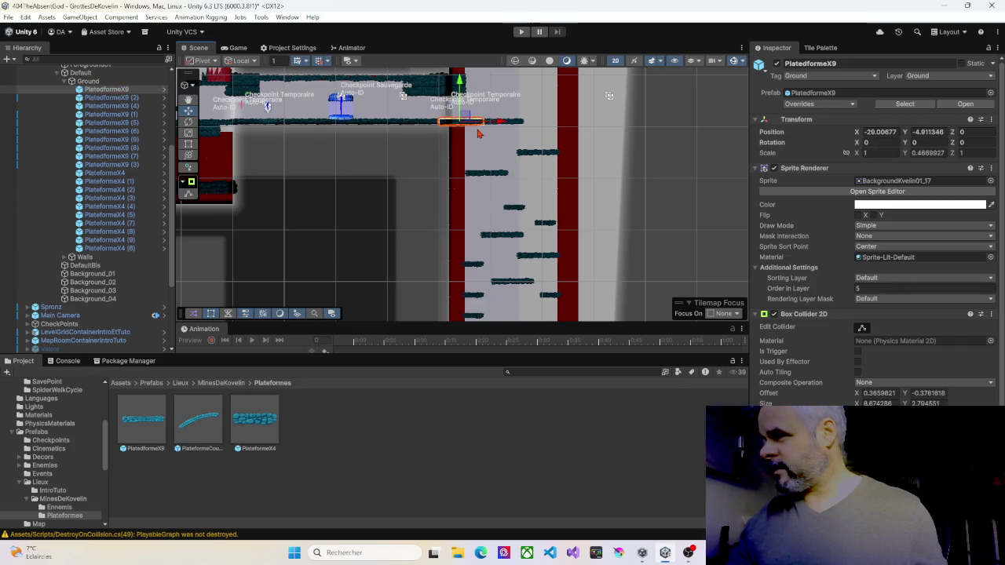
key("ctrl+d")
mouse_move(471, 121)
left_mouse_down()
mouse_move(525, 161)
mouse_move(543, 192)
mouse_move(495, 193)
mouse_move(550, 189)
left_mouse_up()
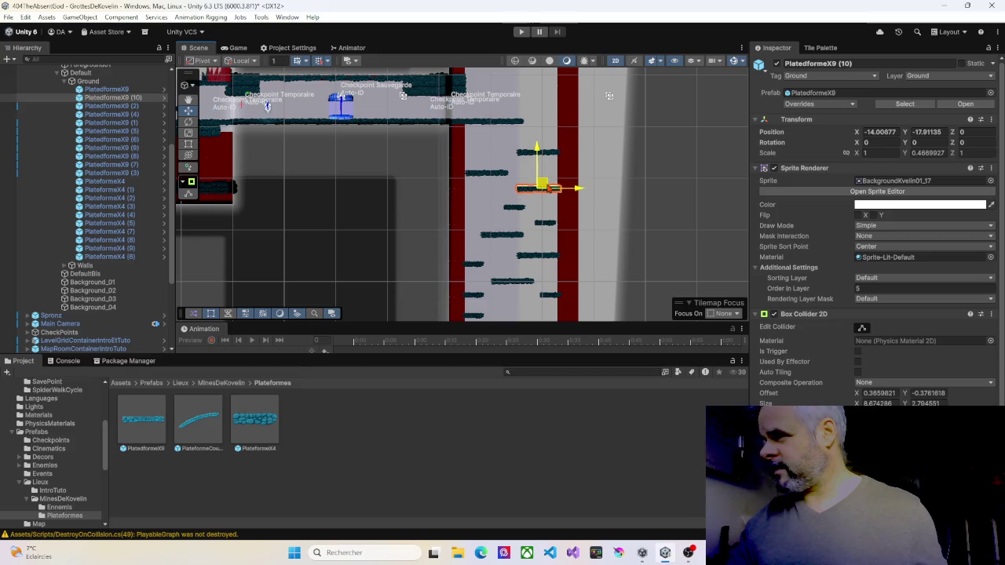
left_click(518, 210)
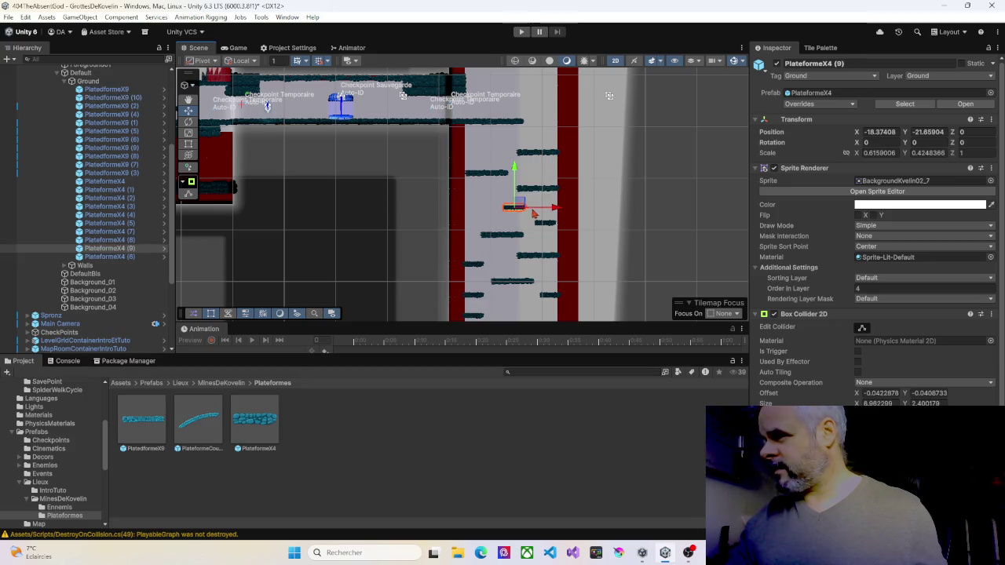
mouse_move(519, 205)
left_mouse_down()
mouse_move(528, 205)
mouse_move(508, 207)
left_mouse_up()
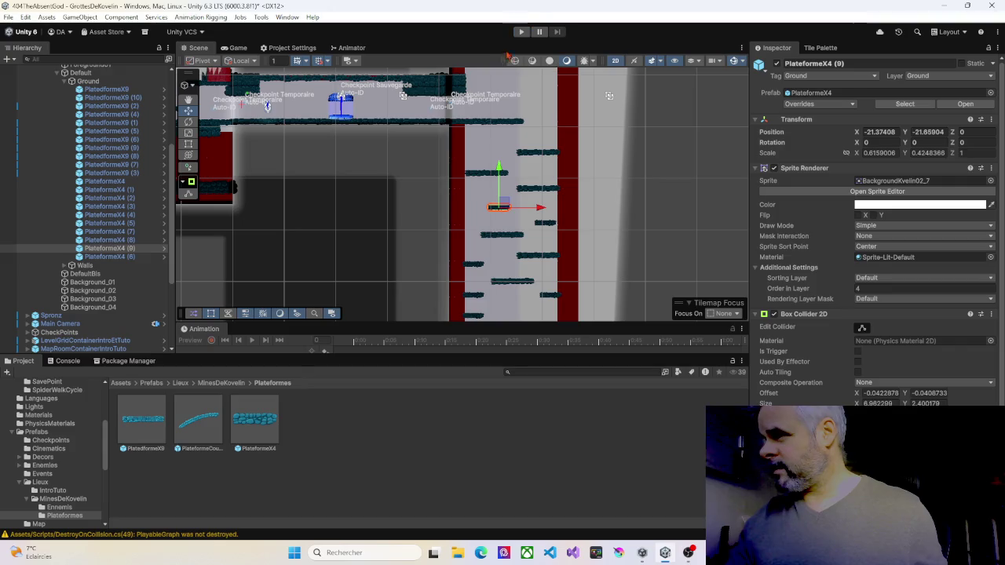
Raise the upper-right large platform two units, add a small platform near the top-left, then start play-testing
left_click(531, 156)
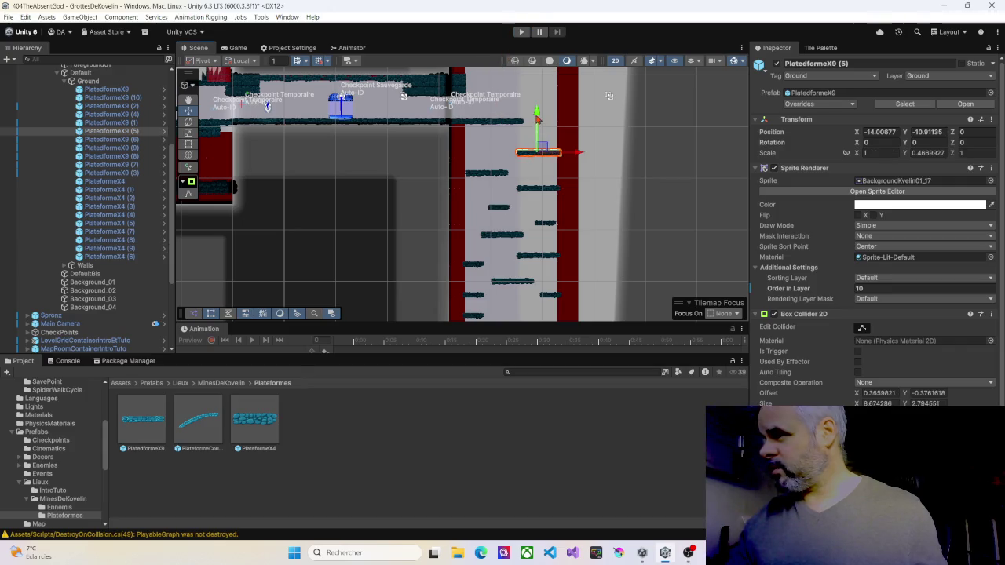
left_click_drag(537, 118, 536, 116)
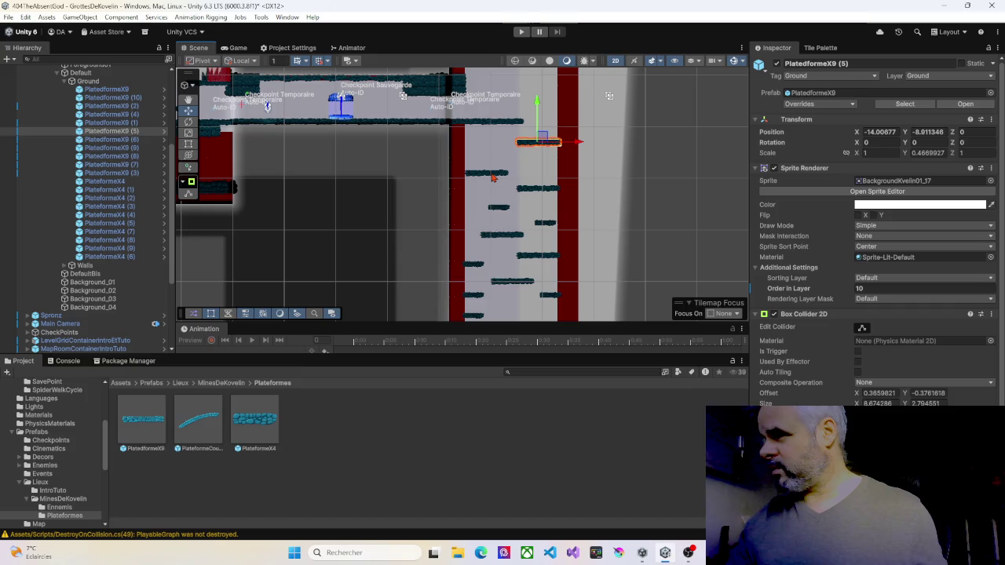
left_click(500, 212)
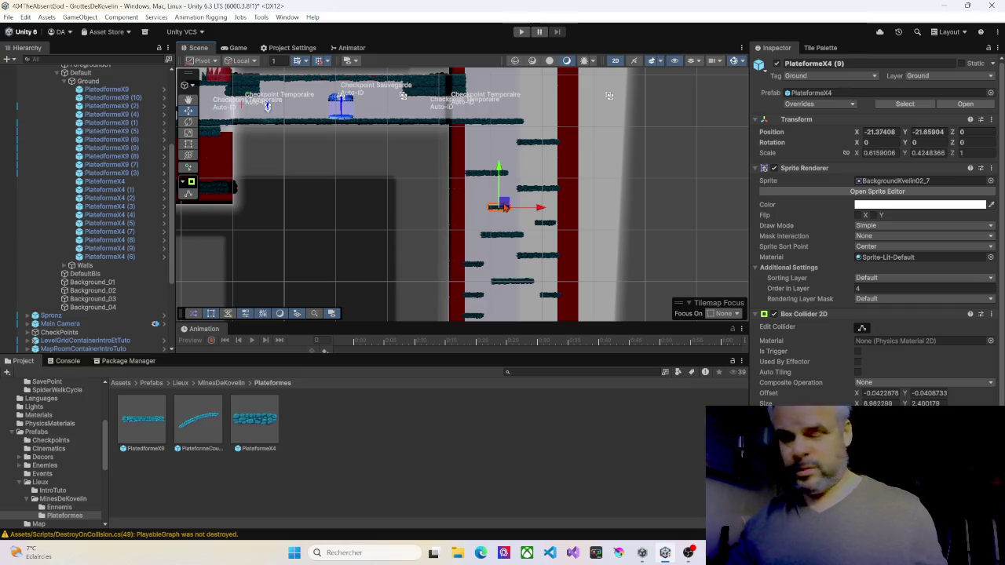
key("ctrl+d")
left_click_drag(502, 169, 509, 120)
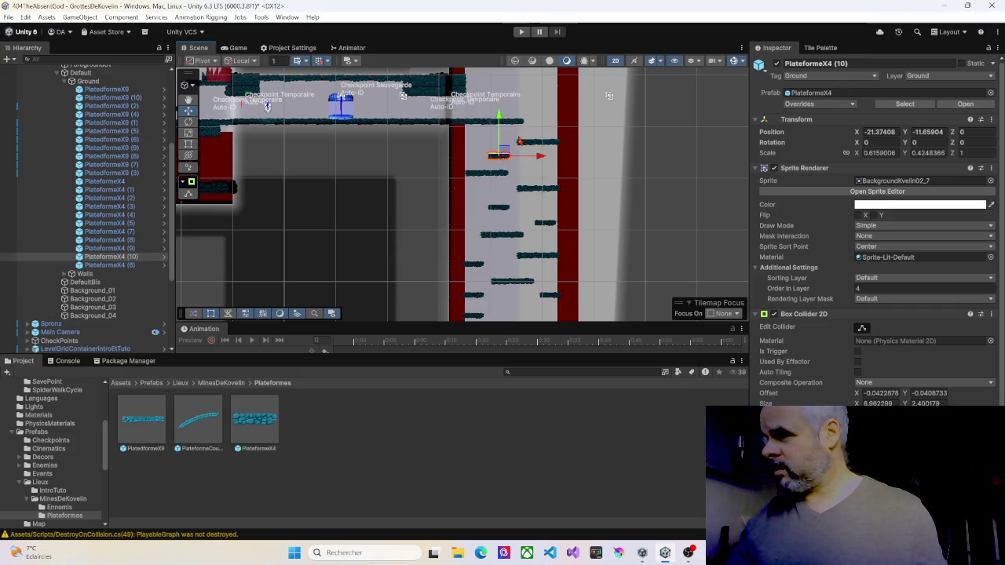
left_click_drag(538, 158, 519, 158)
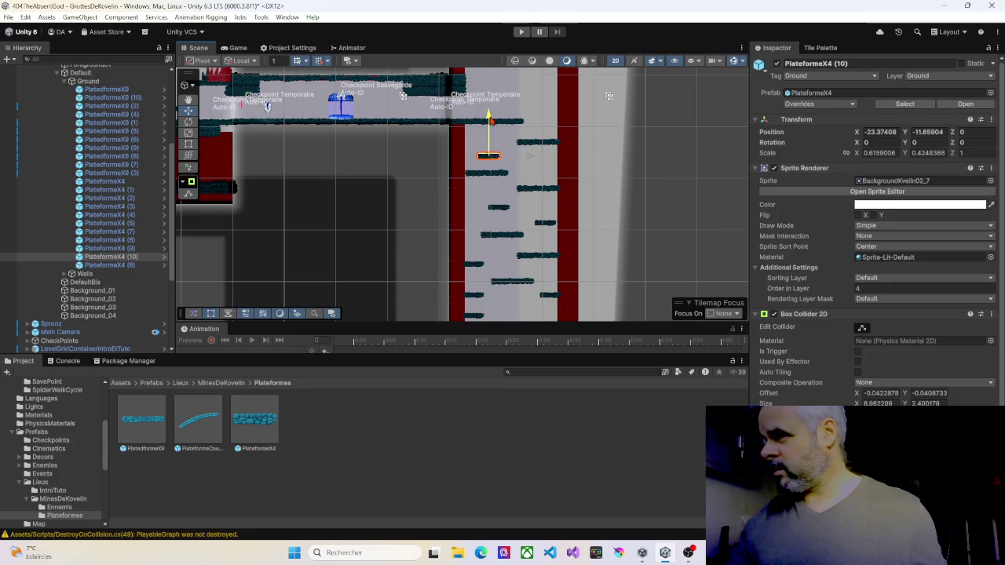
left_click_drag(488, 120, 492, 121)
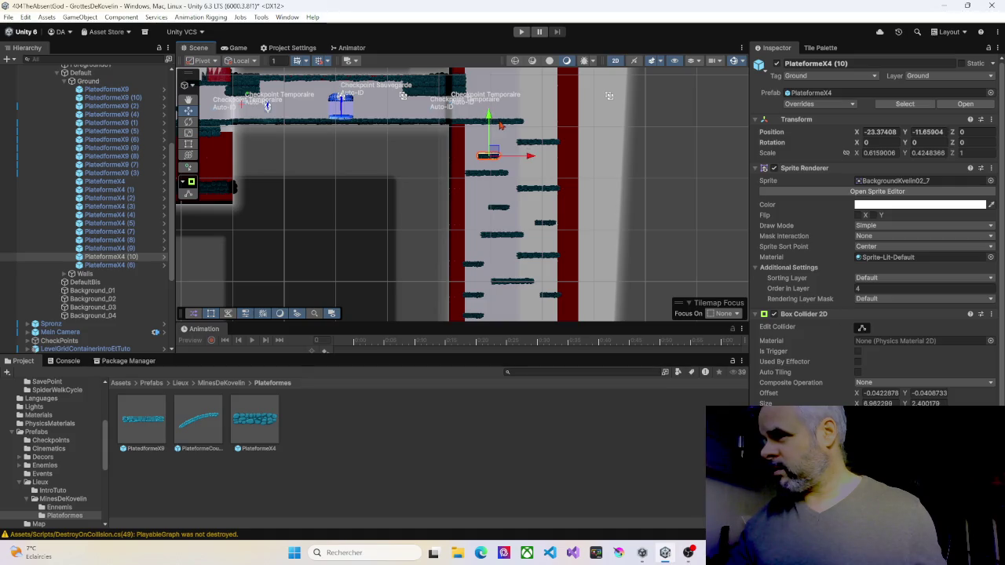
left_click(522, 31)
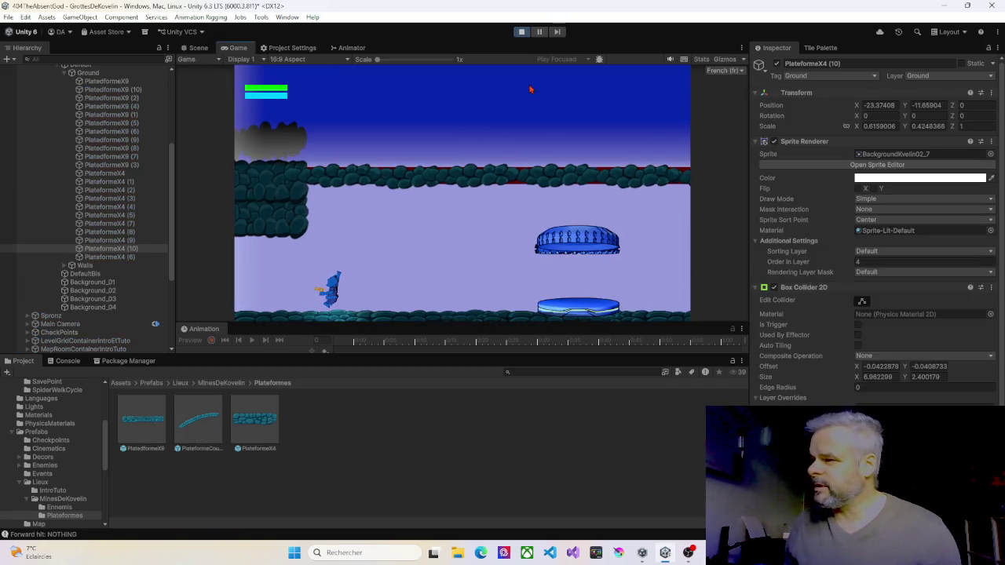
Walk the character right and jump up the lower staggered platforms of the shaft
key("Right")
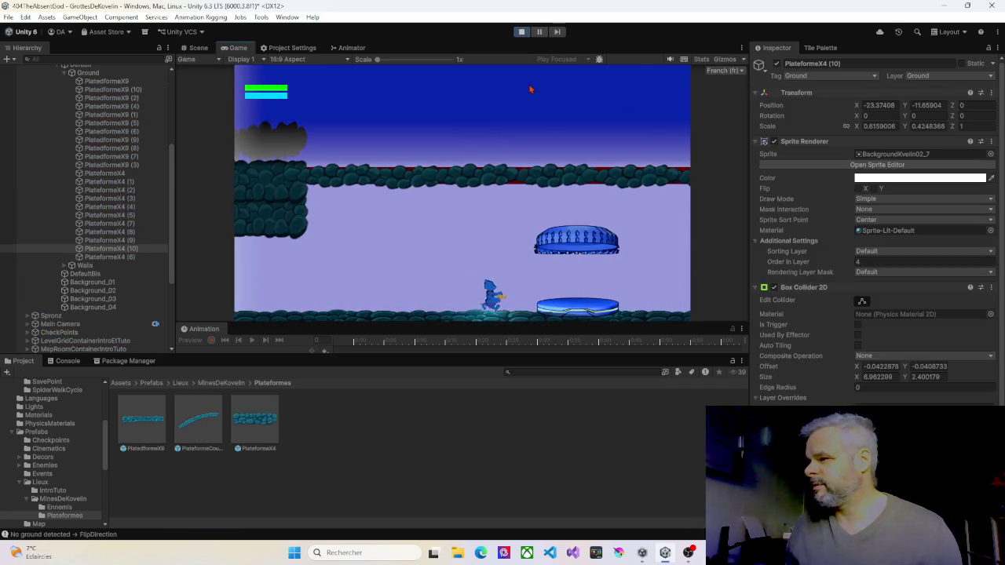
key("Right")
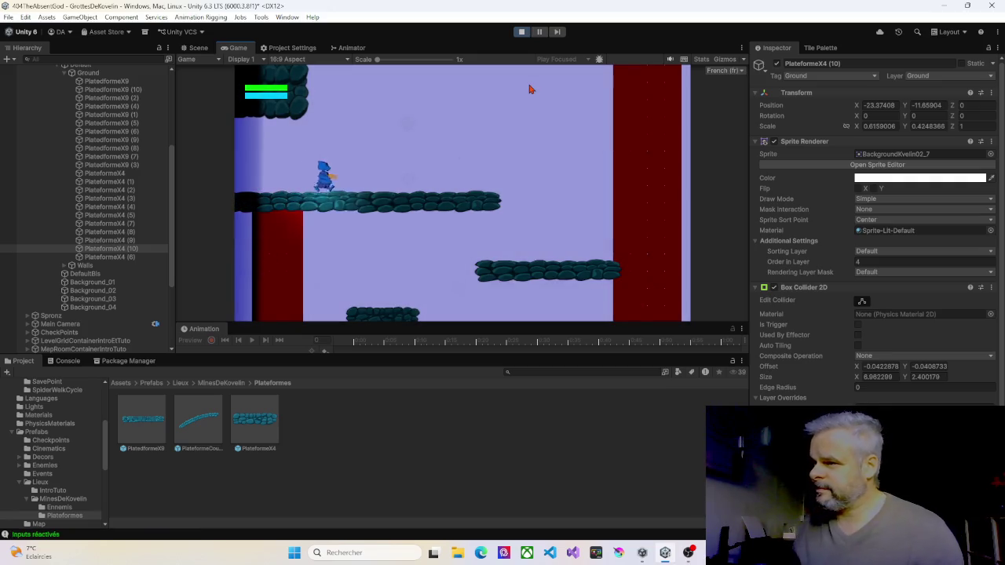
key("space")
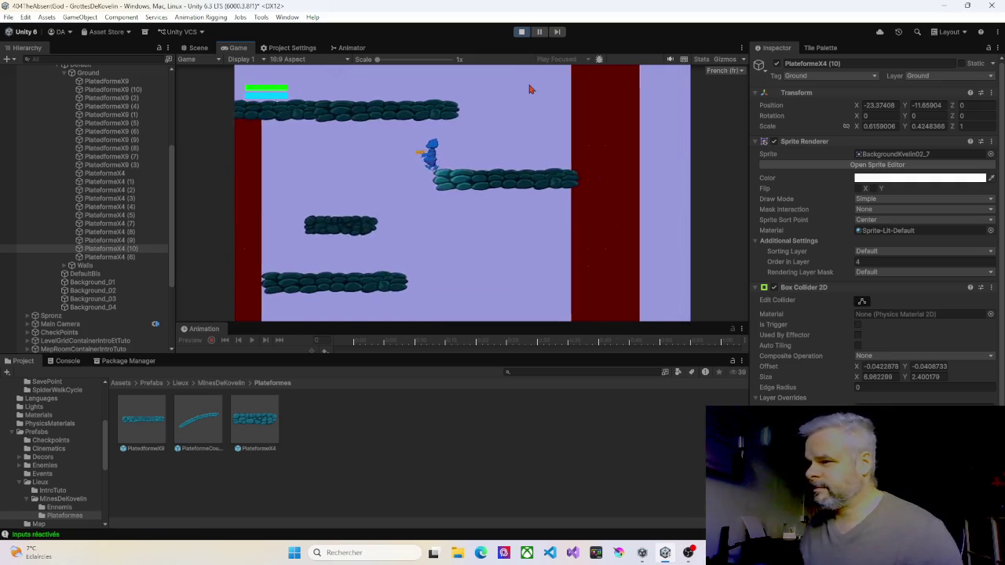
key("space")
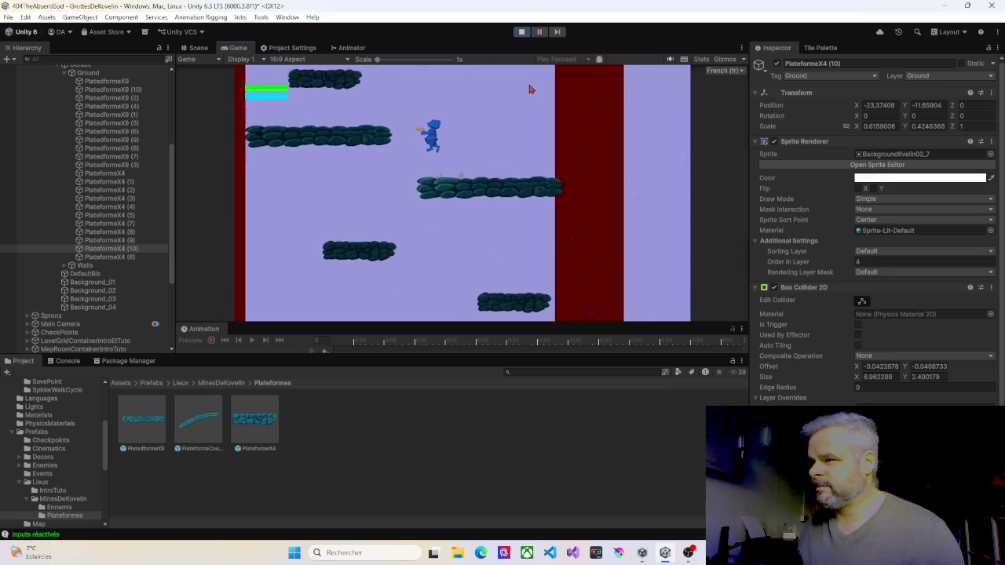
key("space")
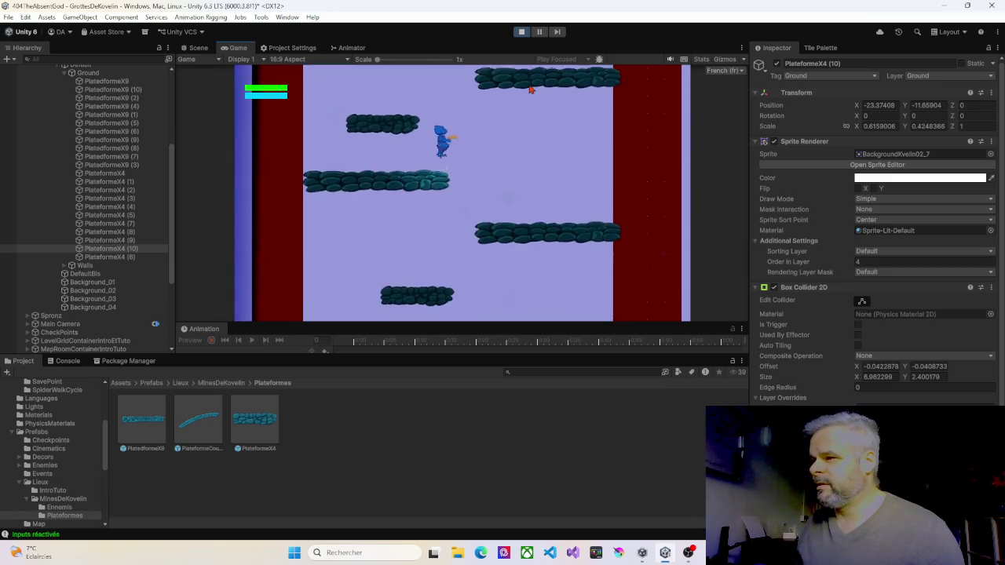
key("space")
key("Left")
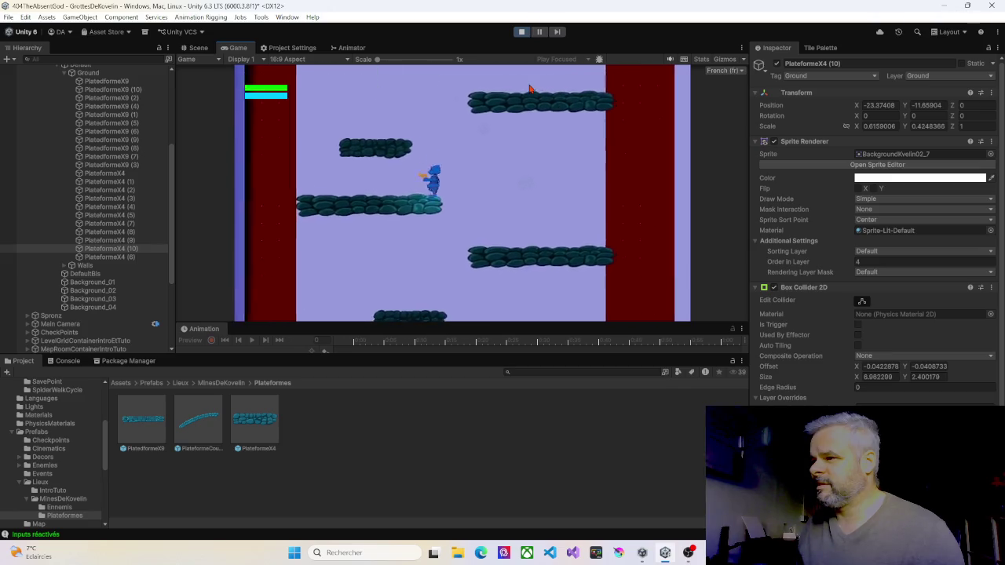
key("Right")
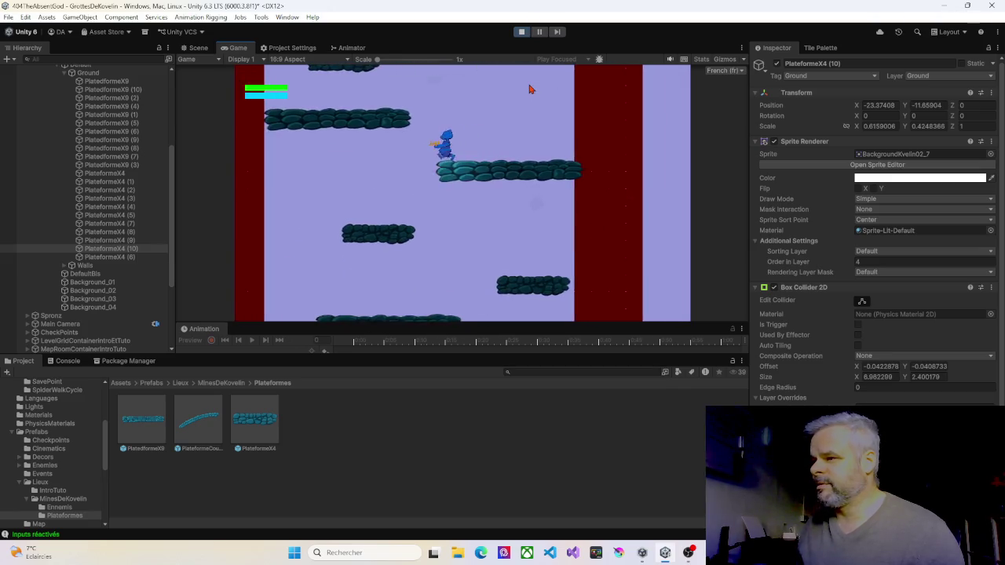
key("space")
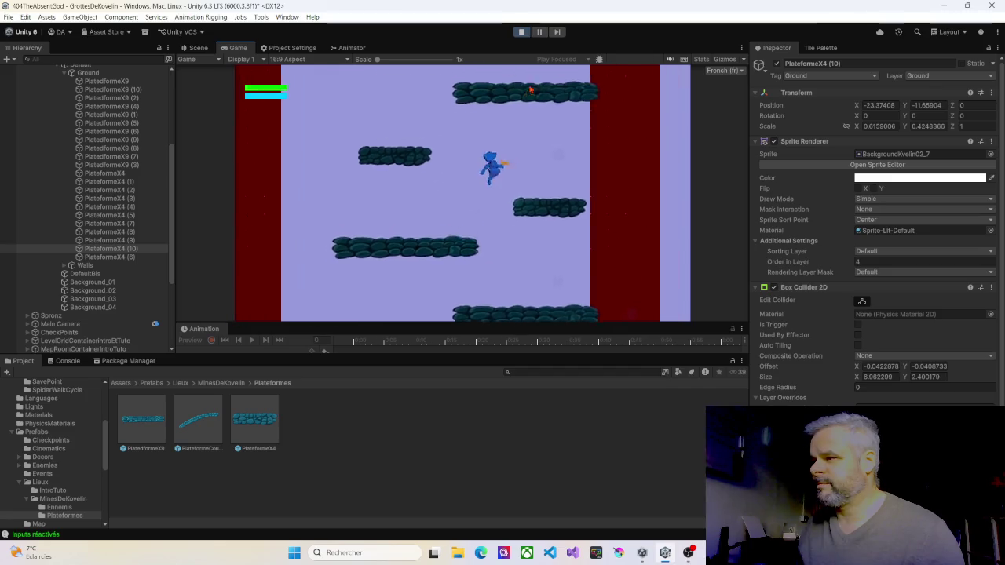
key("Left")
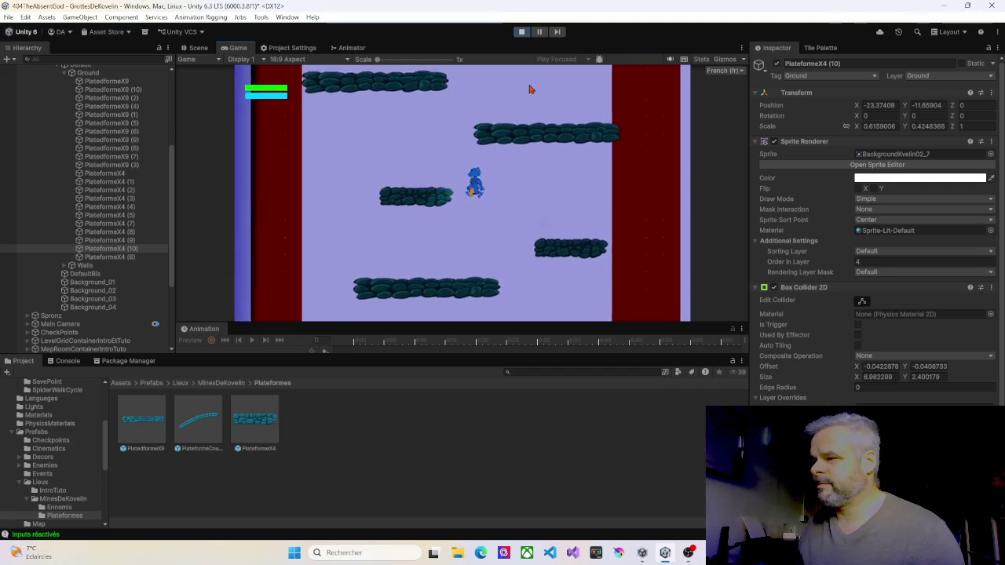
Climb to the higher platforms, drop back to the middle one, and stop the play-test
key("space")
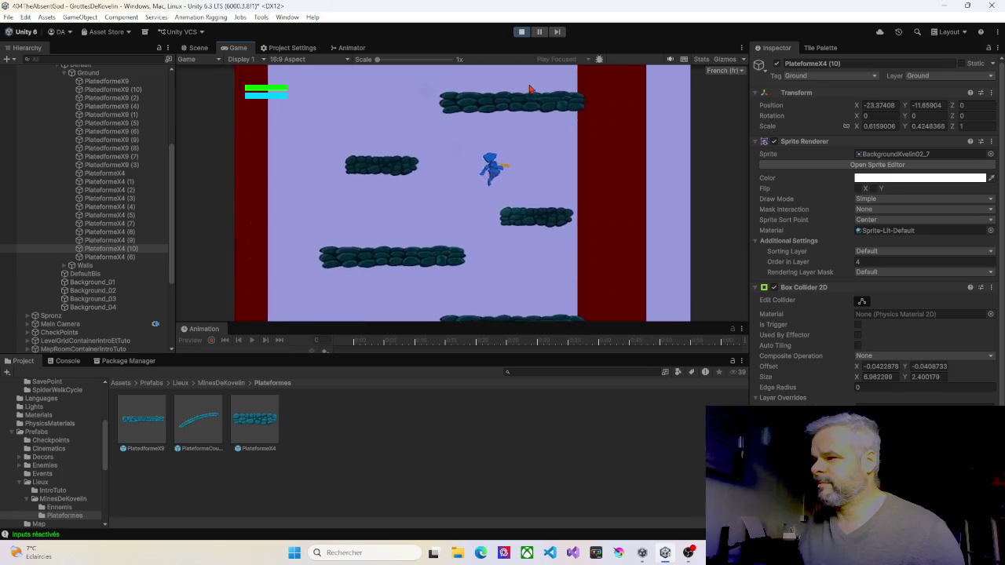
key("Right")
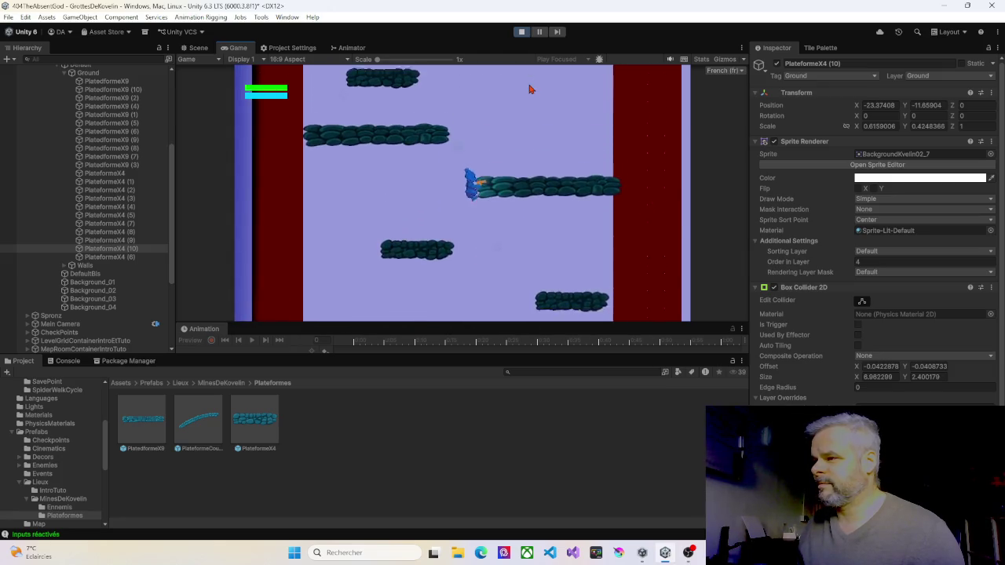
key("Left")
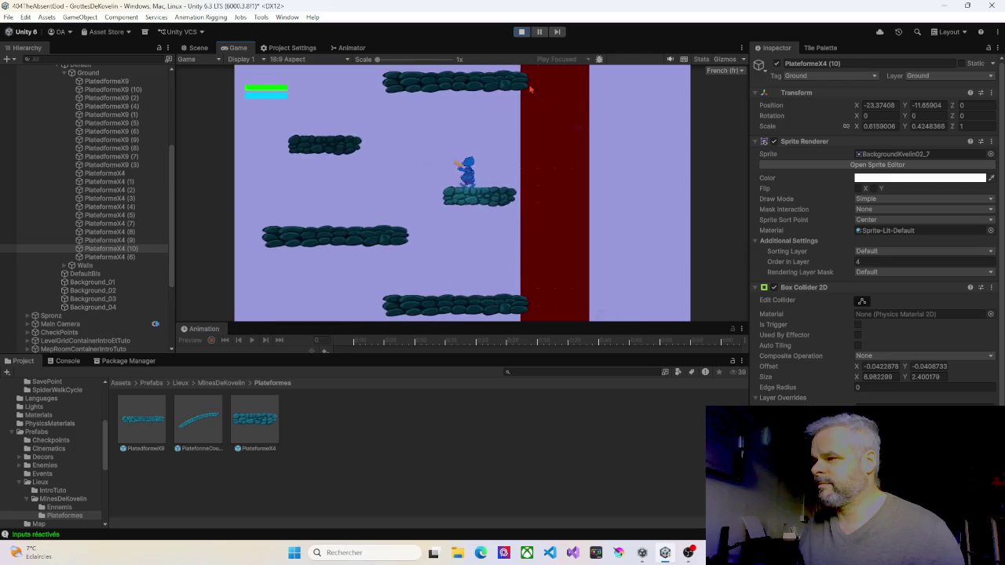
key("space")
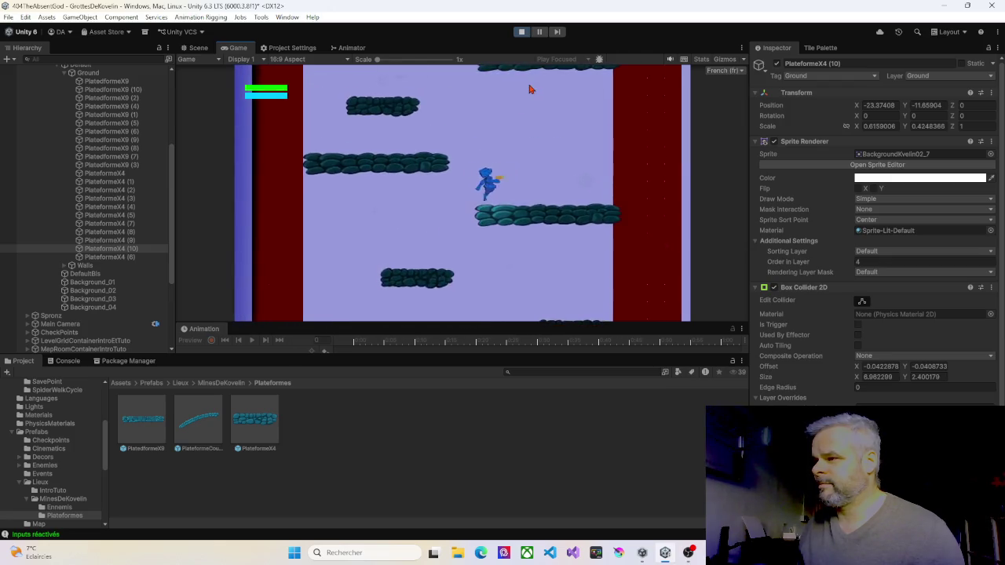
key("Left")
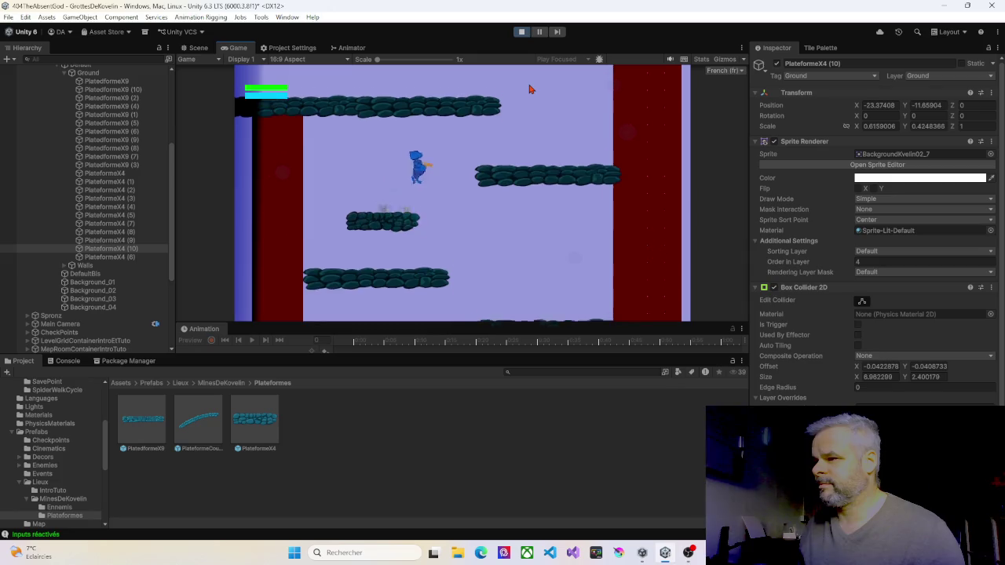
key("Right")
key("space")
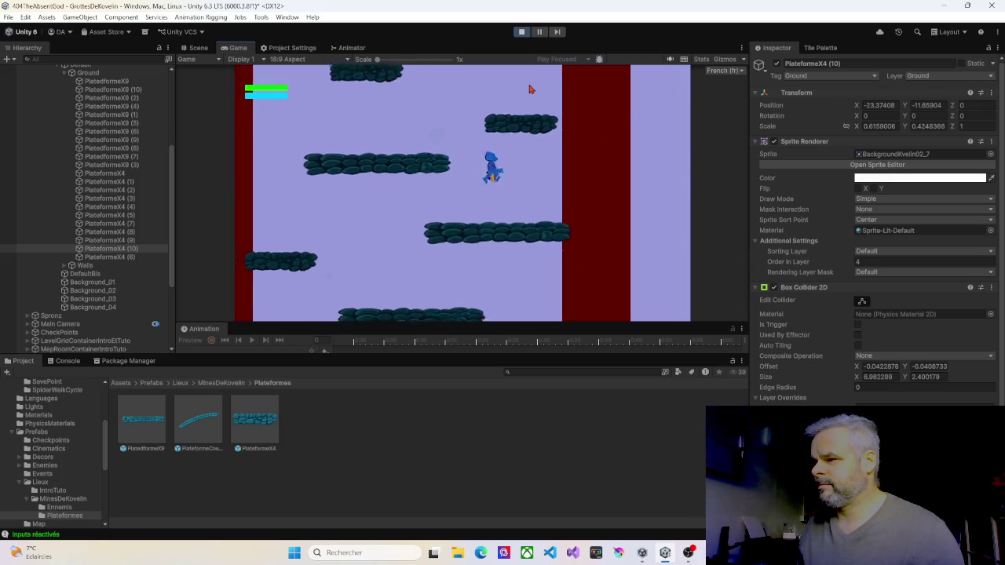
key("space")
key("Left")
key("Left")
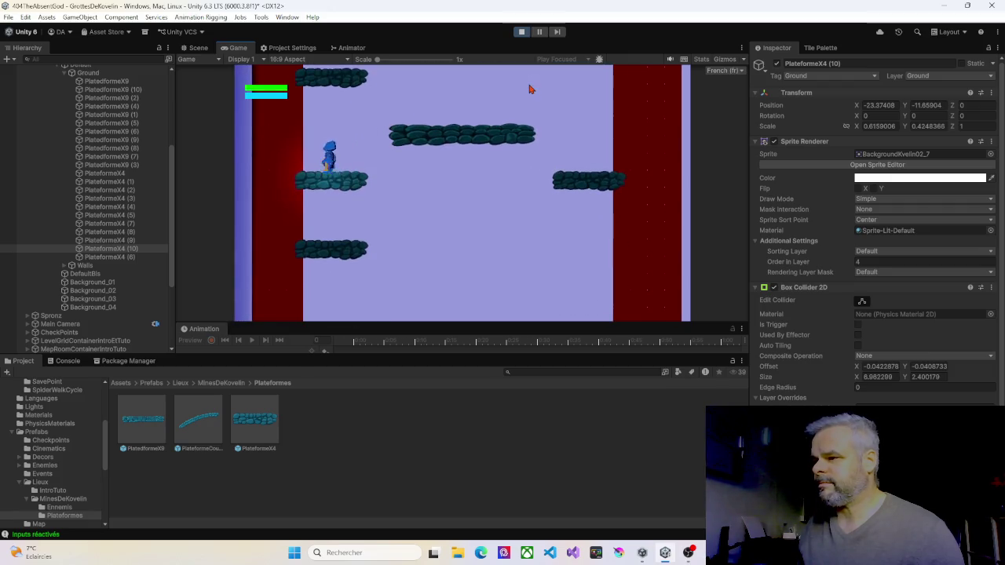
key("Right")
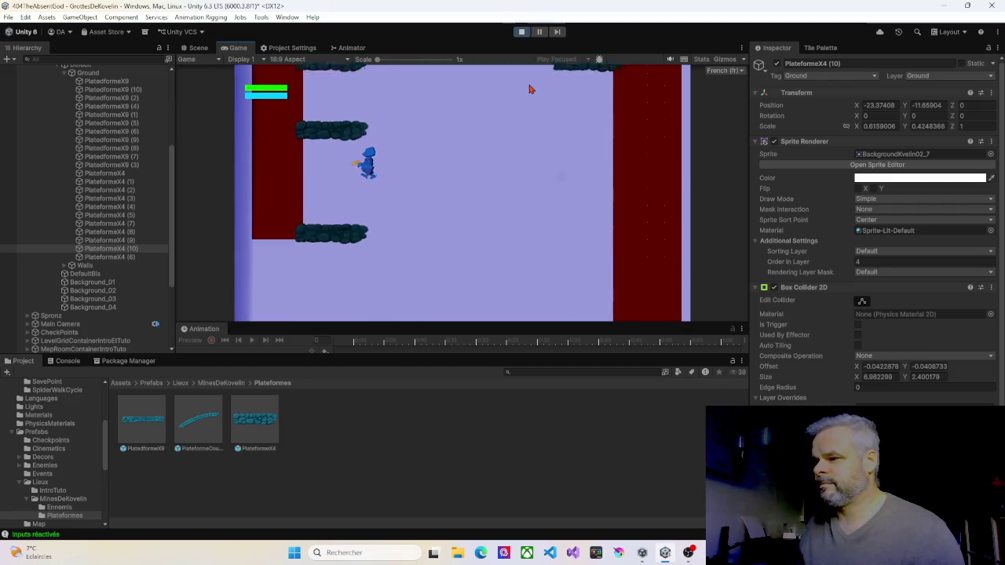
key("space")
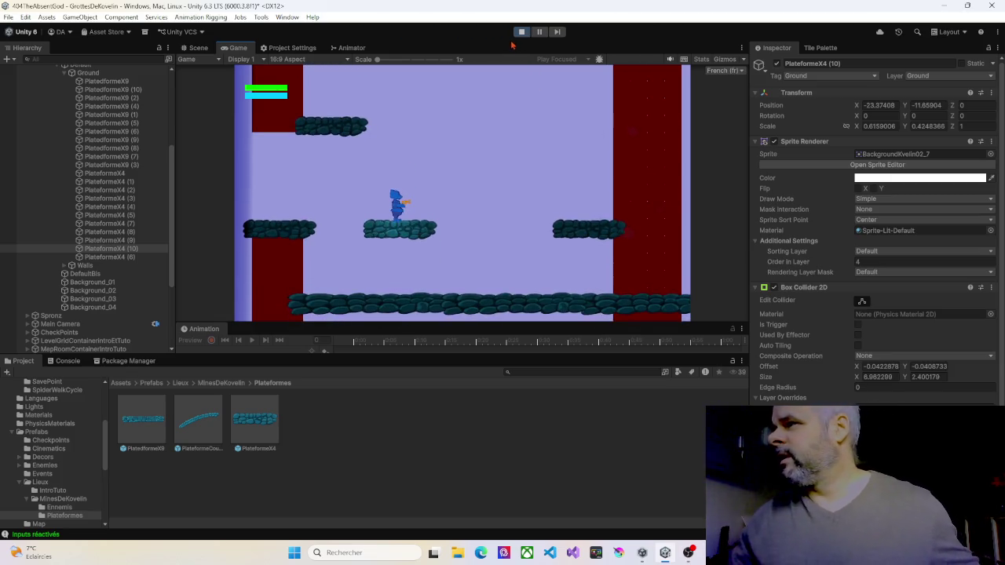
key("ctrl+p")
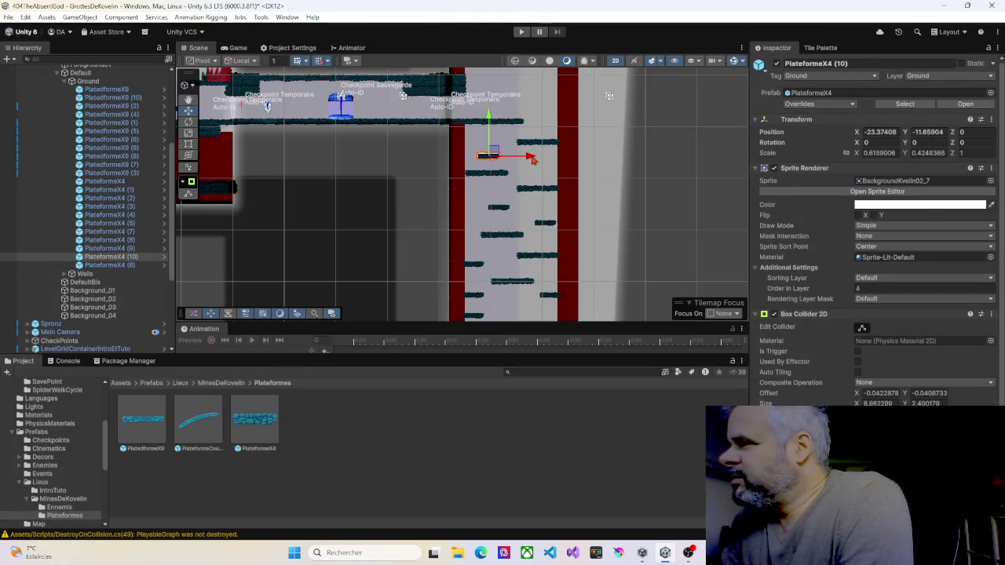
Delete PlateformeX4 (10) and raise the top-left and right-side long platforms by two units
scroll(518, 159, "up", 3)
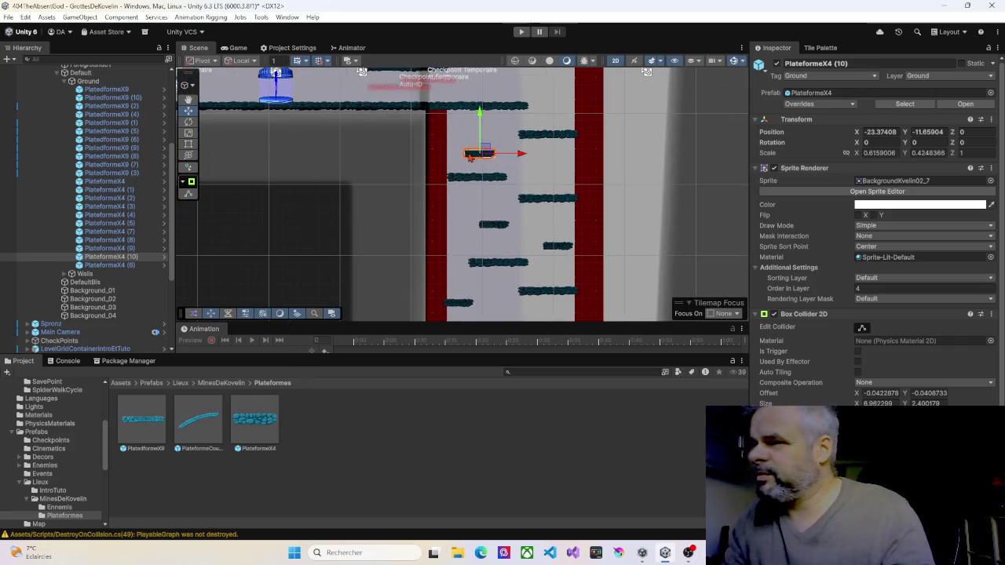
key("Delete")
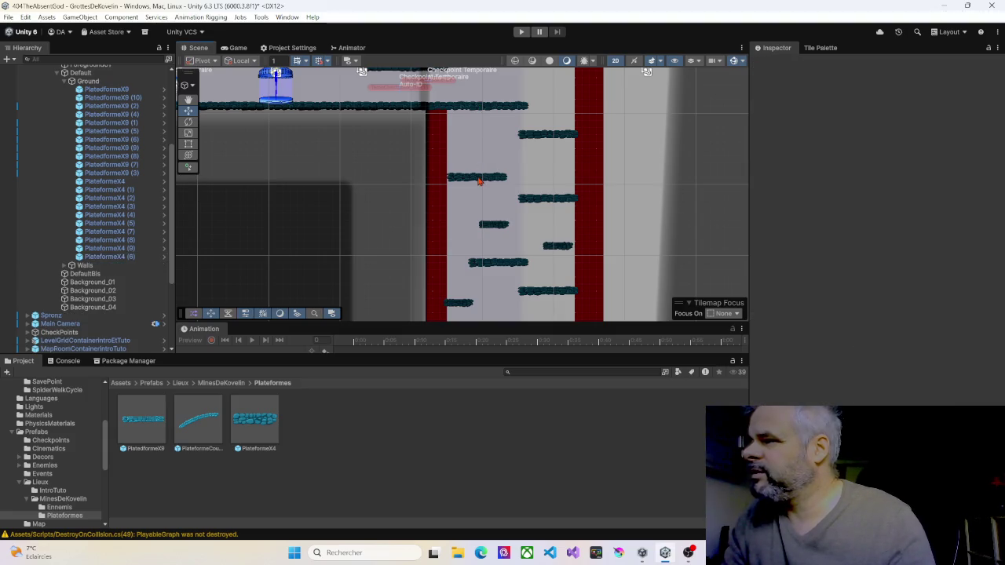
left_click(479, 179)
left_click_drag(477, 139, 484, 124)
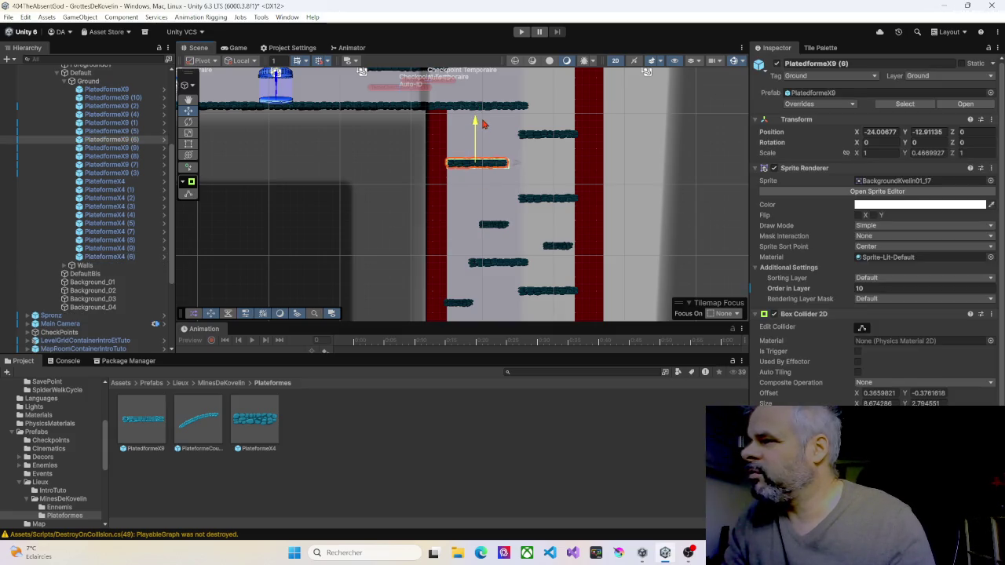
left_click(529, 195)
left_click_drag(543, 162, 547, 153)
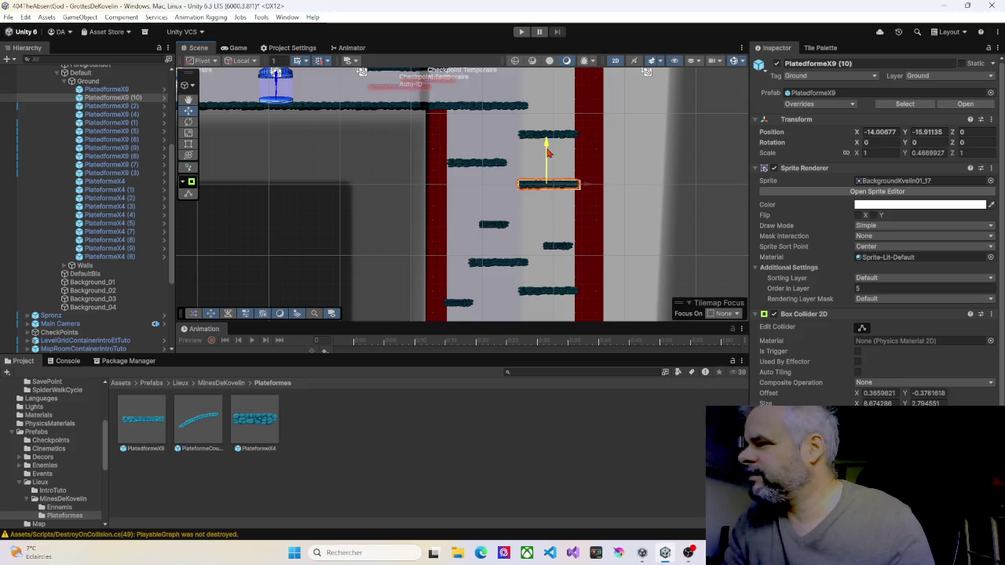
Raise the middle small platform two units, the lower-right one three, and the lower long platform slightly
left_click(487, 227)
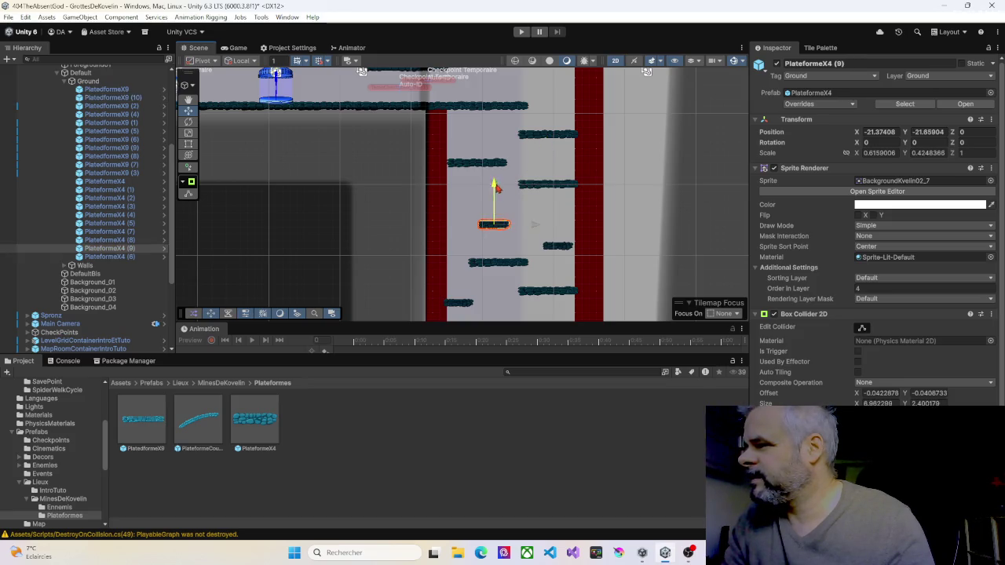
left_click_drag(495, 187, 500, 174)
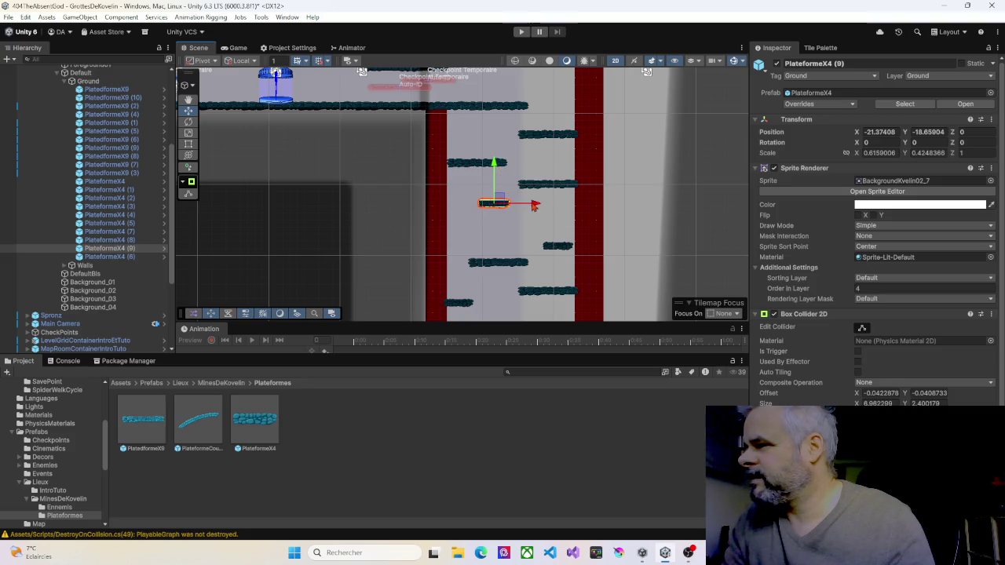
left_click(559, 250)
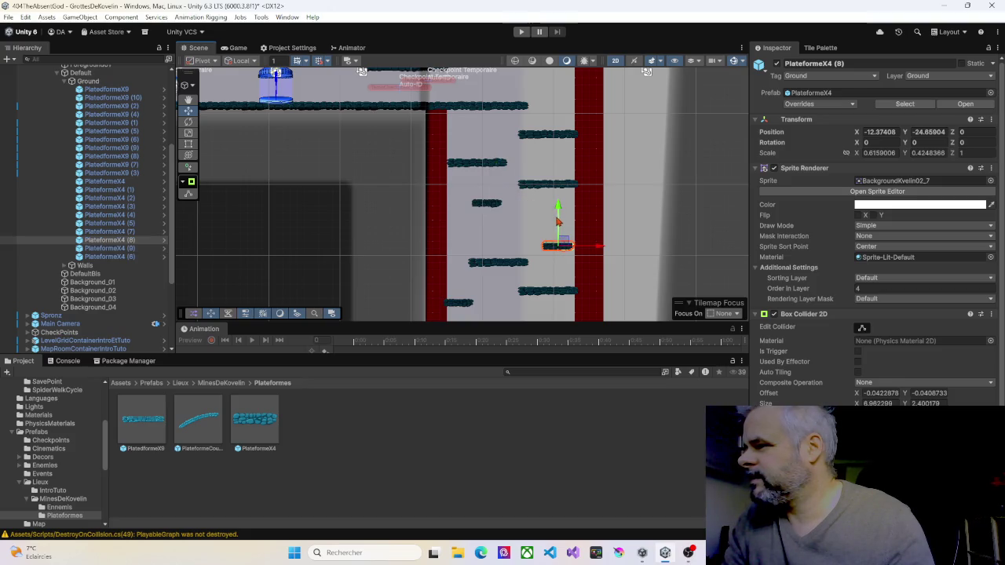
left_click_drag(558, 211, 559, 192)
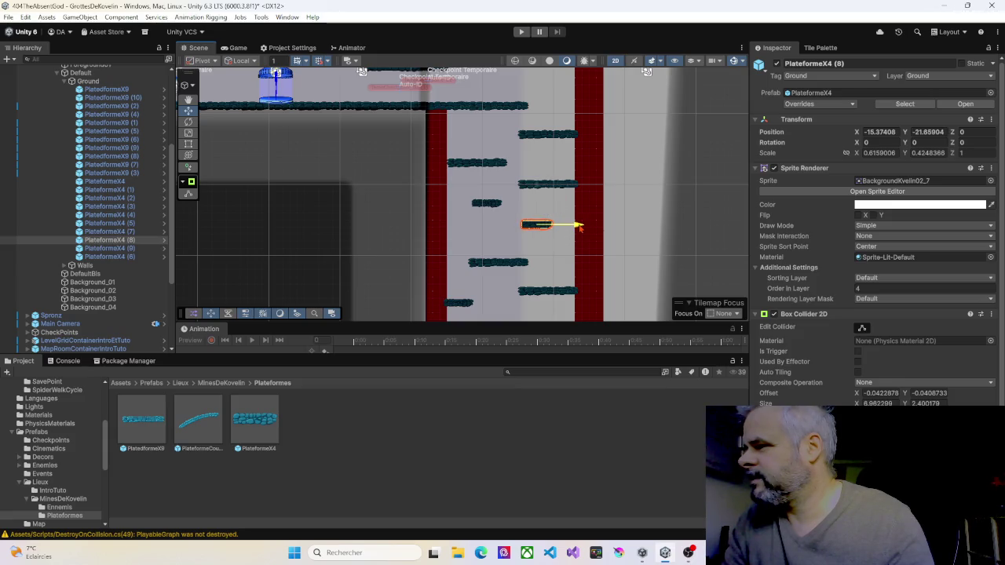
left_click(501, 265)
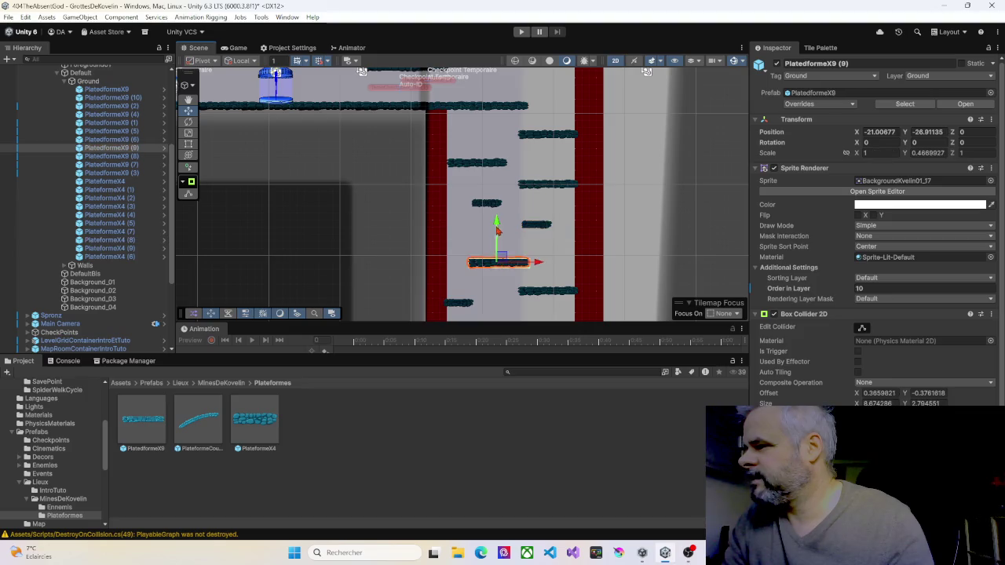
left_click_drag(498, 226, 497, 218)
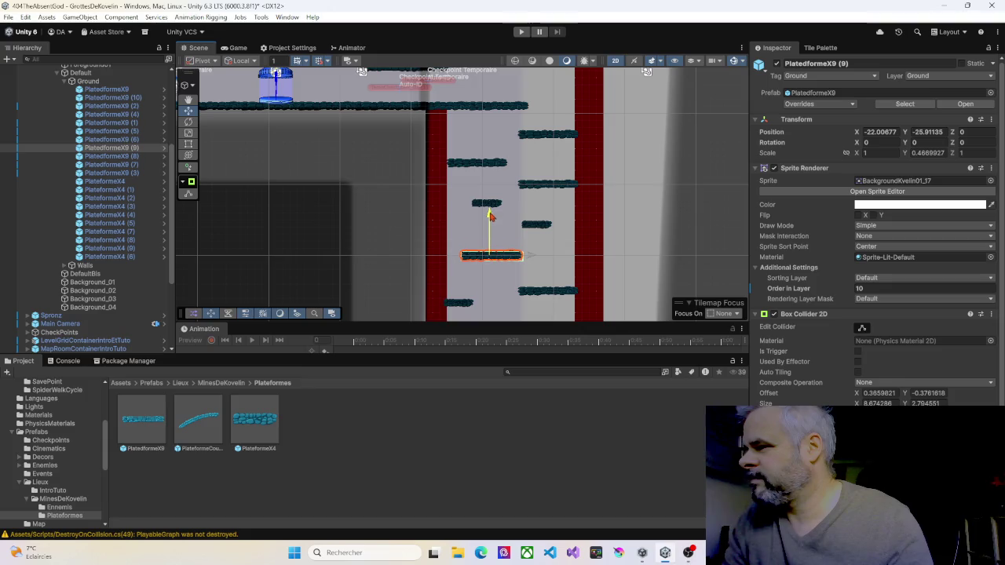
left_click_drag(490, 216, 490, 208)
Raise PlateformeX9 (8) and the bottom long platform by two units, then select PlateformeX4 (3) at the bottom
left_click(545, 292)
mouse_move(546, 259)
left_mouse_down()
mouse_move(511, 207)
mouse_move(476, 184)
left_mouse_up()
left_click(480, 234)
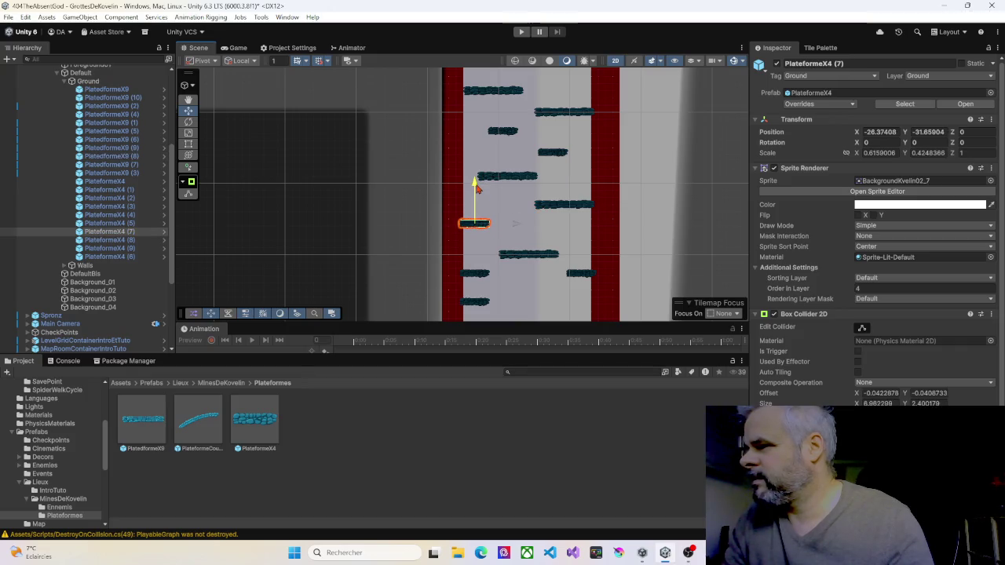
left_click(528, 255)
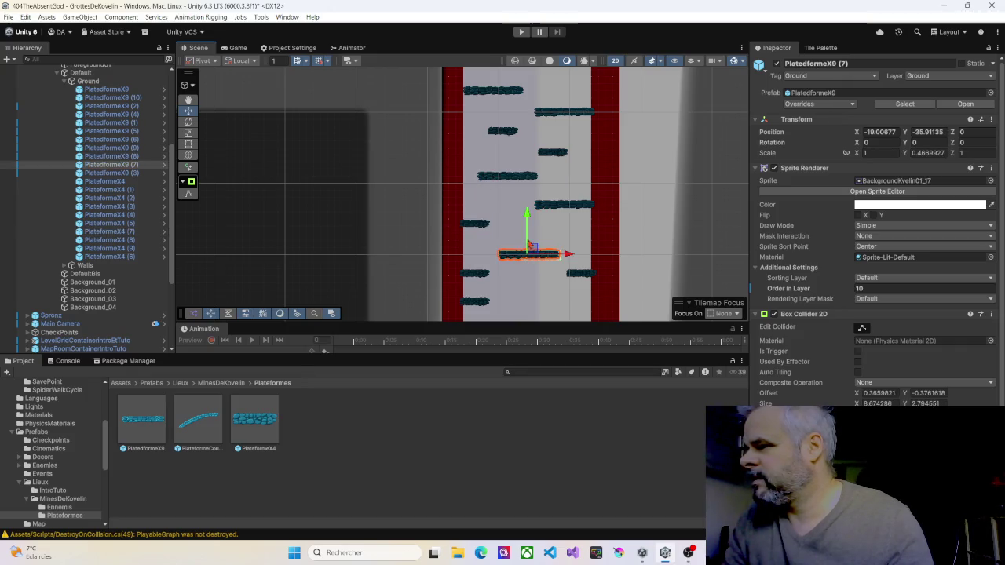
left_click_drag(527, 220, 531, 207)
left_click(578, 272)
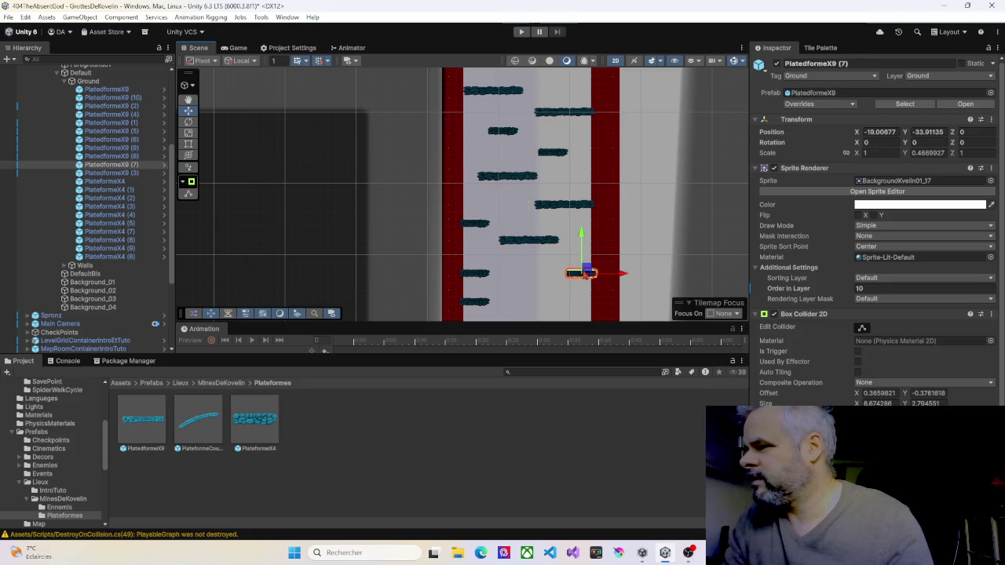
scroll(507, 227, "down", 3)
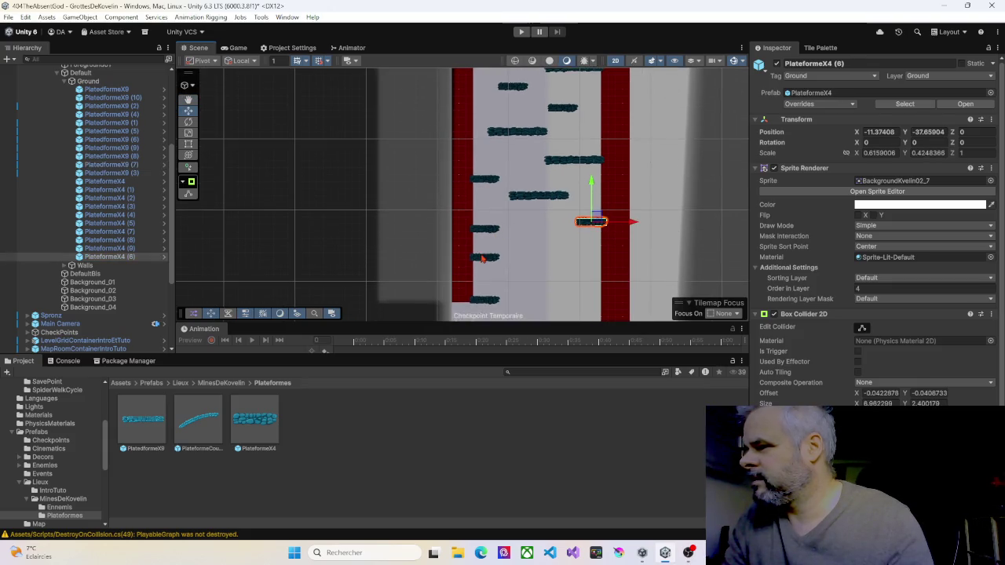
left_click(484, 258)
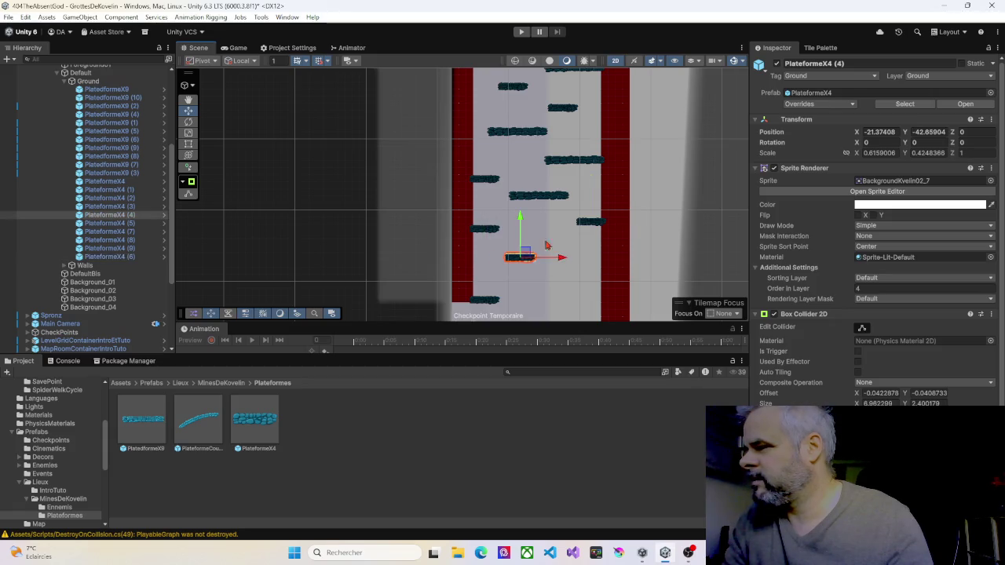
left_click(484, 300)
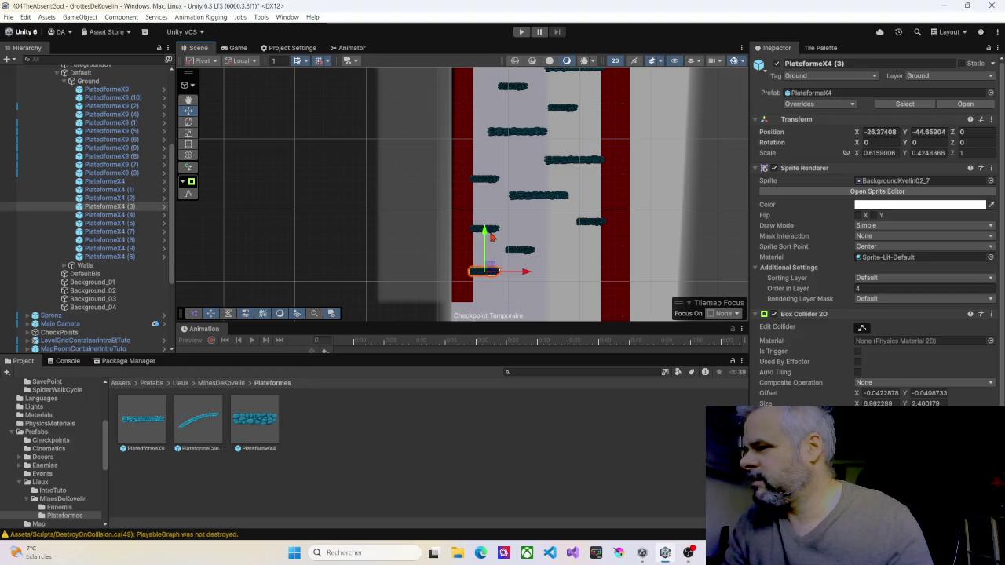
scroll(491, 237, "down", 3)
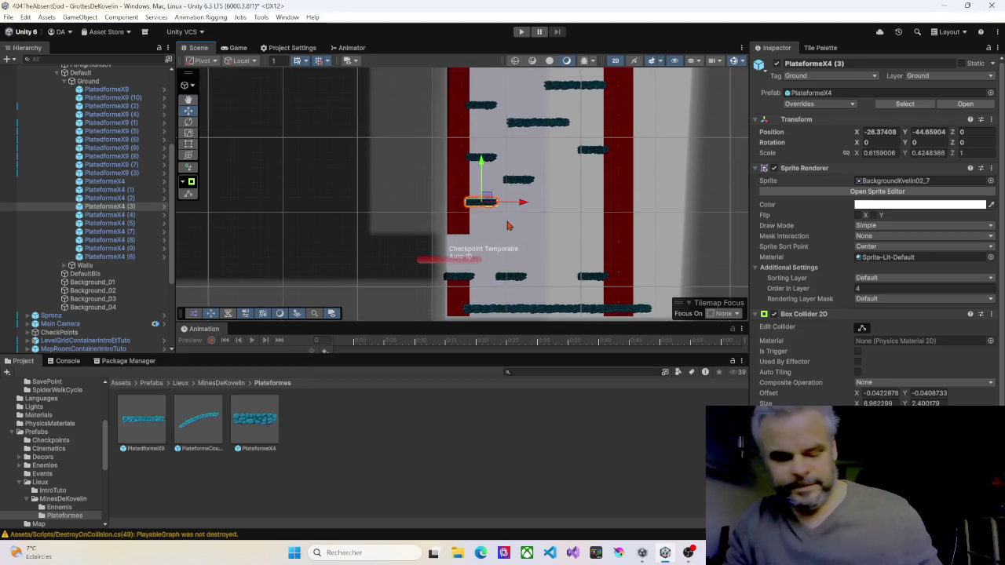
Make four copies of the bottom PlateformeX4, stepping each one lower toward the shaft's bottom
key("ctrl+d")
left_click_drag(488, 202, 562, 200)
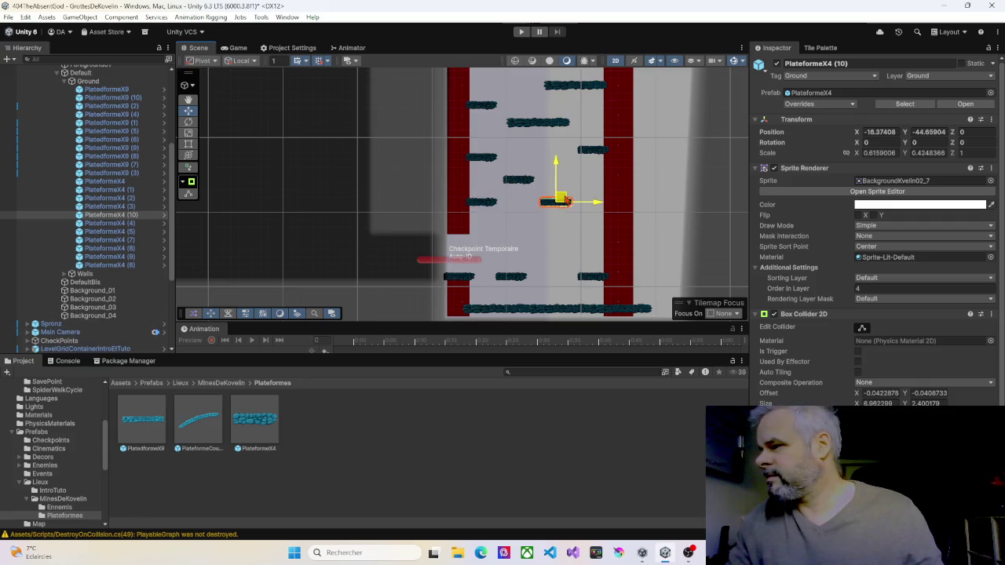
key("ctrl+d")
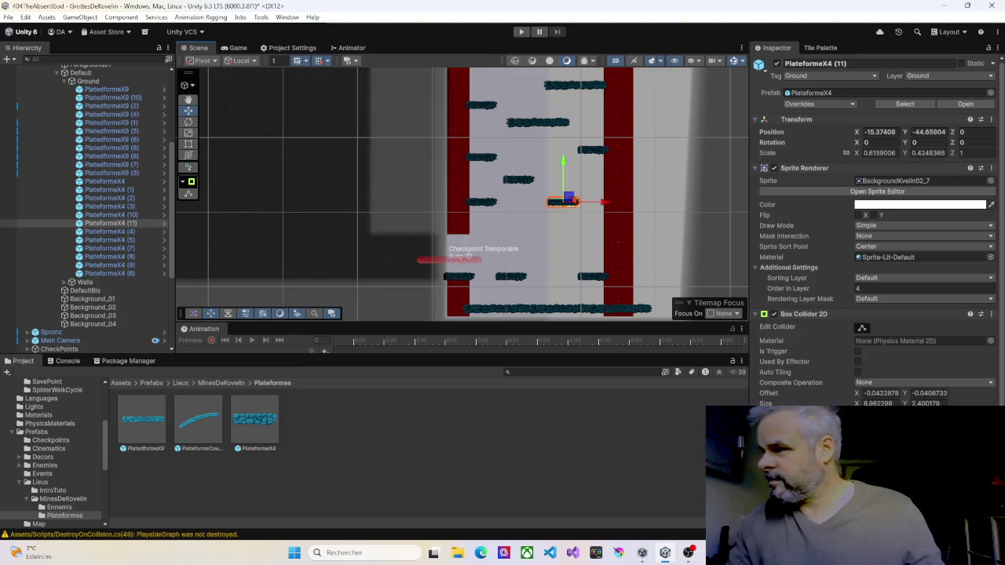
left_click_drag(568, 198, 533, 223)
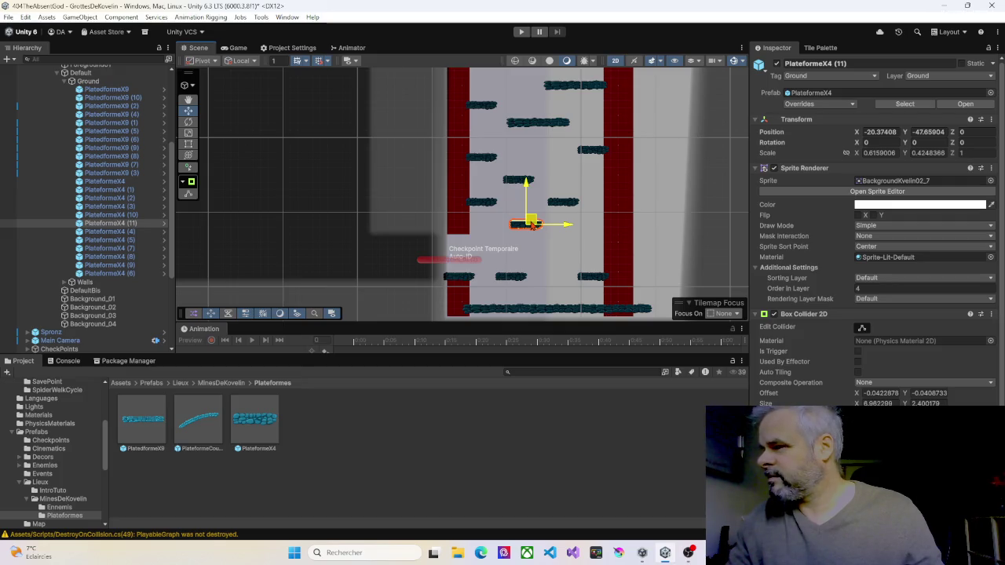
key("ctrl+d")
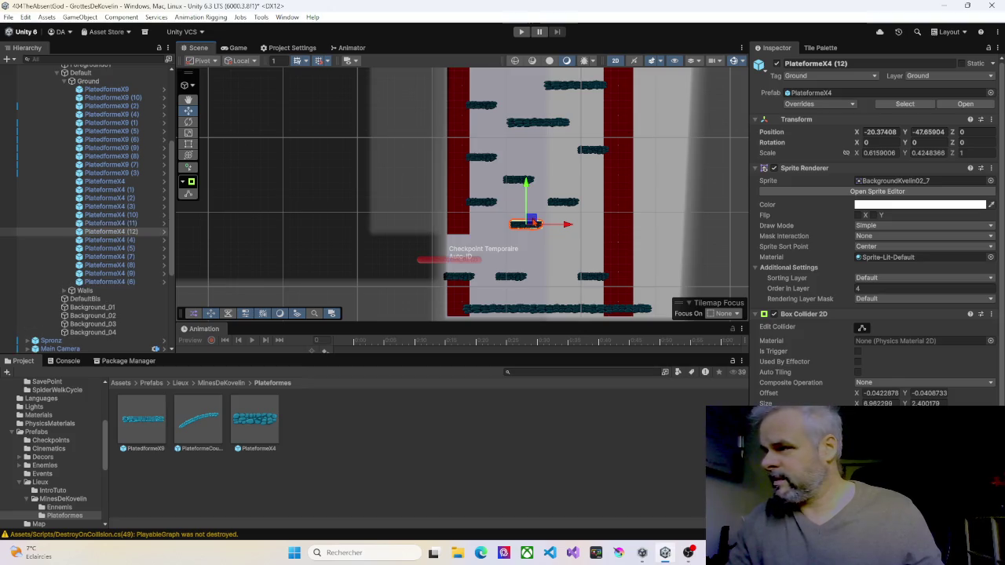
left_click_drag(533, 223, 549, 238)
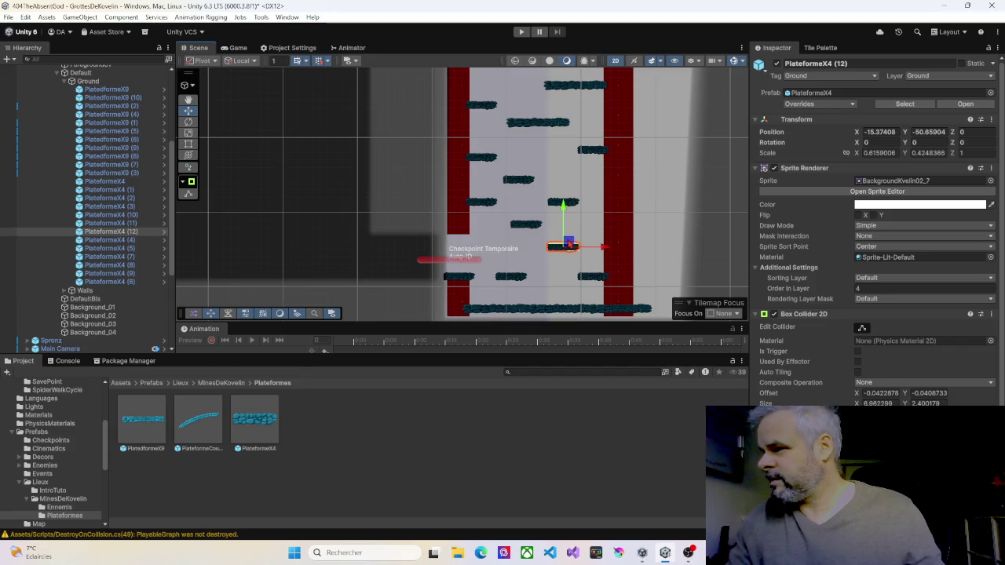
key("ctrl+d")
mouse_move(569, 244)
left_mouse_down()
mouse_move(508, 251)
mouse_move(560, 273)
left_mouse_up()
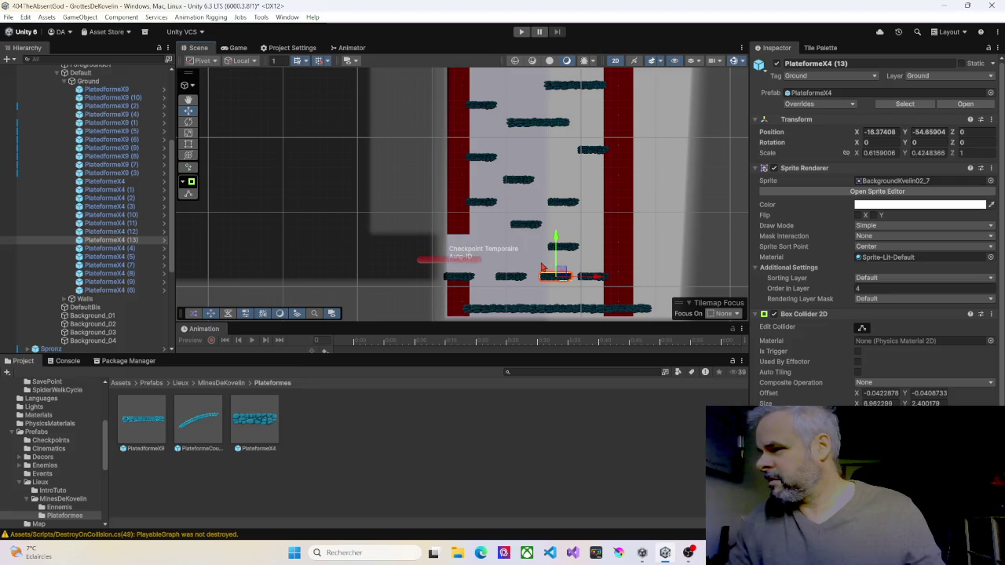
Delete the three surplus platforms crowding the bottom of the shaft, including PlateformeX4 (1) and (13)
left_click(506, 281)
left_click(506, 281)
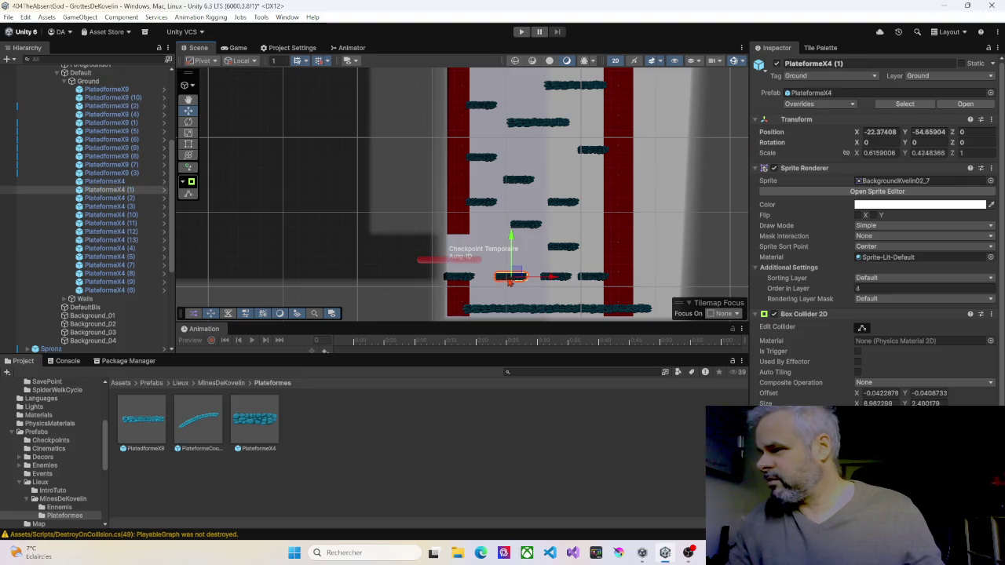
key("Delete")
left_click(554, 277)
key("Delete")
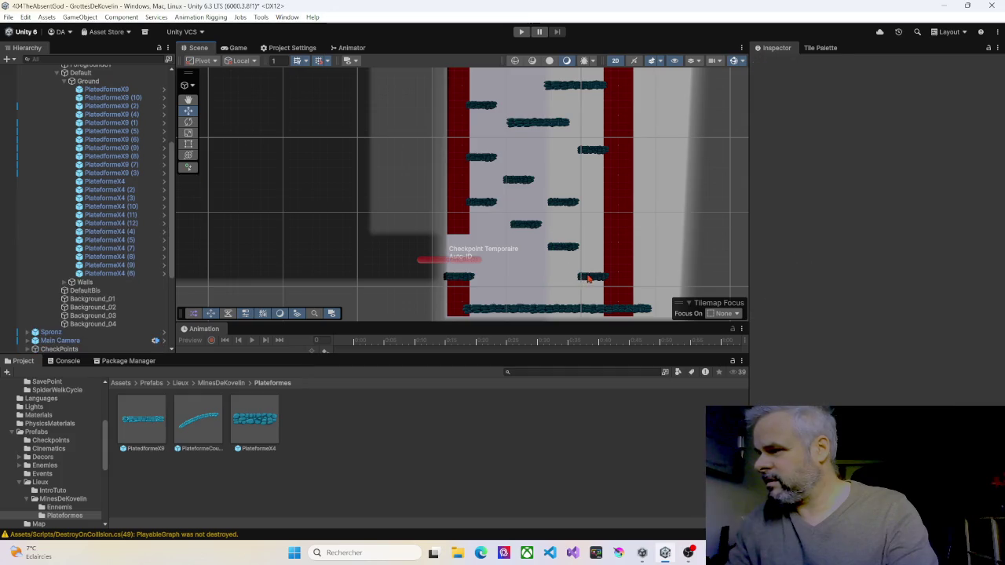
left_click(589, 277)
key("Delete")
Raise floor pieces PlatedformeX9 (2), (3) and (4) together from Y -58.91 to about Y -54.91
left_click(481, 311)
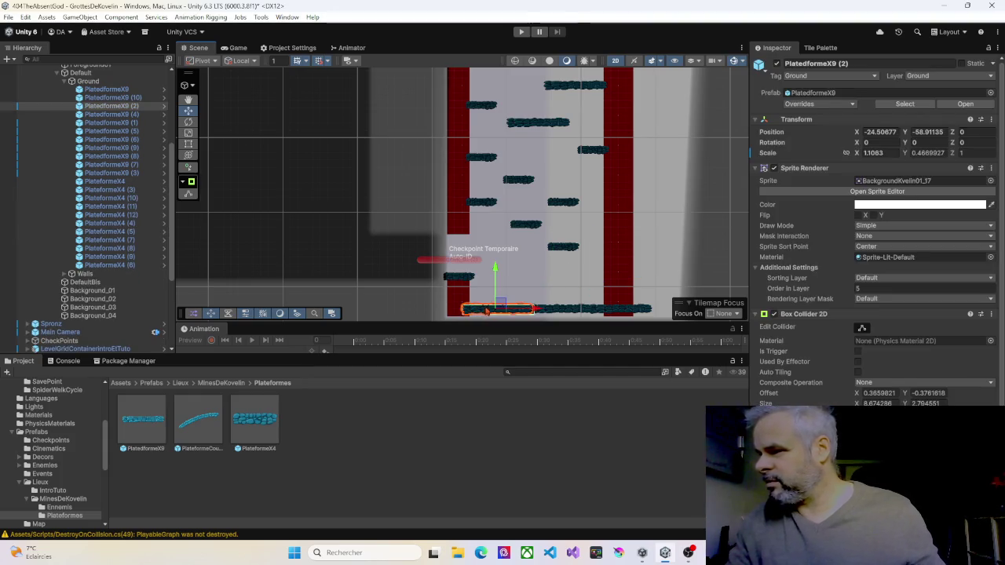
left_click(559, 311, "shift")
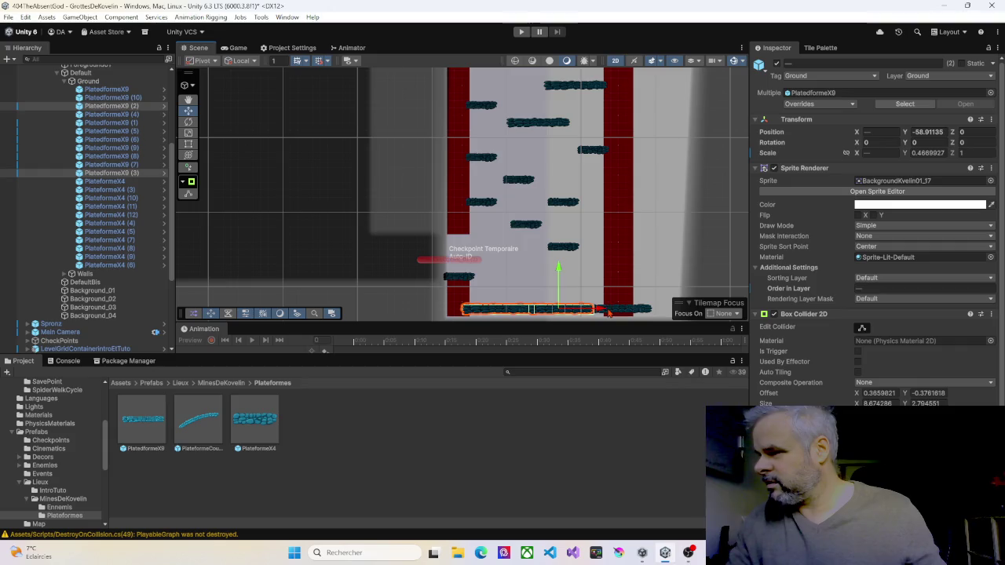
left_click(622, 311, "shift")
left_click_drag(620, 272, 622, 246)
scroll(495, 279, "up", 8)
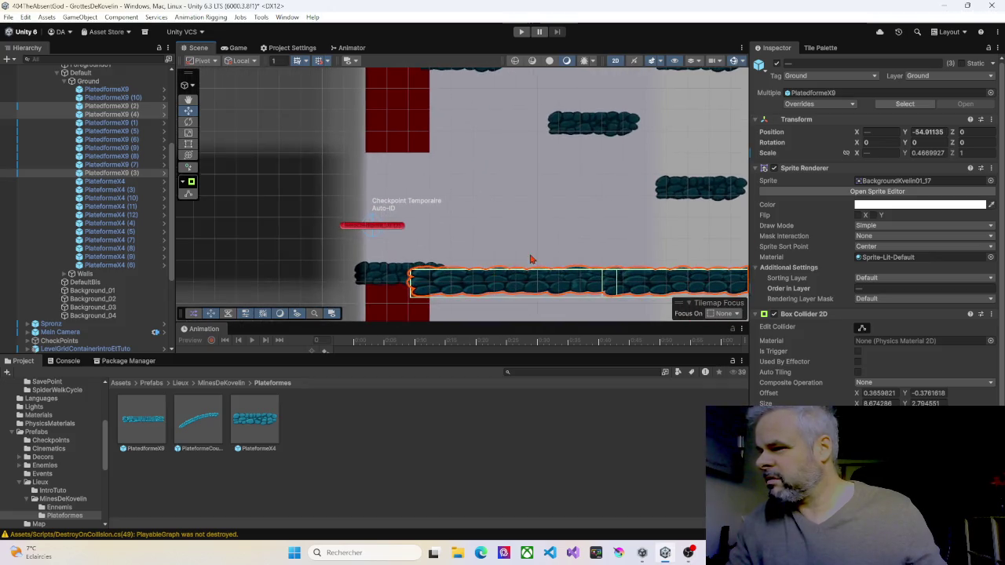
mouse_move(532, 260)
left_mouse_down()
mouse_move(482, 212)
mouse_move(433, 202)
left_mouse_up()
scroll(436, 204, "down", 3)
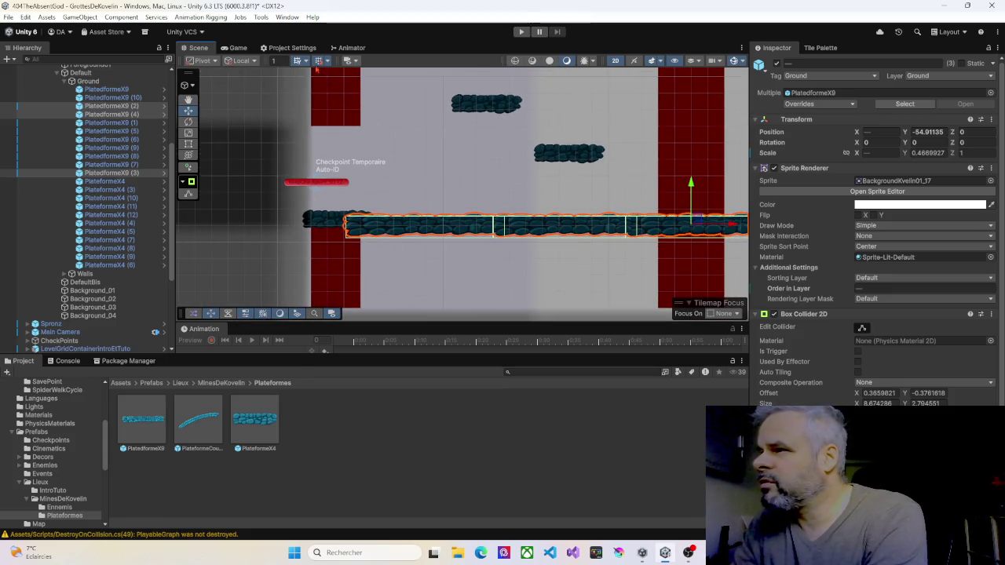
left_click_drag(693, 189, 692, 185)
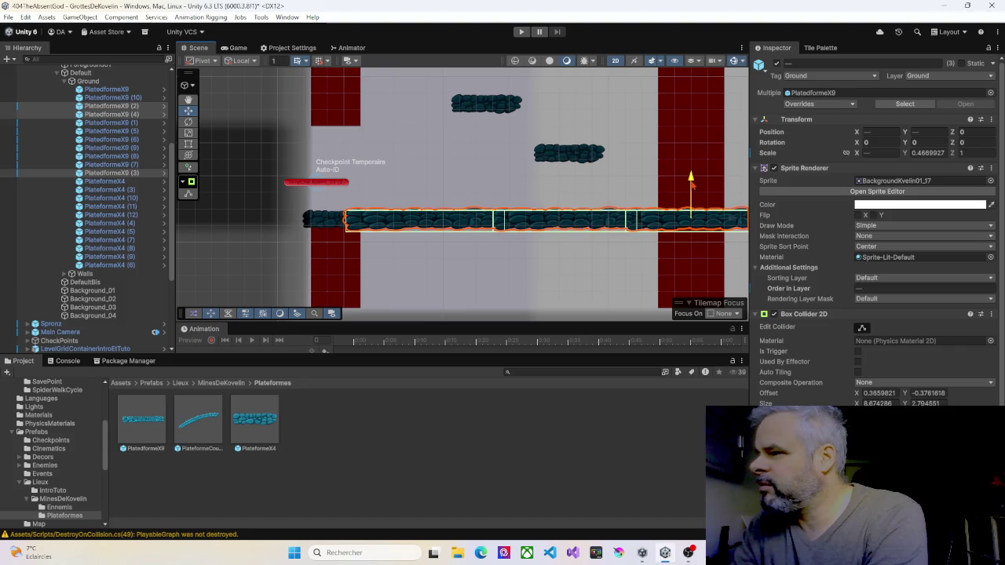
left_click(322, 222)
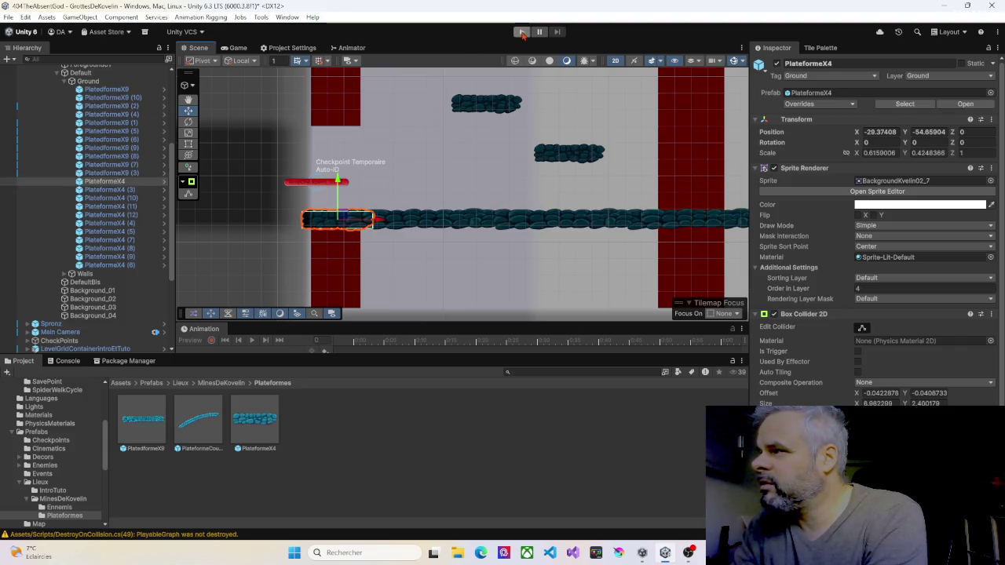
Start a play-test and run the character off the ledge, falling down the shaft onto a platform
left_click(522, 33)
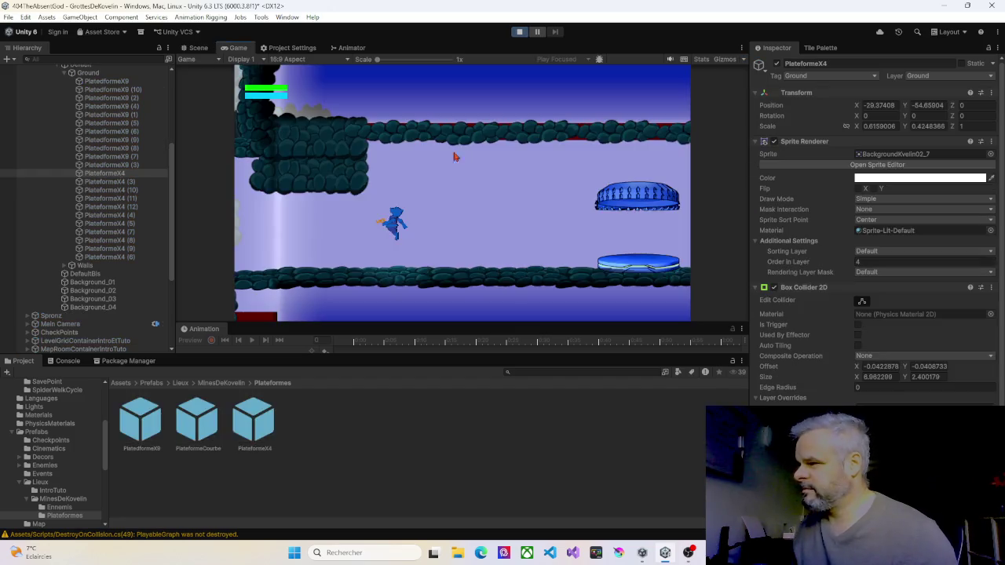
key("Right")
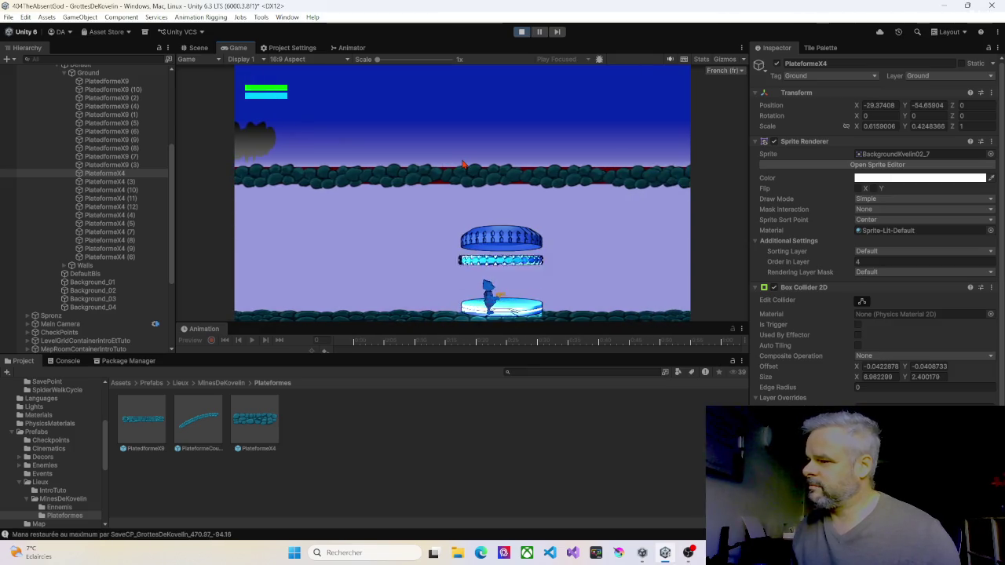
key("Right")
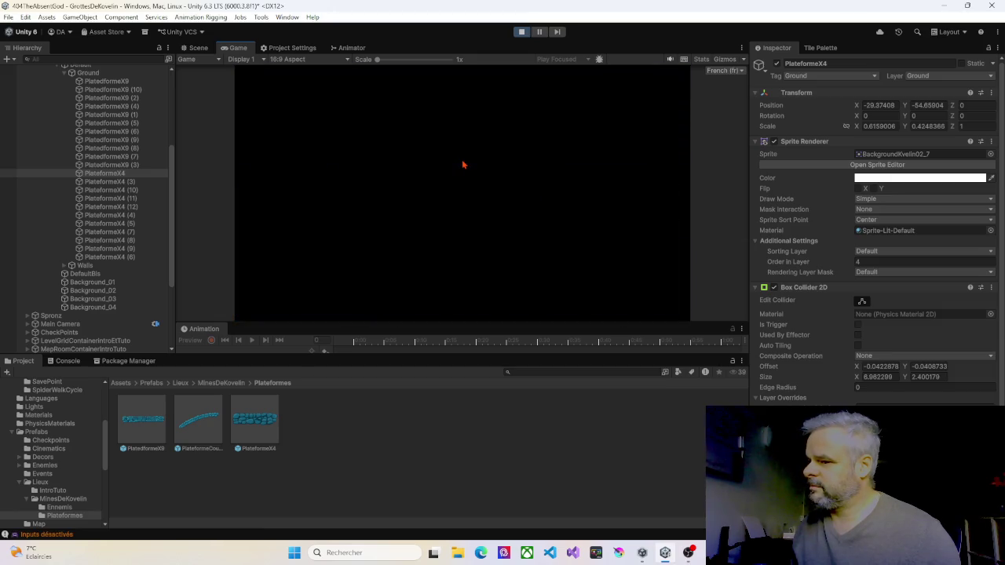
key("Right")
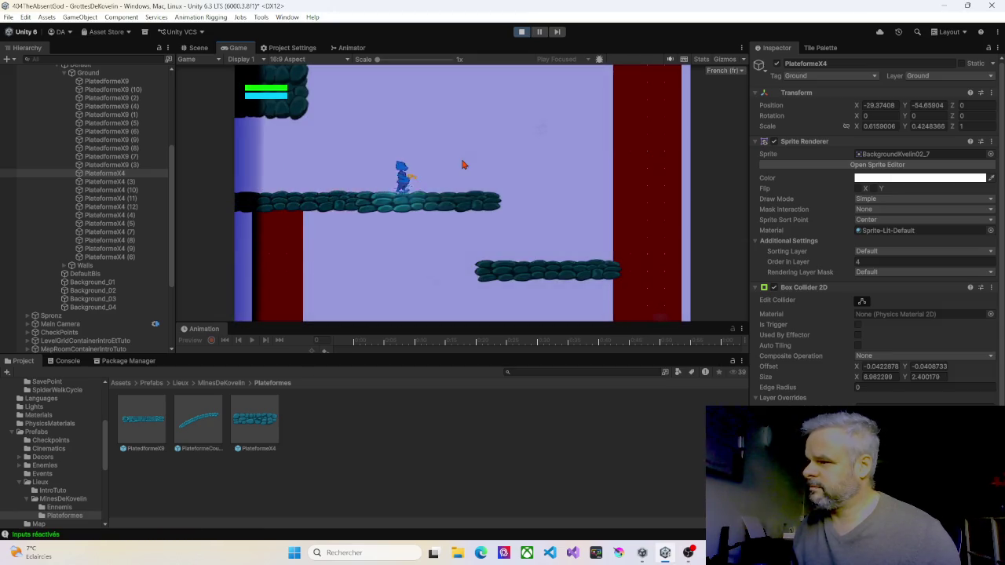
key("Left")
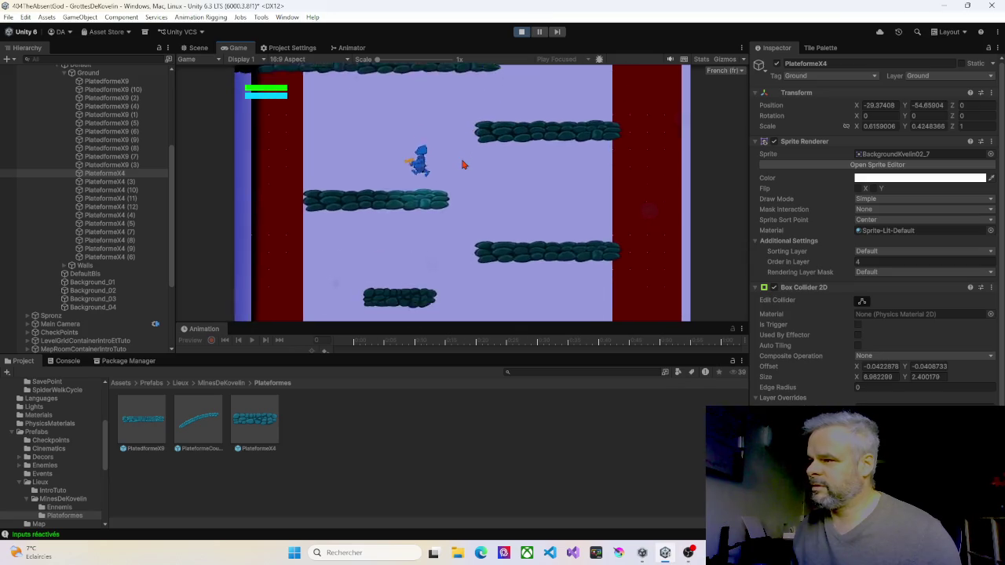
key("Right")
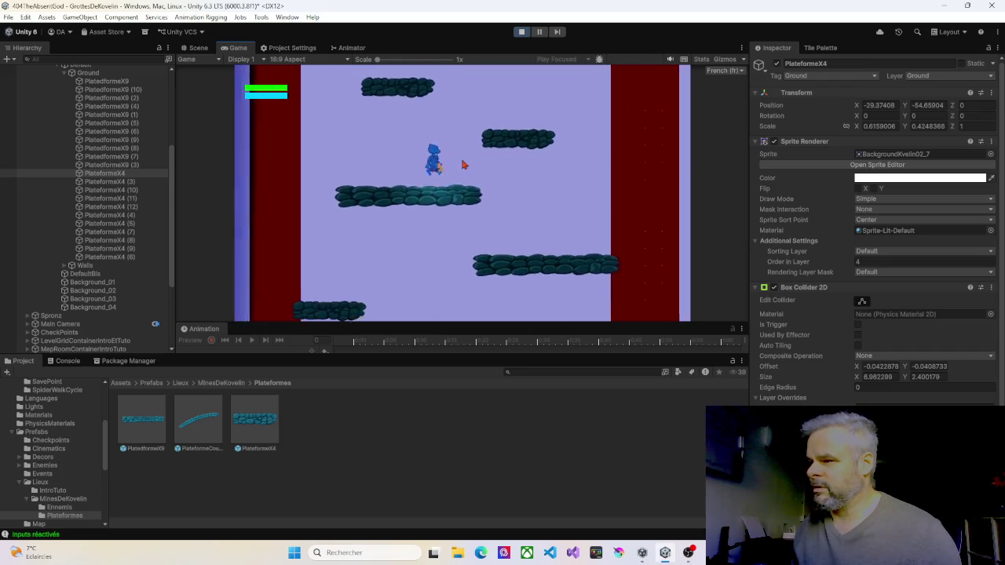
key("Left")
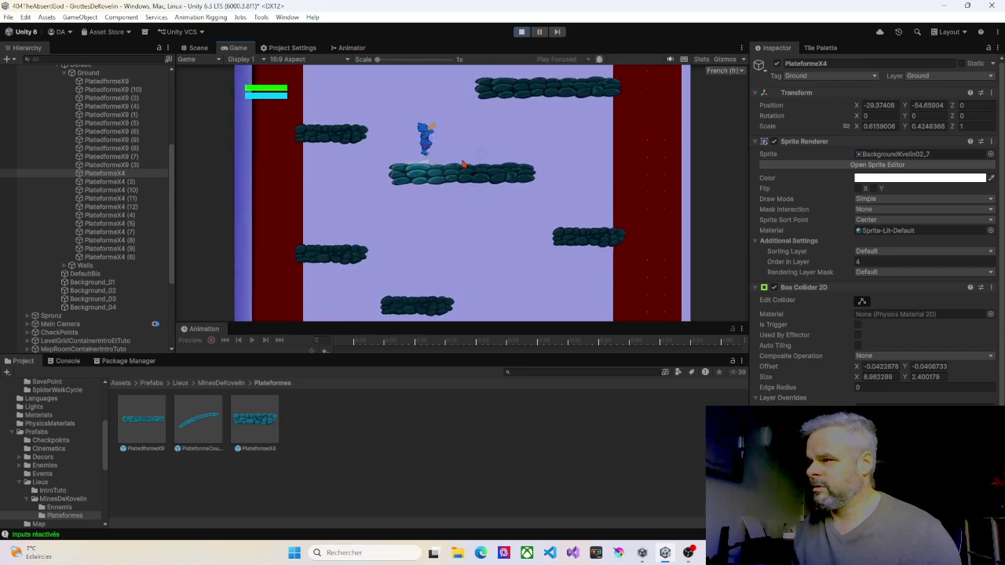
key("Left")
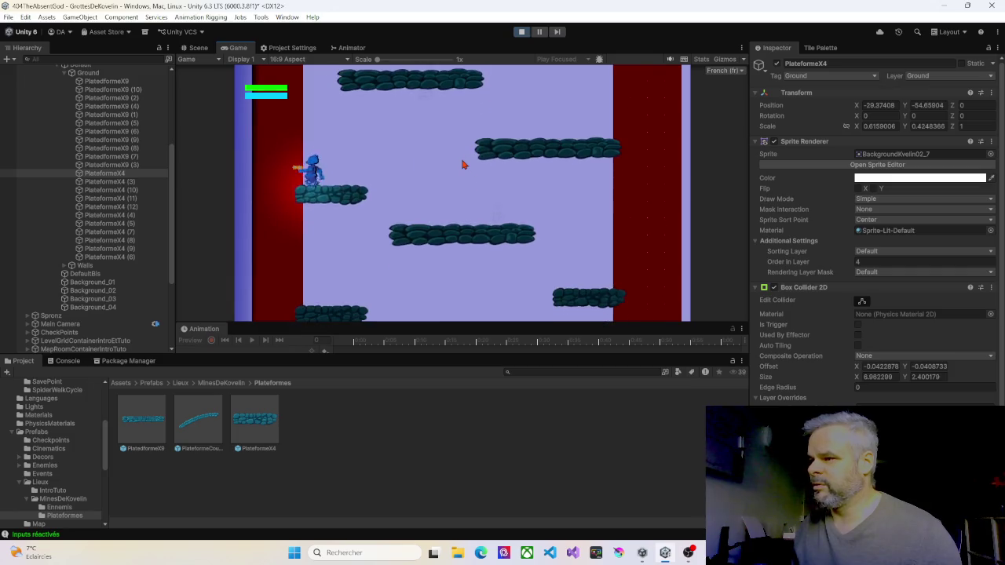
Jump the character up the staggered platforms, then stop Play mode
key("space")
key("Left")
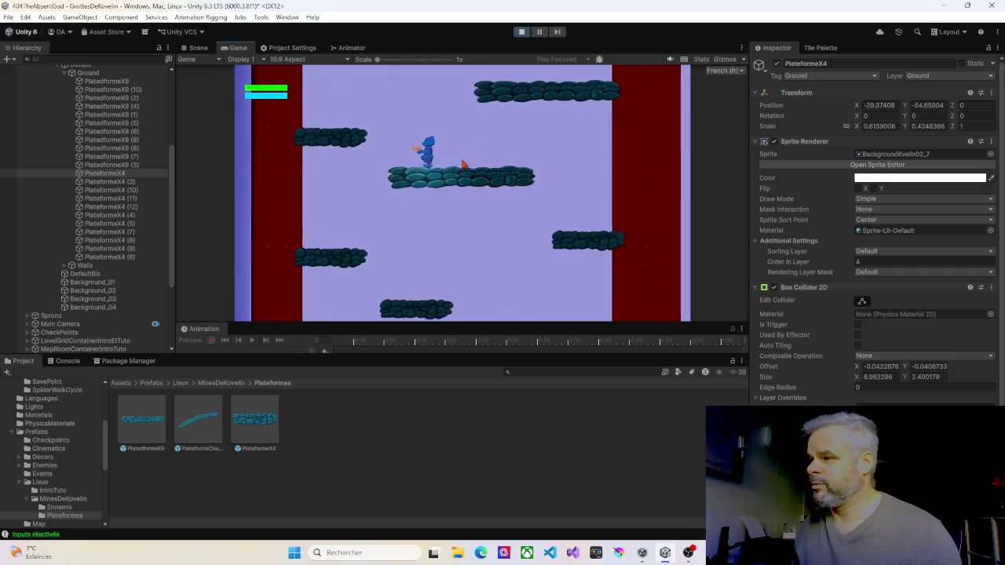
key("Right")
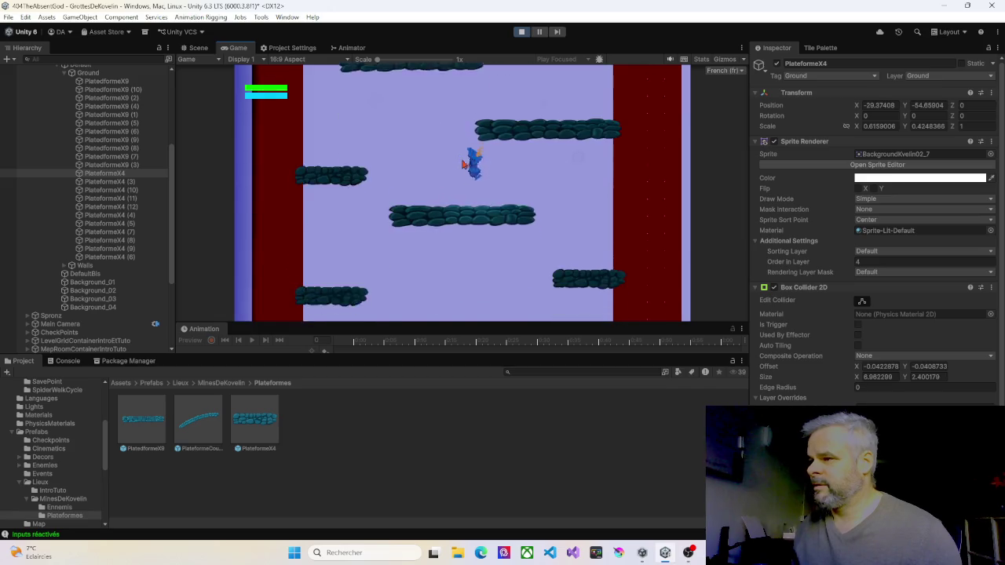
key("space")
key("Left")
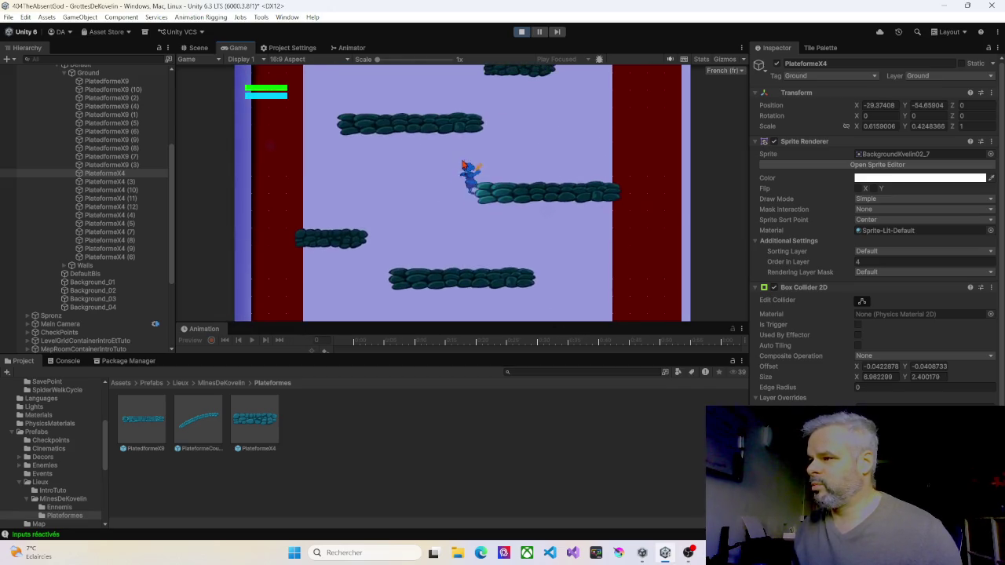
key("space")
key("Left")
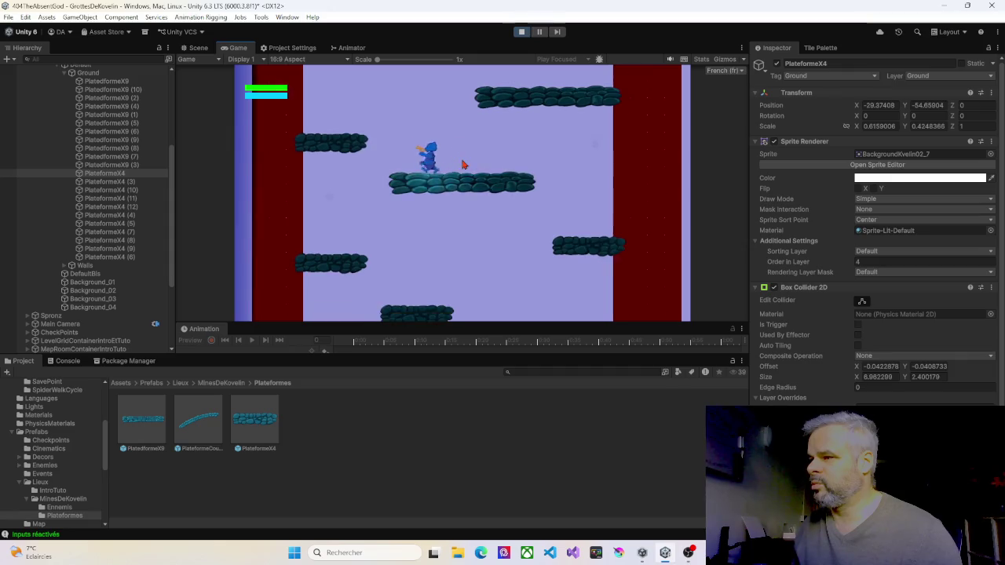
key("space")
key("Right")
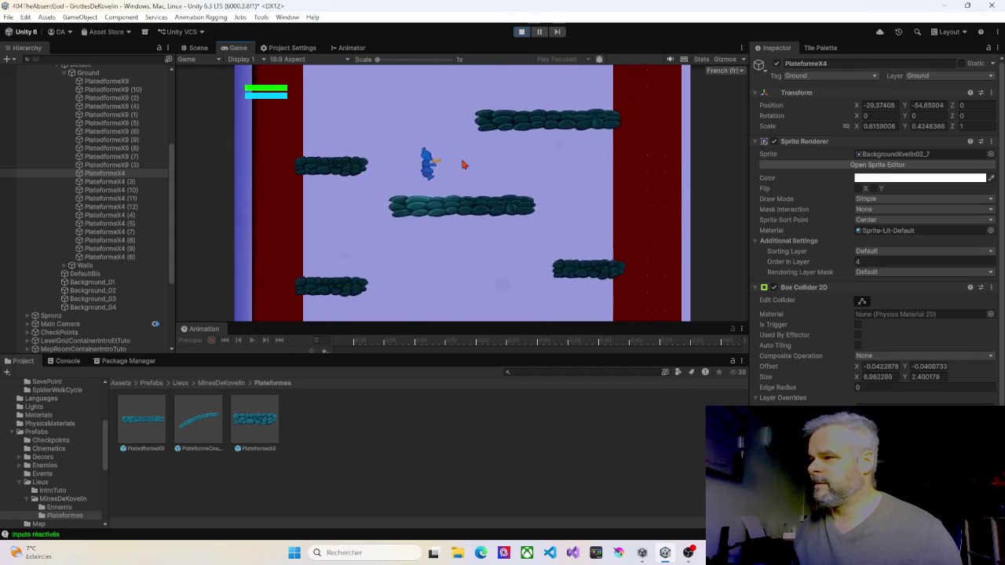
key("Left")
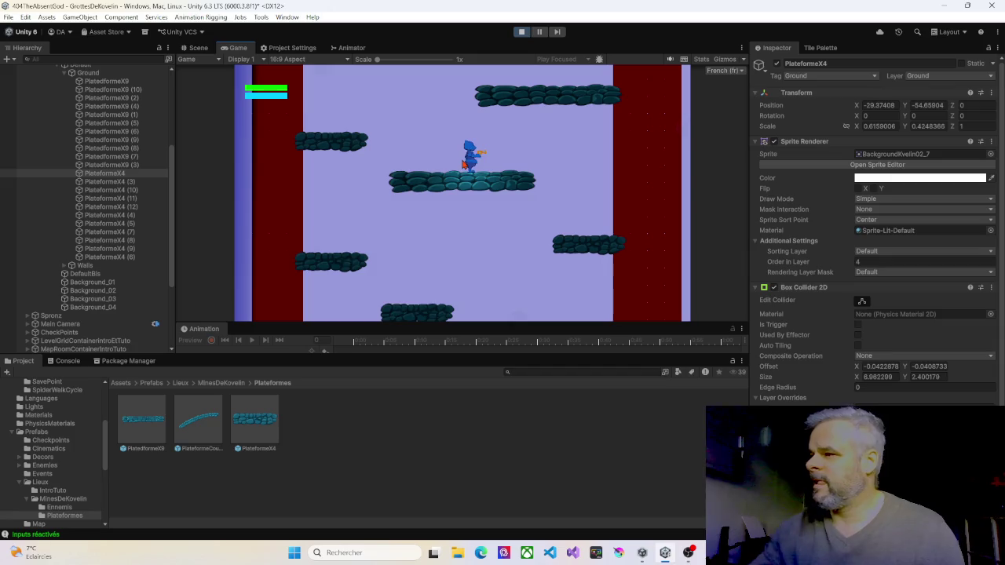
key("Left")
left_click(521, 31)
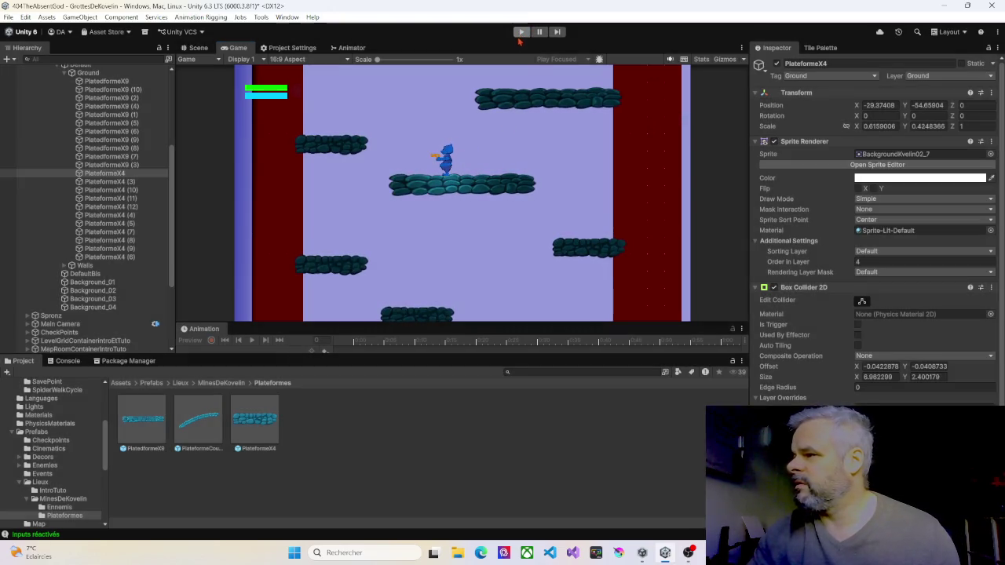
Move PlateformeX4 (7) one unit right and one unit up, to X -24.37, Y -30.66
scroll(478, 157, "down", 5)
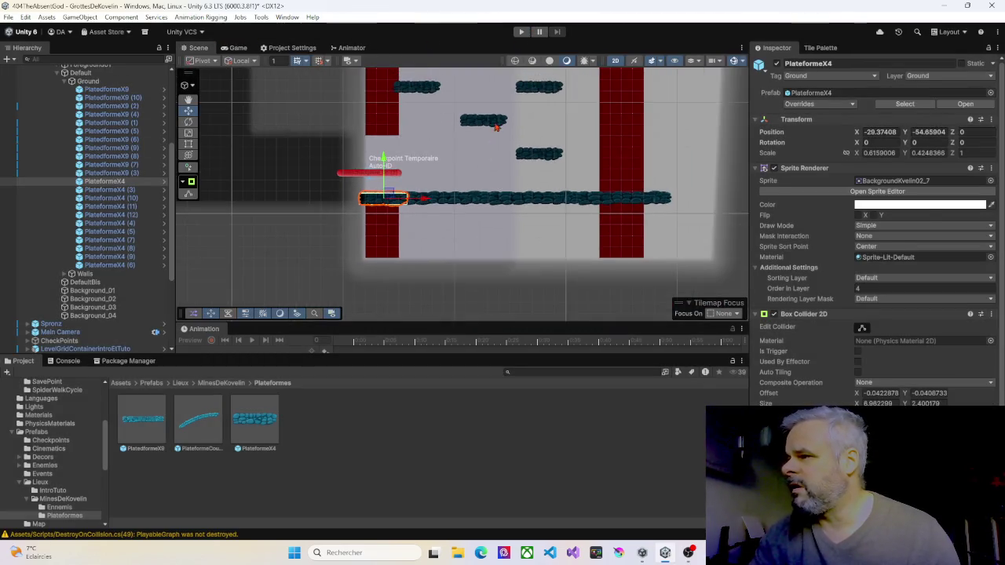
left_click(400, 192)
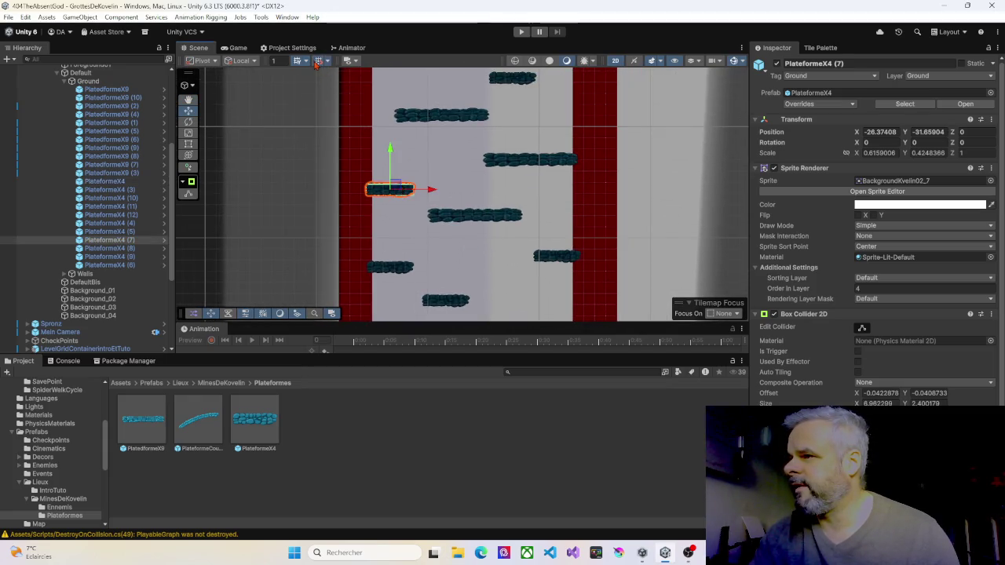
left_click_drag(399, 187, 410, 185)
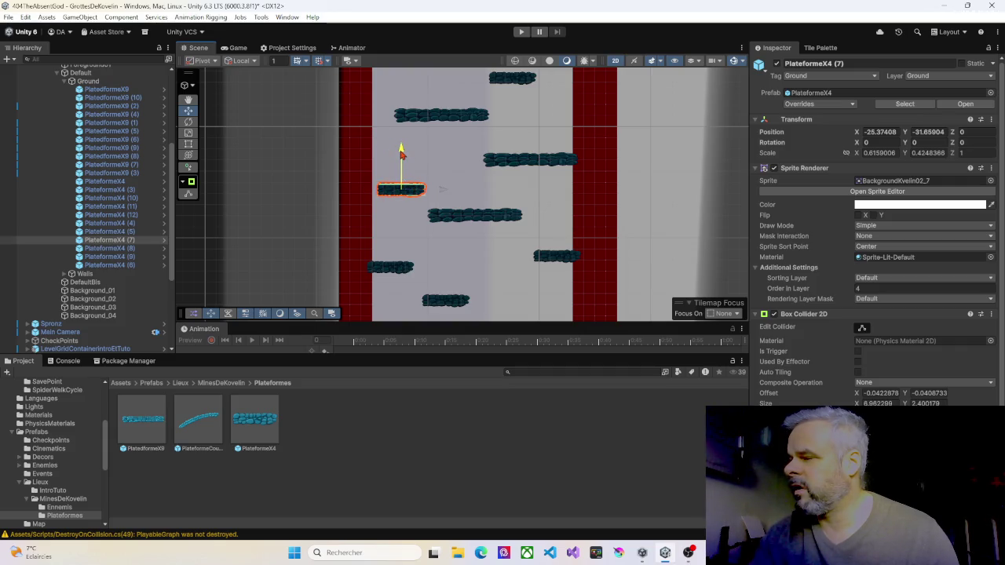
left_click_drag(401, 154, 404, 149)
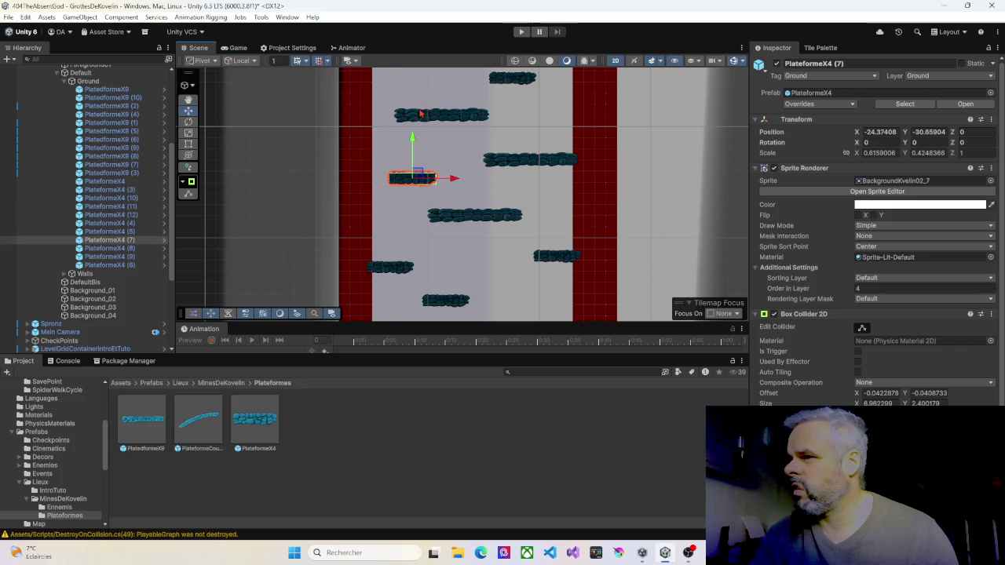
scroll(428, 113, "up", 5)
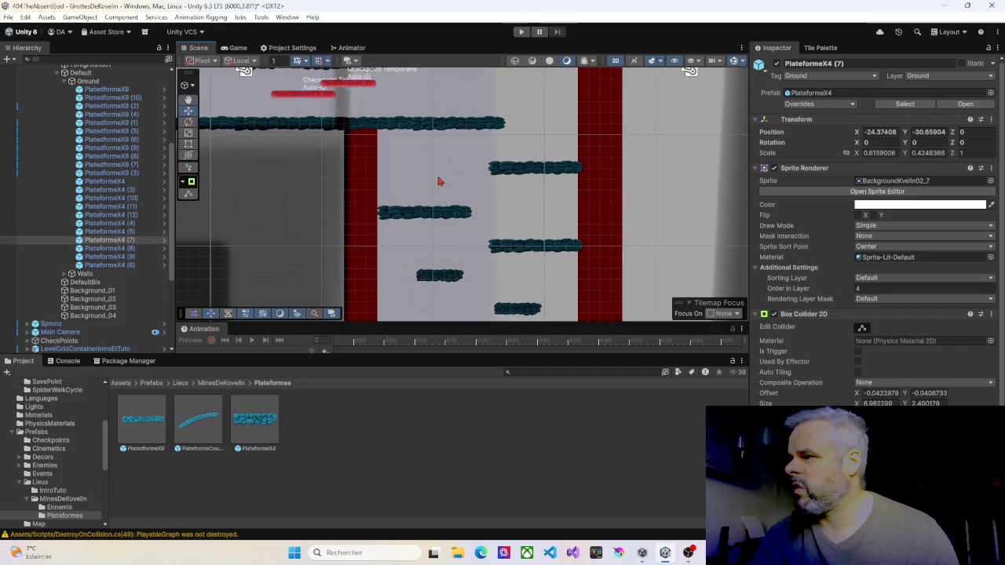
right_click(441, 111)
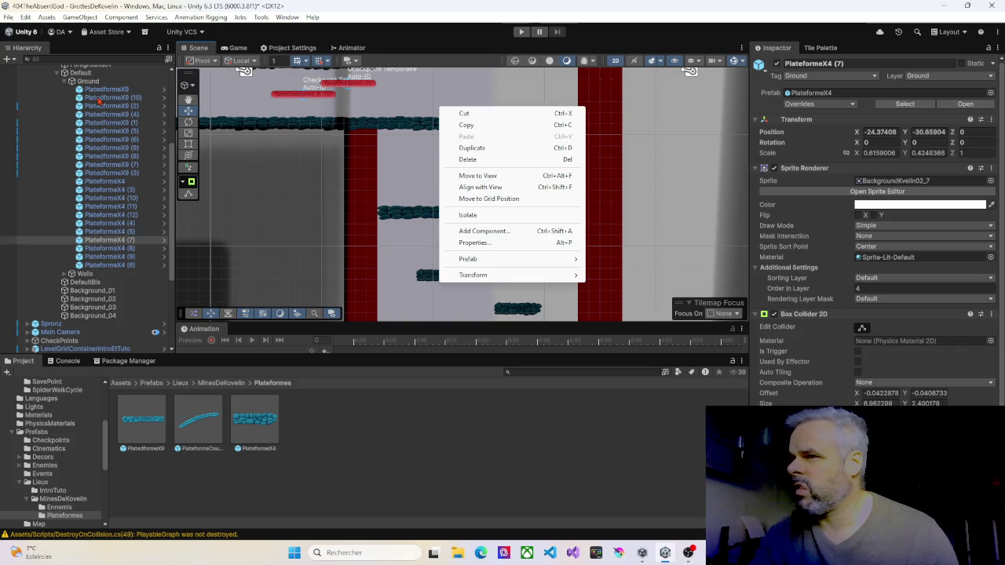
Filter the Hierarchy for 'spr' and move the Spronz object to the centre of the Scene view
left_click(81, 60)
type("spr")
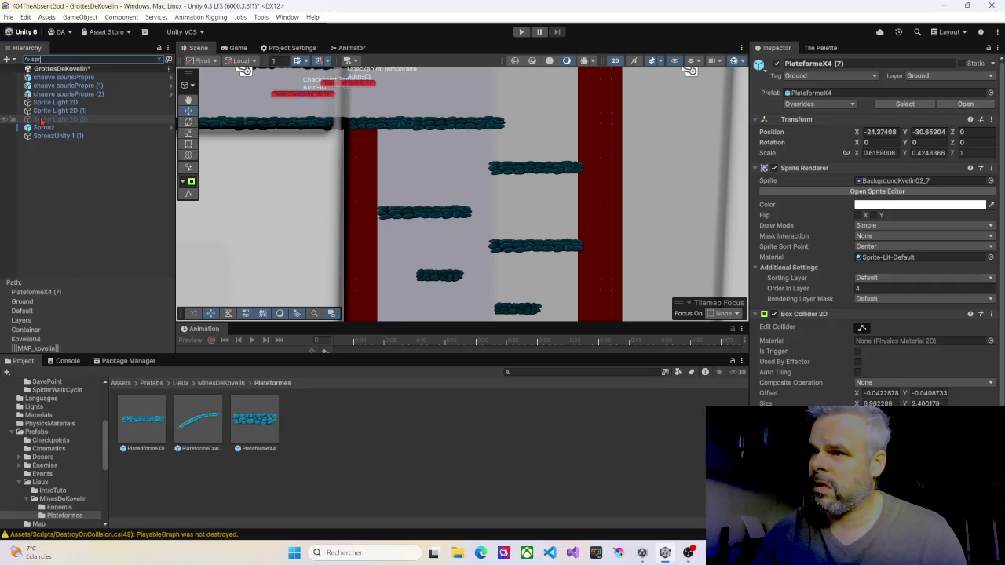
left_click(46, 127)
right_click(456, 112)
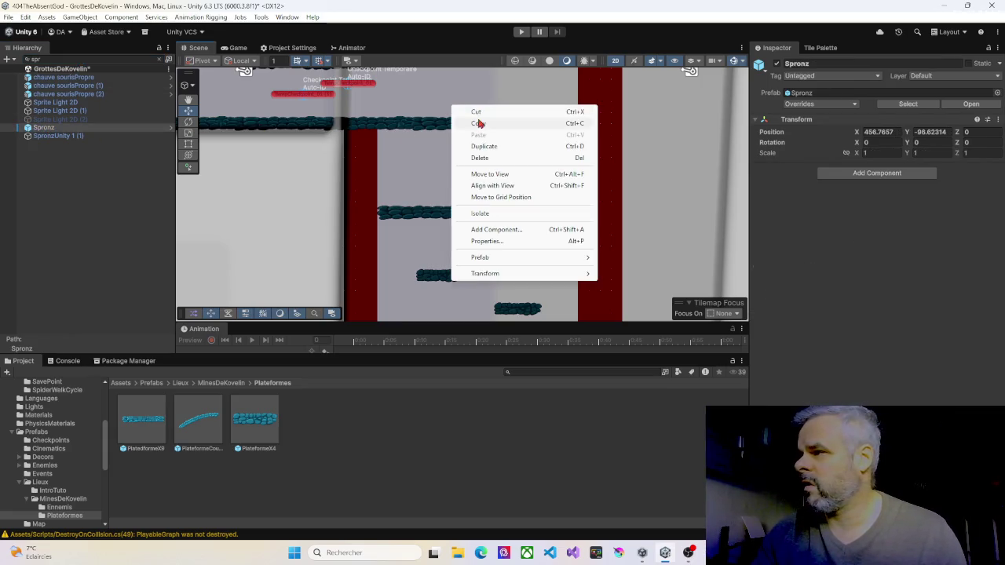
left_click(479, 172)
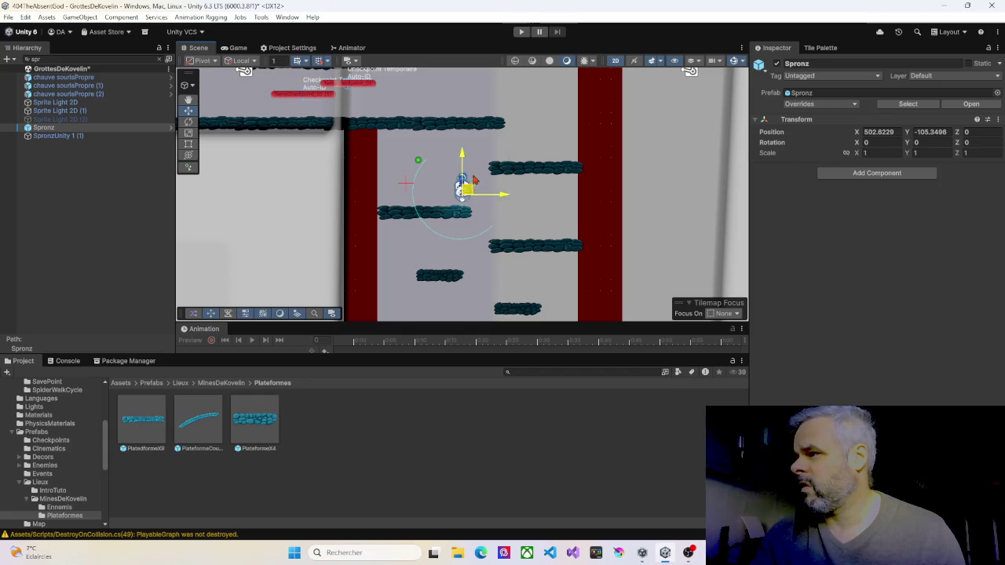
Lift Spronz just above the nearby platform and start a play-test, walking right and left
left_click_drag(465, 195, 444, 108)
left_click(522, 33)
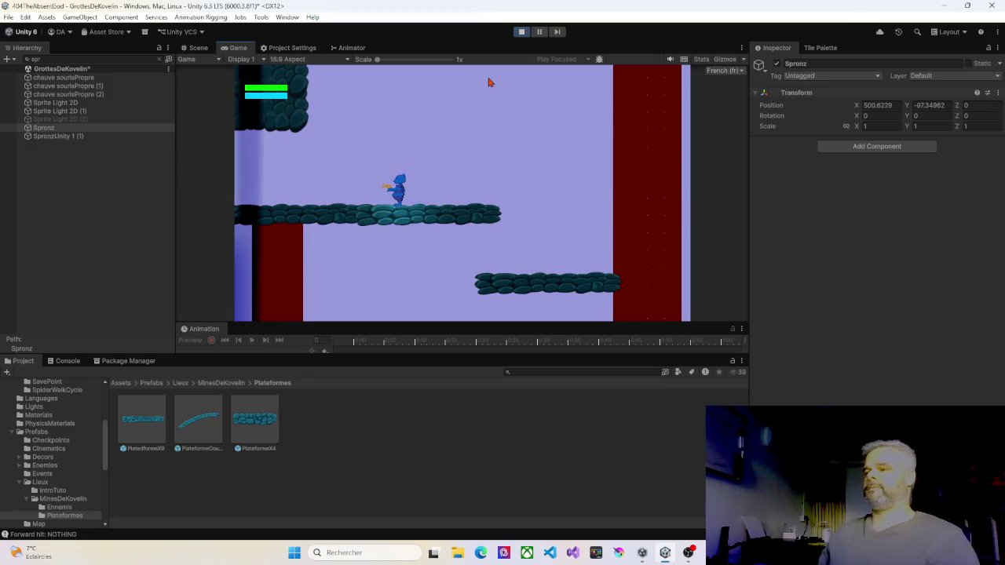
key("Right")
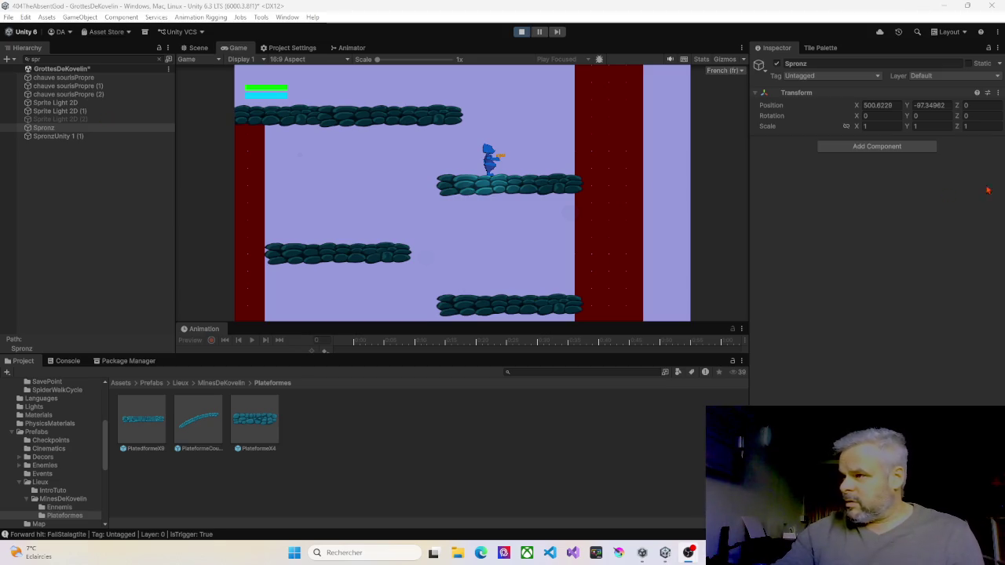
key("Left")
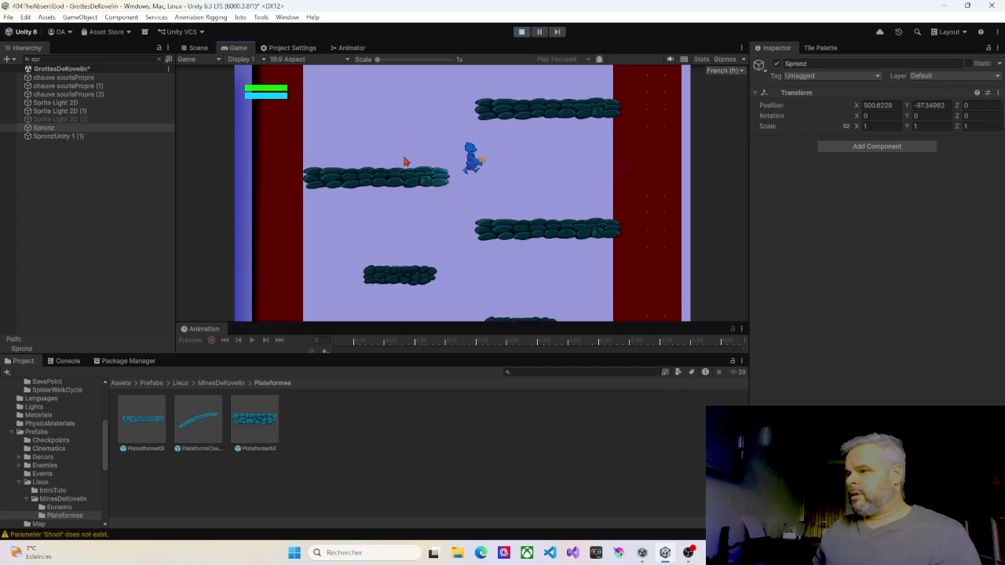
Jump the character up the lower staggered platforms, hopping left and right to the long floor
key("Right")
key("space")
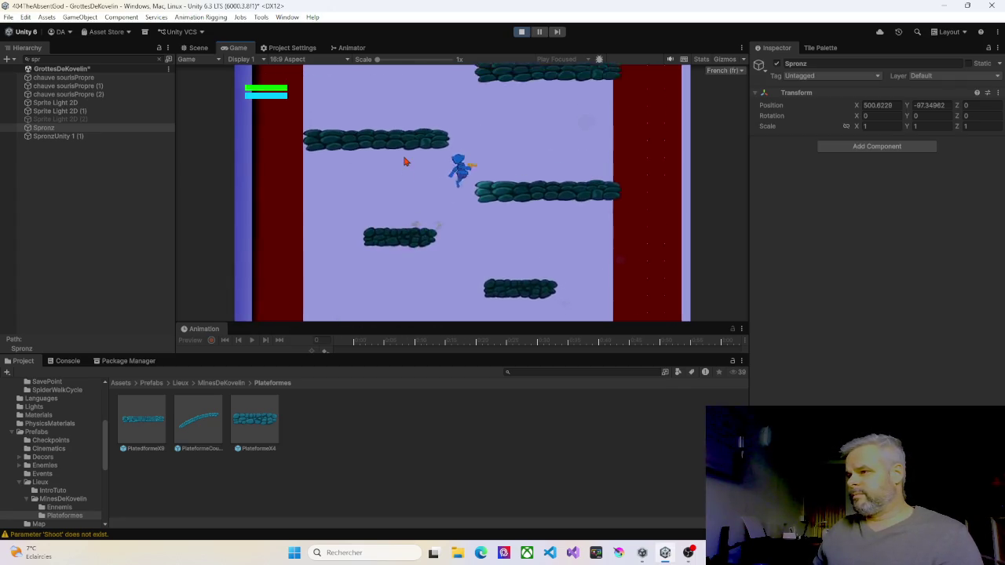
key("space")
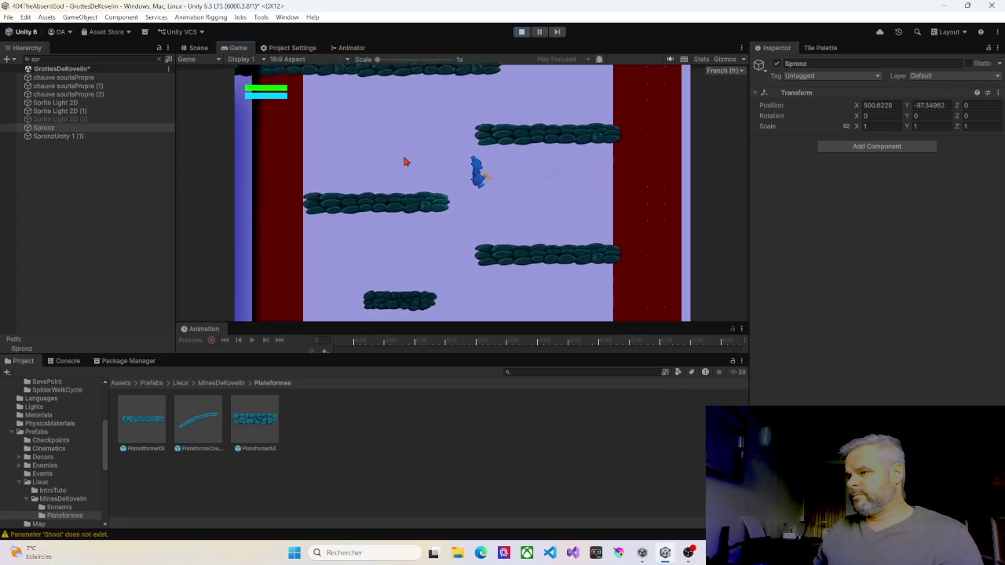
key("Left")
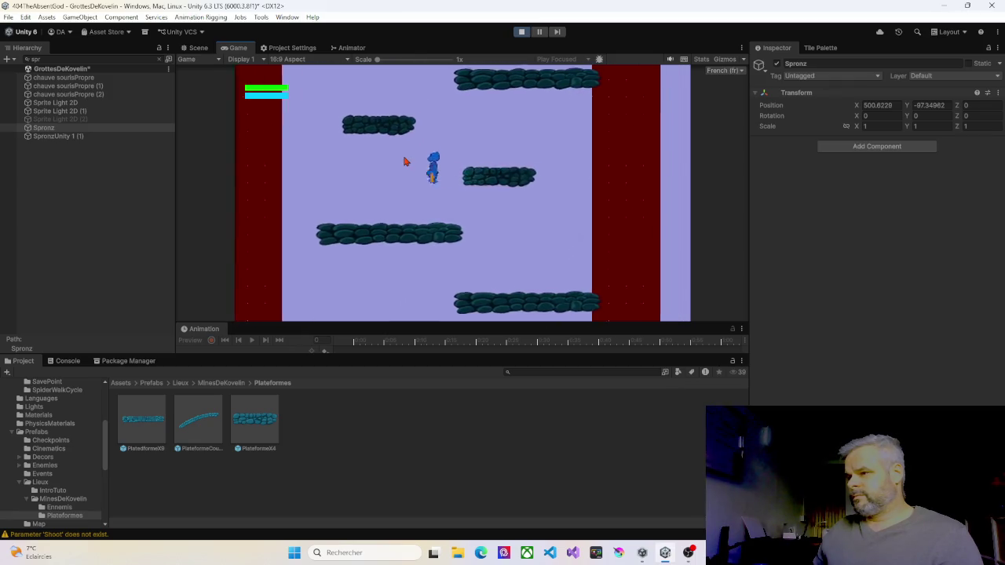
key("space")
key("Right")
key("space")
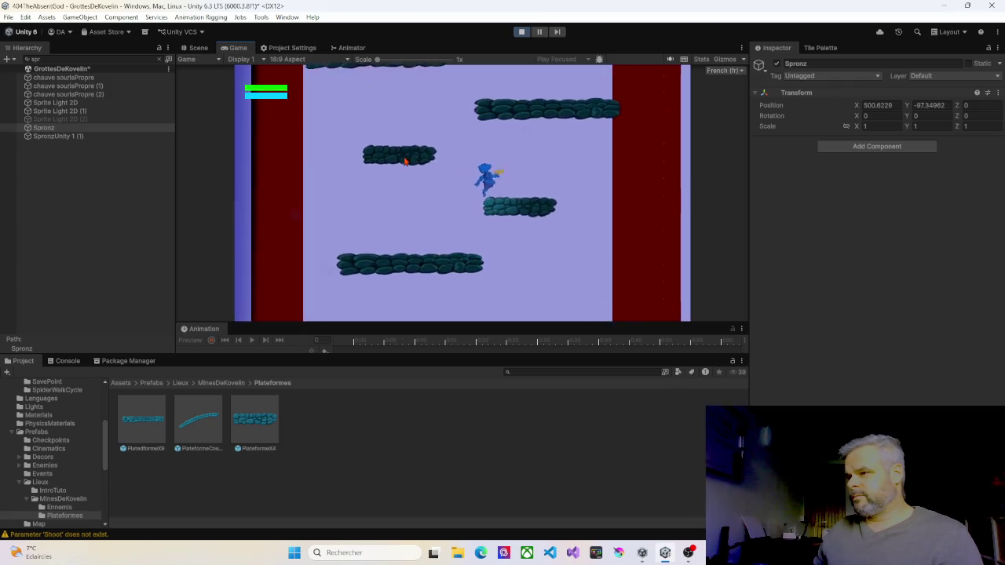
key("space")
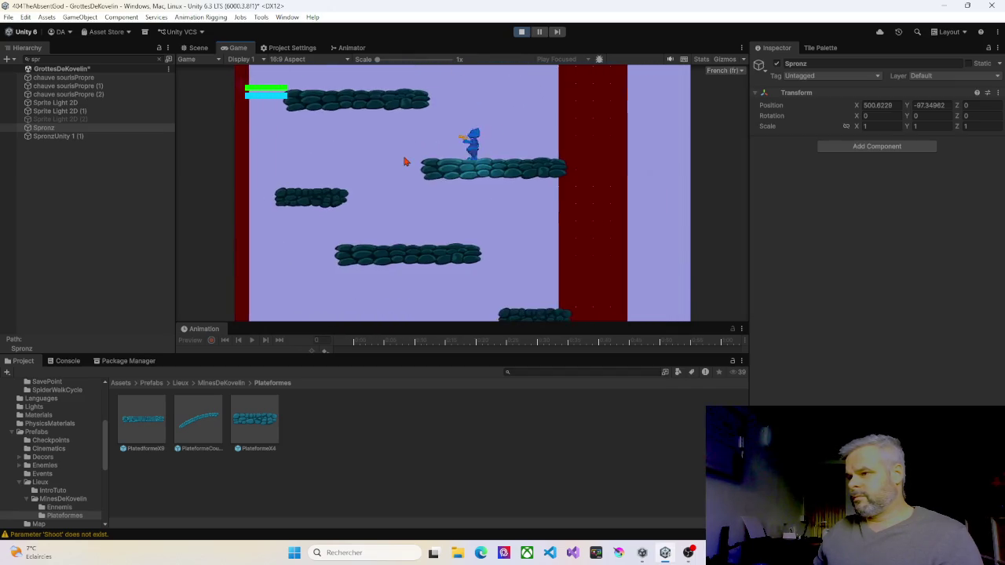
key("space")
key("Left")
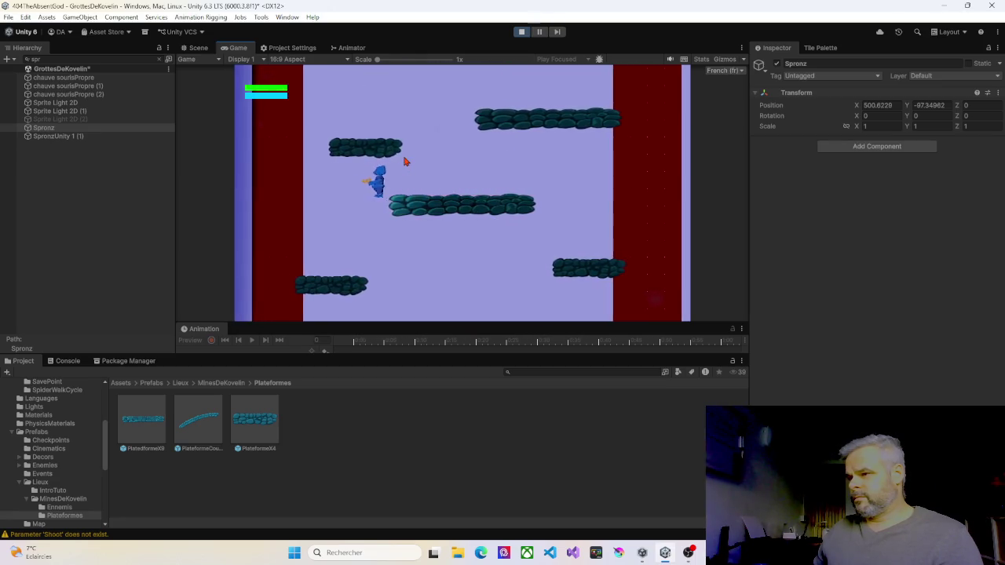
key("space")
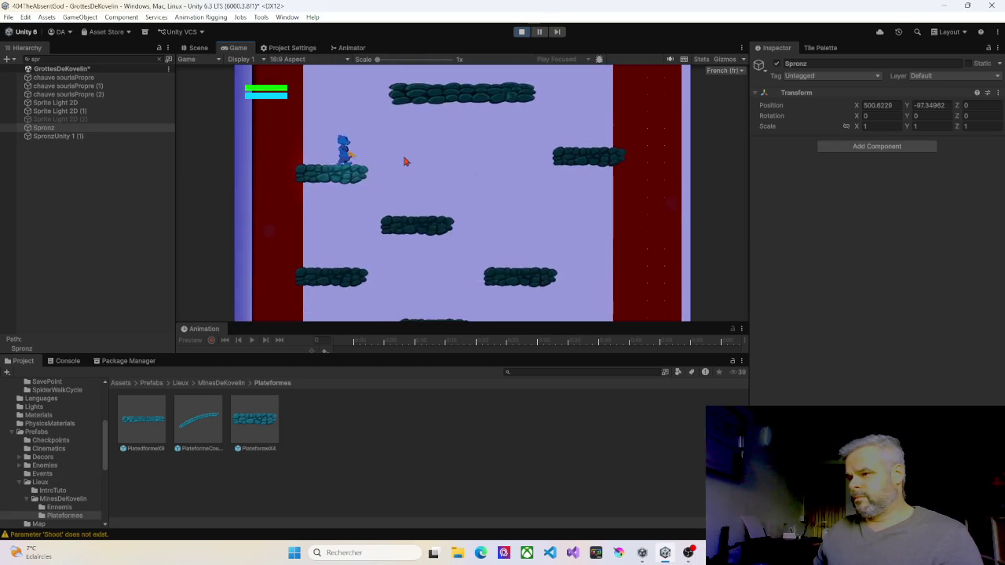
key("Right")
key("Left")
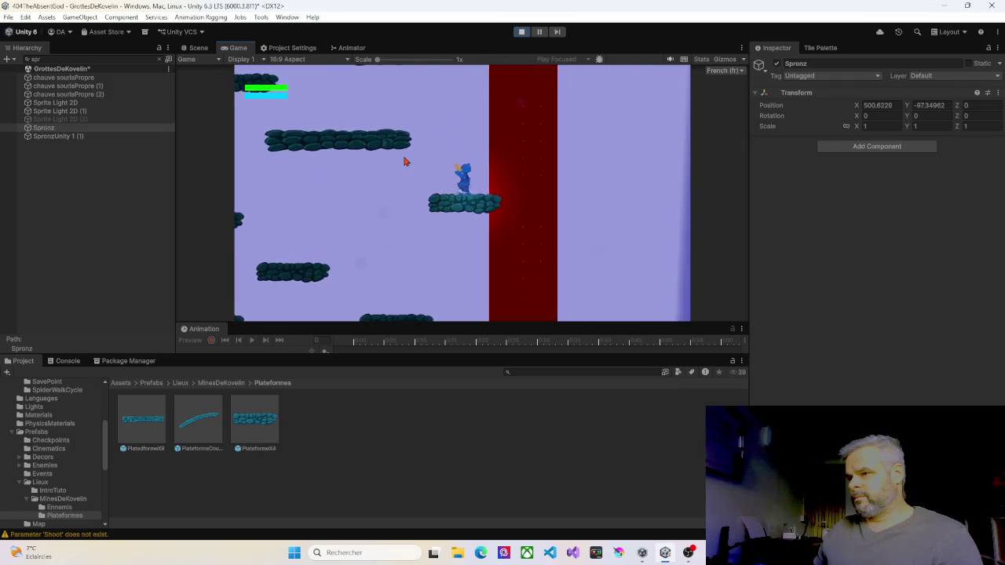
key("space")
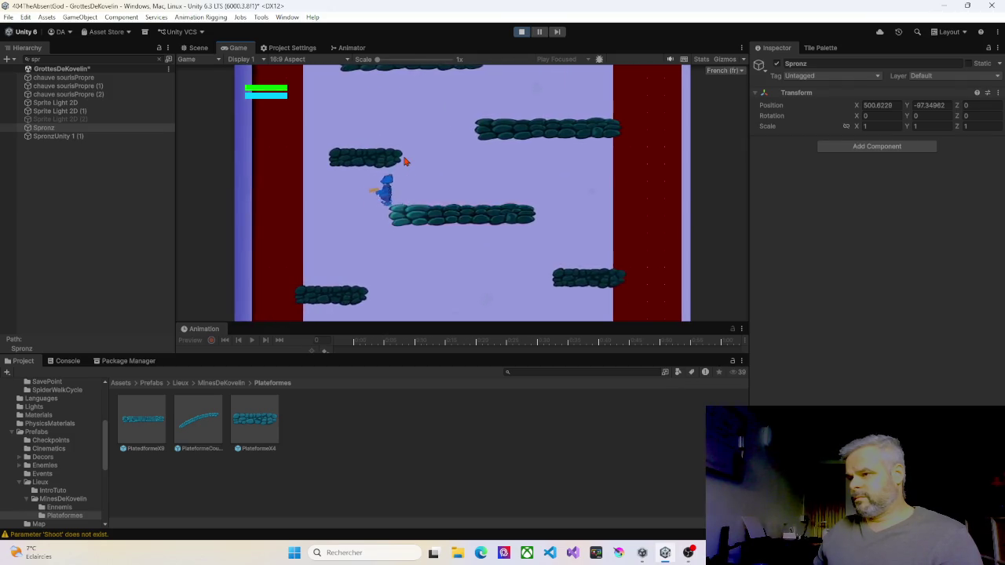
key("space")
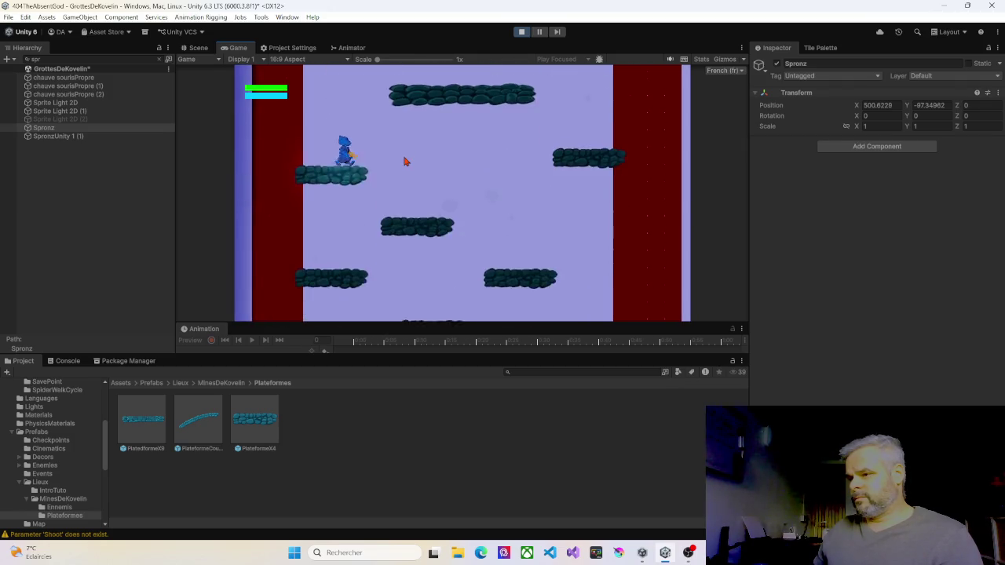
key("Right")
key("space")
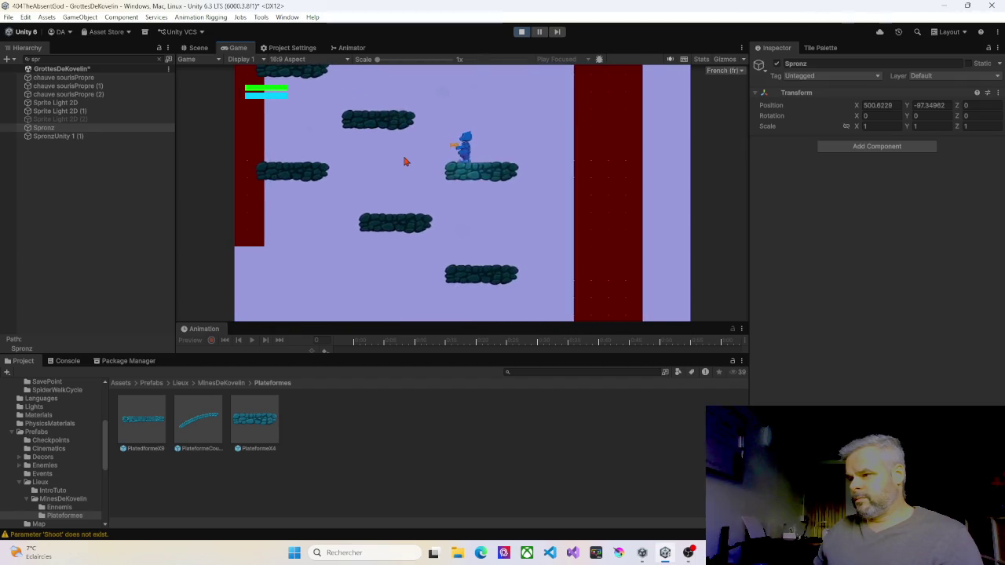
key("Left")
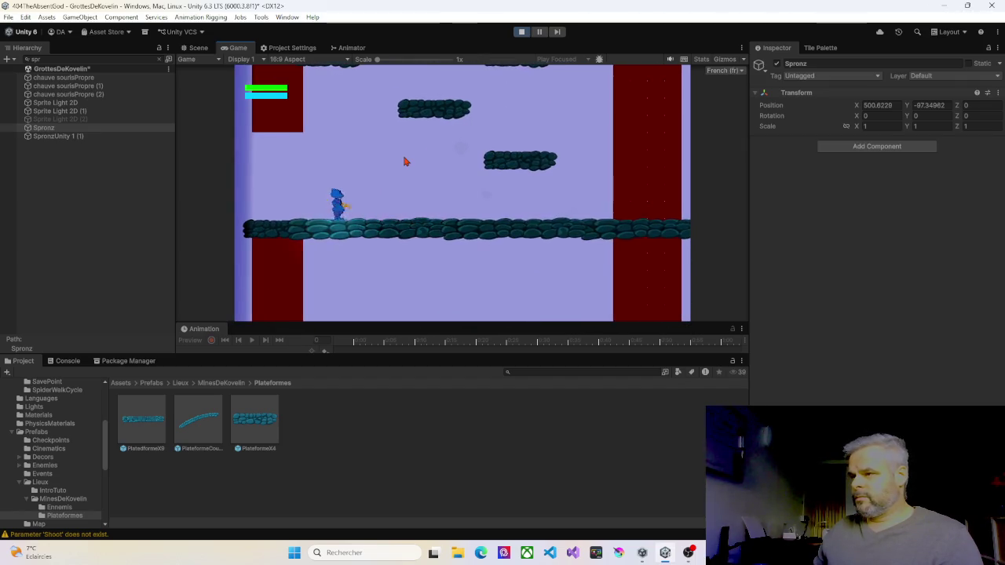
Keep climbing the shaft onto the long upper ledge, then stop the play-test
key("Right")
key("space")
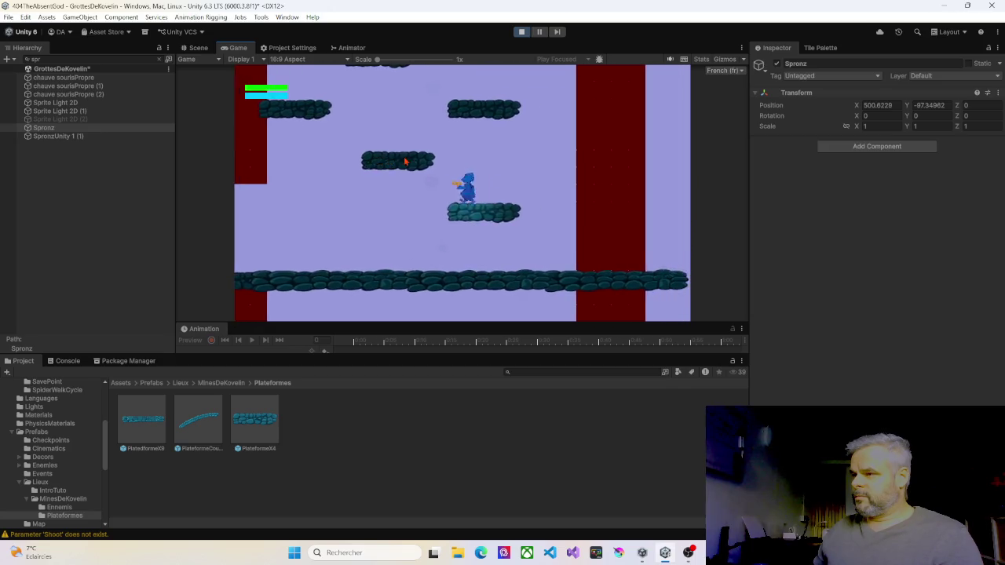
key("space")
key("Left")
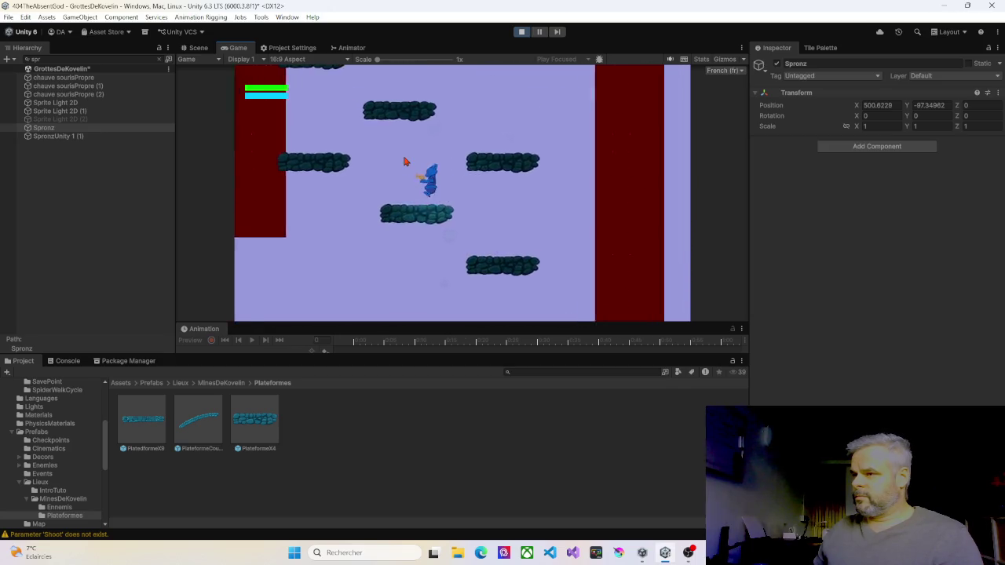
key("Right")
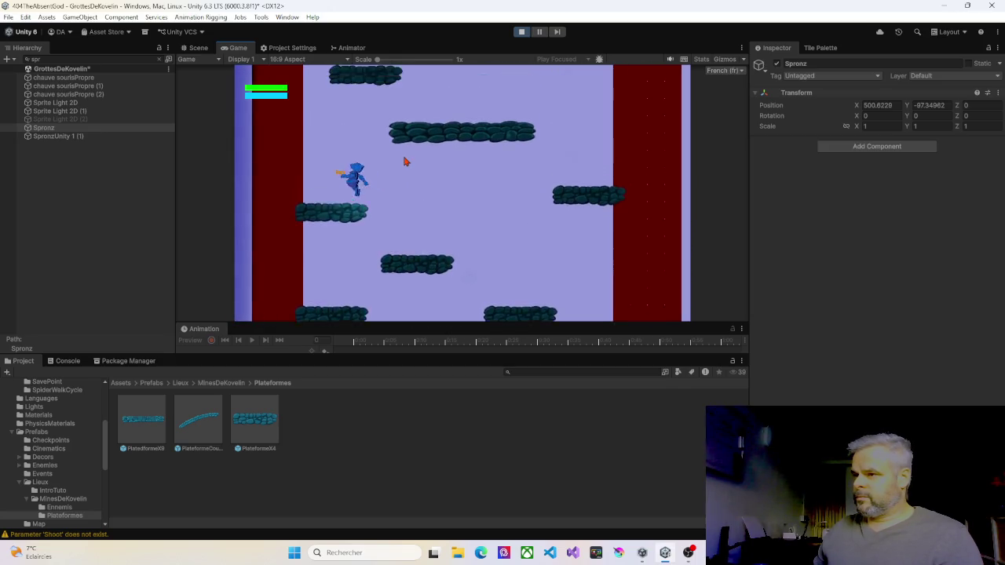
key("space")
key("Left")
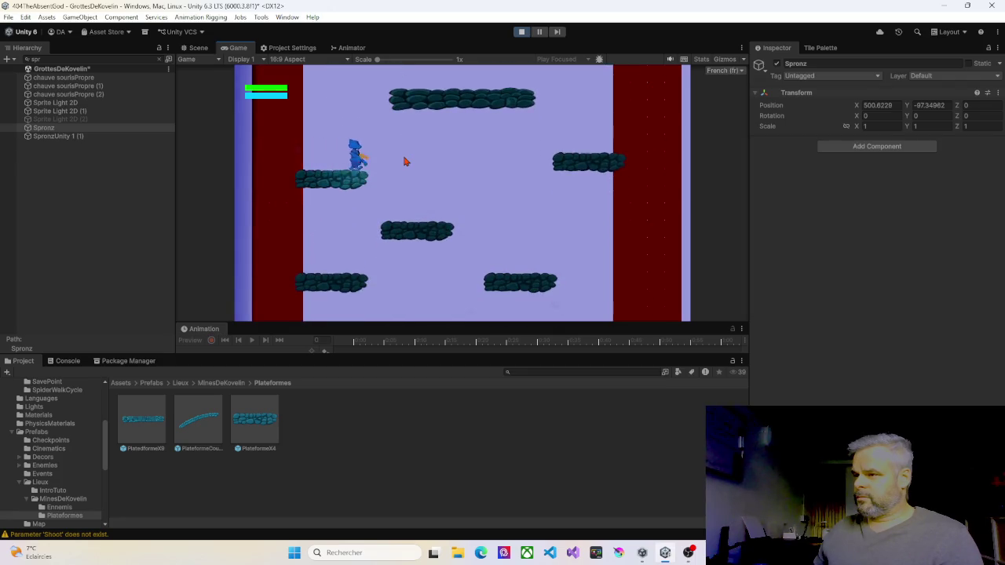
key("Right")
key("space")
key("Left")
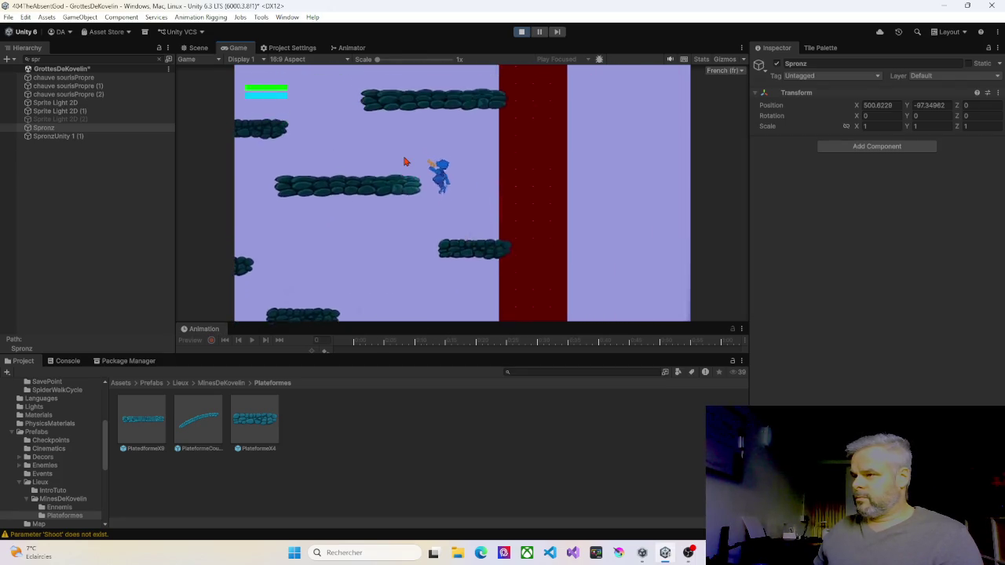
key("space")
key("Left")
key("space")
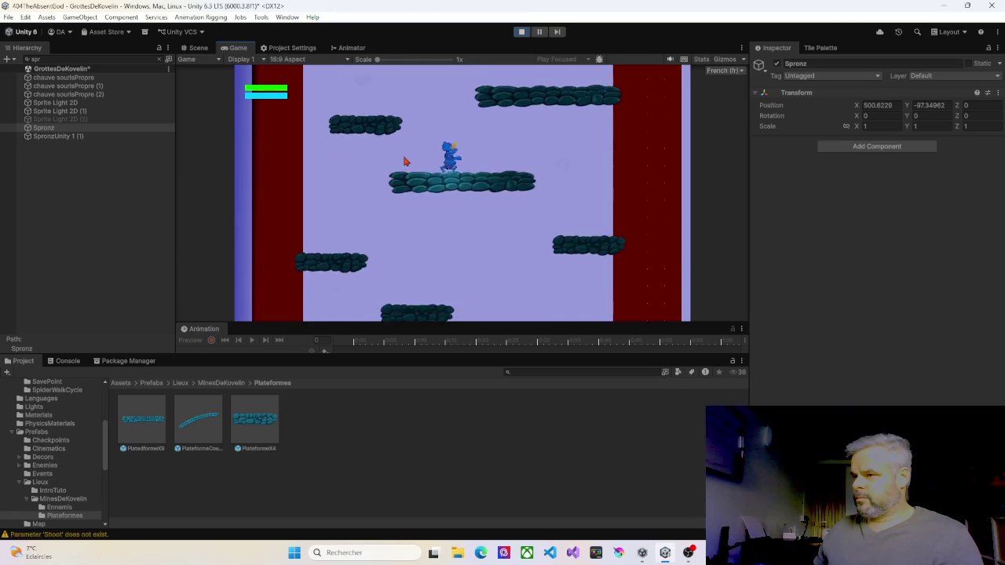
key("Right")
key("space")
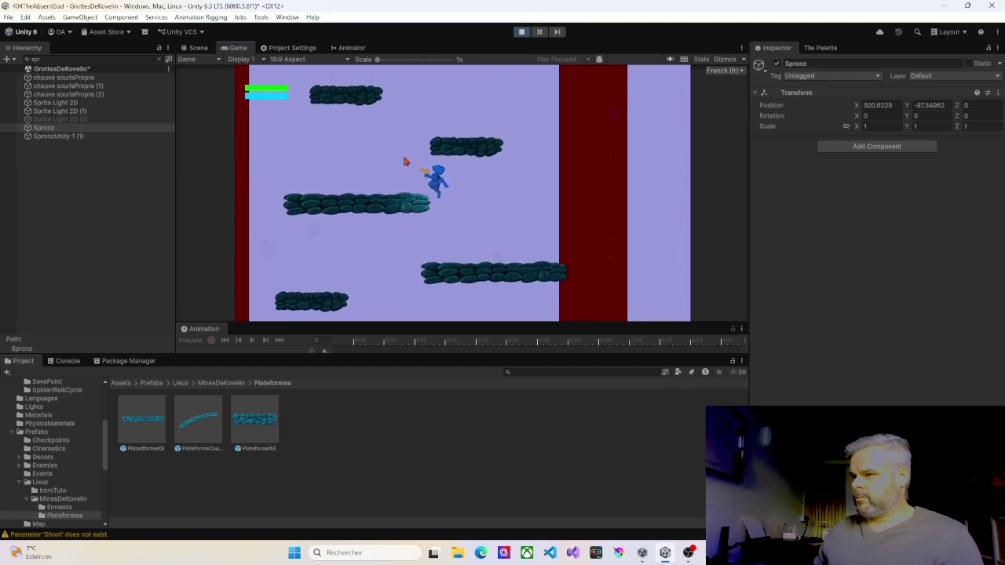
key("space")
key("space")
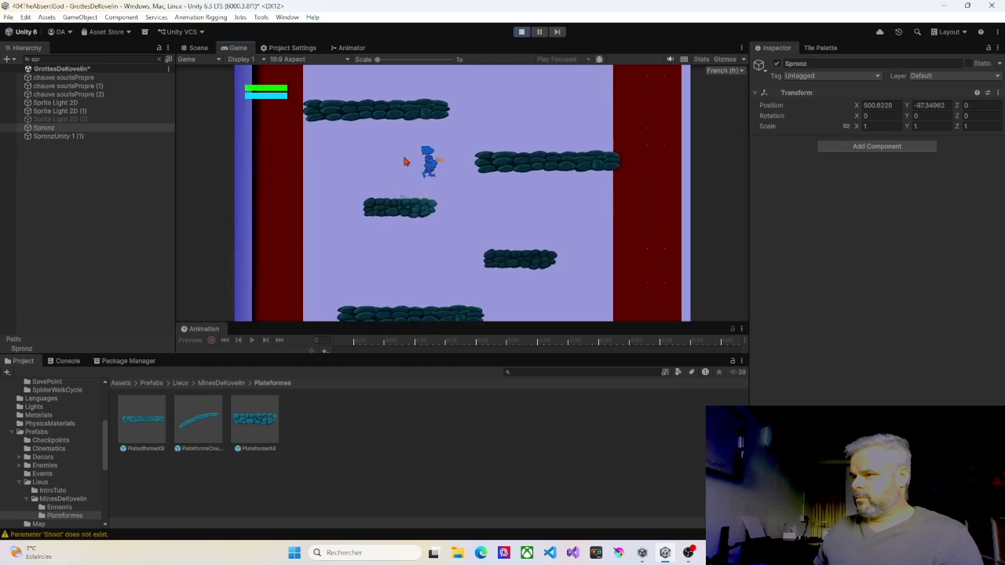
key("space")
key("space")
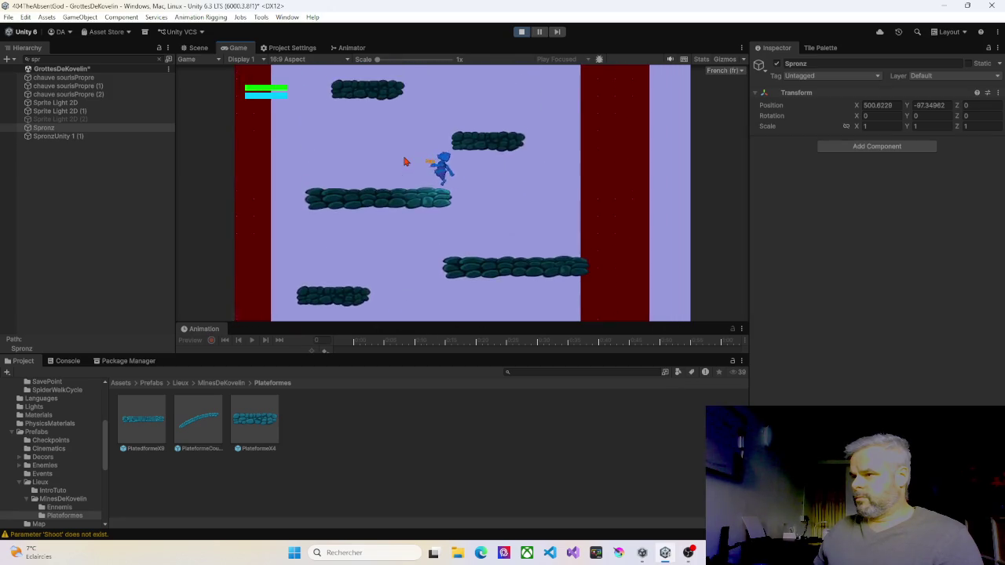
key("space")
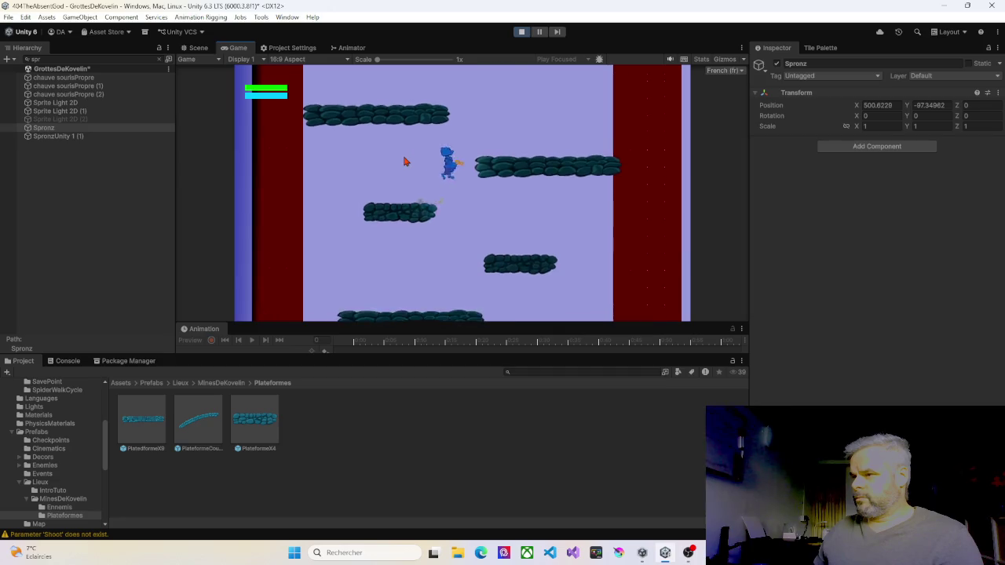
key("space")
key("space")
key("space")
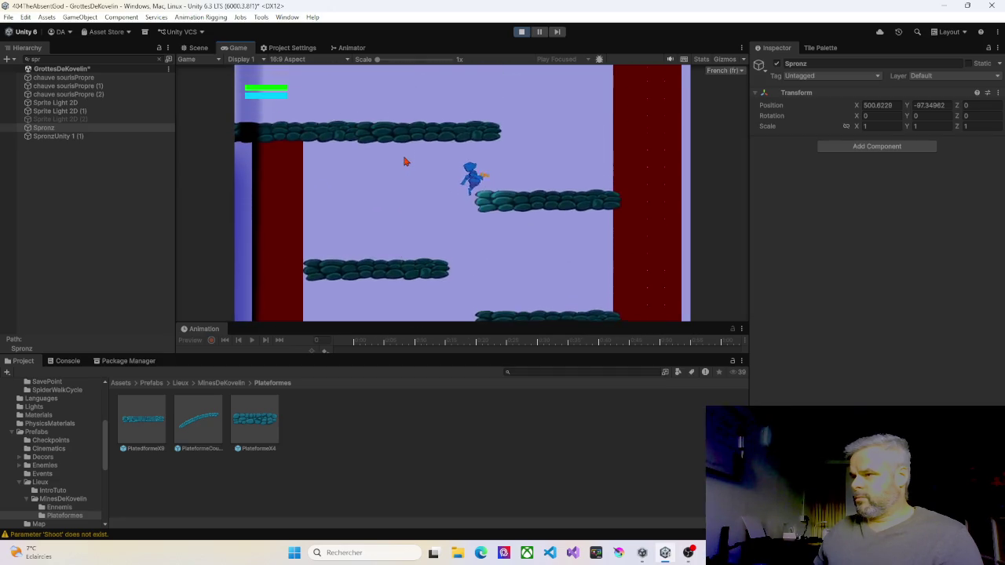
key("Left")
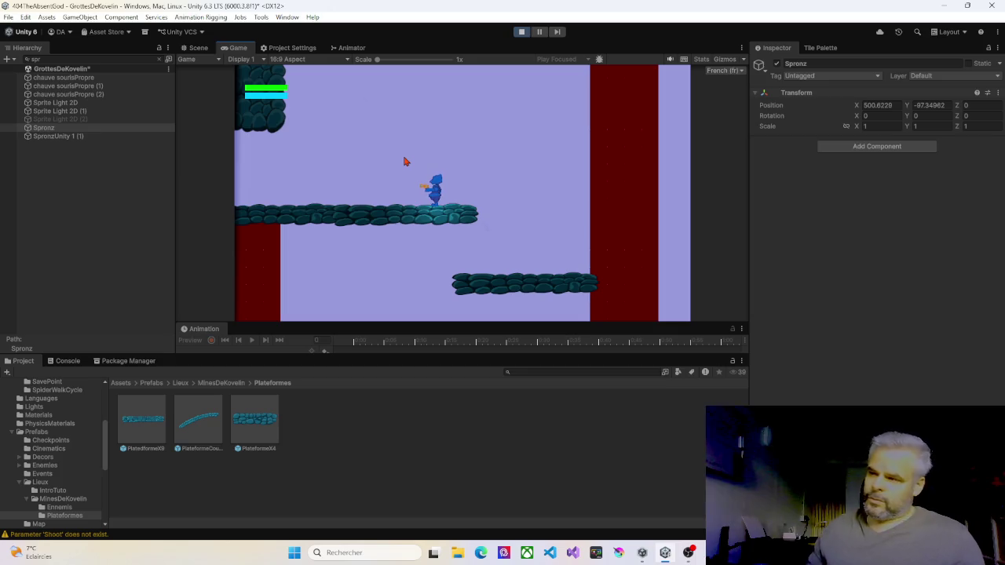
left_click(520, 32)
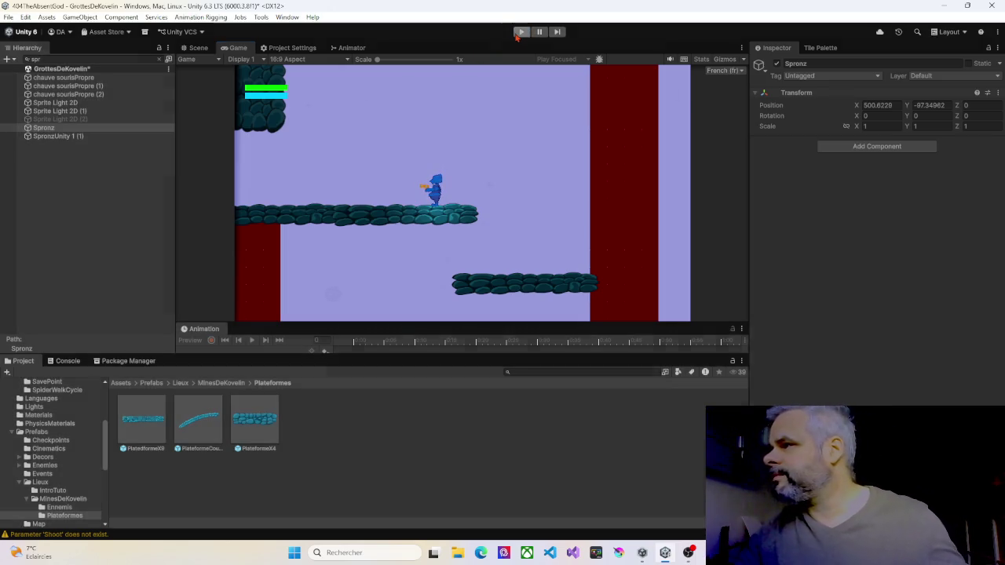
Select the three long PlatedformeX9 pieces at the bottom of the shaft
scroll(478, 264, "down", 3)
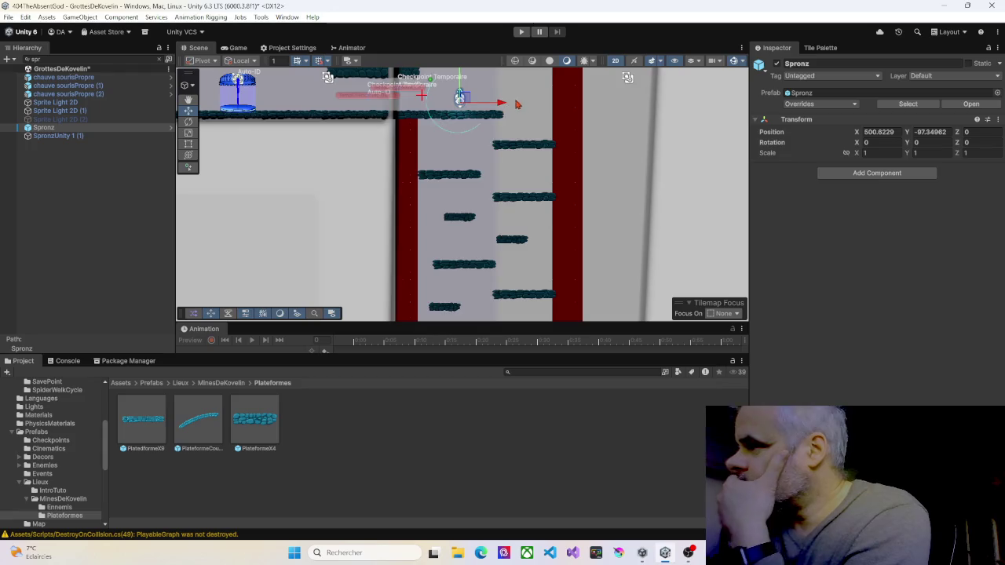
mouse_move(477, 265)
left_mouse_down()
mouse_move(419, 158)
mouse_move(429, 92)
left_mouse_up()
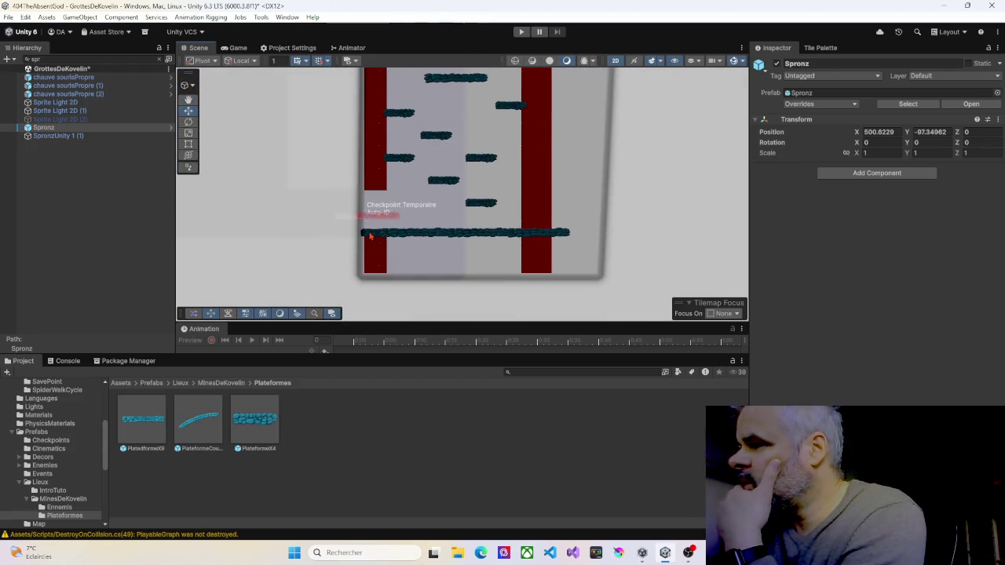
left_click(370, 236)
left_click(562, 240)
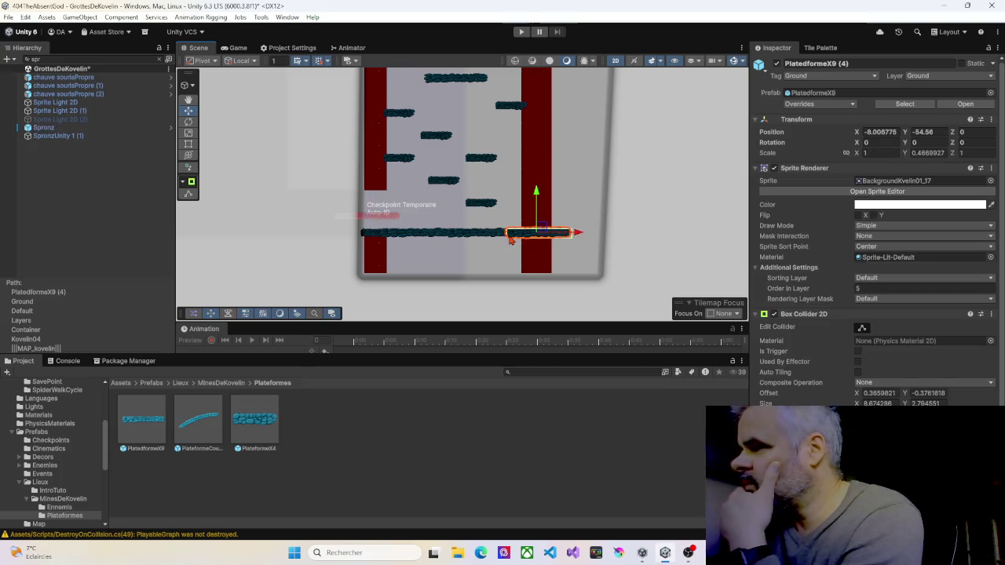
left_click(497, 236, "shift")
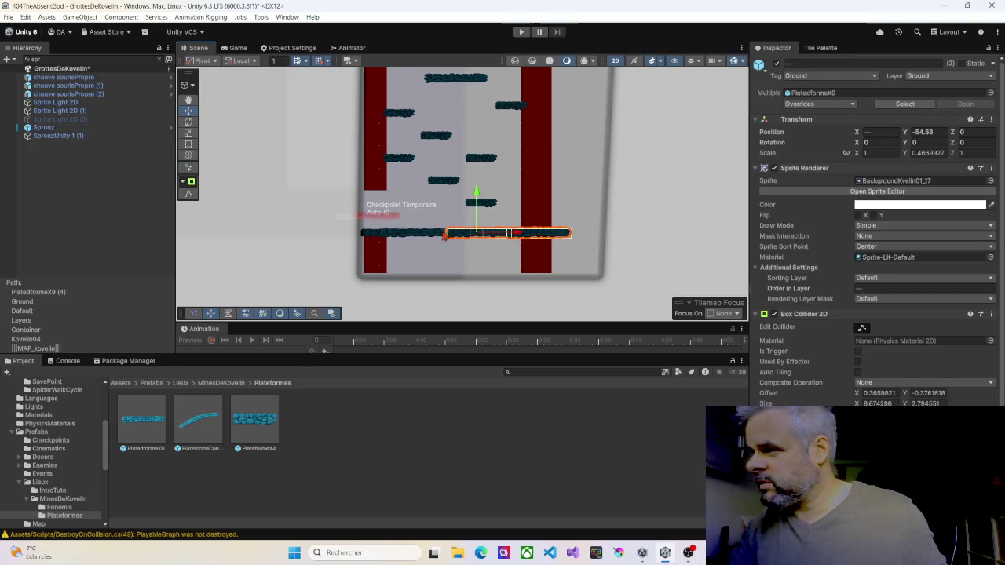
left_click(428, 237, "shift")
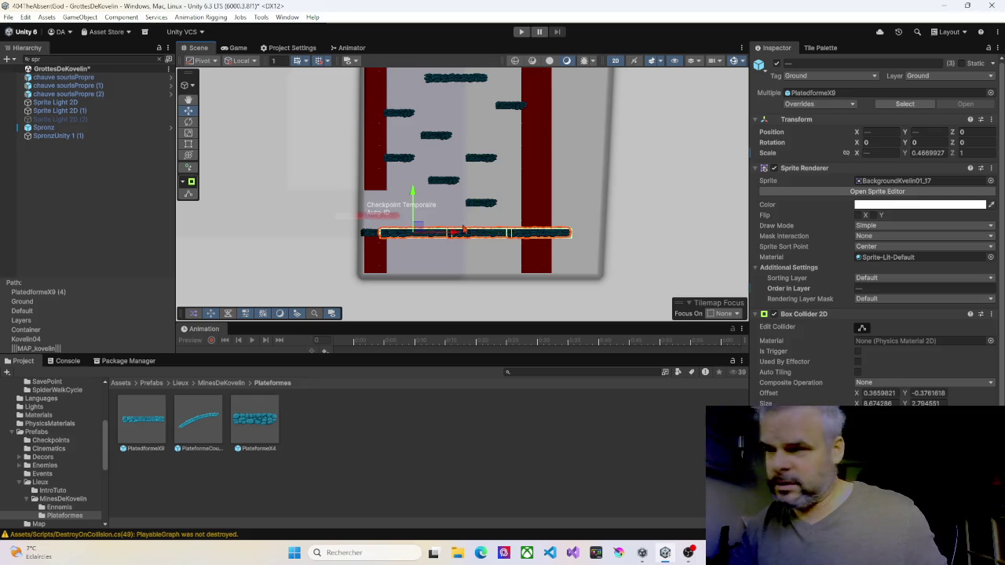
left_click(463, 231, "shift")
Carry the pieces up into the upper section near the ceiling and slide them right
mouse_move(480, 194)
left_mouse_down()
mouse_move(478, 102)
mouse_move(469, 259)
mouse_move(474, 94)
mouse_move(483, 314)
left_mouse_up()
mouse_move(464, 243)
left_mouse_down()
mouse_move(461, 79)
mouse_move(451, 222)
mouse_move(464, 160)
left_mouse_up()
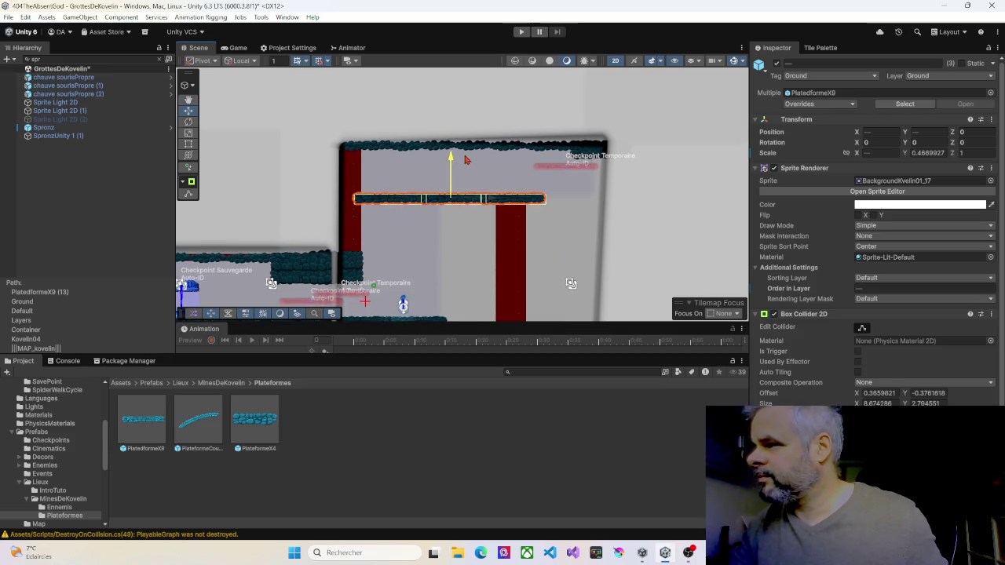
left_click_drag(493, 200, 554, 205)
left_click(460, 205)
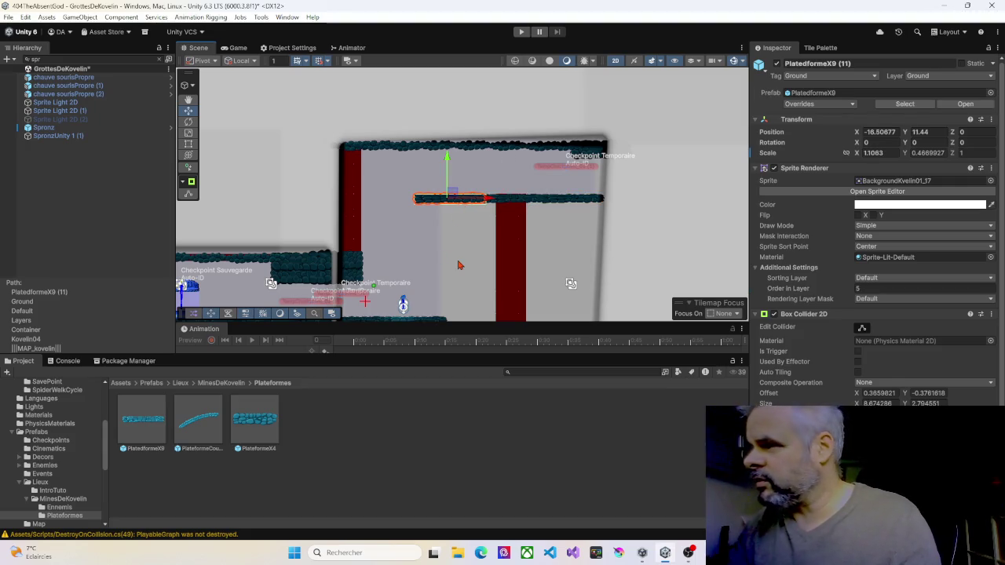
left_click_drag(517, 249, 417, 228)
Raise PlatedformeX9 (13) and its neighbouring piece slightly, to Y 11.68
left_click(414, 229)
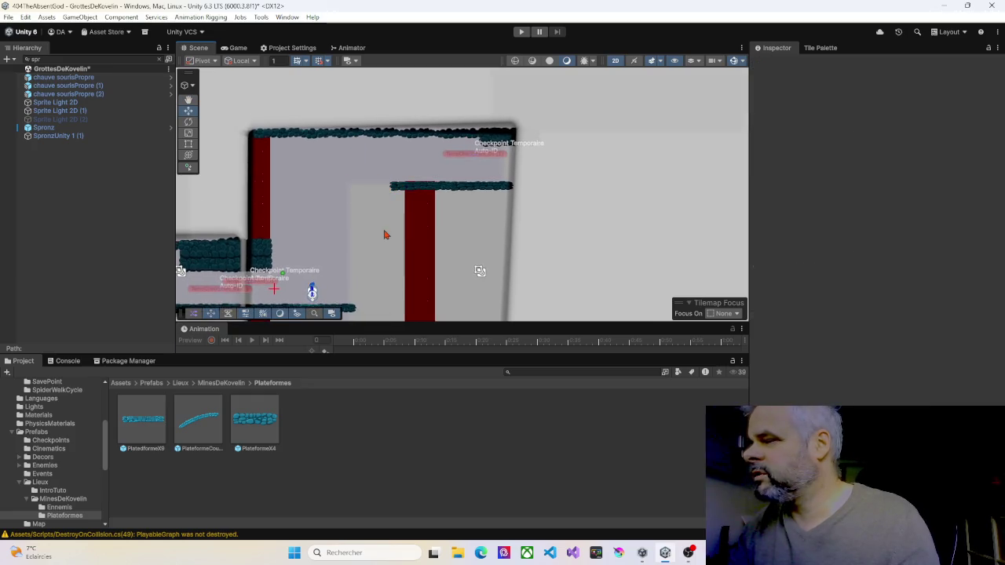
scroll(385, 234, "down", 2)
left_click(412, 195)
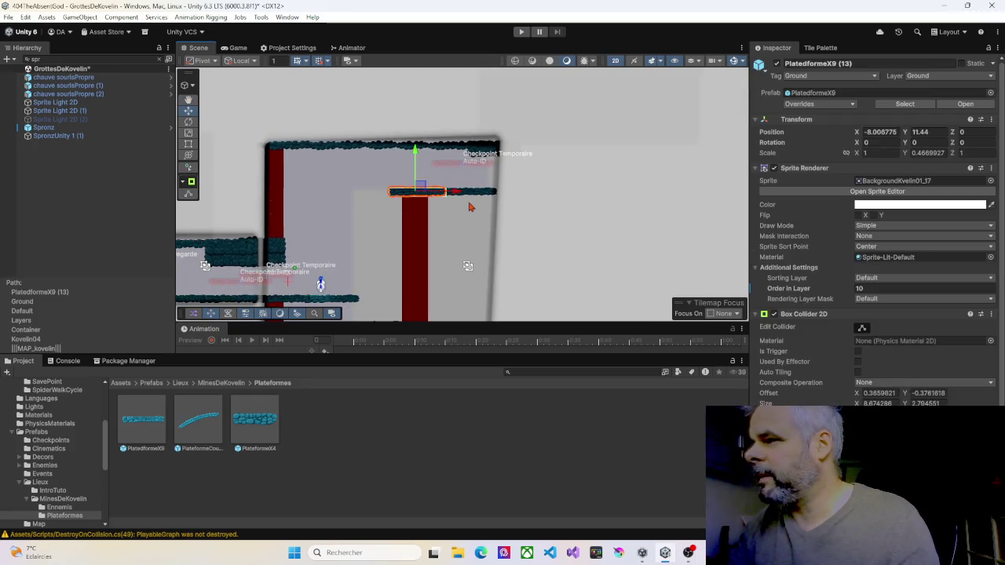
scroll(469, 206, "up", 5)
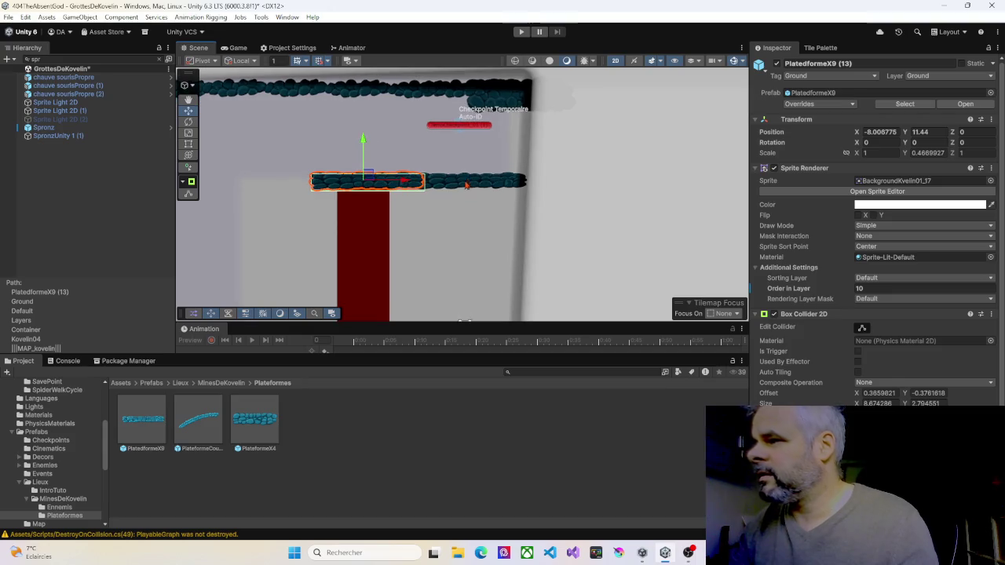
left_click(471, 181, "shift")
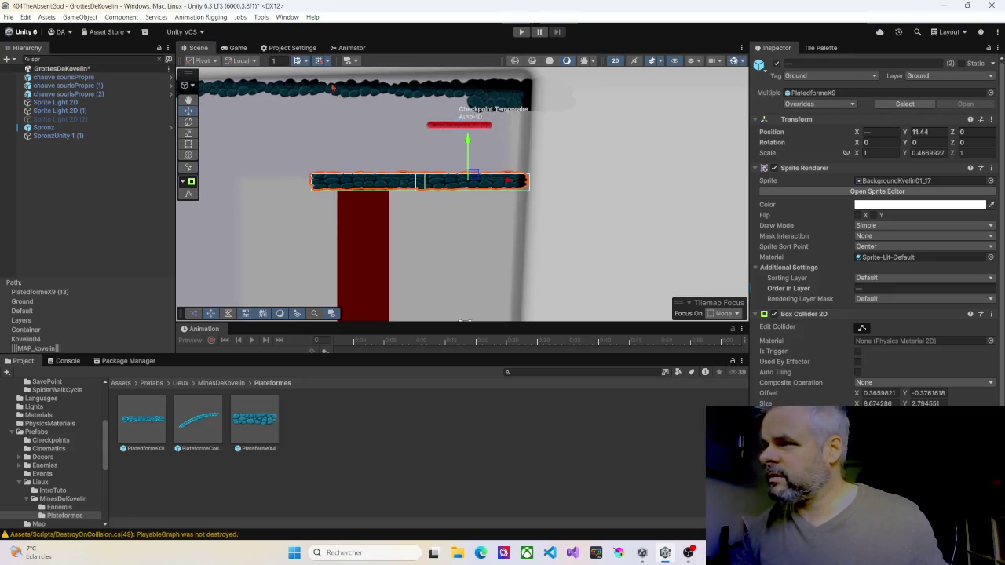
left_click_drag(469, 145, 468, 141)
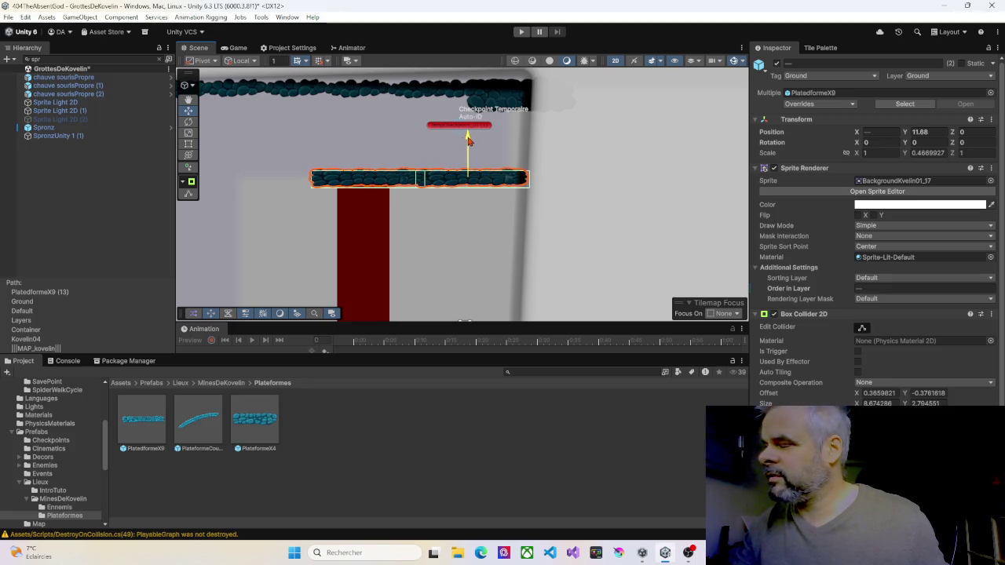
scroll(499, 75, "up", 3)
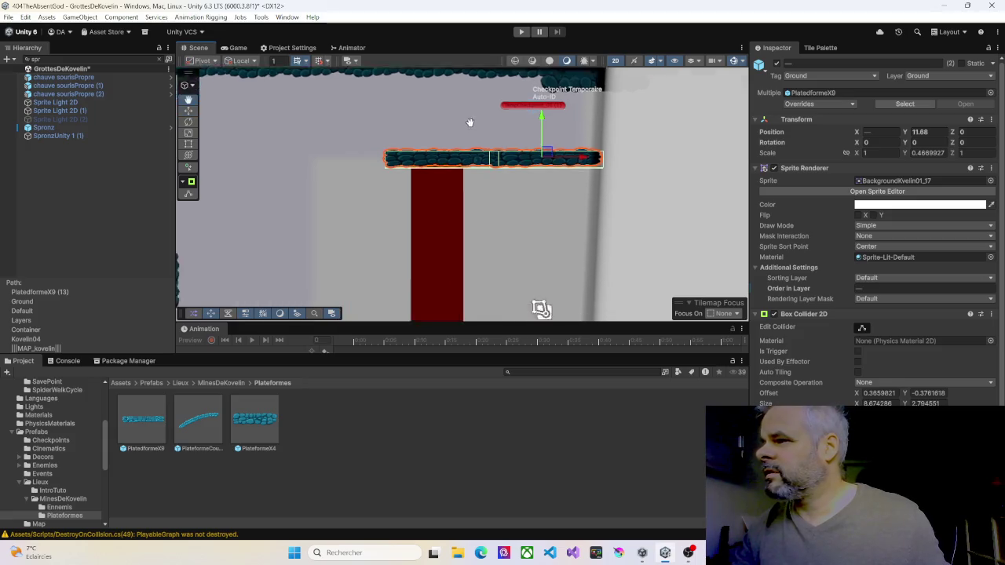
mouse_move(373, 215)
left_mouse_down()
mouse_move(482, 187)
mouse_move(454, 122)
left_mouse_up()
scroll(482, 187, "down", 4)
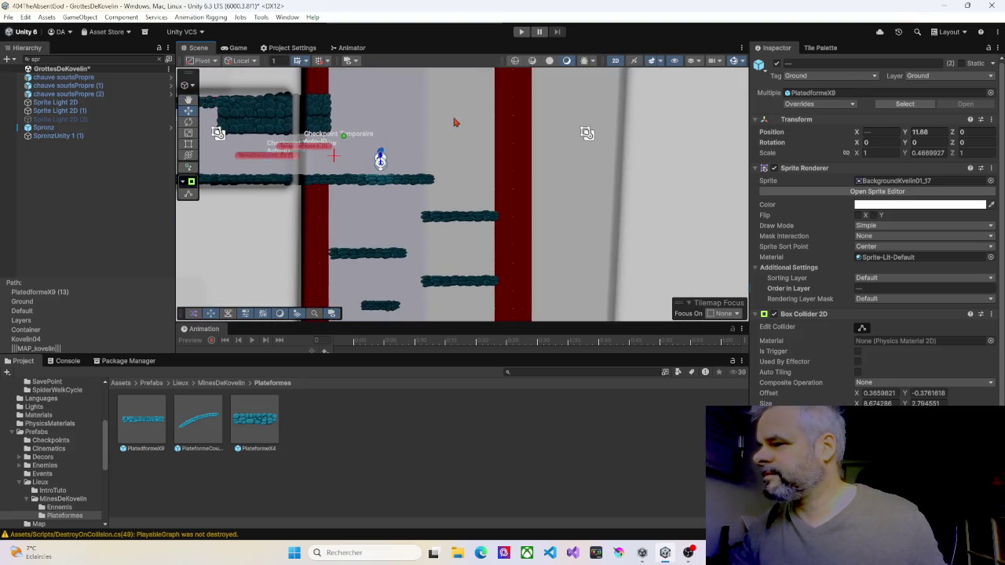
left_click(377, 310)
Duplicate the lowest small platform and place copy PlateformeX4 (14) at X -11.78, Y -1.48 against the right wall
key("ctrl+d")
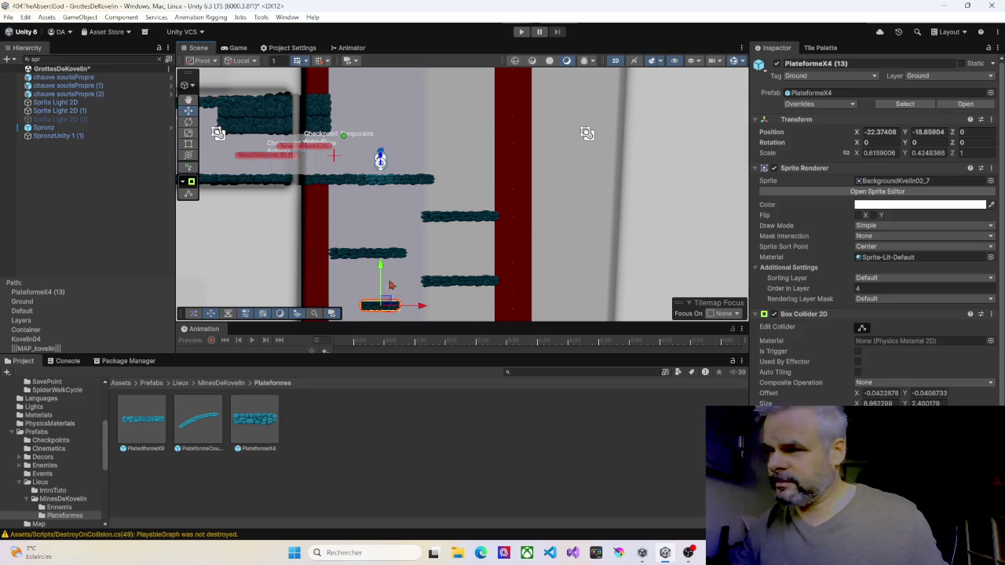
left_click_drag(380, 270, 384, 93)
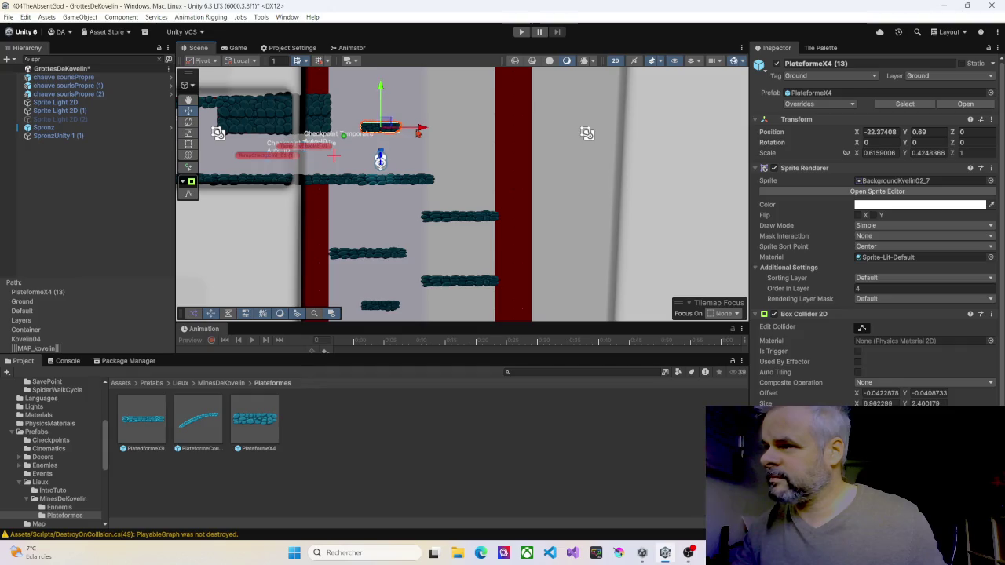
left_click_drag(405, 134, 393, 133)
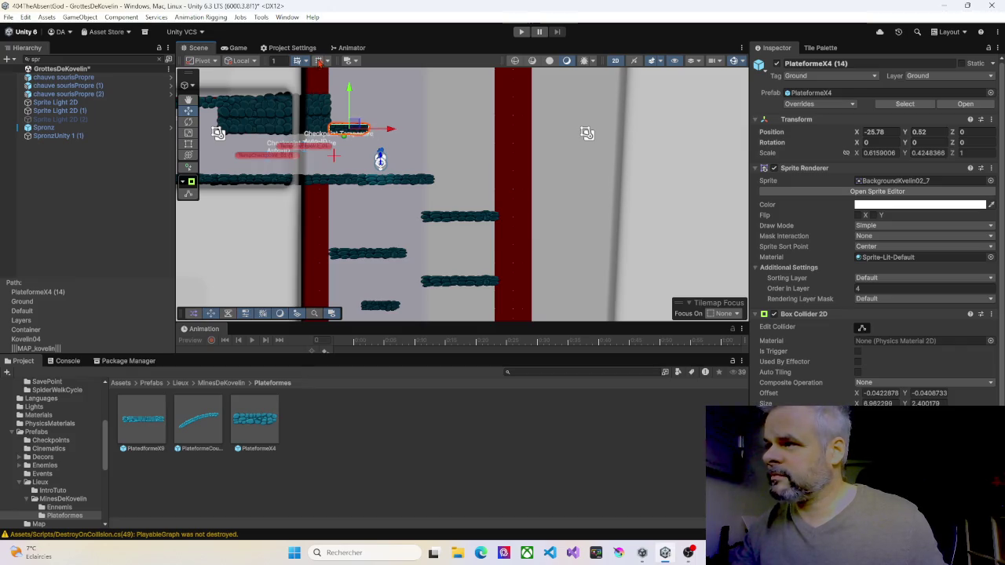
mouse_move(358, 126)
left_mouse_down()
mouse_move(479, 127)
mouse_move(477, 109)
left_mouse_up()
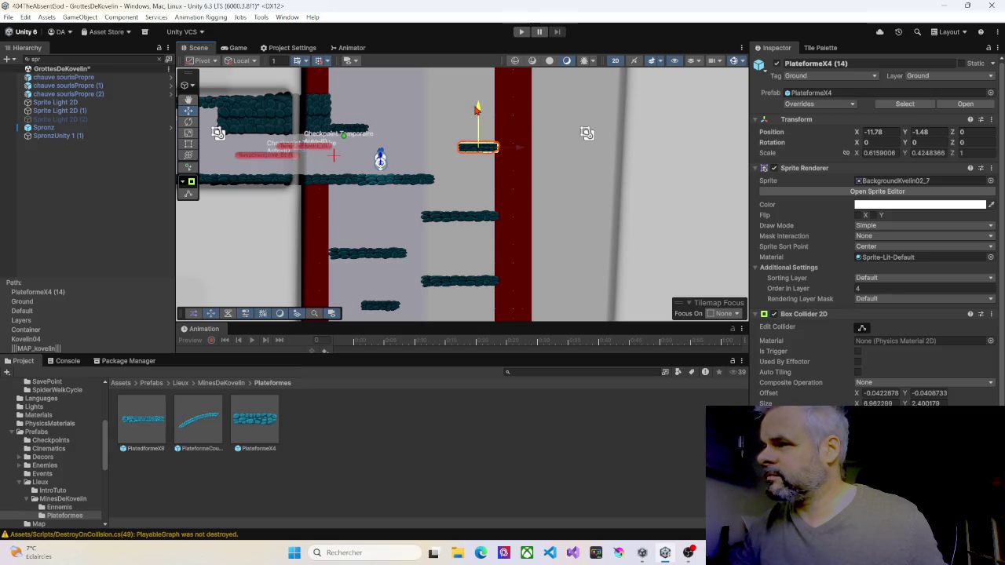
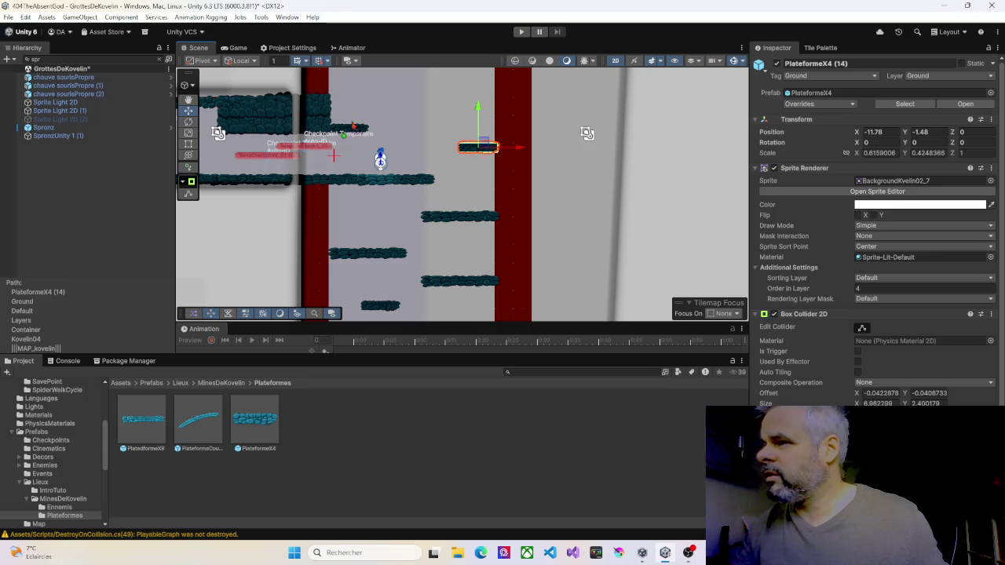
Enter Play mode to playtest the GrottesDeKovelin cave shaft
left_click(523, 32)
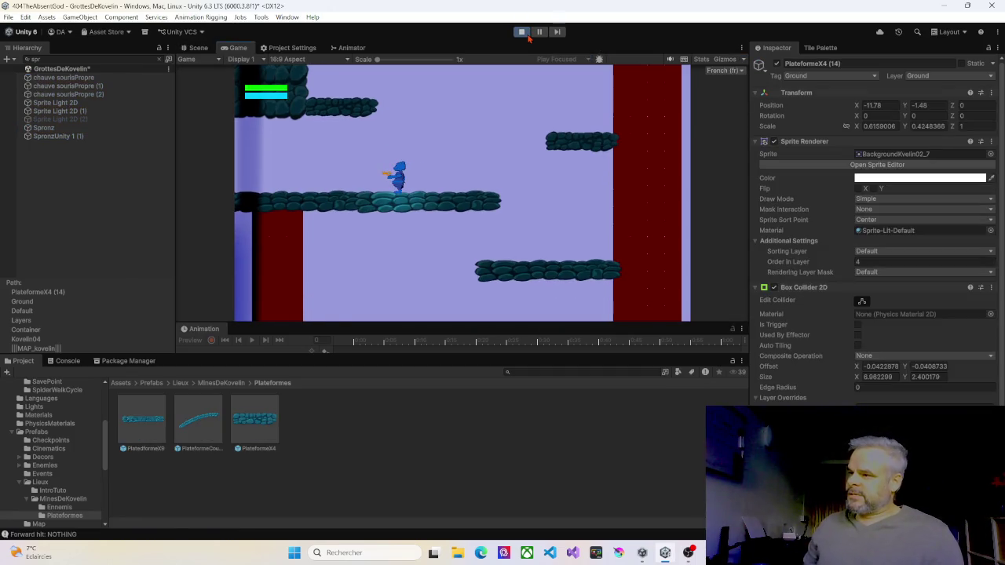
Run and jump the character between the shaft's platforms, then stop Play mode
key("Right")
key("space")
key("Left")
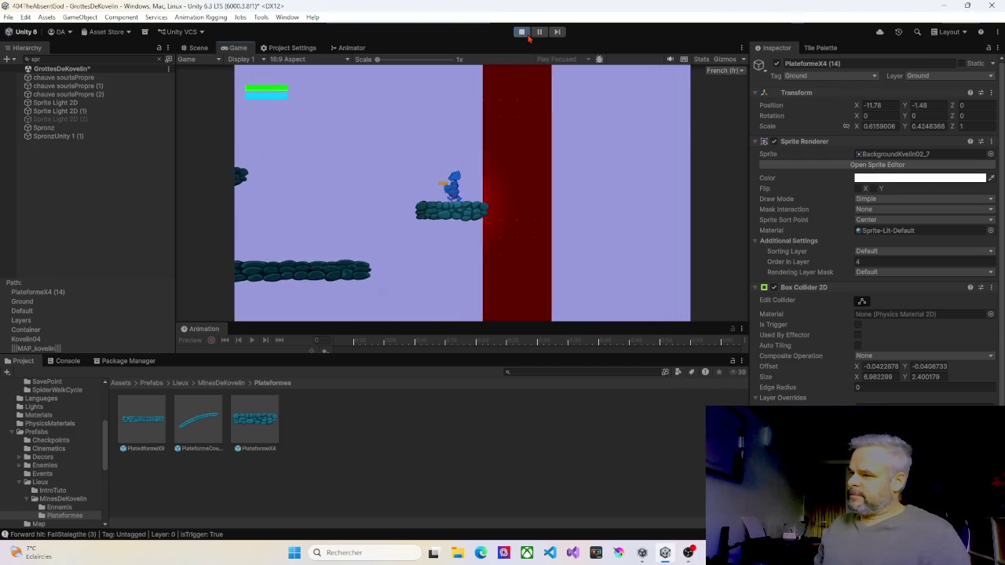
key("space")
key("Right")
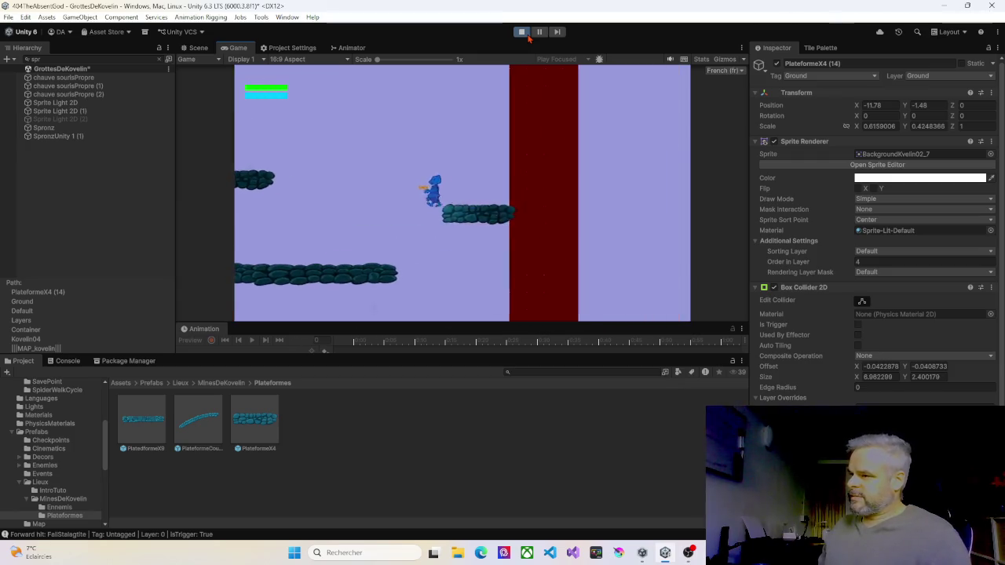
key("space")
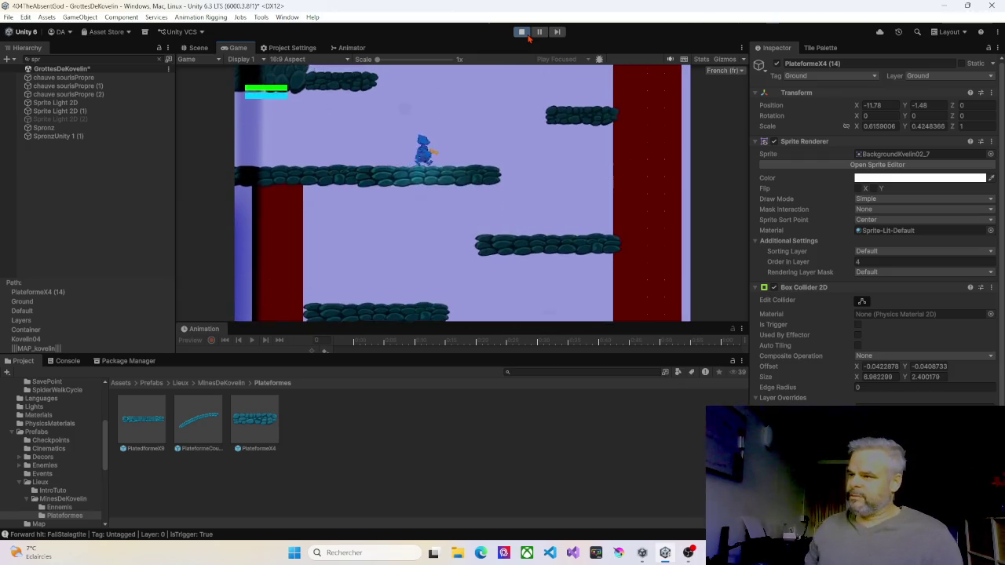
key("Left")
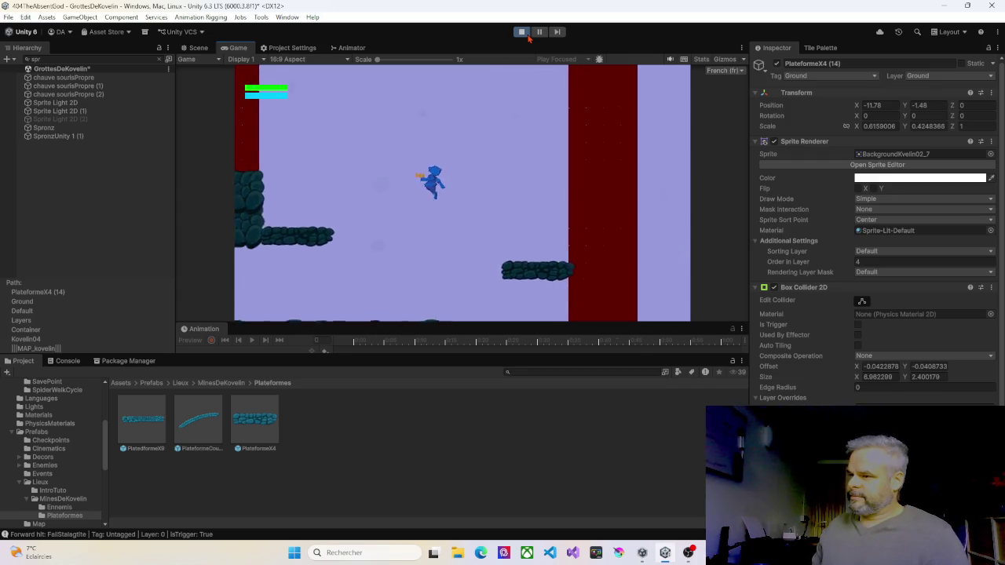
key("Right")
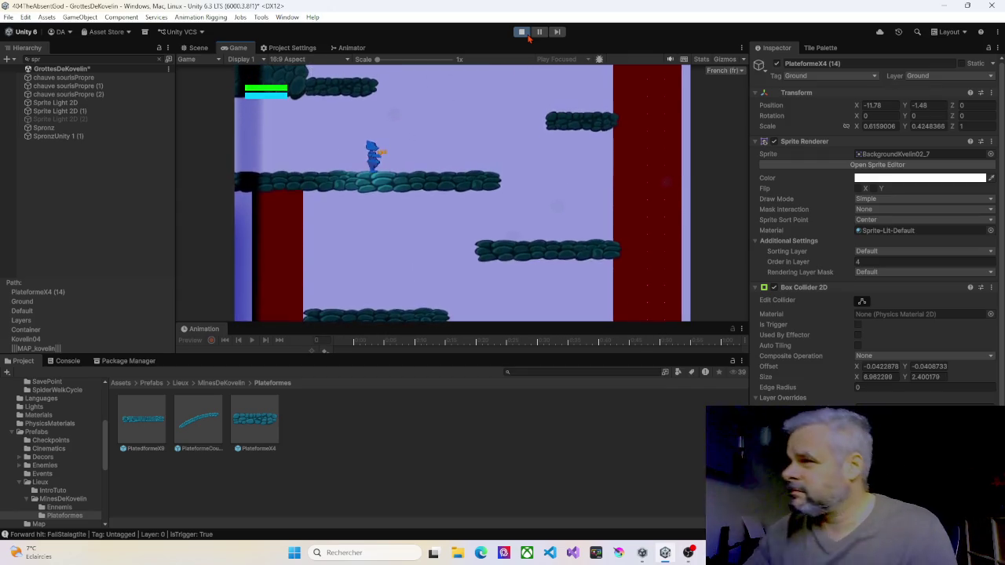
left_click(522, 32)
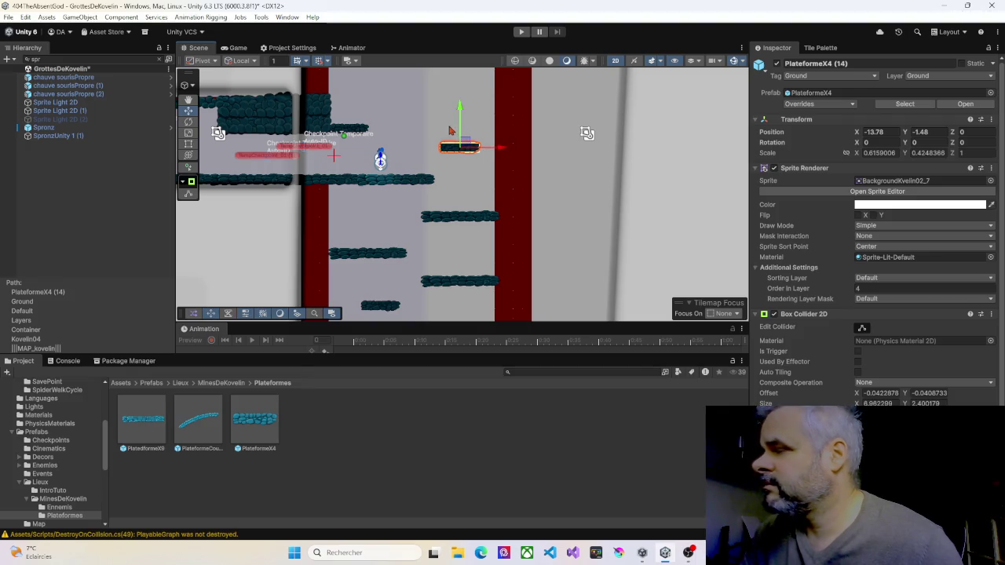
Raise one small PlateformeX4 platform about 4 units higher in the shaft
scroll(395, 135, "down", 1)
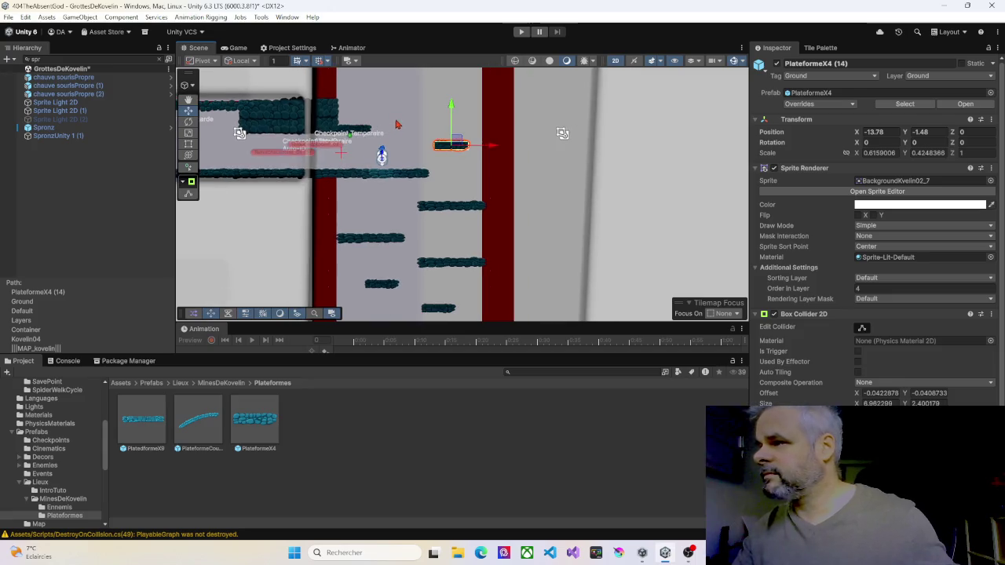
left_click_drag(395, 134, 394, 201)
left_click(360, 201)
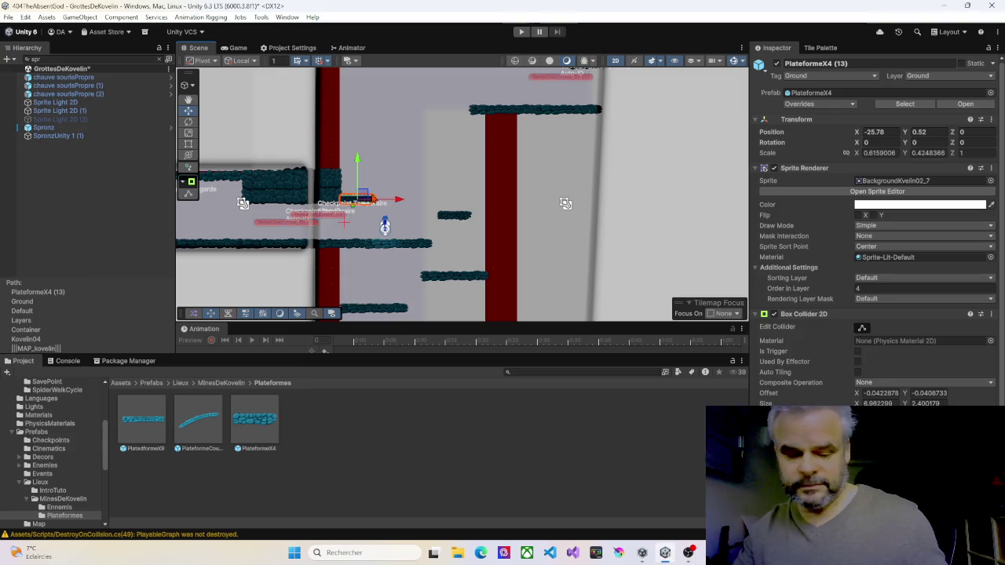
left_click_drag(365, 153, 366, 132)
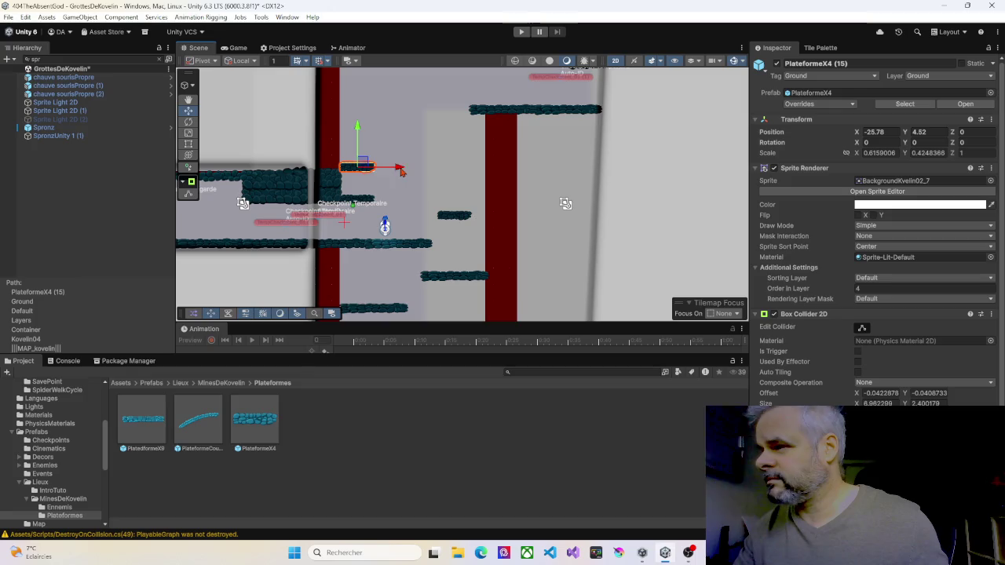
Add the second small platform, raise both higher up the shaft, then start Play mode
left_click(449, 217)
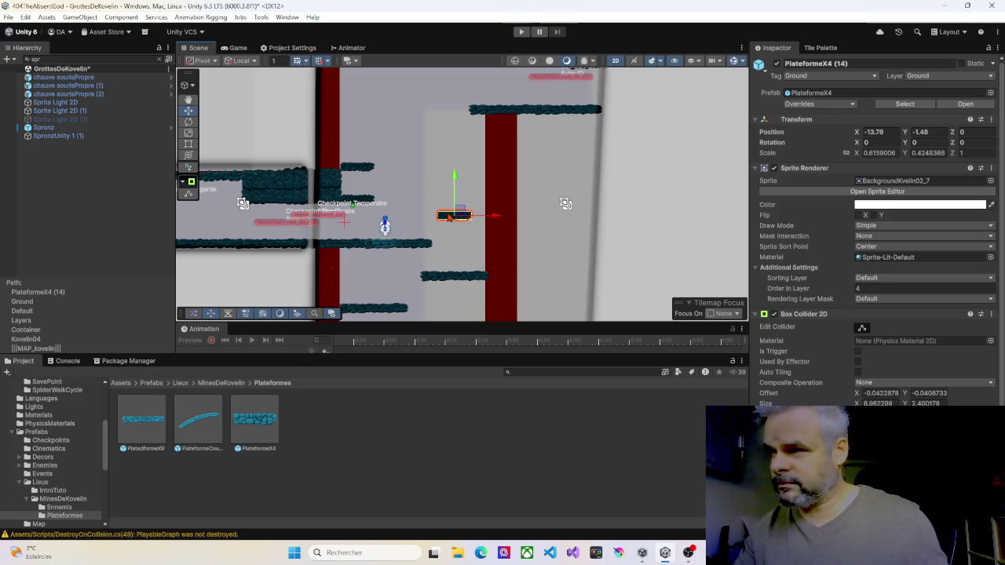
key("ctrl+z")
key("ctrl+z")
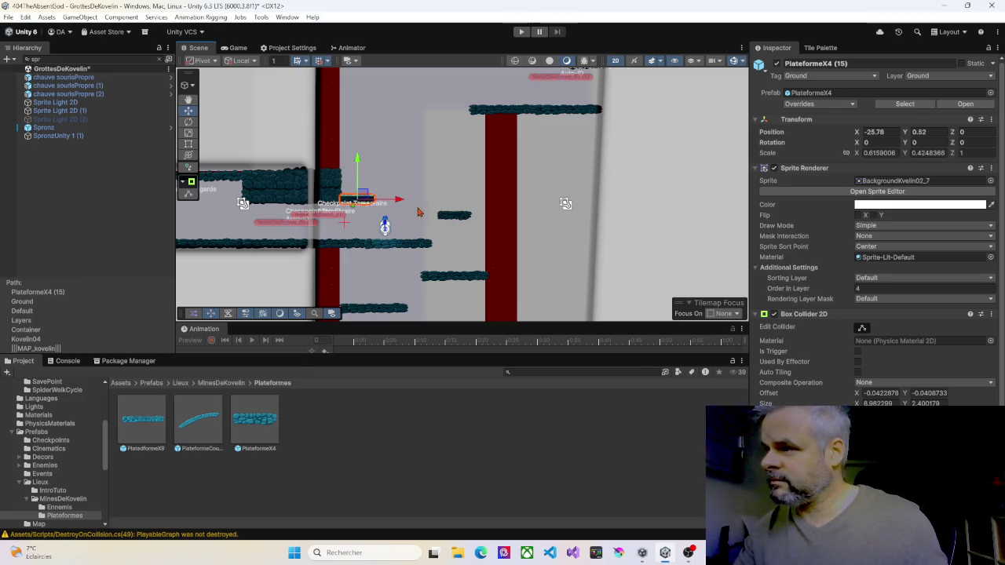
left_click(449, 217, "ctrl")
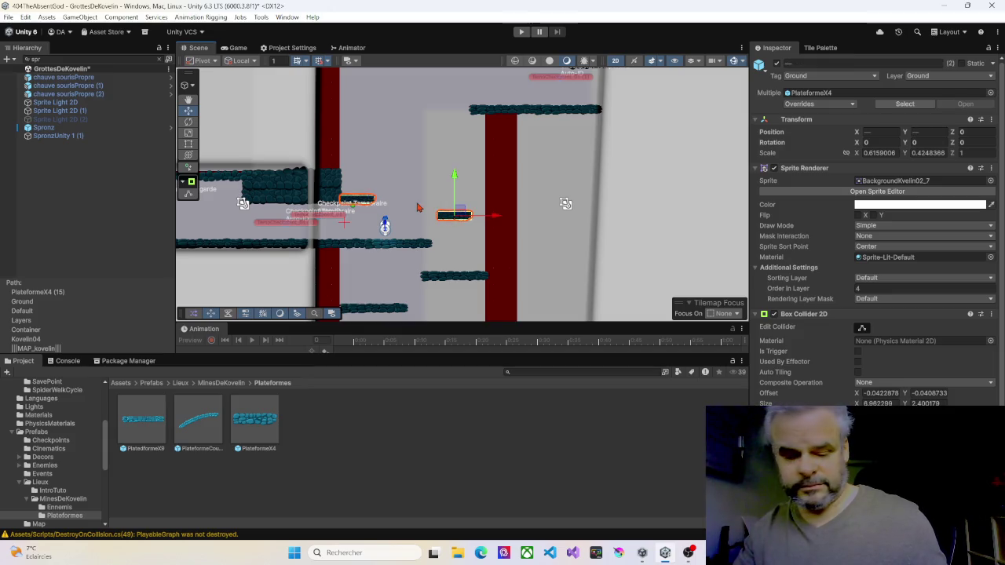
key("ctrl+z")
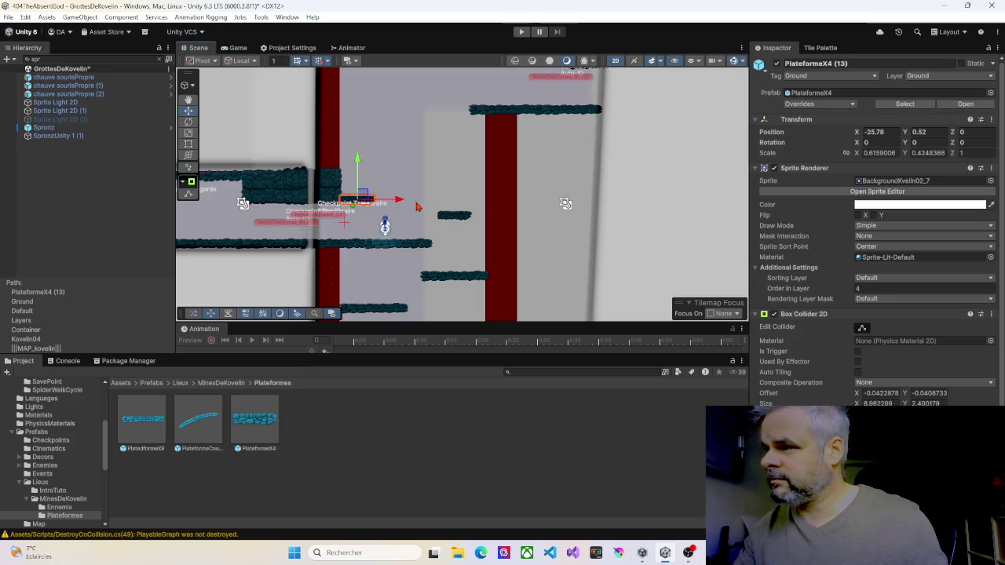
left_click(449, 218, "ctrl")
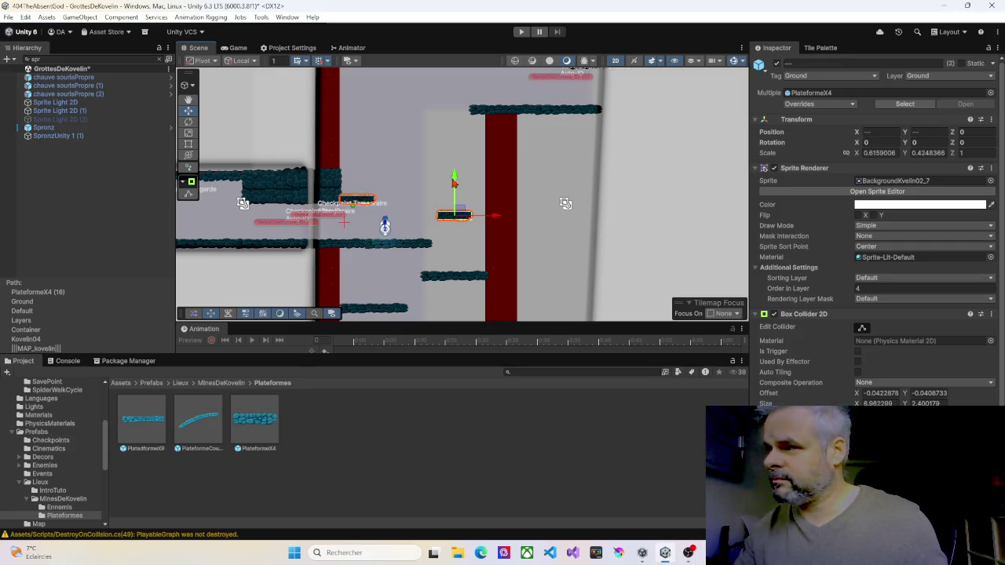
left_click_drag(453, 182, 457, 111)
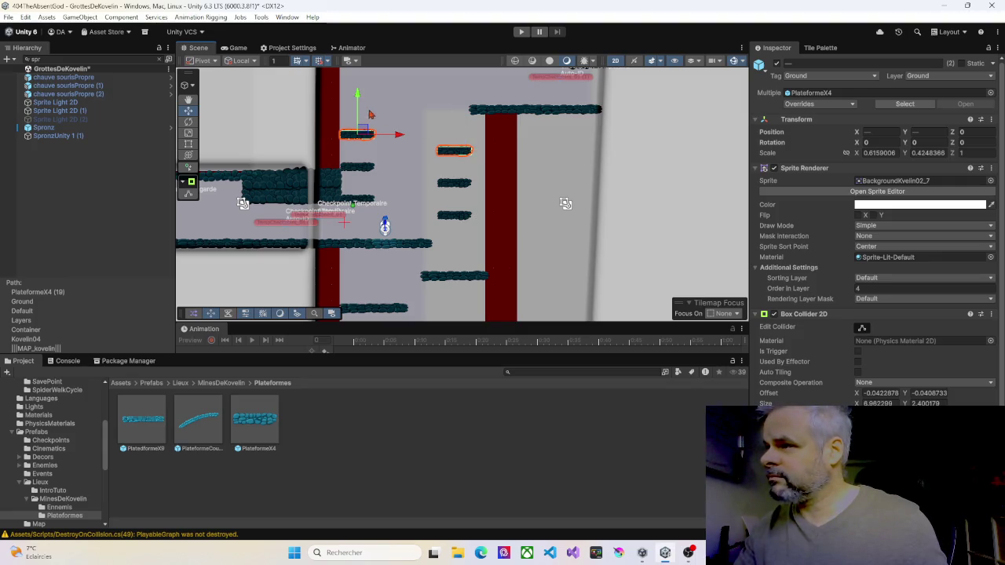
left_click_drag(358, 104, 363, 72)
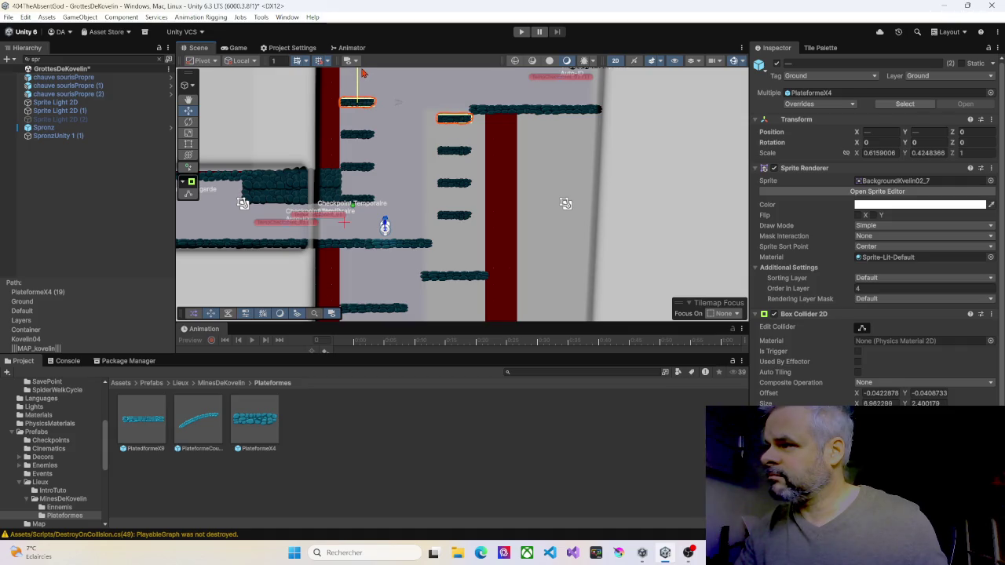
left_click_drag(439, 101, 417, 167)
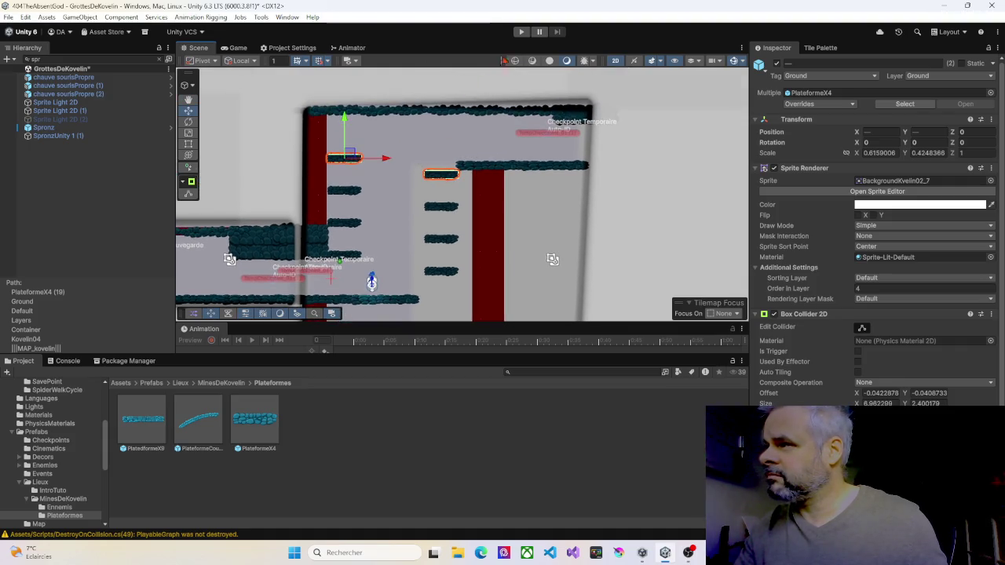
left_click(520, 33)
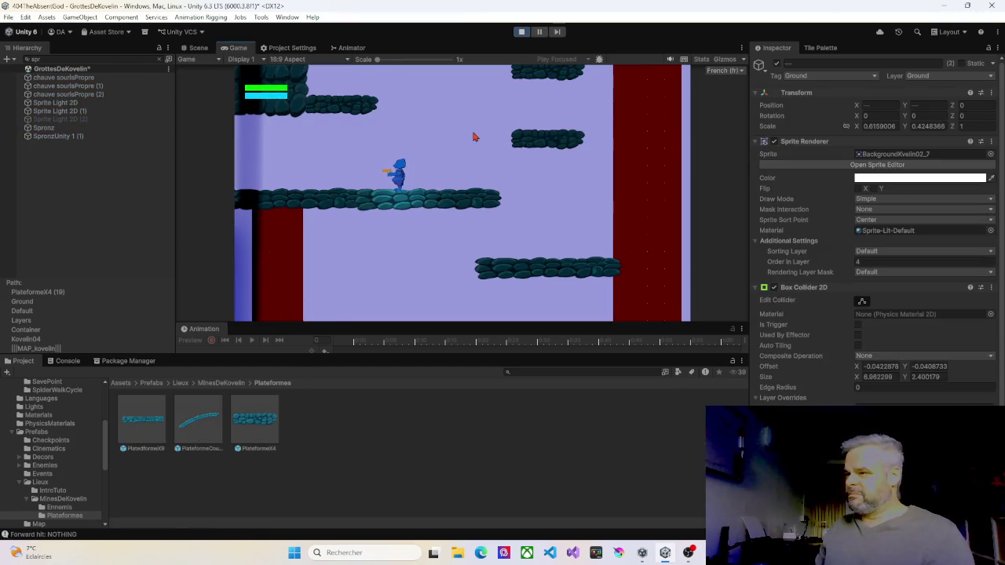
Run the character left and right across the lower platforms, dropping between them
key("Right")
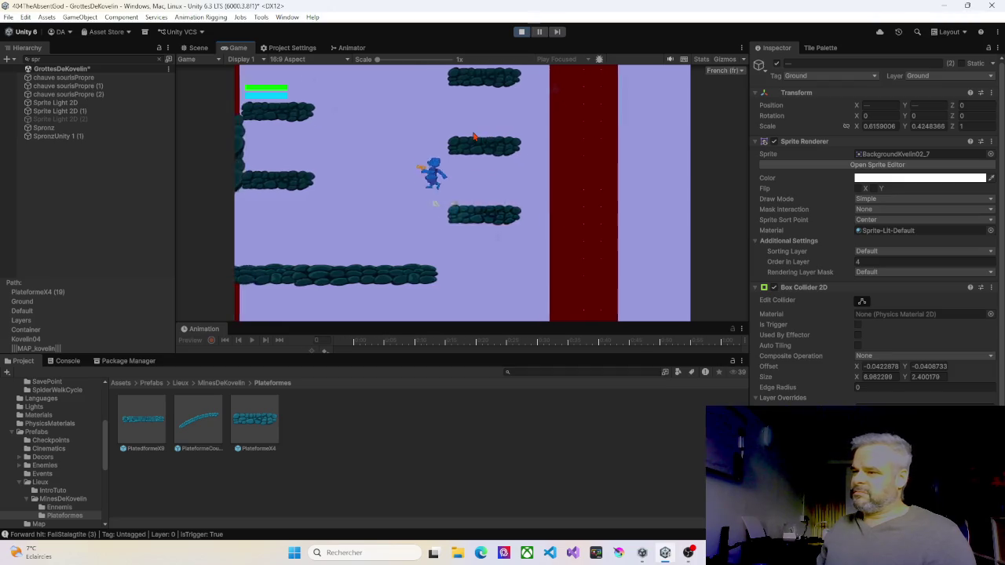
key("Left")
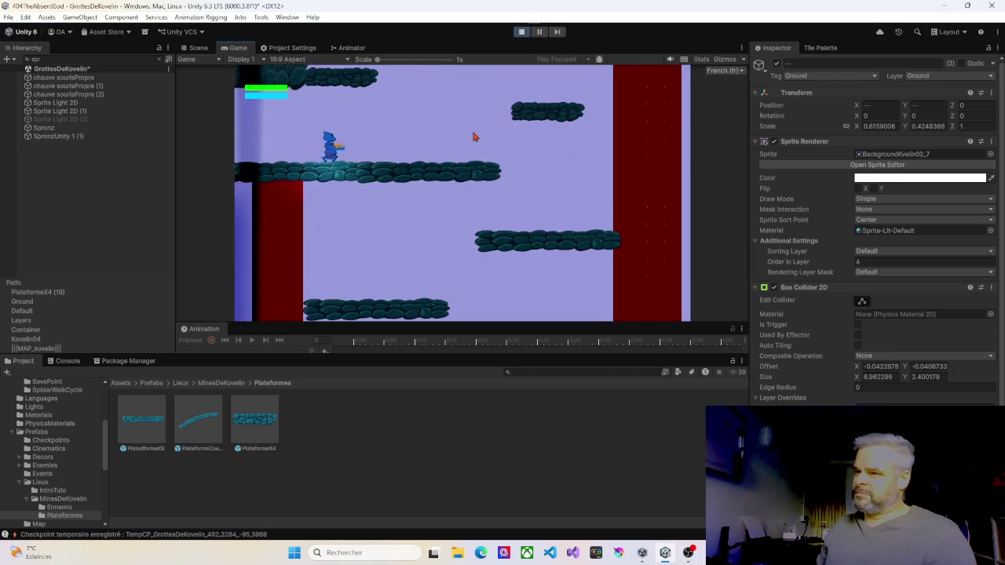
key("Right")
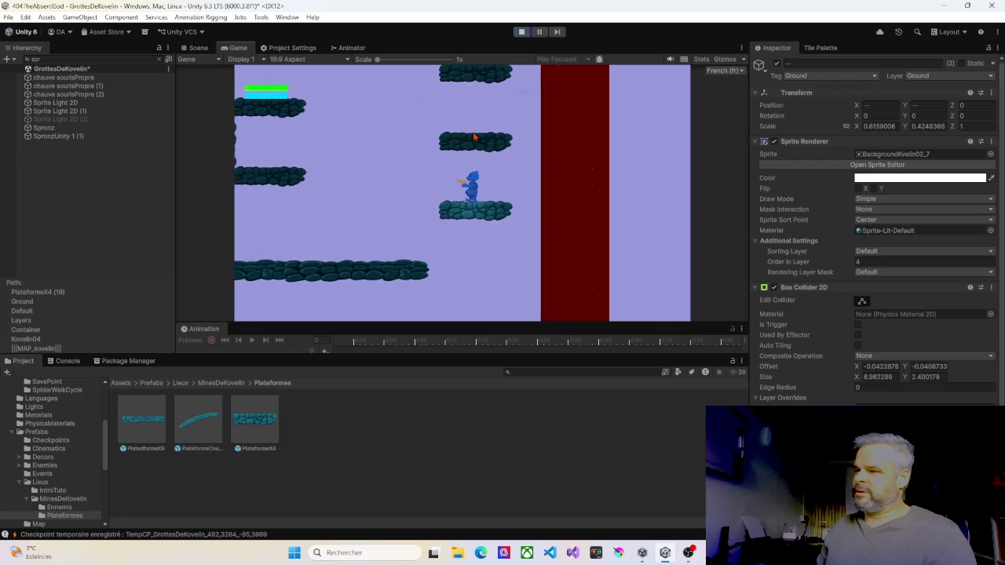
key("Left")
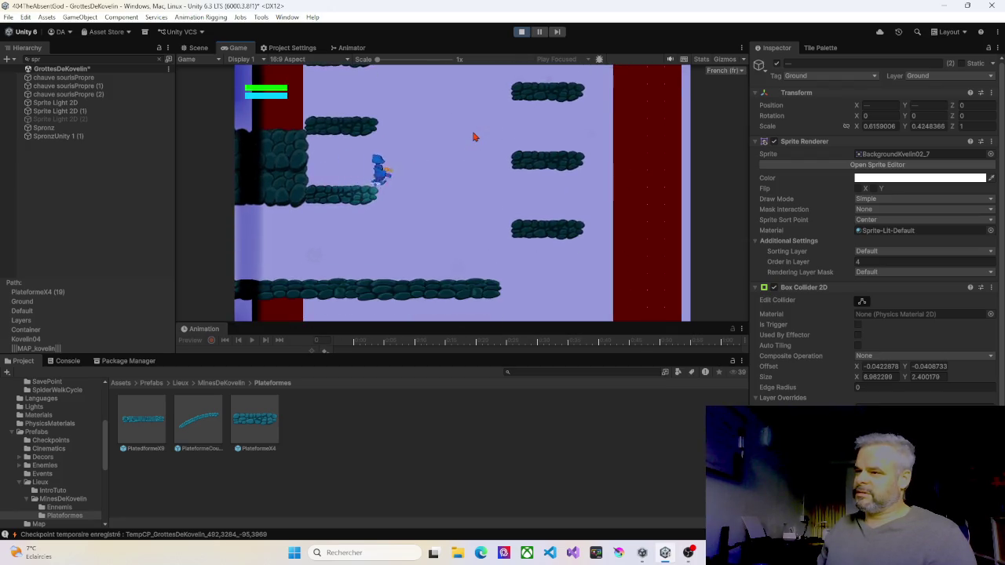
key("Right")
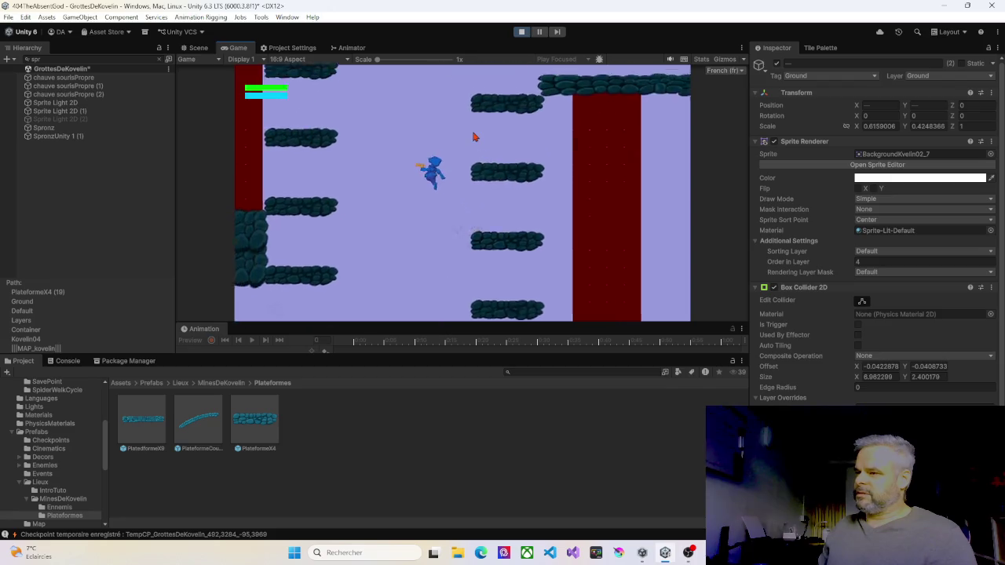
key("Left")
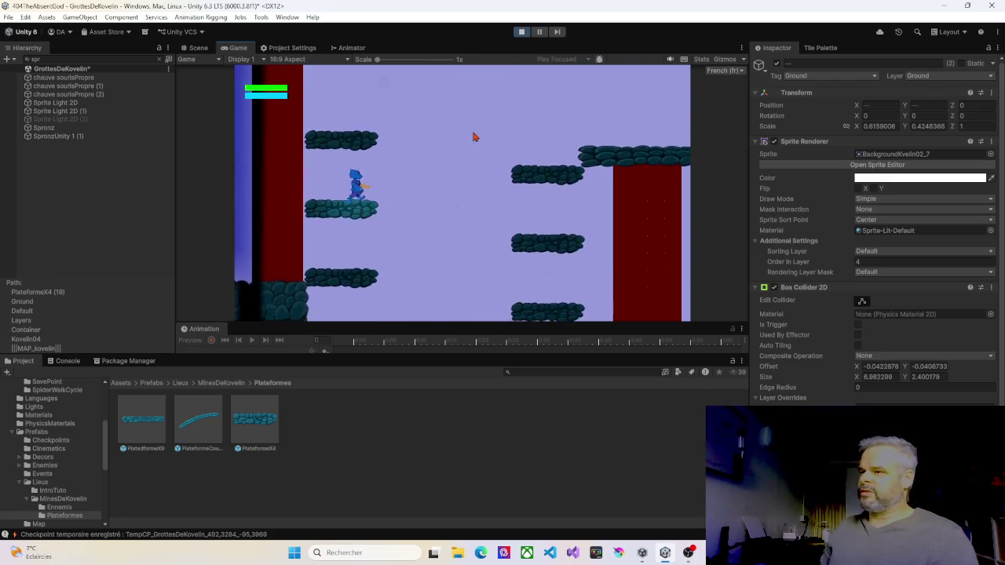
key("space")
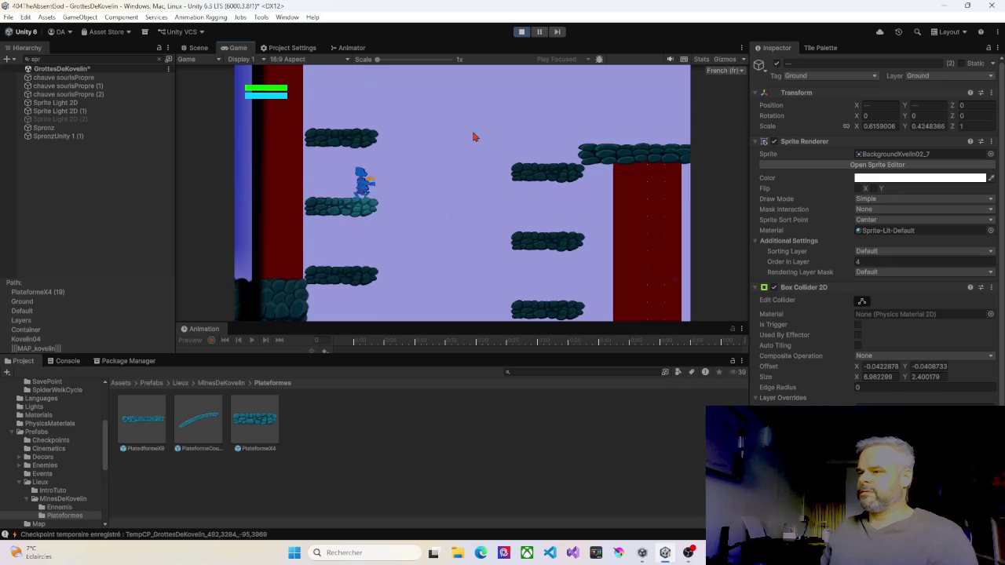
key("space")
key("Right")
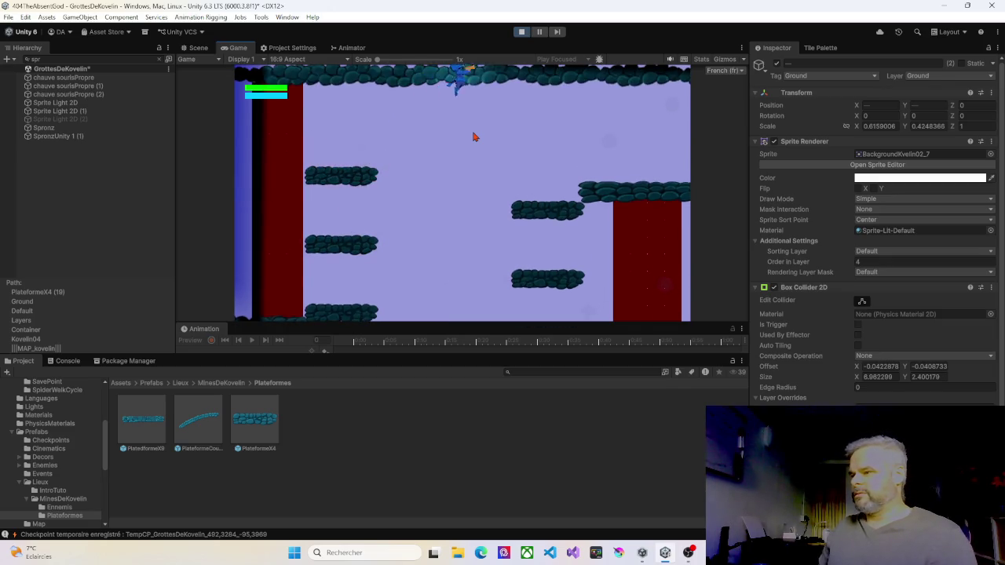
key("space")
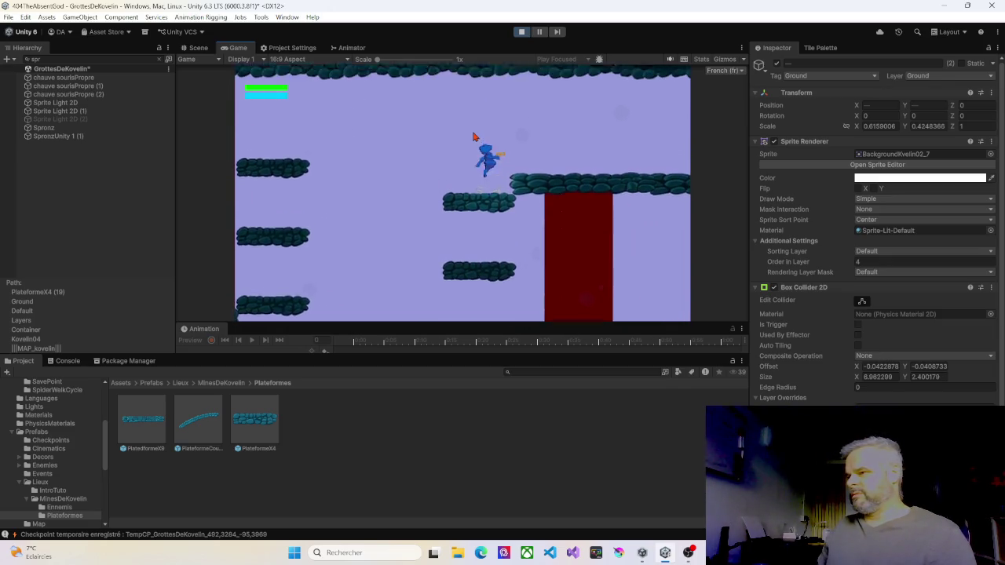
key("Right")
key("Right")
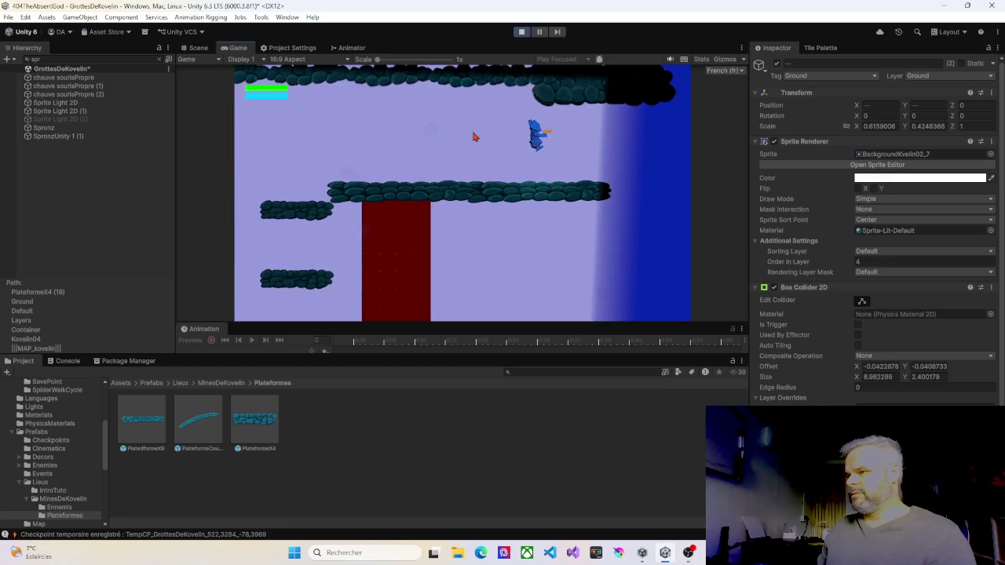
key("Left")
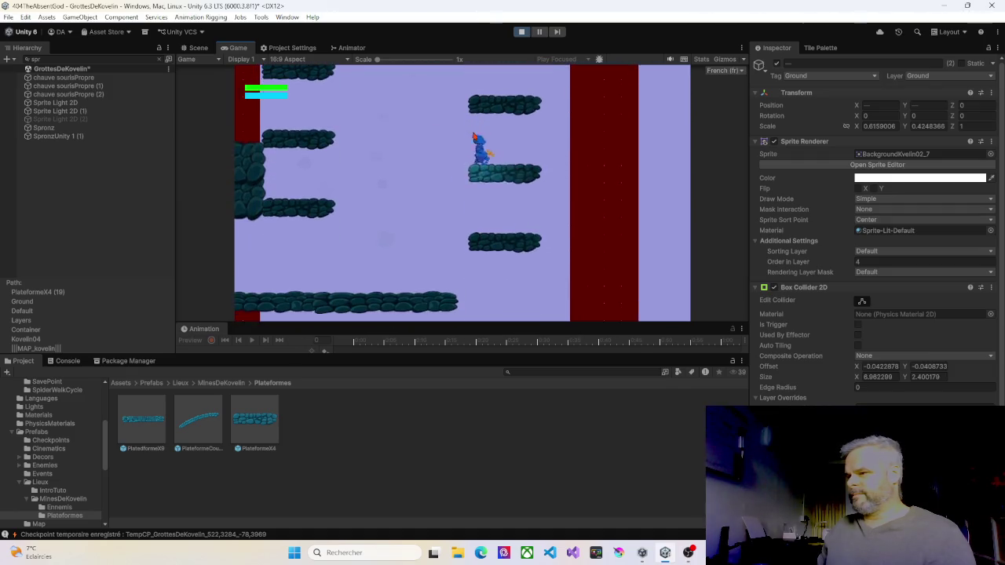
key("Right")
Jump the character up the raised platforms toward the top of the shaft
key("space")
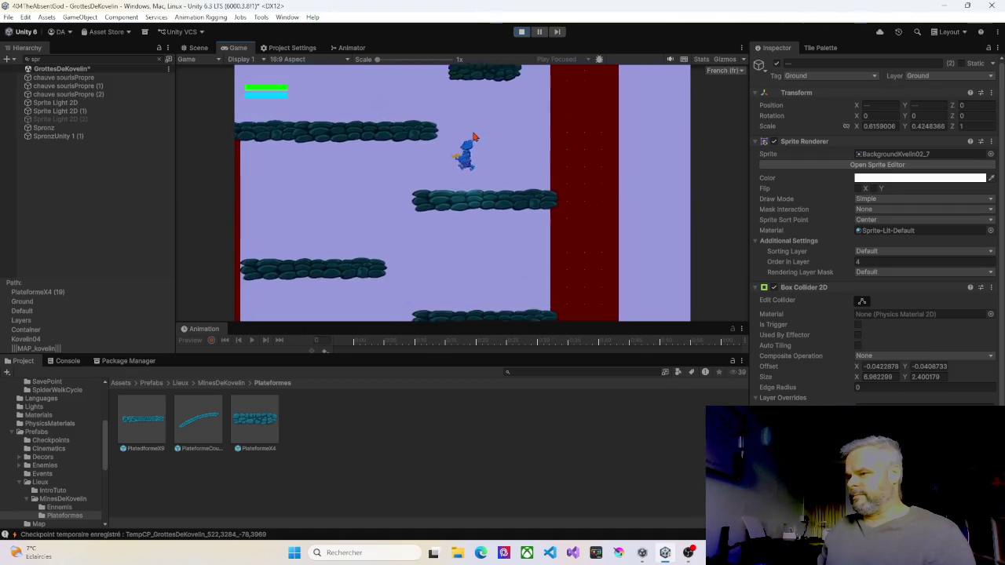
key("Left")
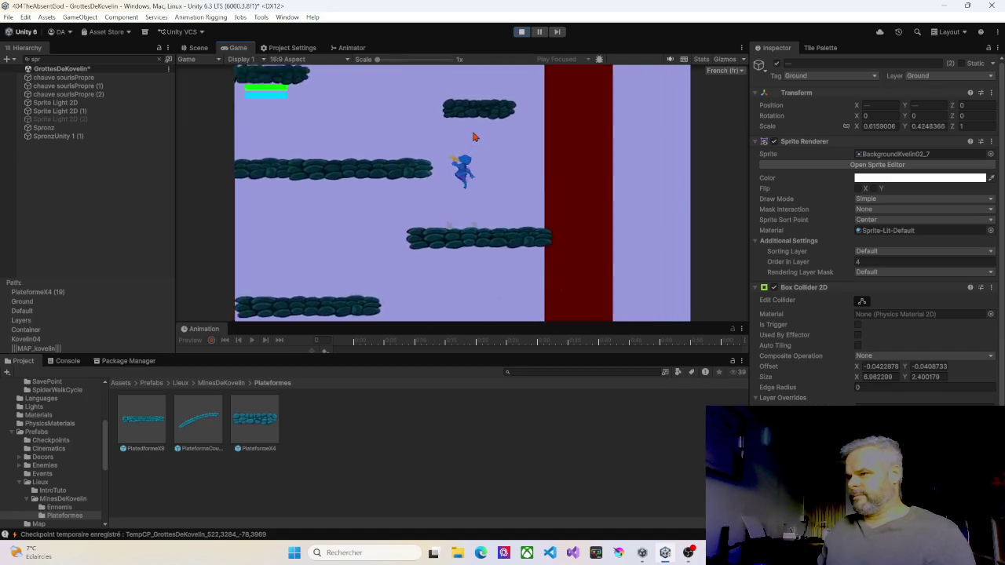
key("Right")
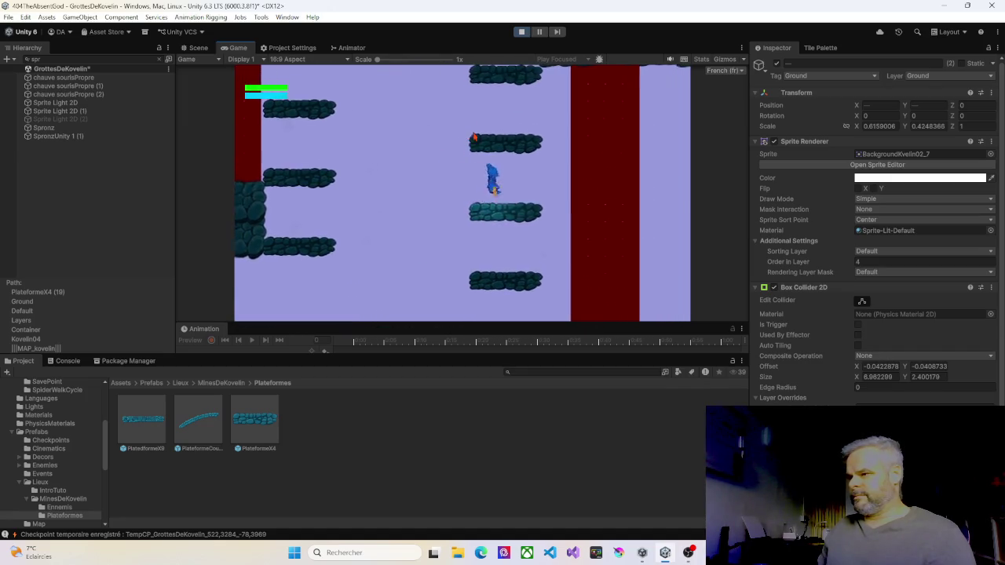
key("space")
key("Left")
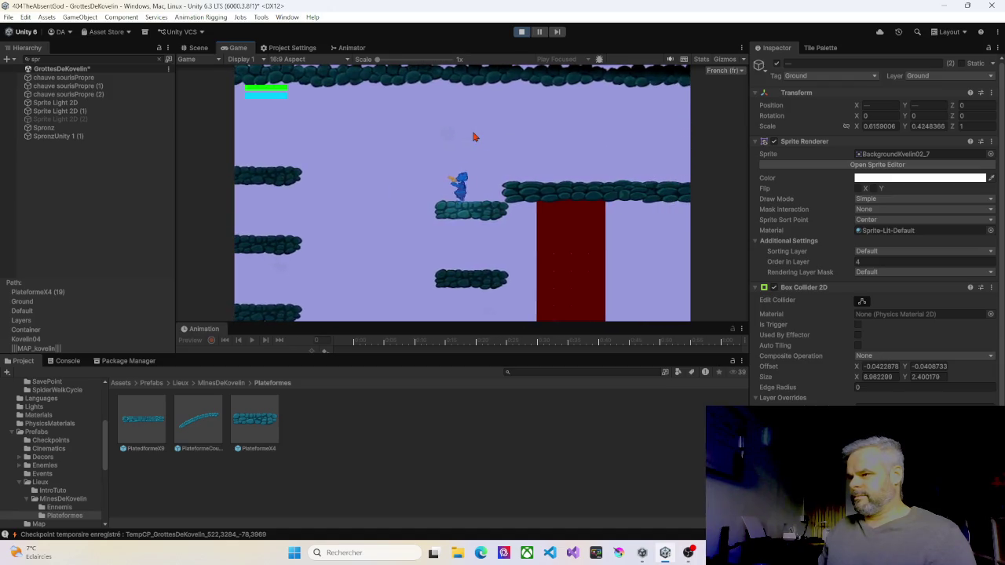
key("space")
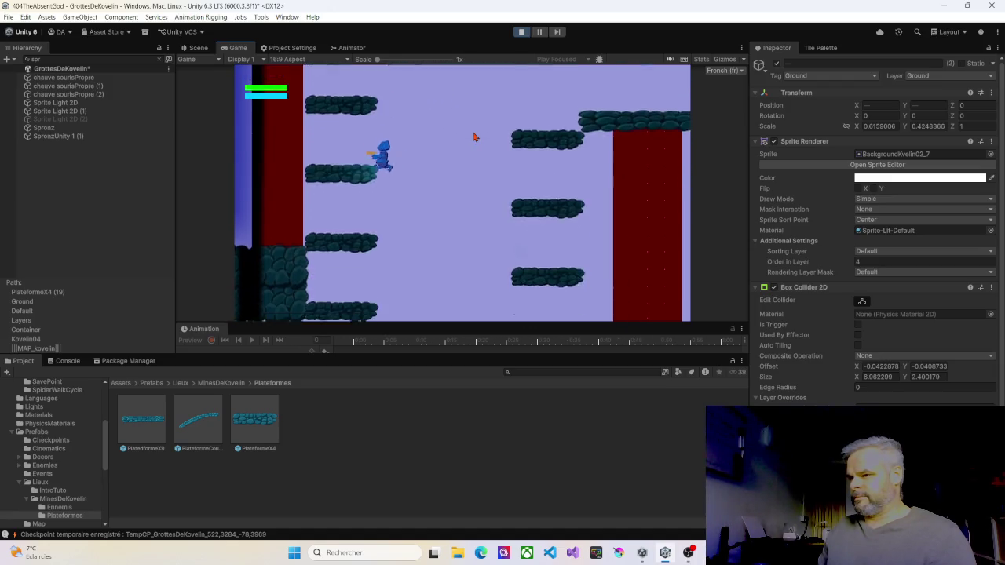
key("Right")
key("space")
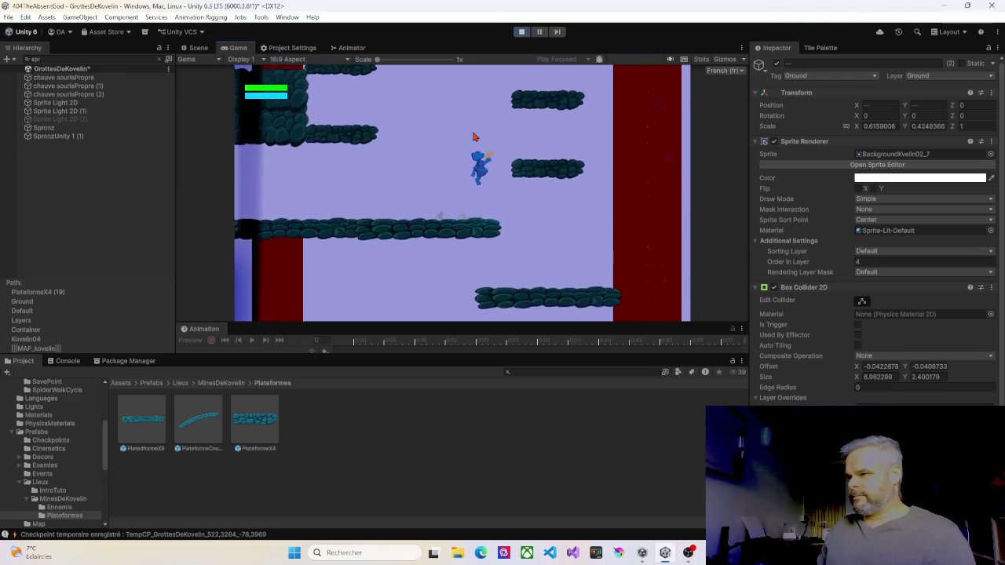
key("Left")
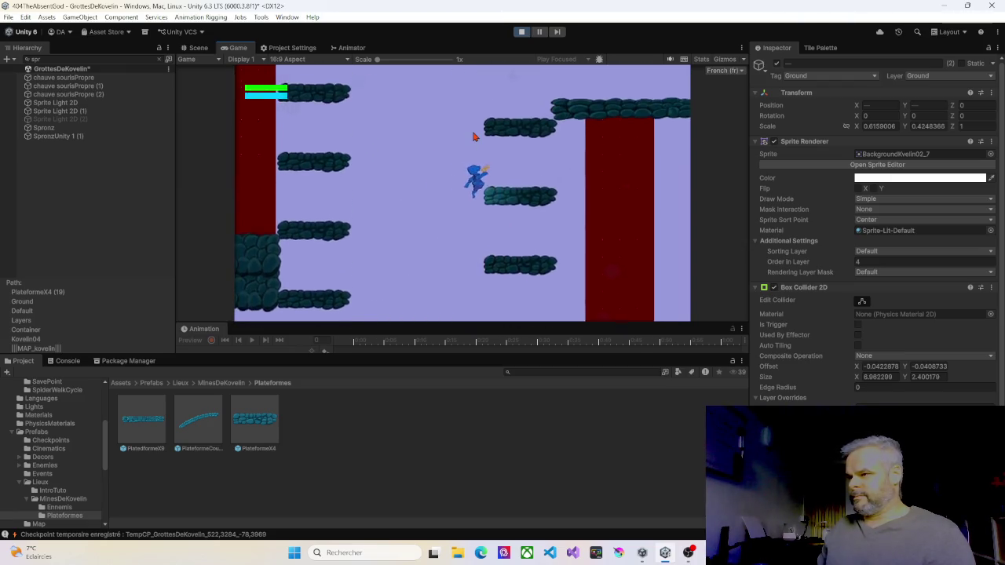
key("space")
key("Right")
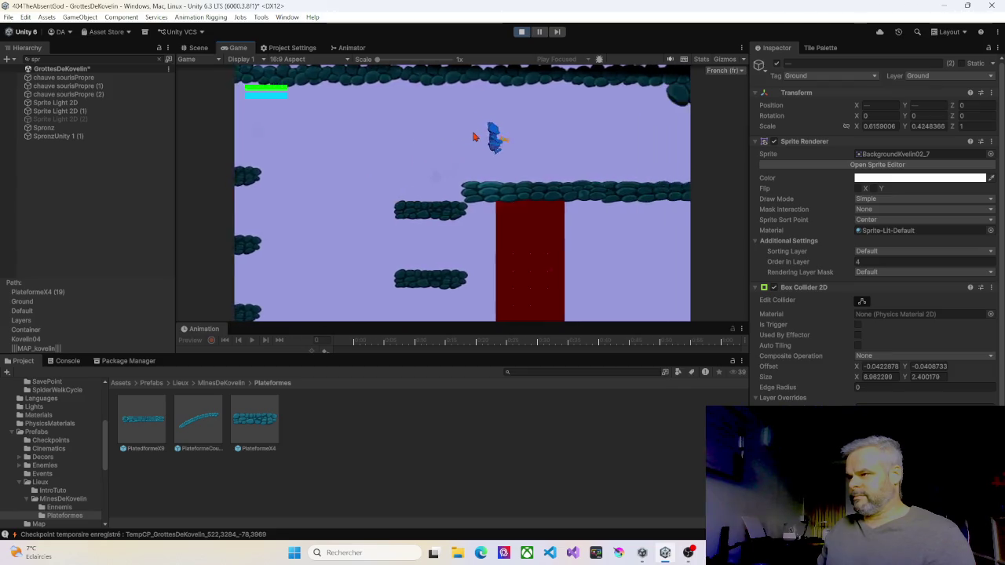
key("Right")
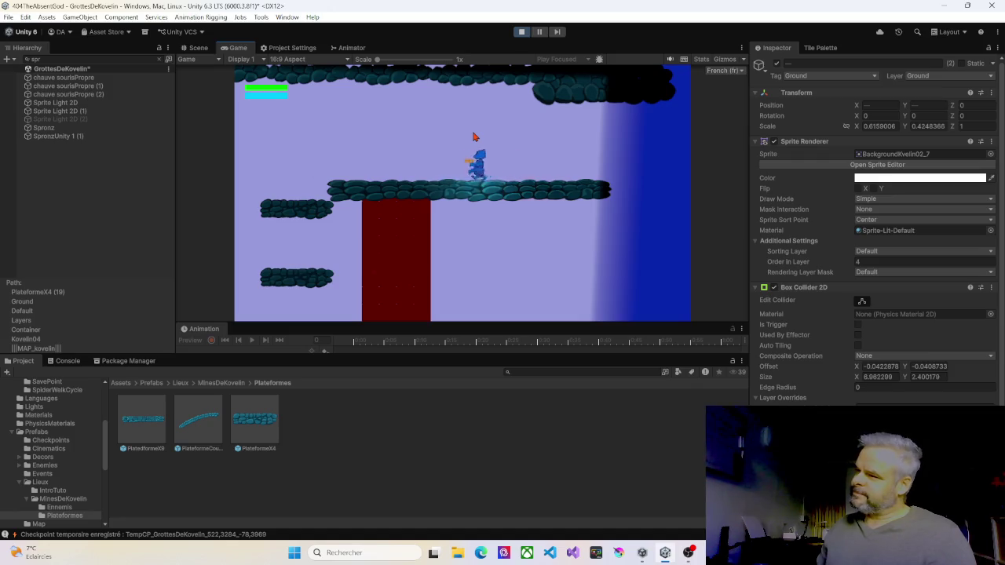
Drop back down through the platforms, then climb again toward the high ceiling ledge
key("Left")
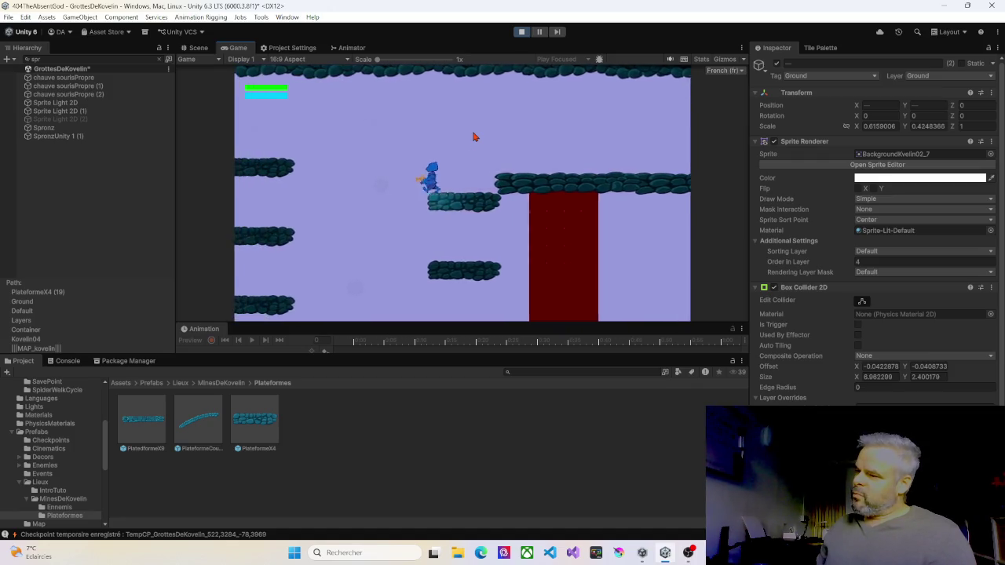
key("Right")
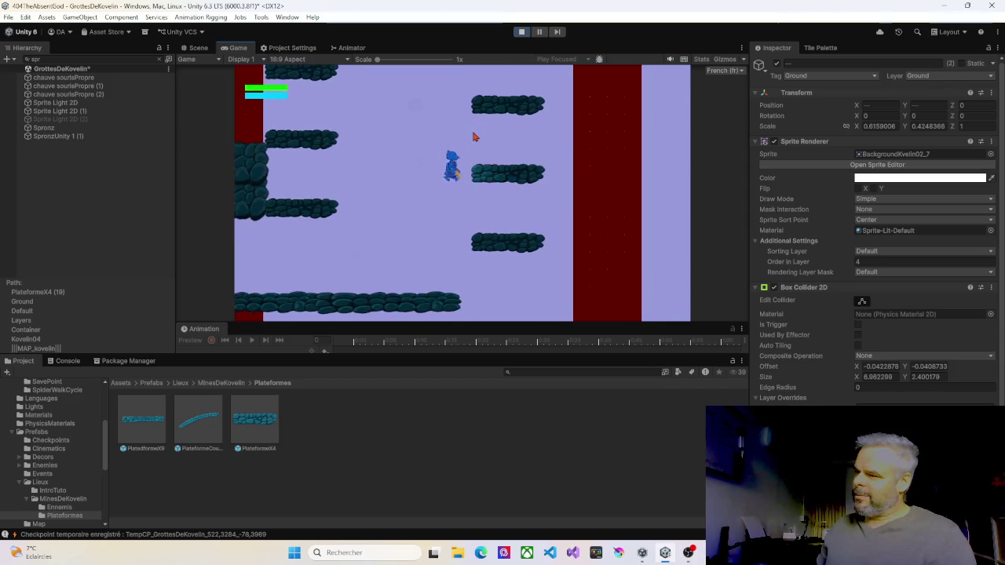
key("Left")
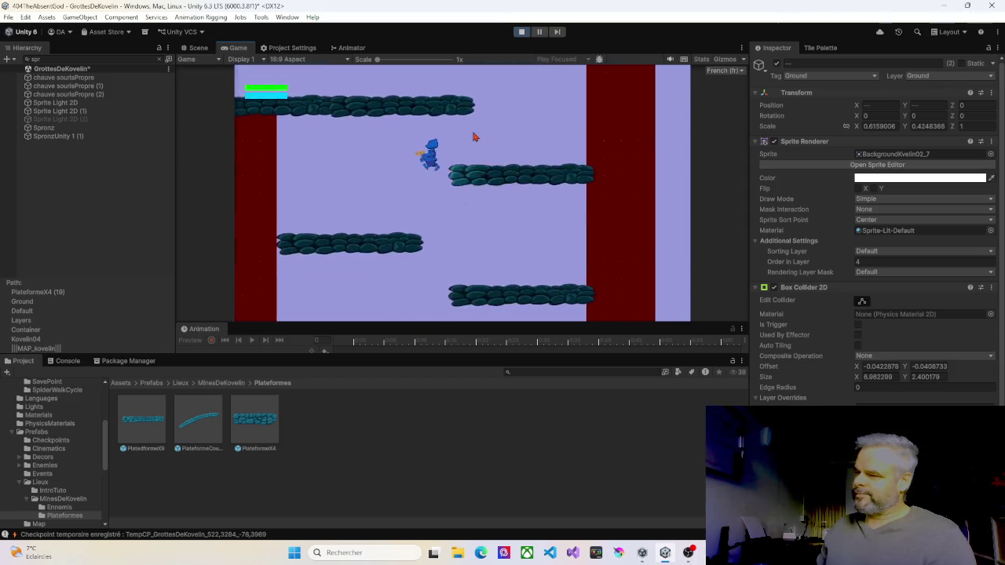
key("Right")
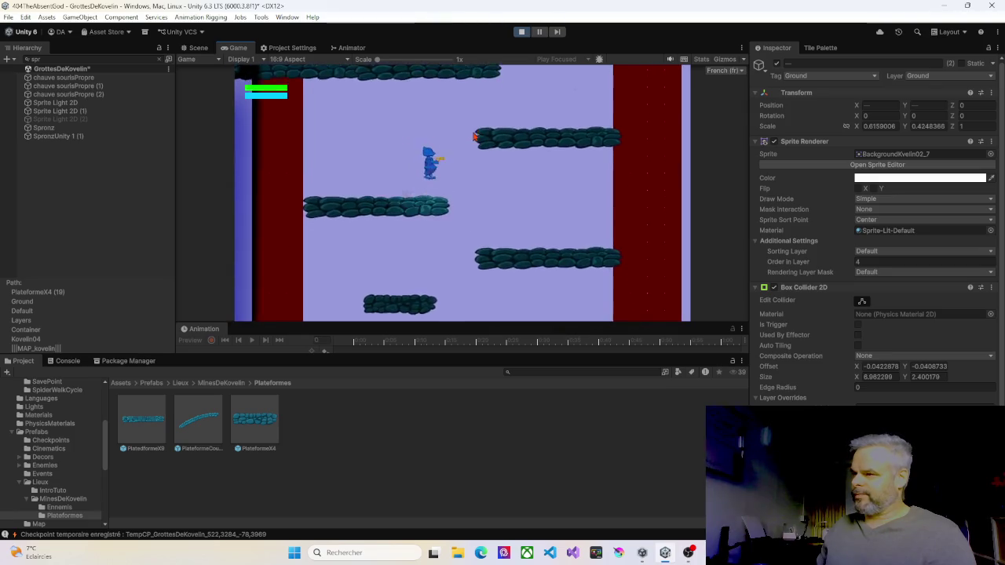
key("Right")
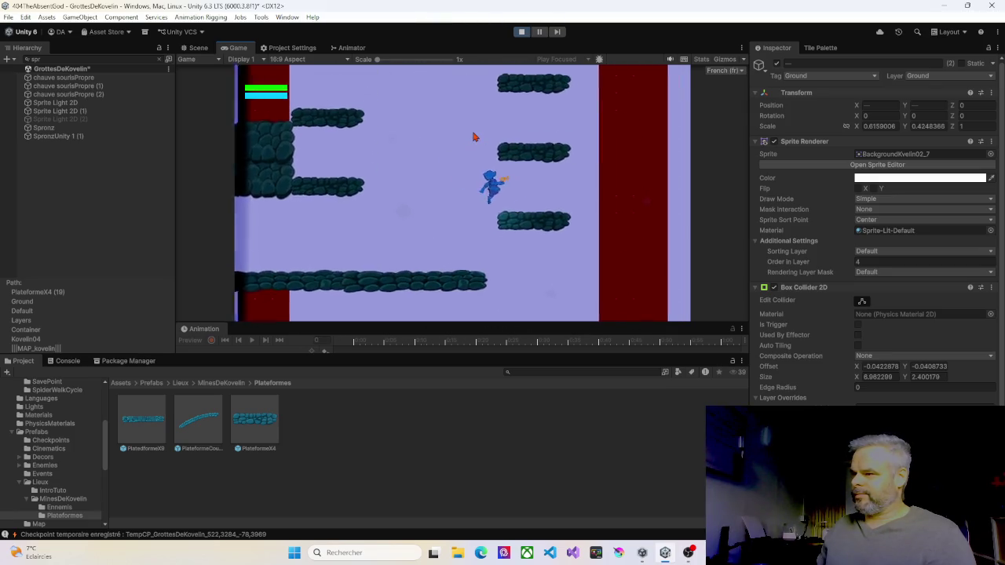
key("Left")
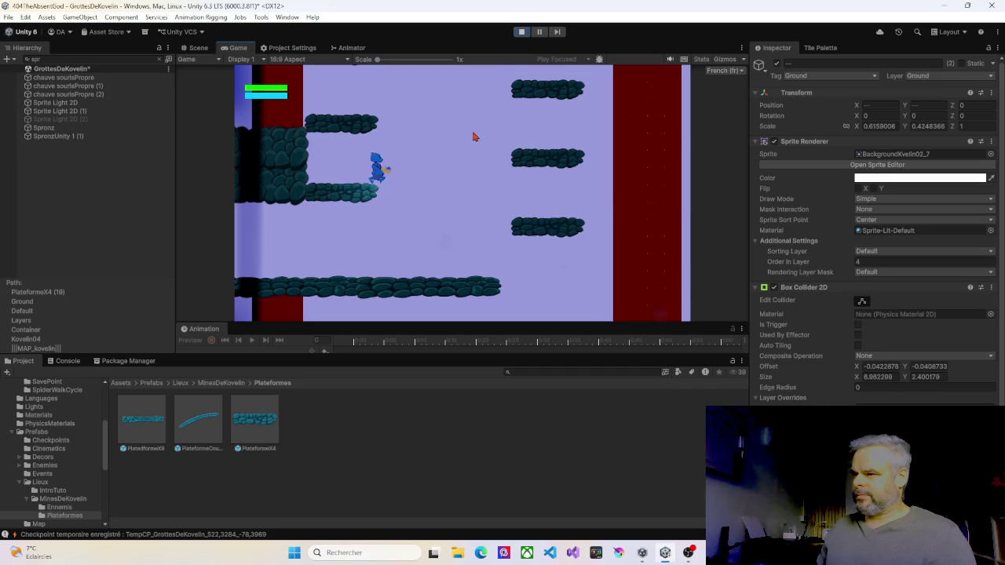
key("Right")
key("Left")
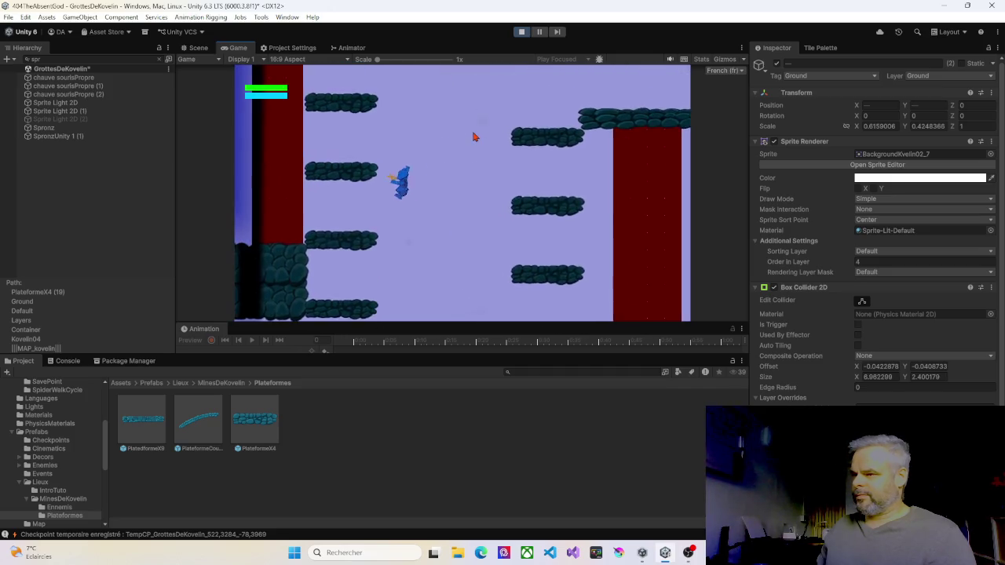
key("Right")
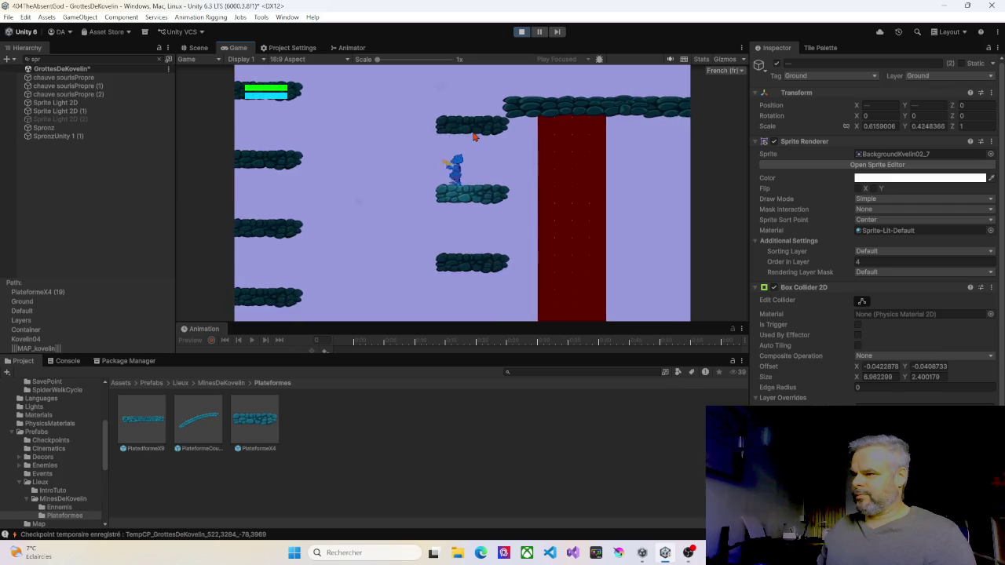
key("space")
key("Left")
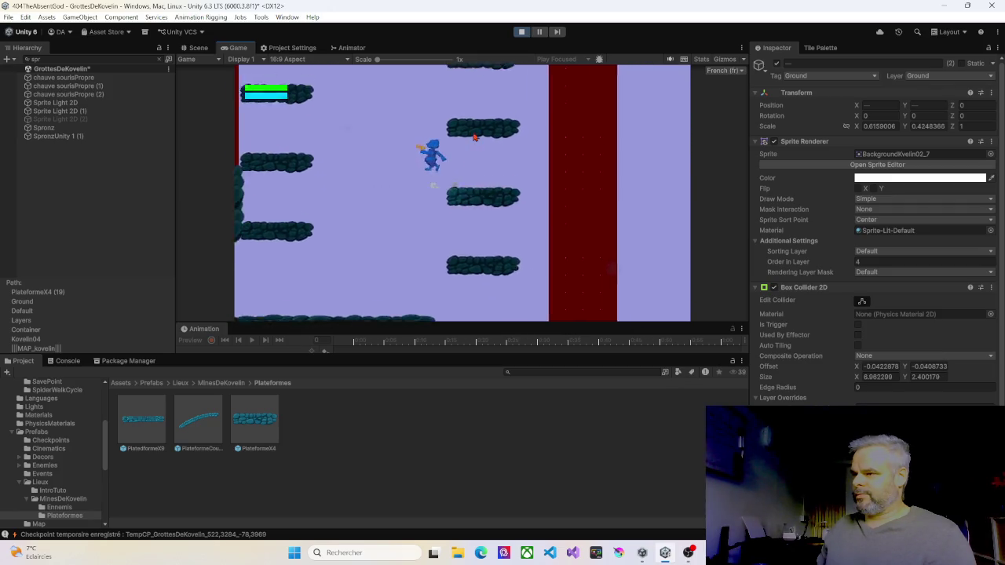
key("Left")
key("Right")
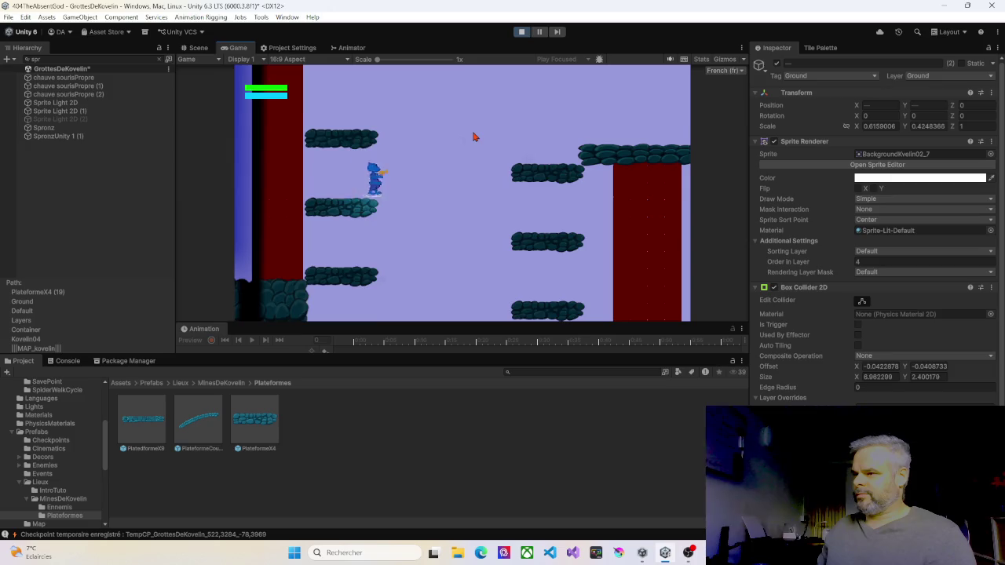
key("space")
key("Right")
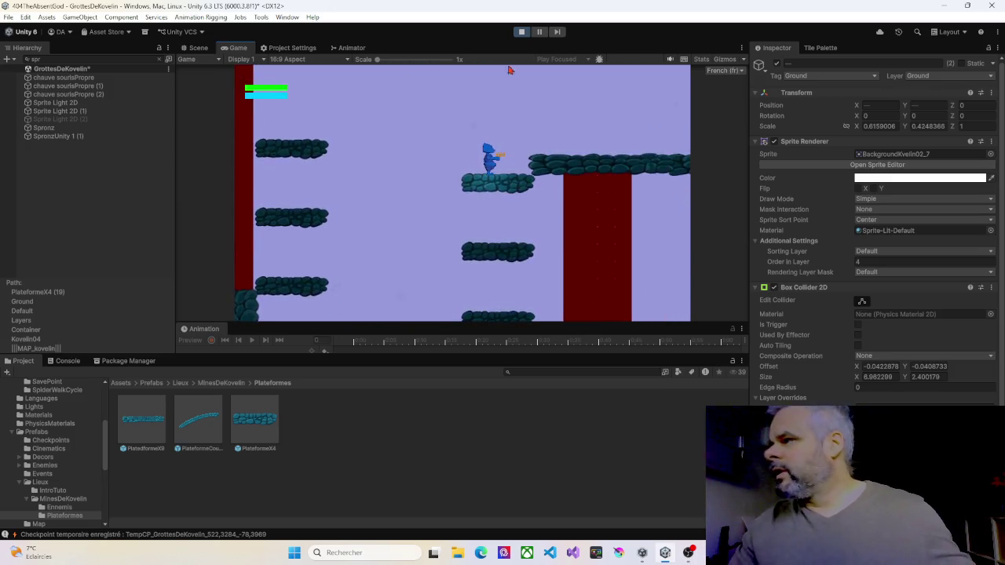
Stop the play test and return to editing the scene
left_click(522, 31)
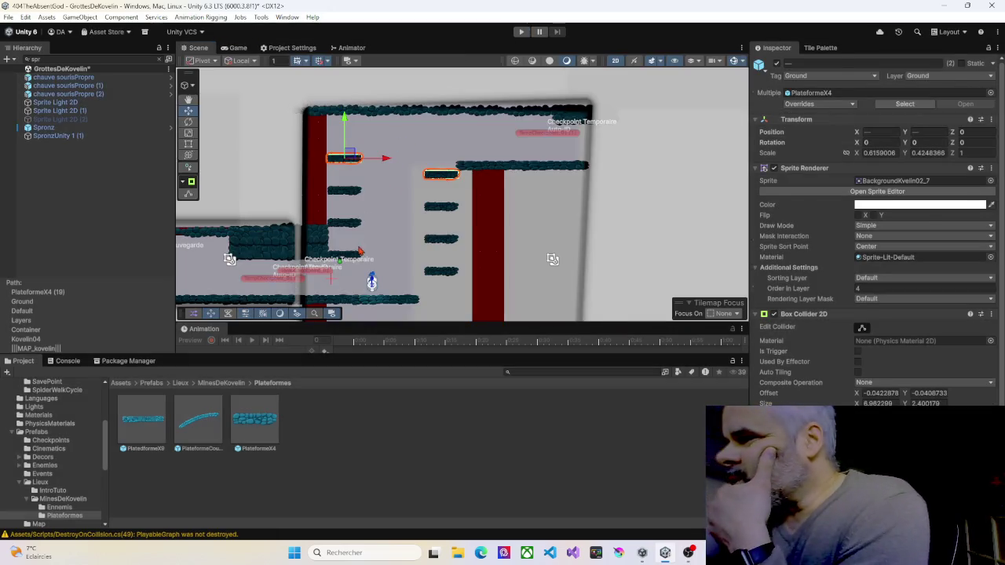
scroll(360, 251, "up", 3)
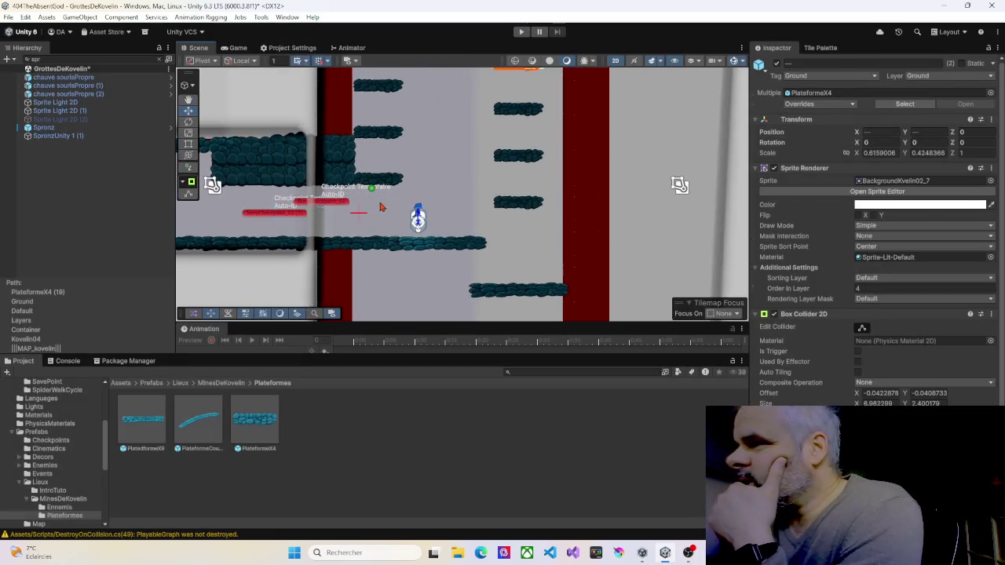
scroll(380, 207, "up", 1)
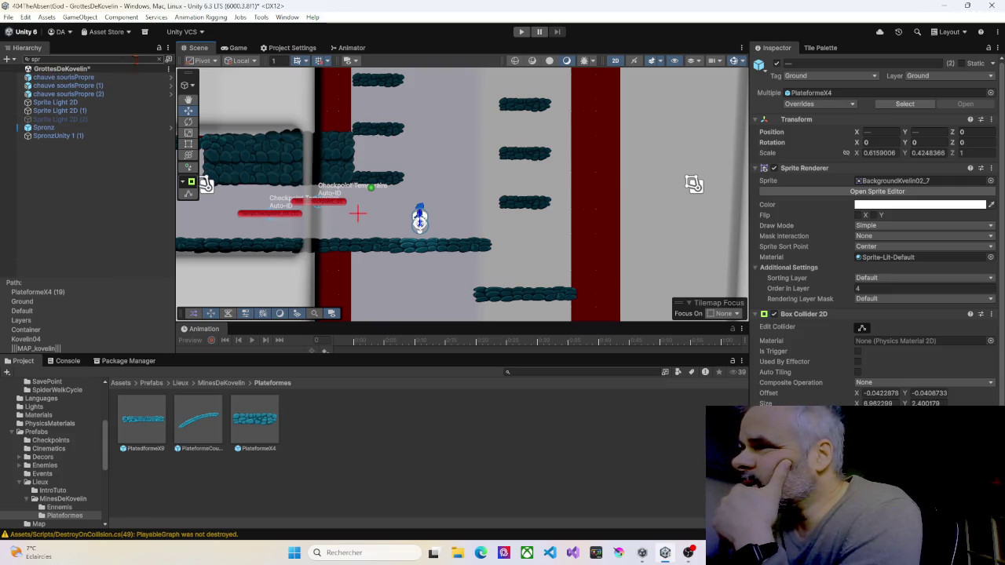
Clear the Hierarchy search, select Grid > Walls, and bring up the Tile Palette
left_click(160, 60)
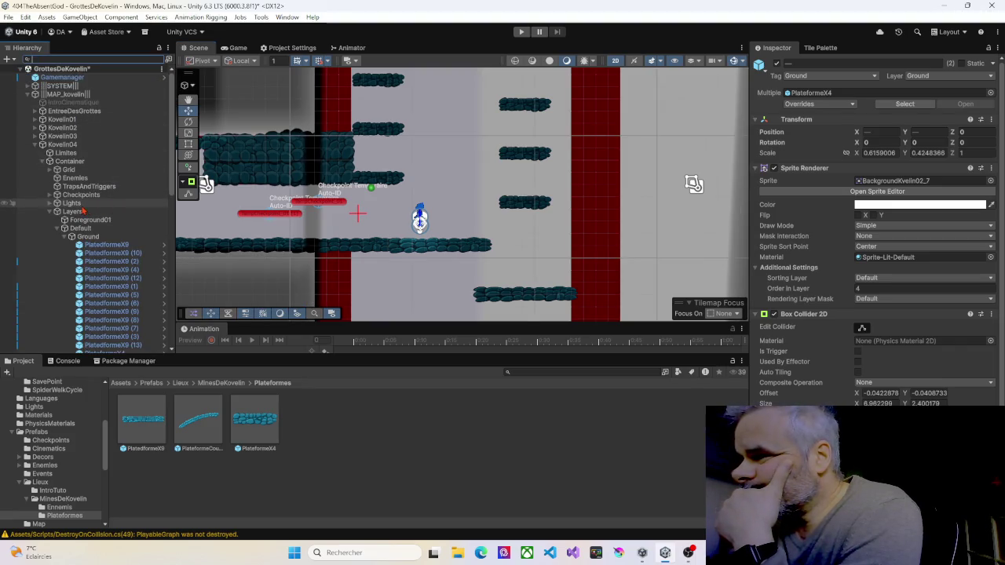
left_click(53, 170)
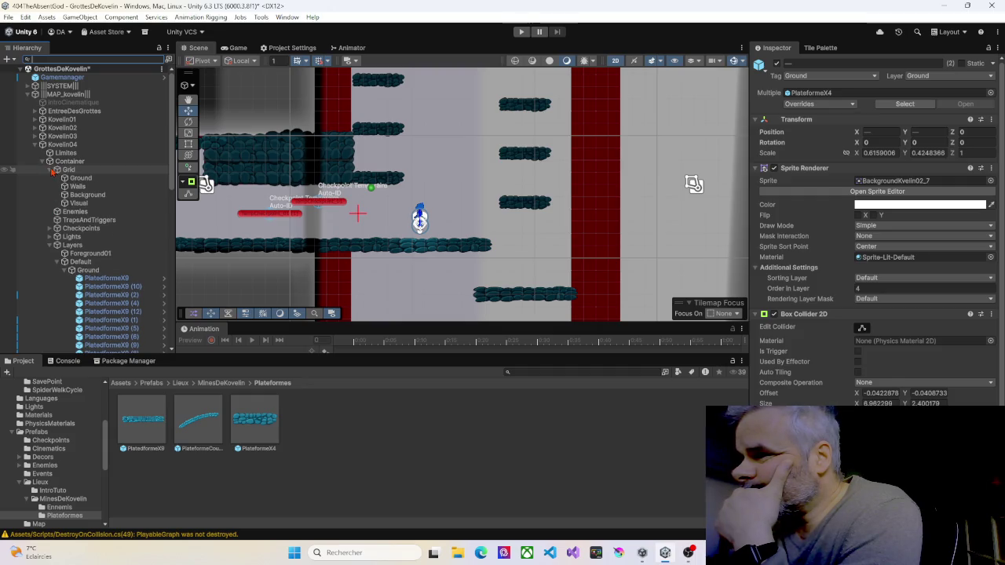
left_click(77, 187)
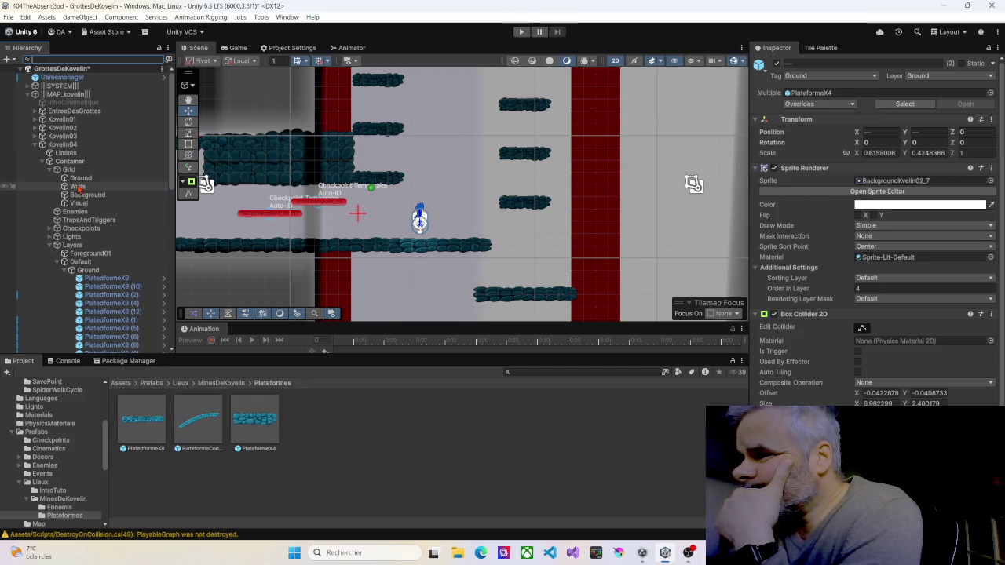
left_click(809, 51)
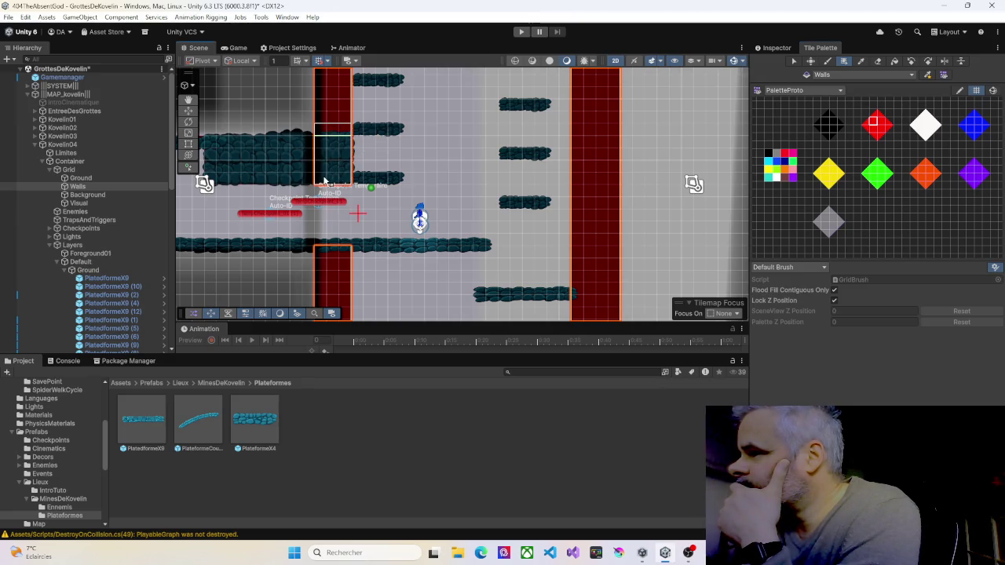
Paint Walls tiles along a full row and a tall block in the left column
left_click_drag(431, 142, 400, 303)
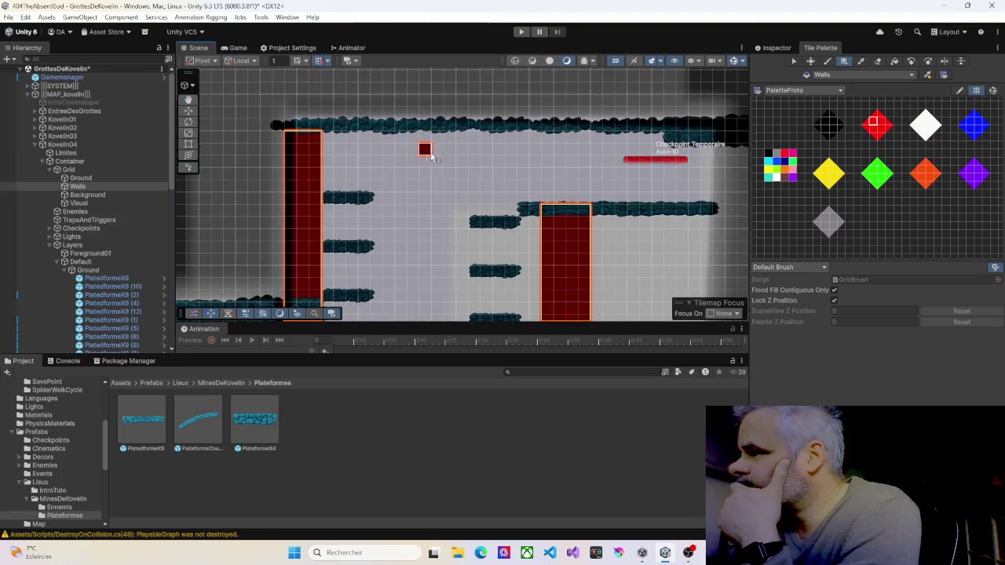
mouse_move(424, 148)
left_mouse_down()
mouse_move(382, 191)
mouse_move(344, 206)
left_mouse_up()
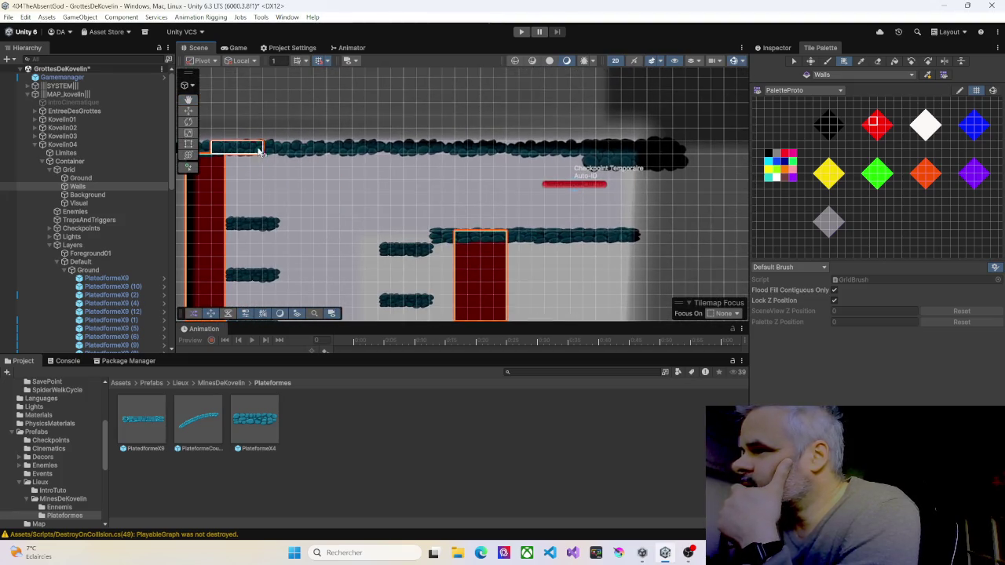
left_click_drag(259, 151, 636, 157)
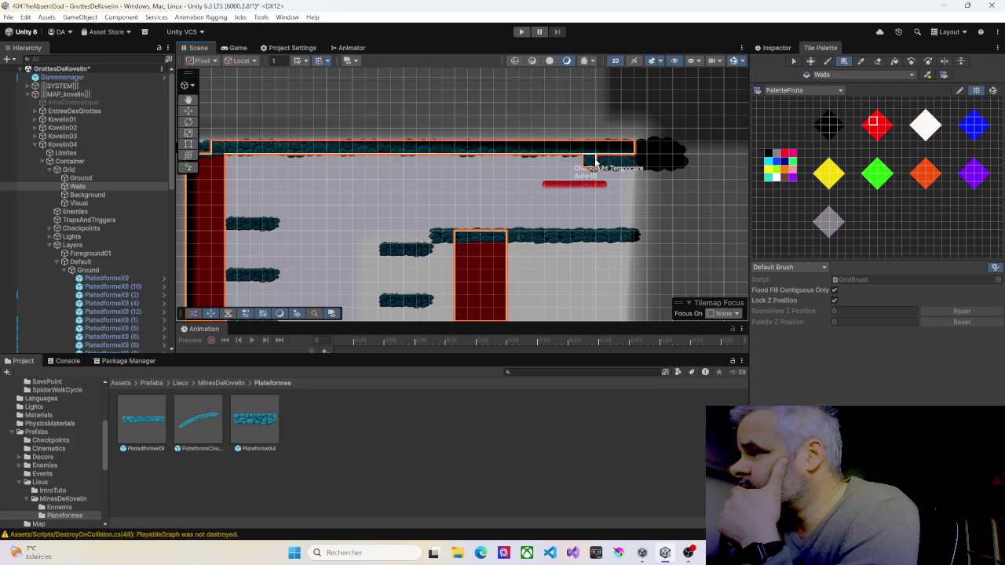
scroll(631, 165, "down", 5)
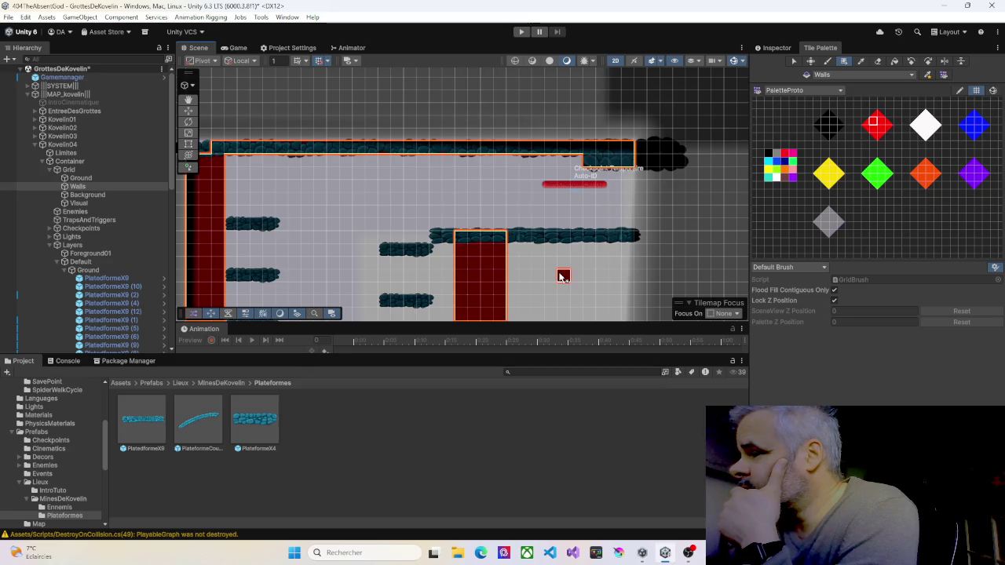
scroll(594, 116, "down", 3)
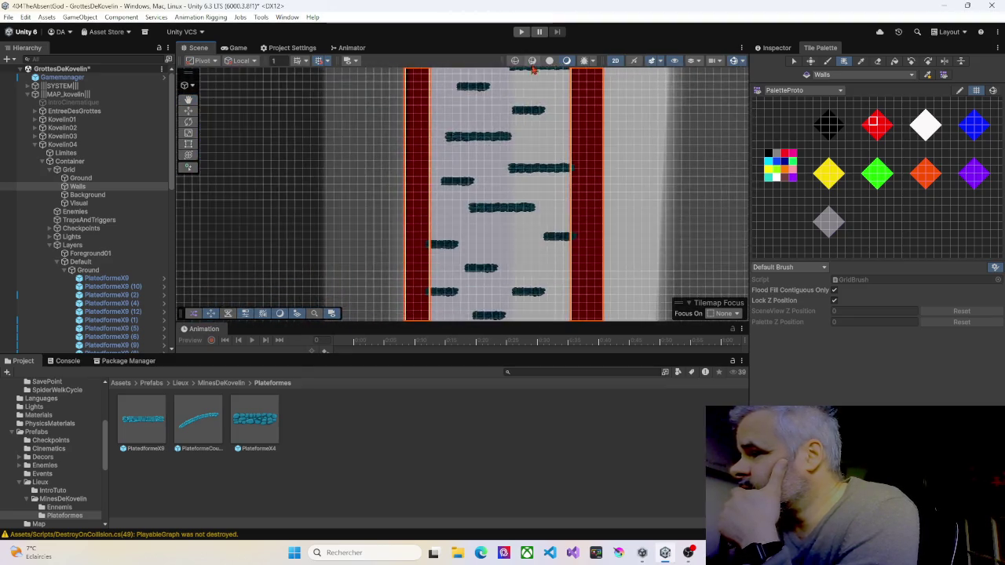
scroll(518, 102, "up", 3)
left_click_drag(518, 153, 449, 160)
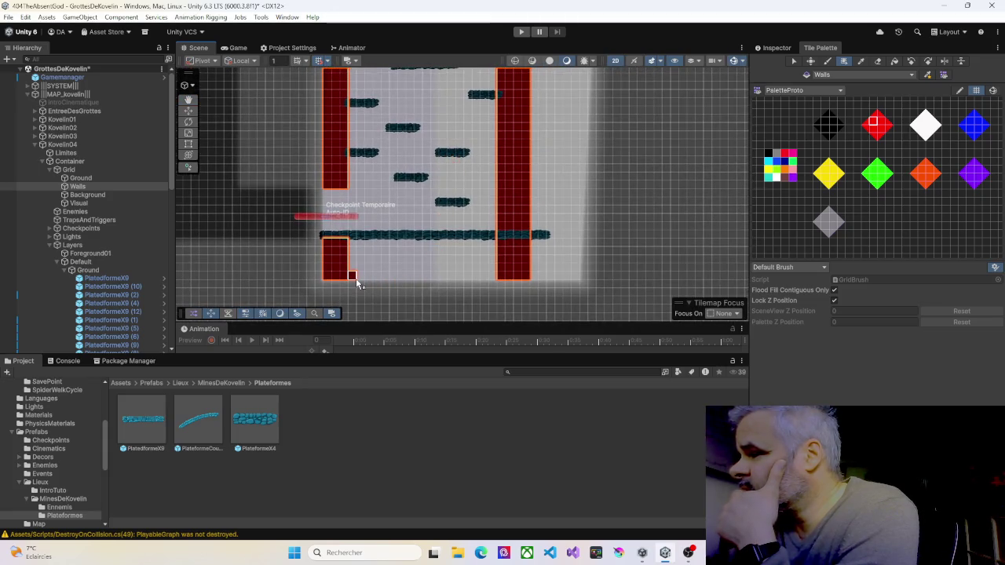
left_click_drag(496, 283, 492, 250)
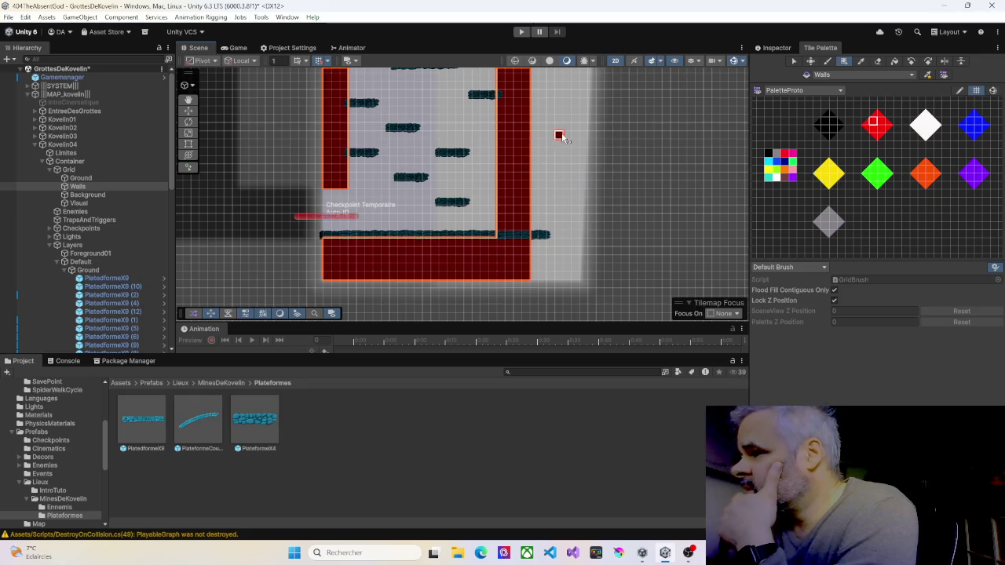
Survey the upper shaft and ceiling, then show the Walls Inspector and select the Move tool
left_click_drag(559, 134, 574, 244)
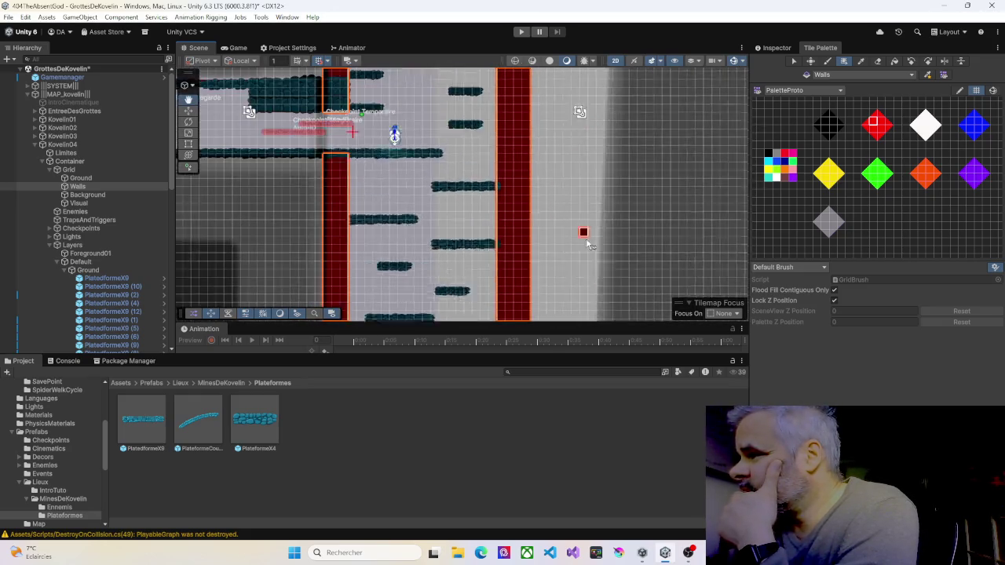
left_click_drag(583, 157, 584, 235)
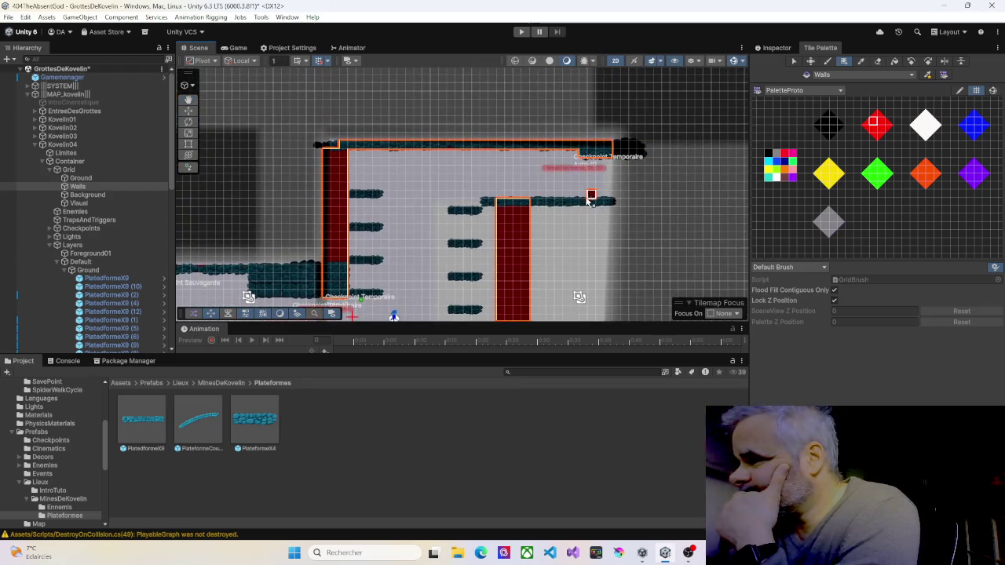
mouse_move(493, 264)
left_mouse_down()
mouse_move(516, 274)
mouse_move(525, 211)
left_mouse_up()
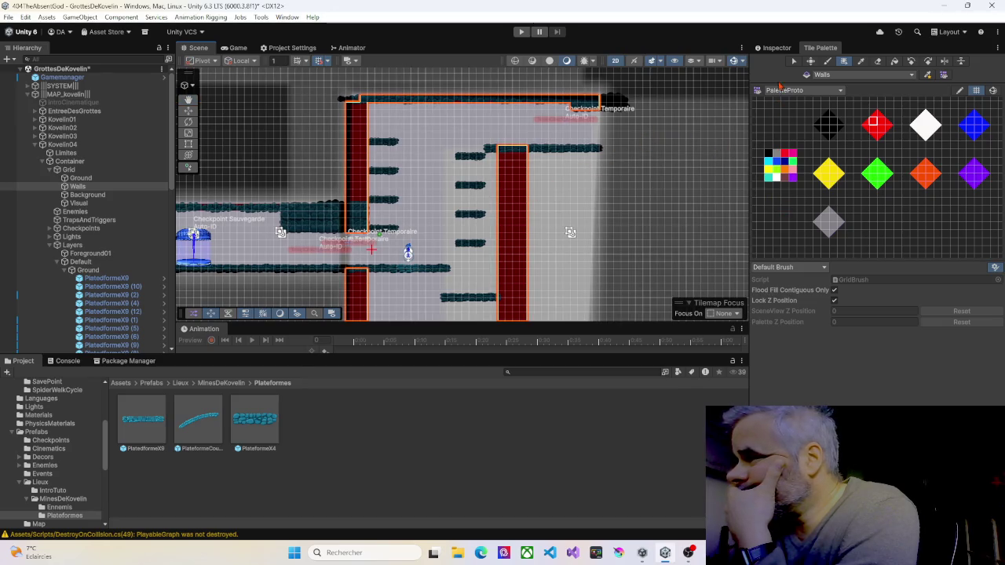
left_click(776, 49)
left_click(190, 112)
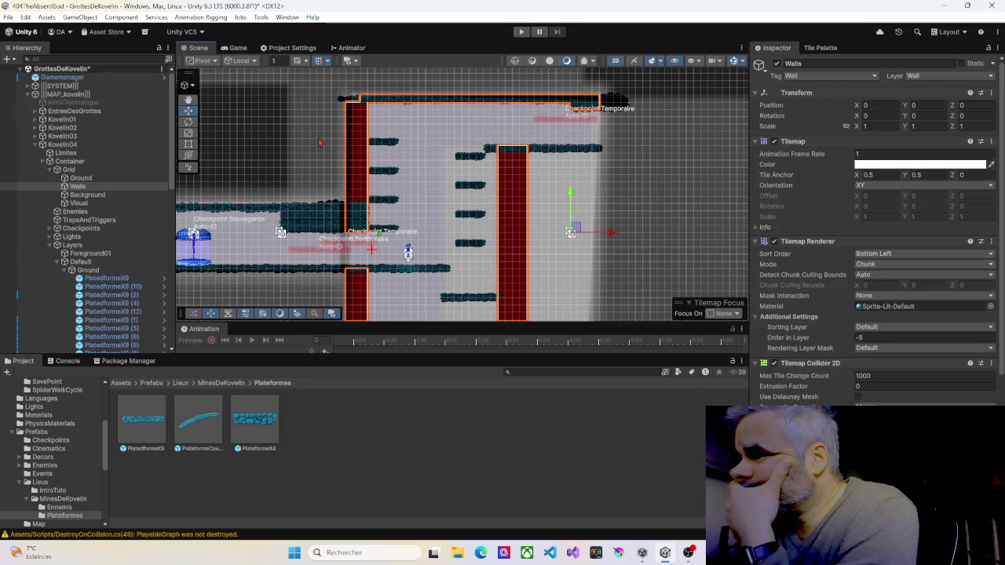
Select PlateformeX4 (19), (15), (13), (14), (16) and the other stacked platforms, nudging all up slightly
left_click(395, 146)
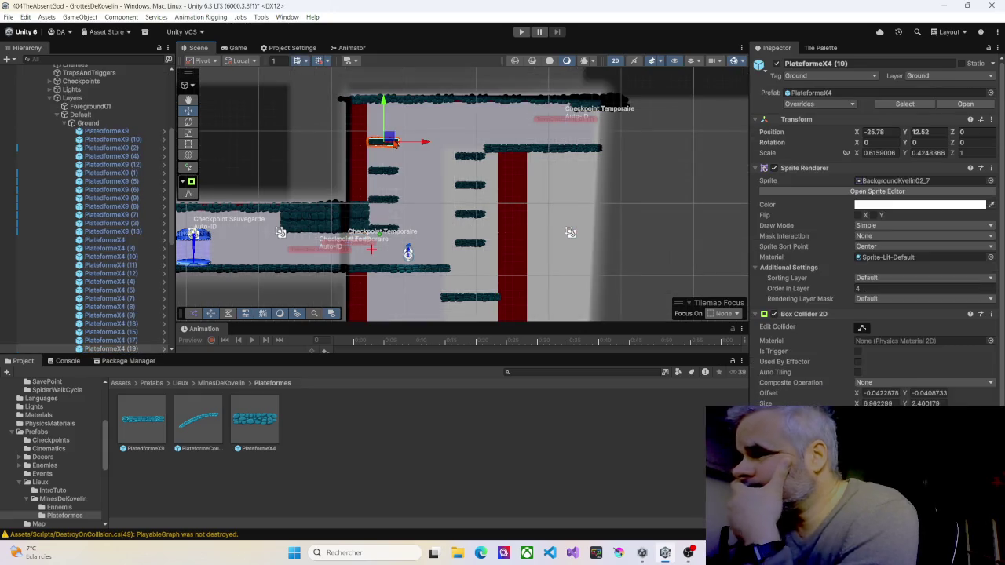
scroll(125, 251, "down", 5)
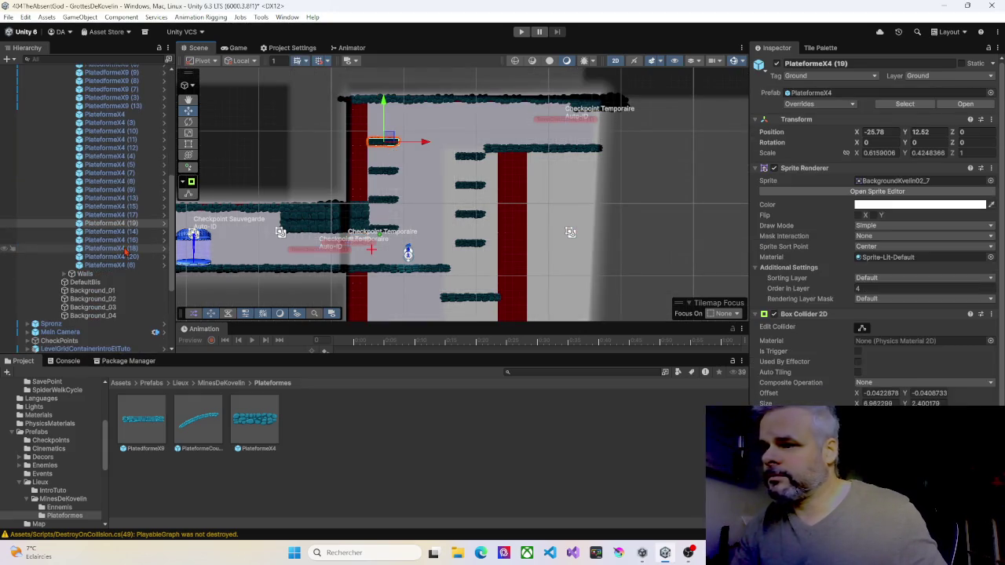
left_click(110, 266)
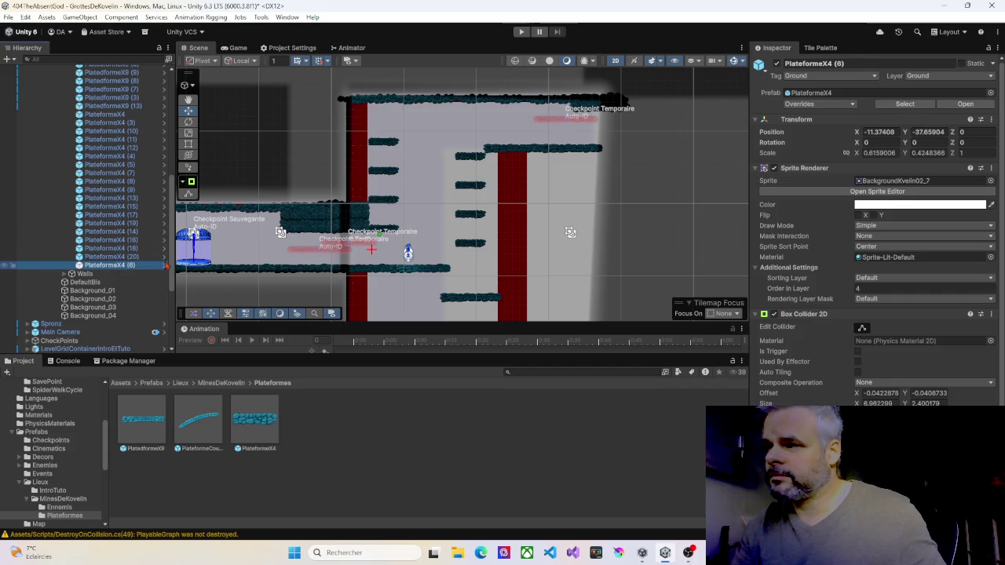
left_click(385, 147)
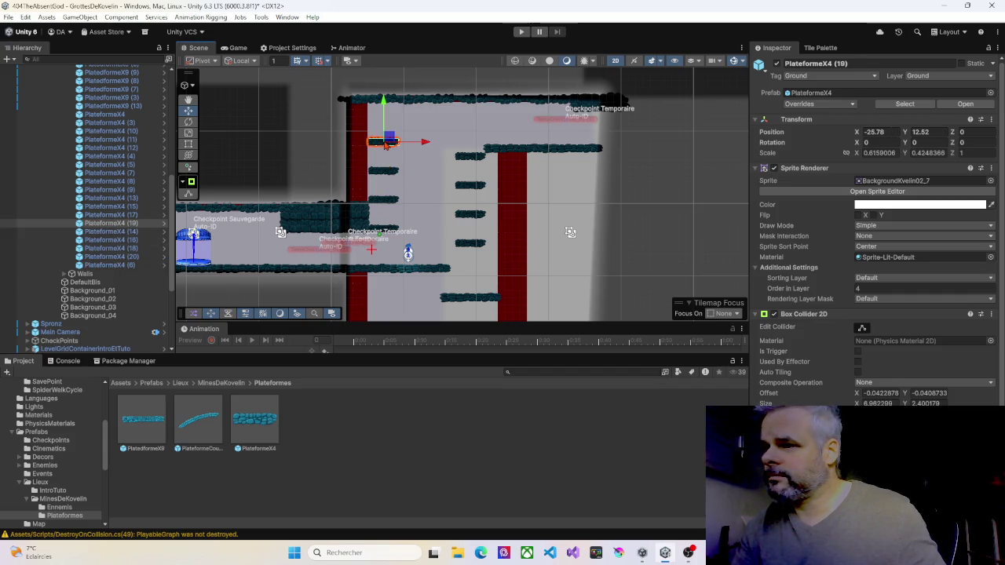
left_click(380, 202, "shift")
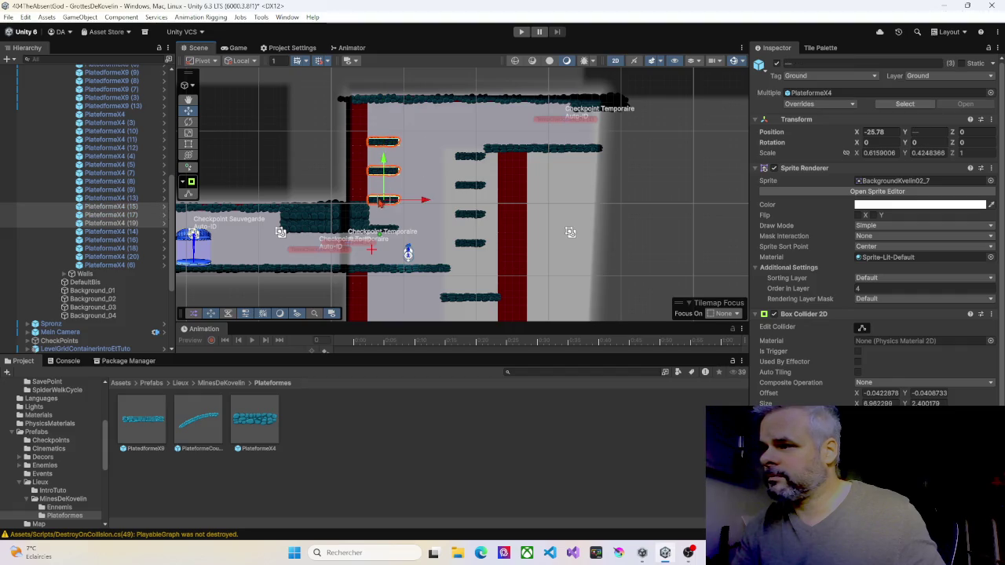
left_click(383, 231, "shift")
left_click(470, 242, "shift")
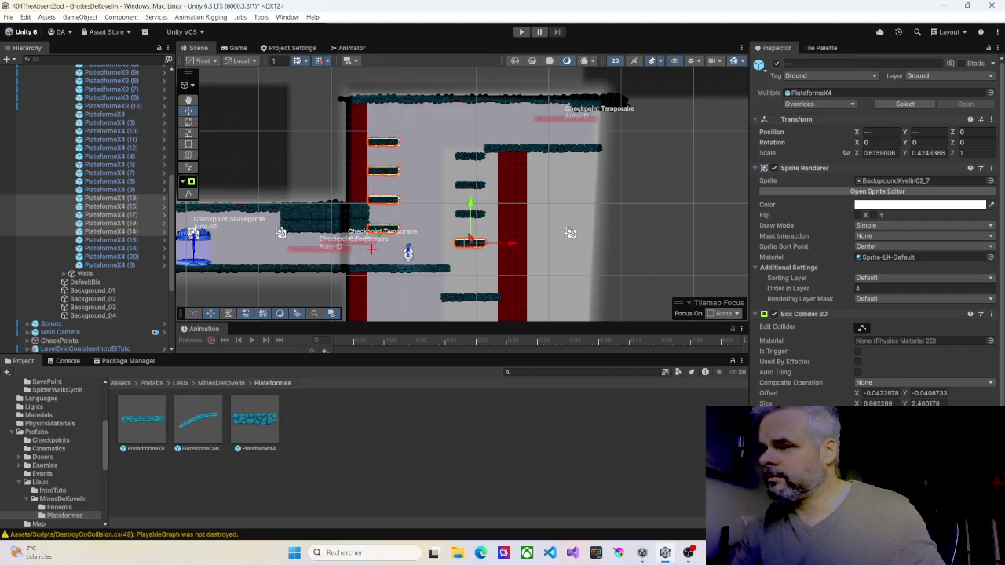
left_click(464, 214, "shift")
left_click(465, 186, "shift")
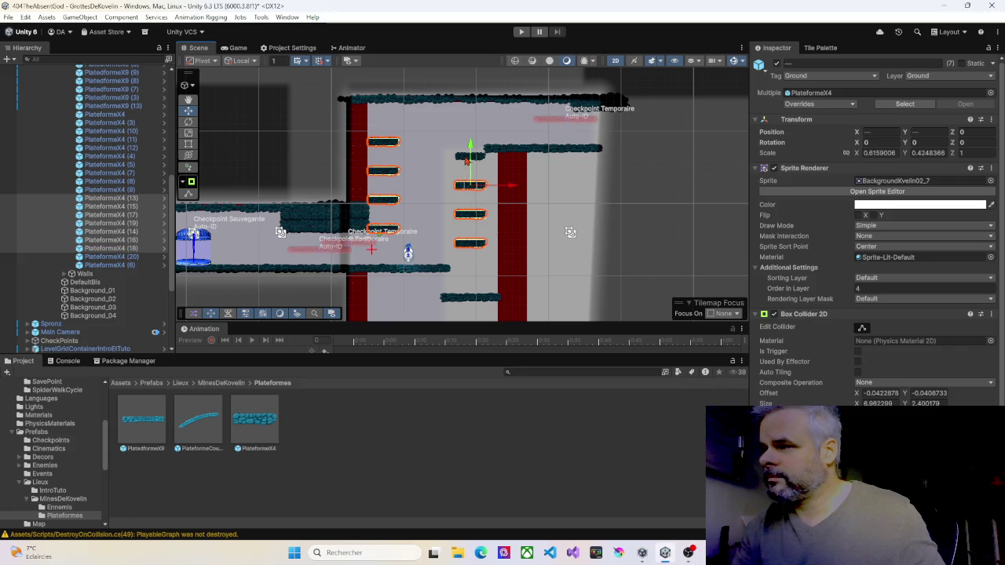
left_click(467, 158, "shift")
left_click_drag(470, 115, 471, 111)
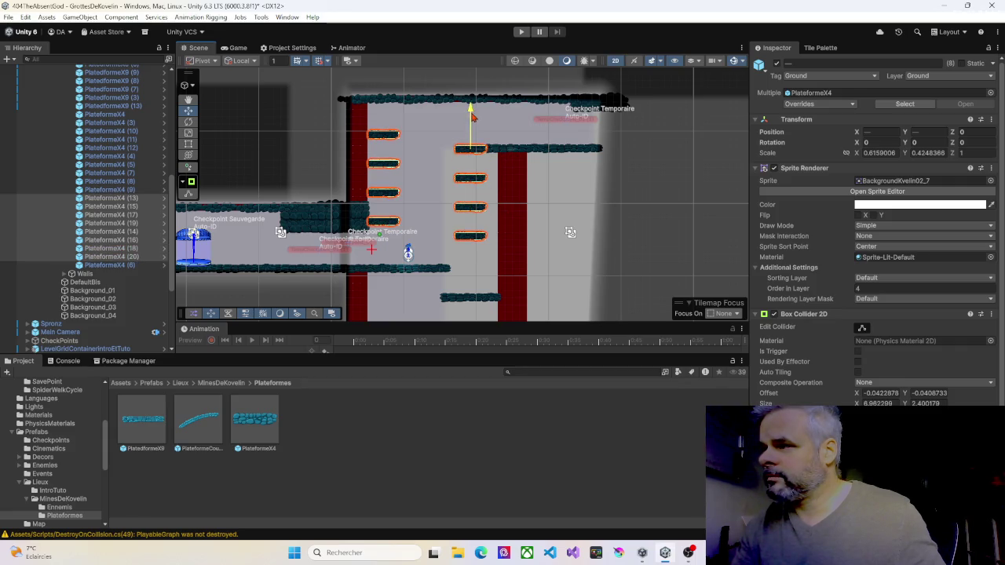
left_click(520, 33)
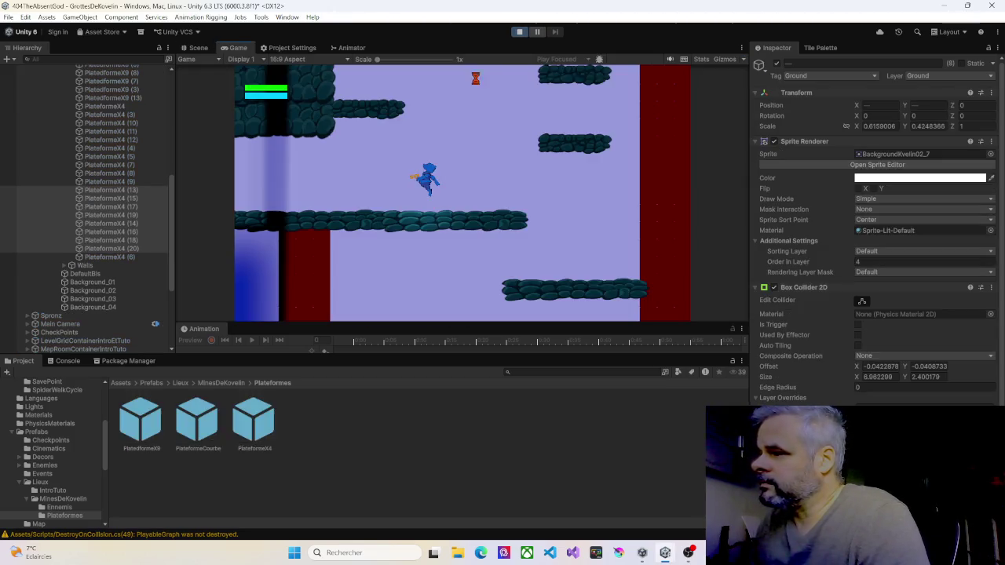
key("Right")
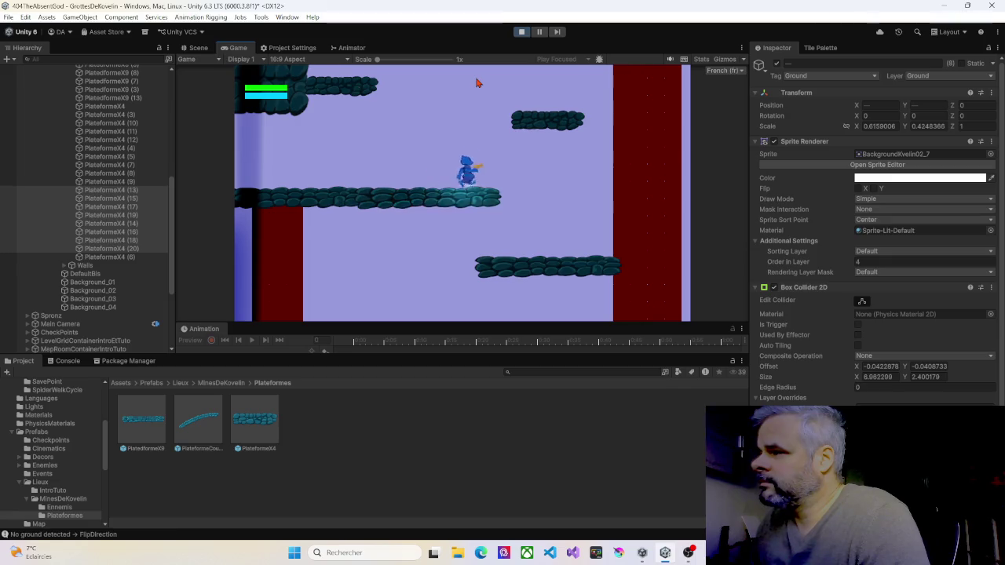
key("space")
key("Left")
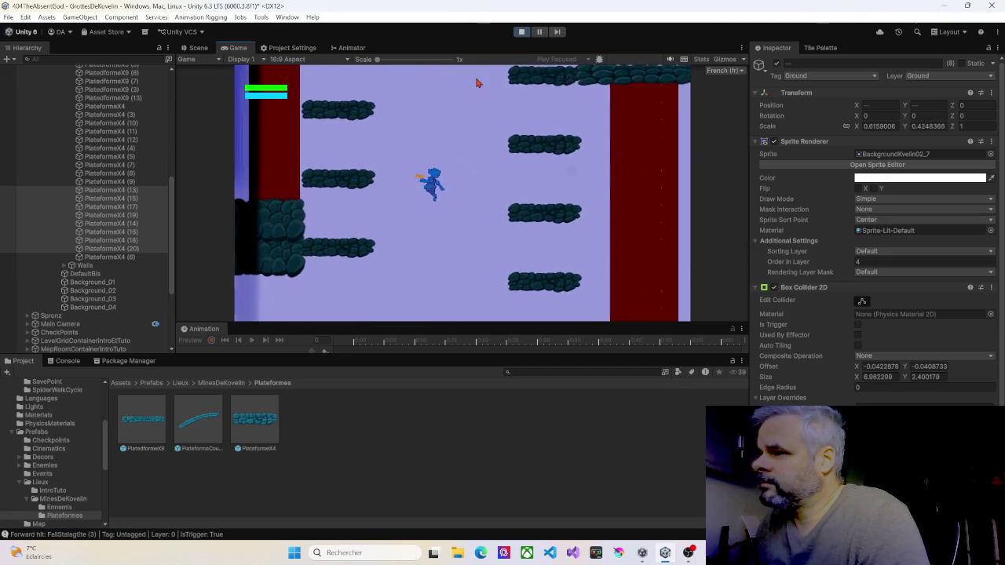
key("space")
key("Right")
key("space")
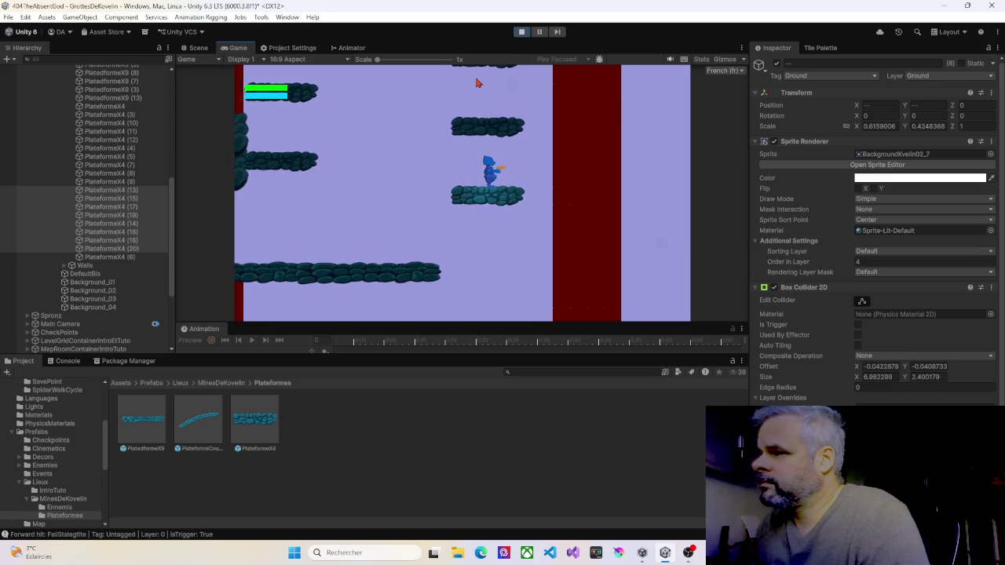
key("Left")
key("space")
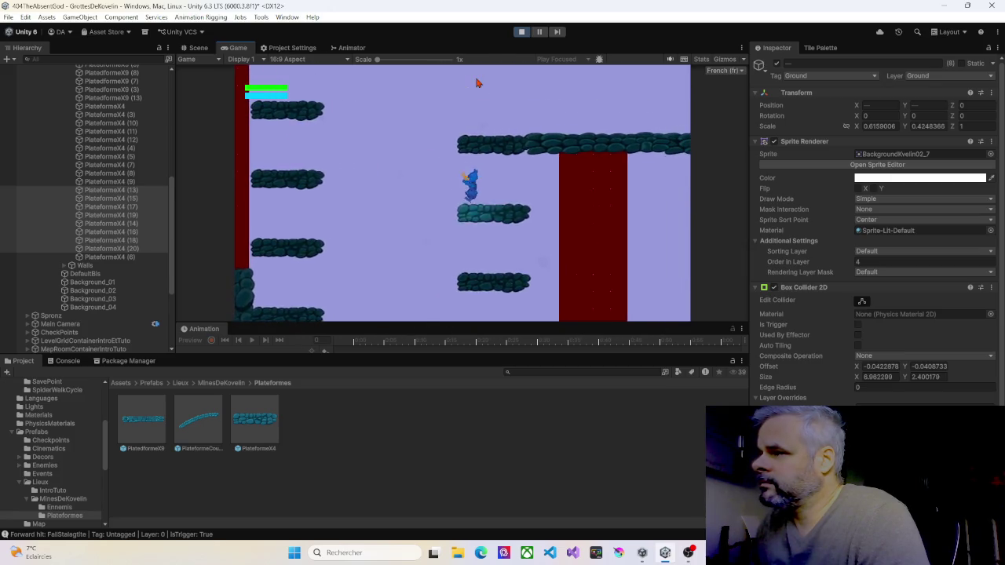
key("Right")
key("ctrl+p")
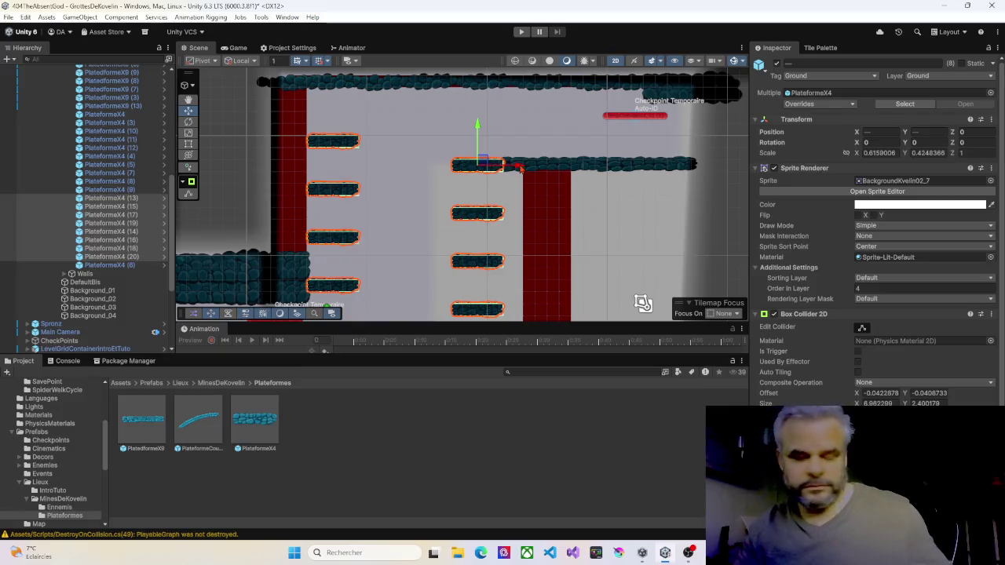
Zoom in on PlatedformeX9 (13) and lower it slightly
left_click(529, 174)
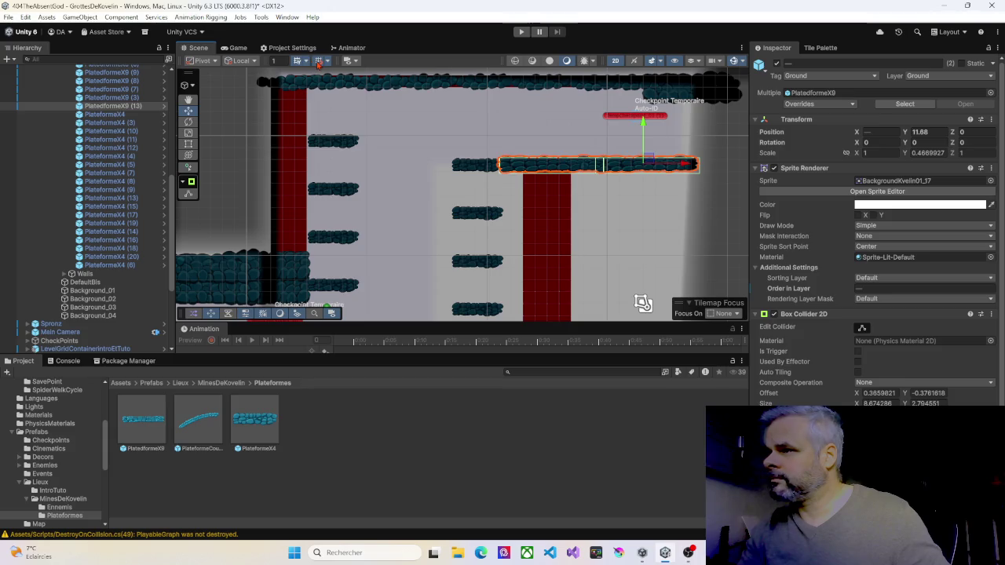
scroll(592, 134, "up", 2)
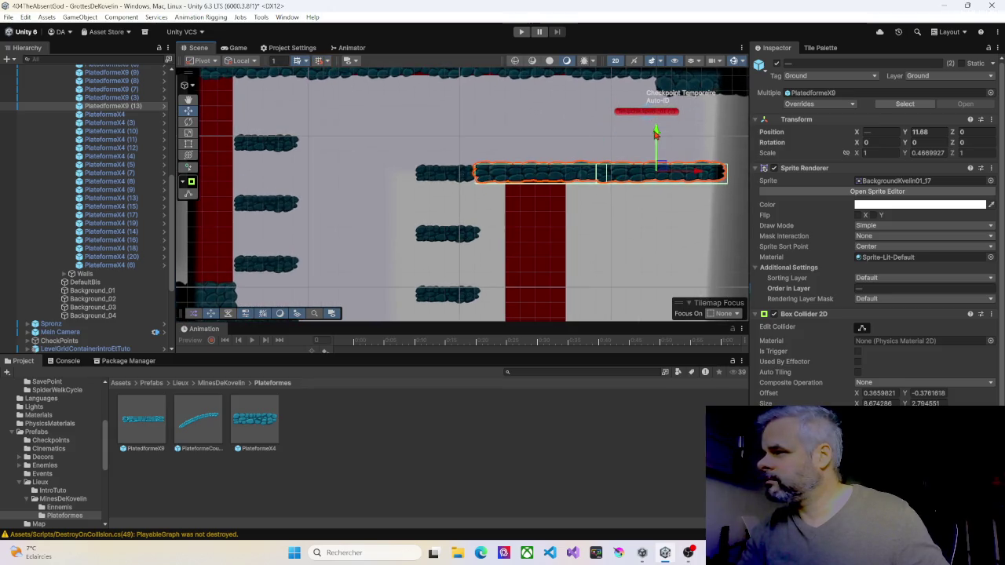
scroll(656, 133, "up", 2)
left_click_drag(658, 142, 658, 143)
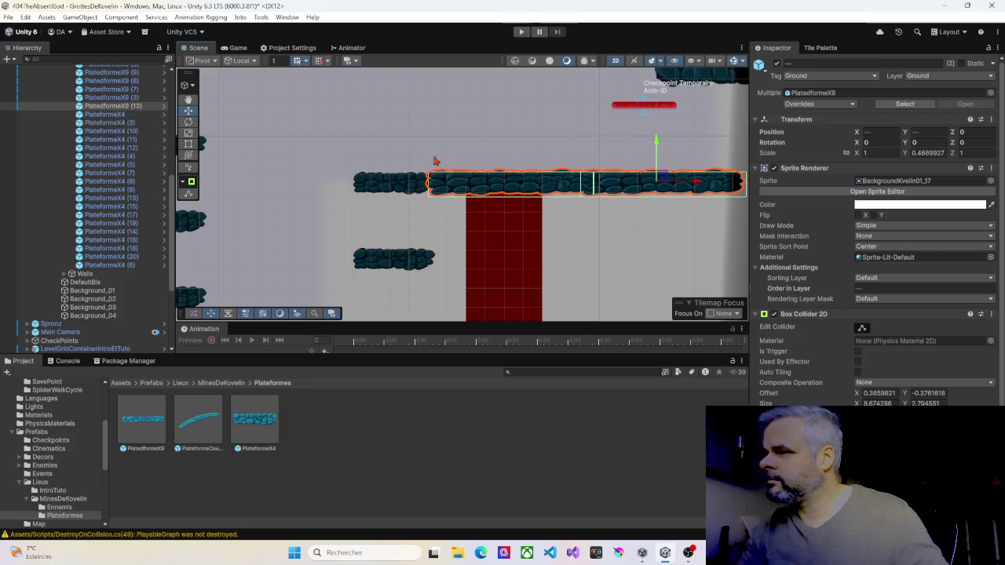
Compare its height with PlateformeX4 (20) and the right-hand ledge, then deselect
left_click(429, 182)
left_click(455, 184, "ctrl")
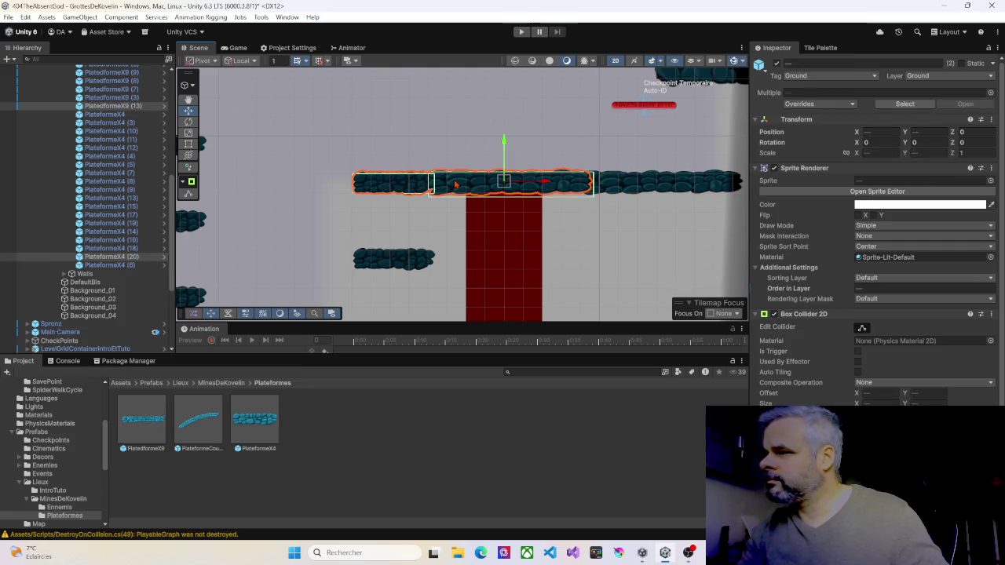
left_click(471, 183)
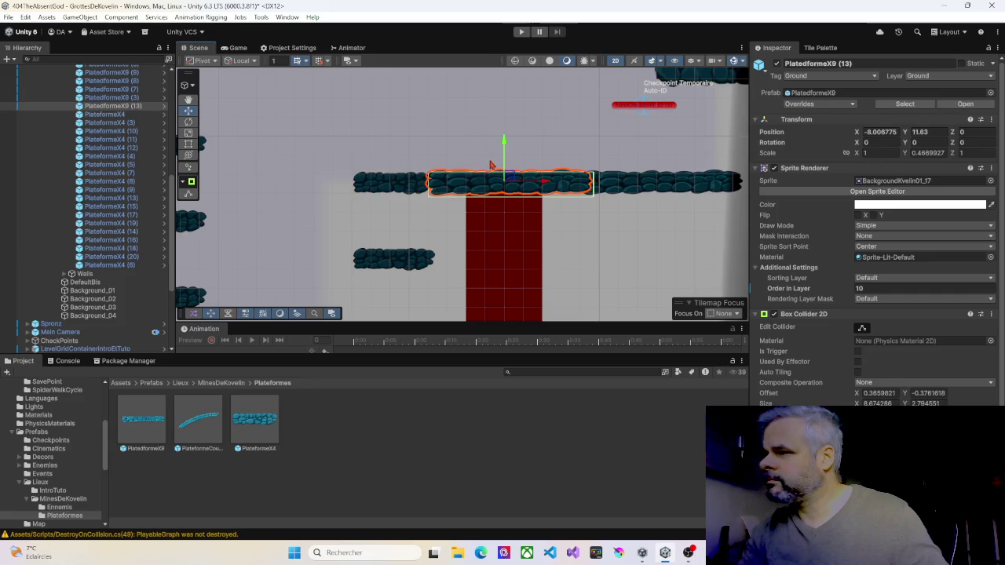
left_click(620, 176, "ctrl")
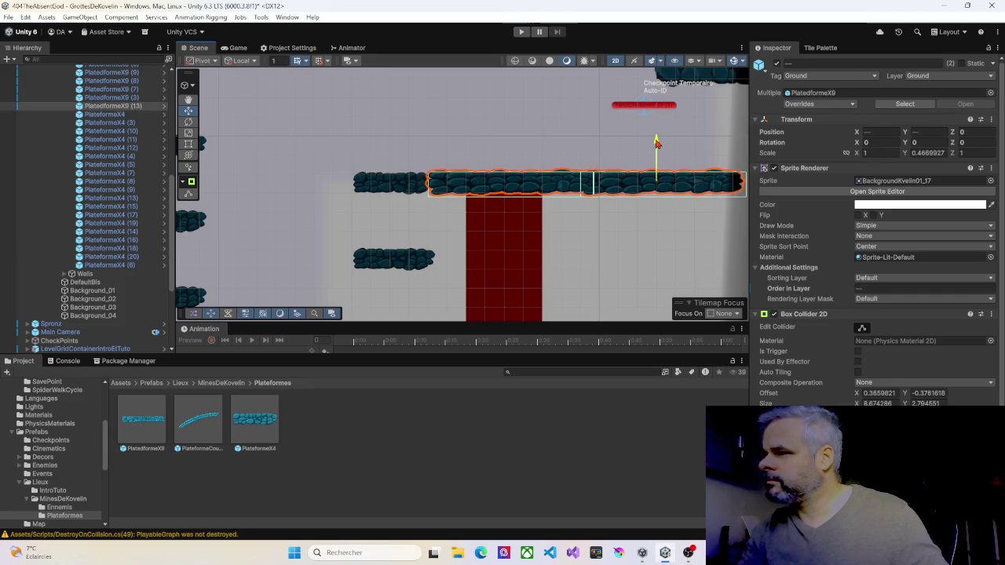
left_click_drag(656, 143, 656, 143)
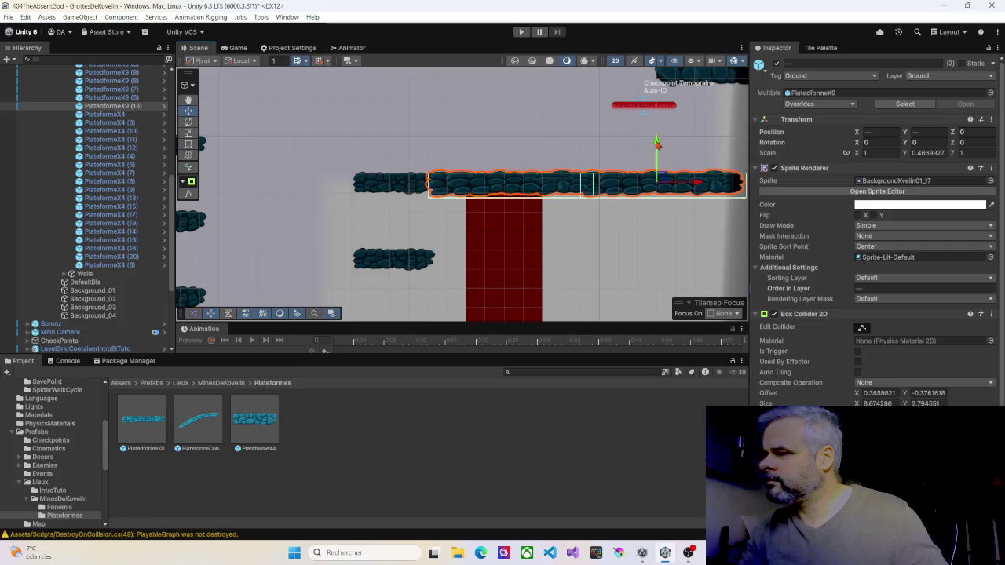
left_click(408, 185)
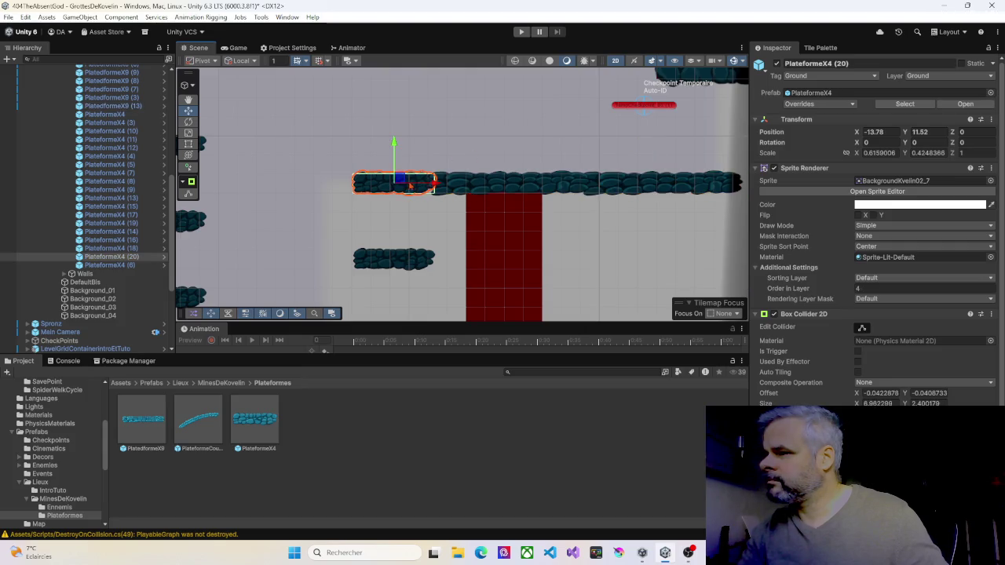
left_click(456, 185, "shift")
left_click(487, 141)
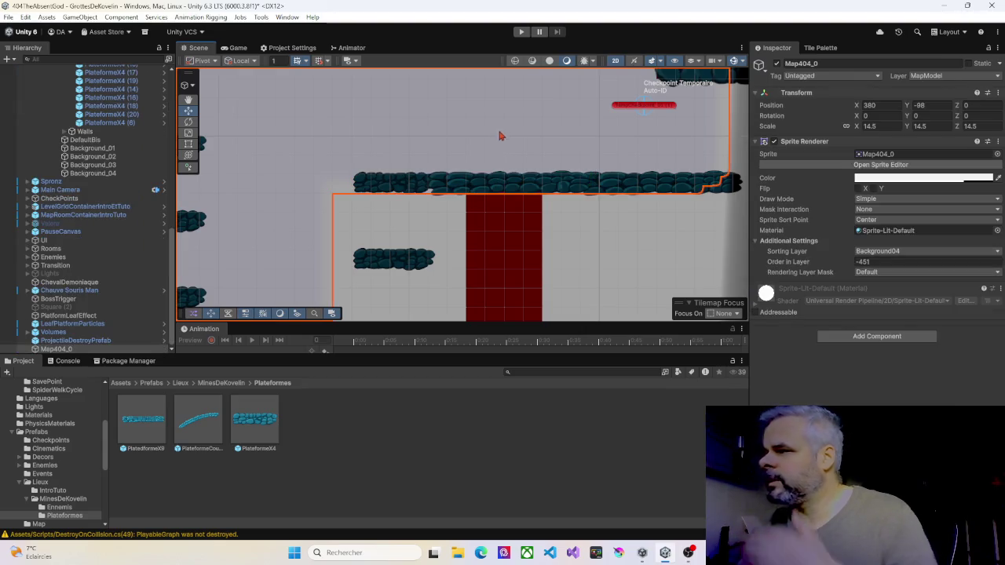
scroll(493, 150, "down", 4)
scroll(488, 157, "down", 3)
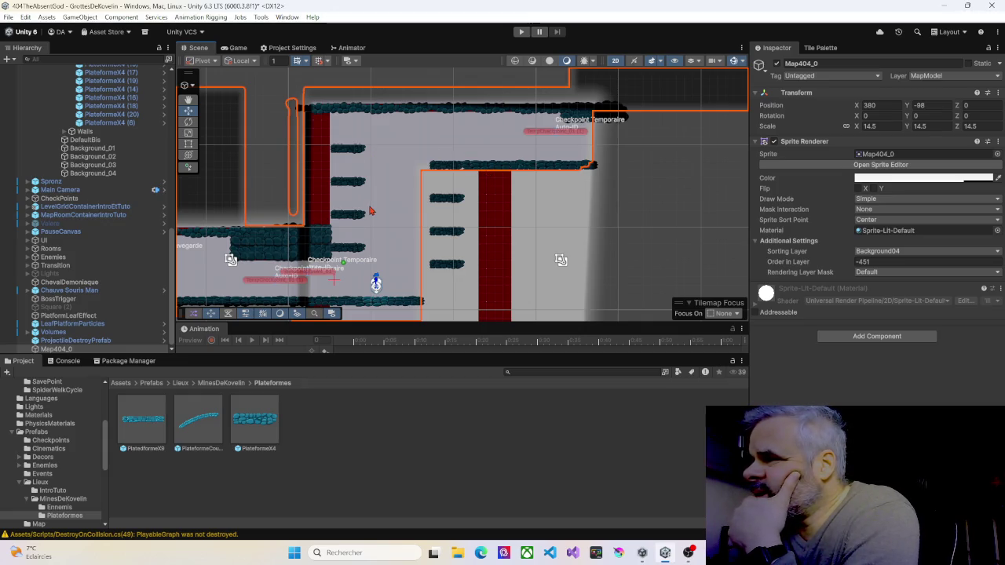
scroll(371, 211, "down", 3)
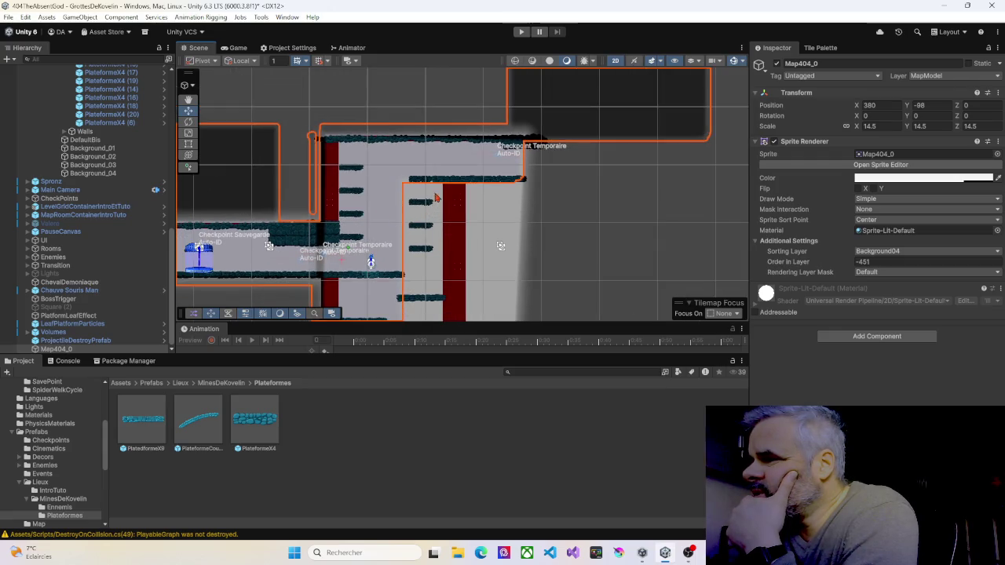
left_click_drag(442, 279, 436, 226)
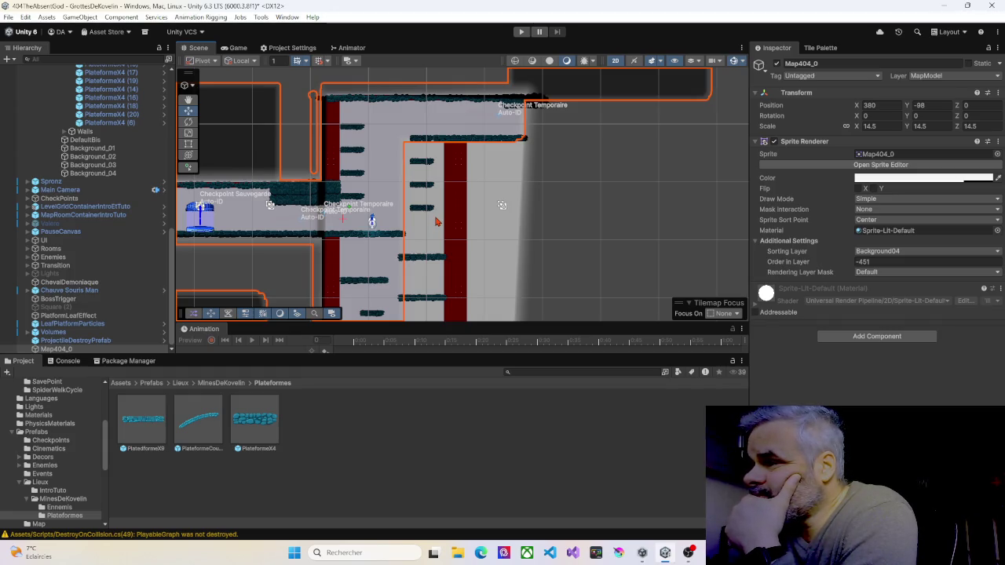
left_click(347, 176)
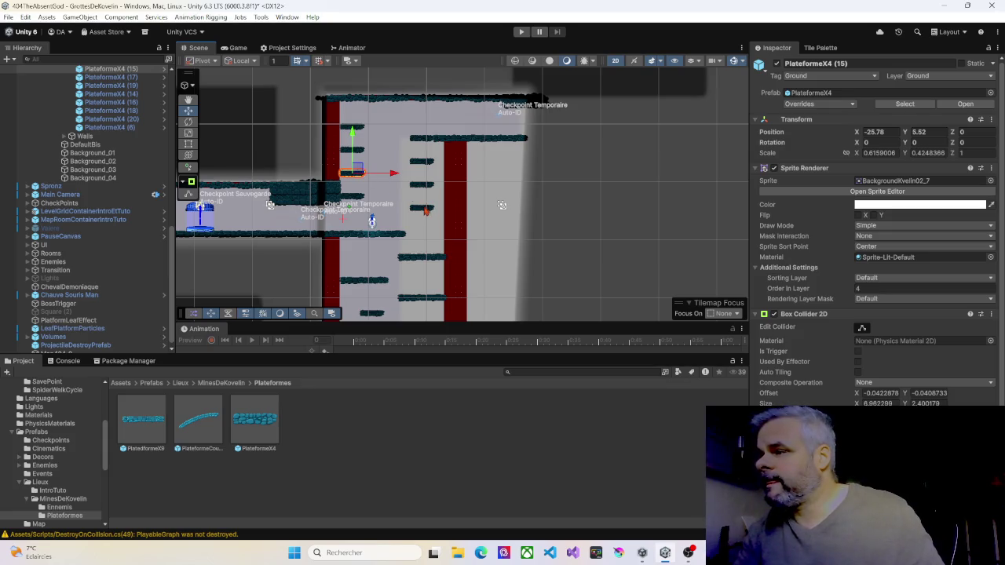
left_click(423, 210)
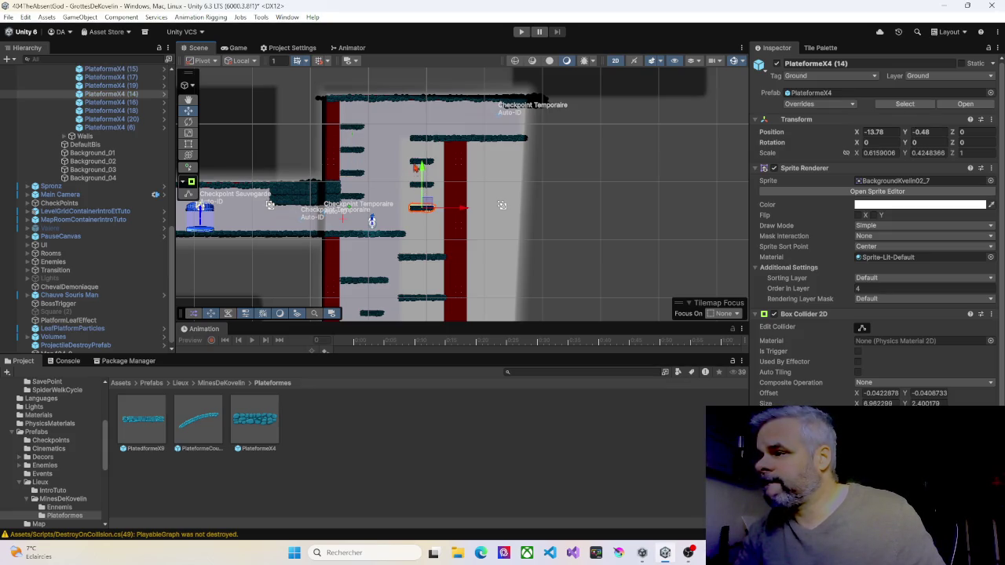
scroll(378, 171, "up", 4)
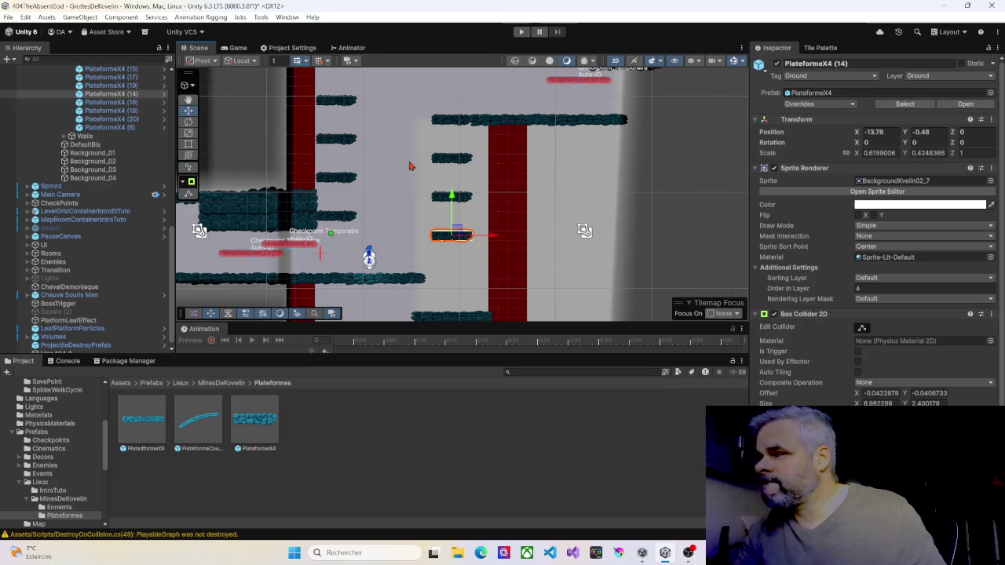
scroll(409, 166, "down", 1)
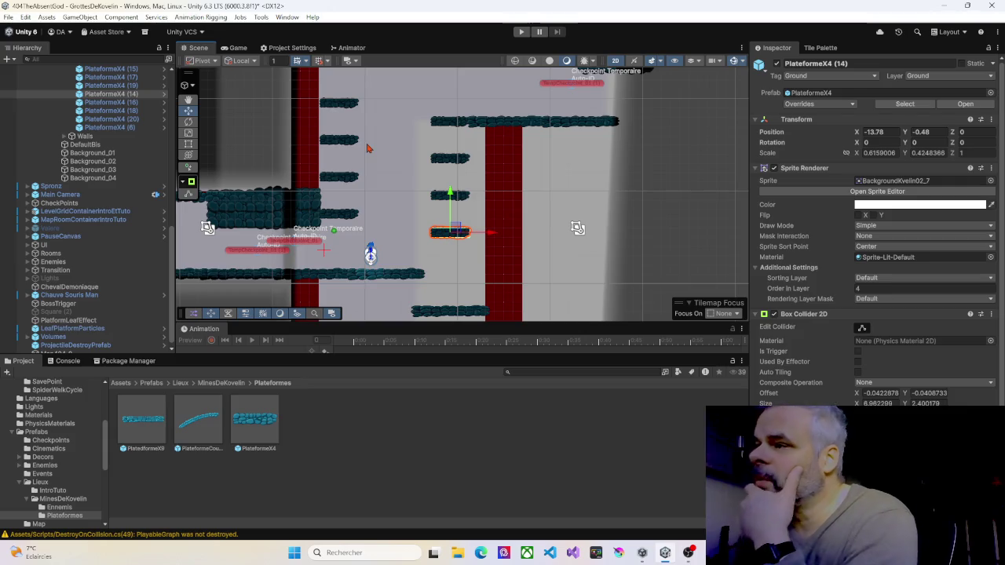
scroll(379, 184, "down", 1)
left_click_drag(385, 173, 394, 194)
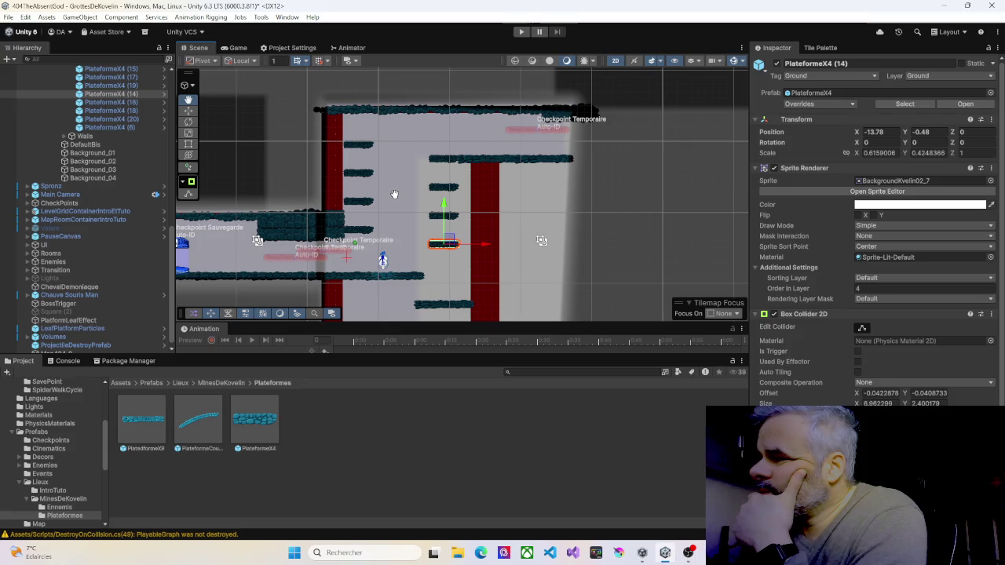
scroll(398, 210, "down", 2)
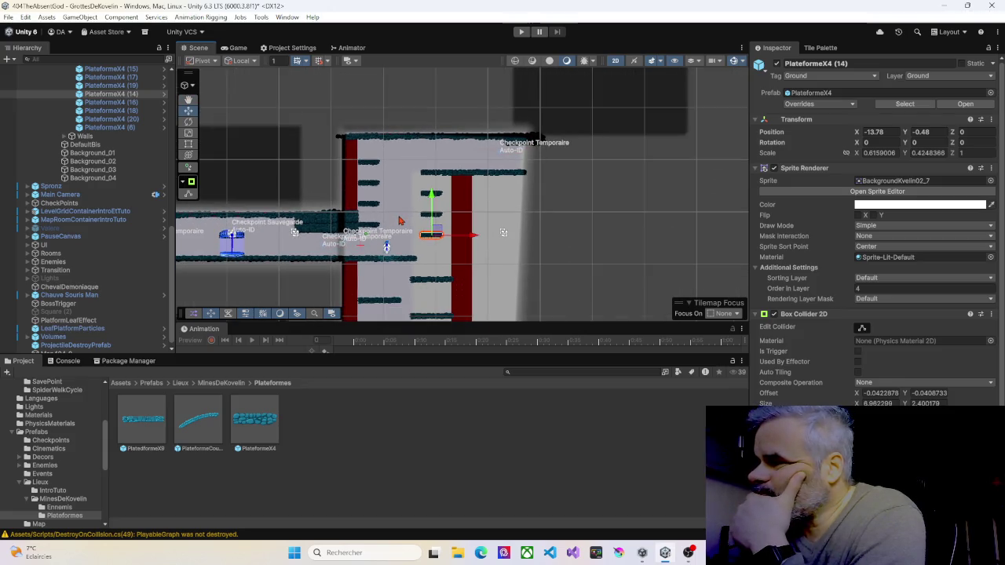
scroll(132, 155, "up", 10)
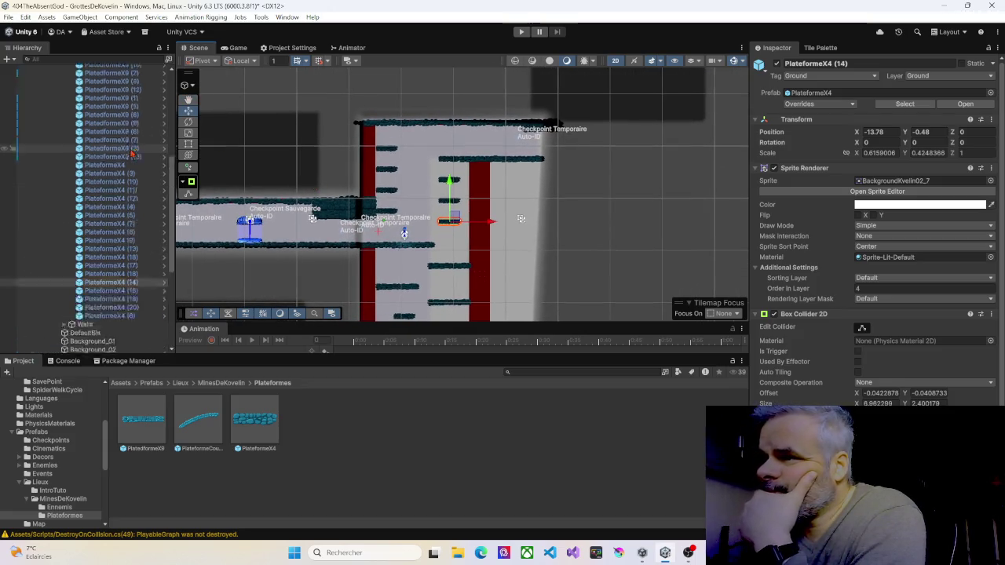
scroll(132, 154, "up", 5)
Collapse Ground, expand Walls, and locate BackgroundKvelin01_6 rocks (6), (3), (5) and (1)
left_click(66, 186)
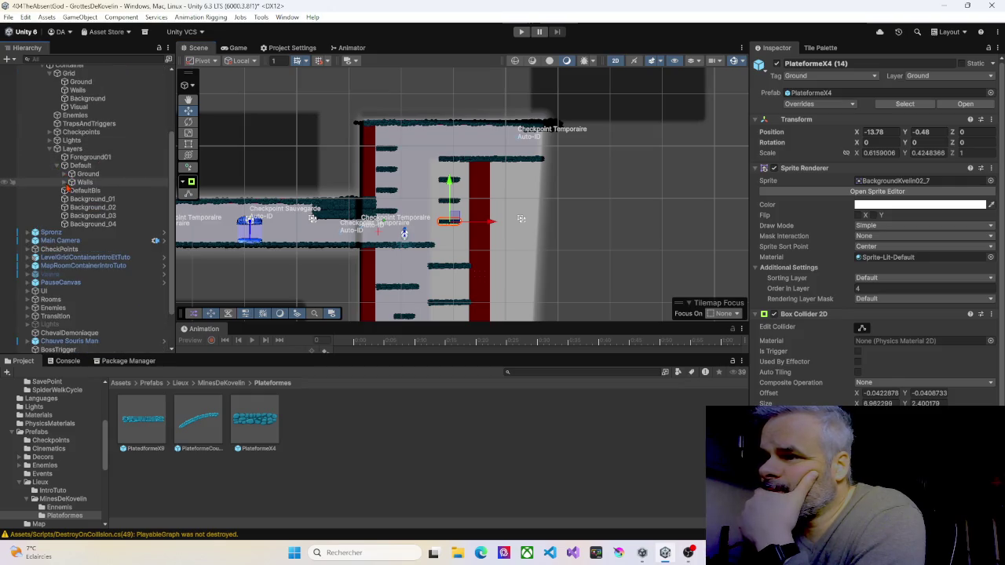
left_click(66, 183)
left_click(92, 193)
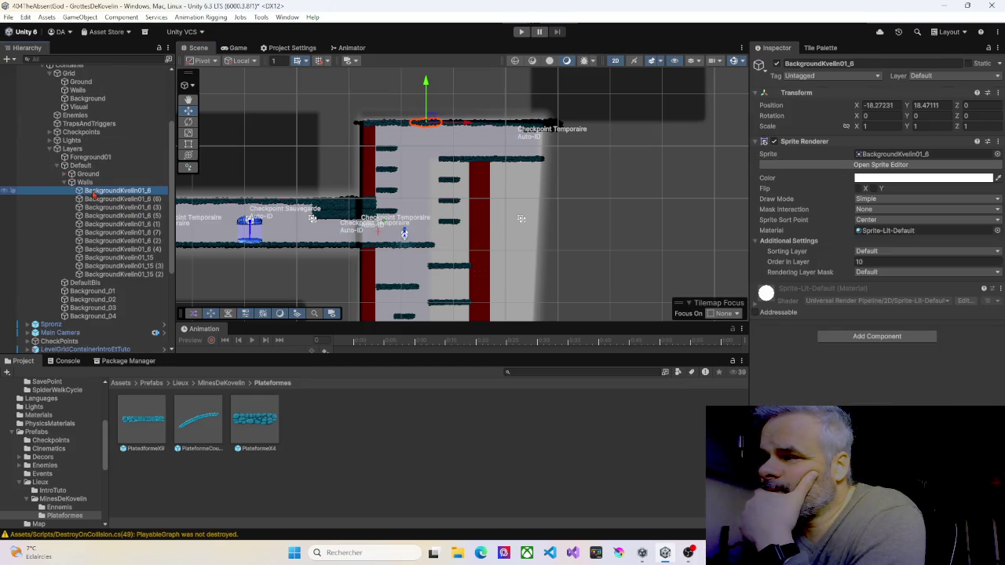
left_click(98, 199)
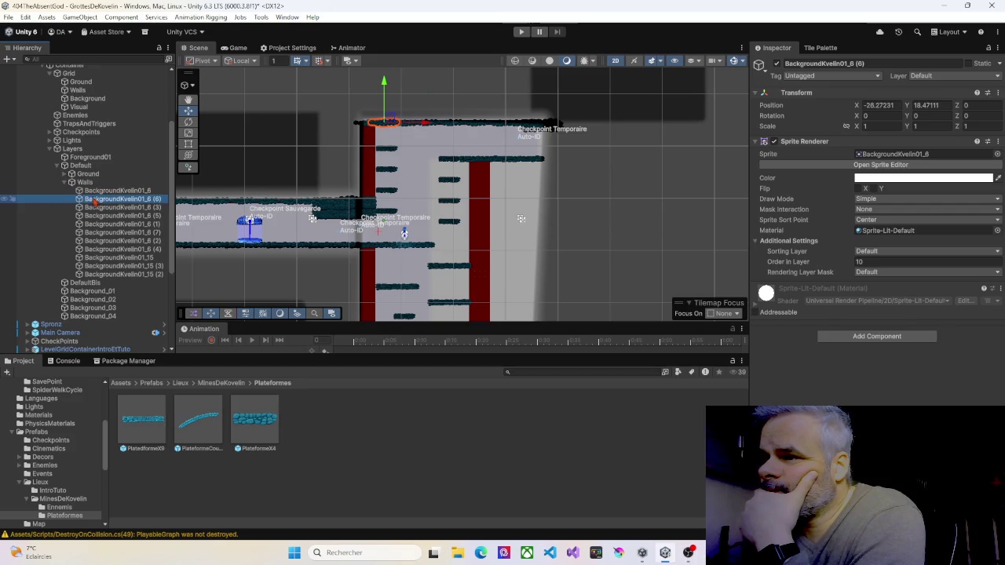
left_click(98, 207)
left_click(99, 215)
left_click(100, 224)
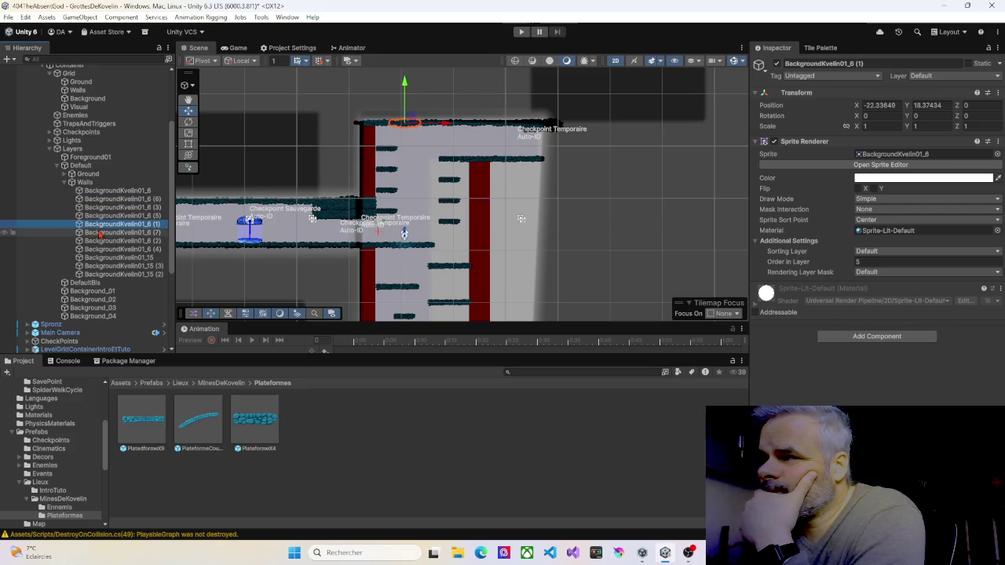
Locate BackgroundKvelin01_6 (7), (2), (4) and BackgroundKvelin01_15, (3), (2) in the shaft
left_click(100, 233)
left_click(100, 240)
left_click(102, 249)
left_click(102, 258)
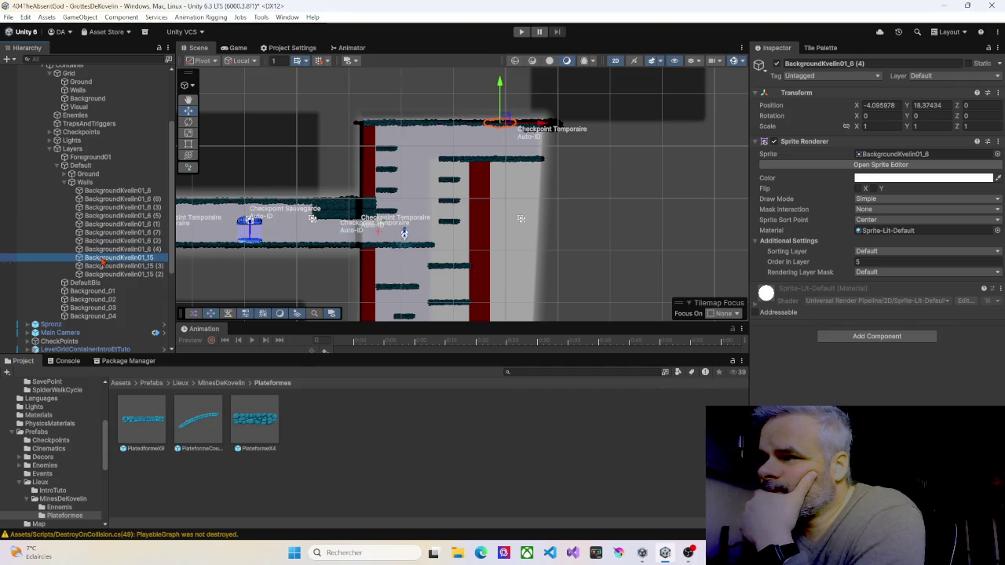
left_click(102, 266)
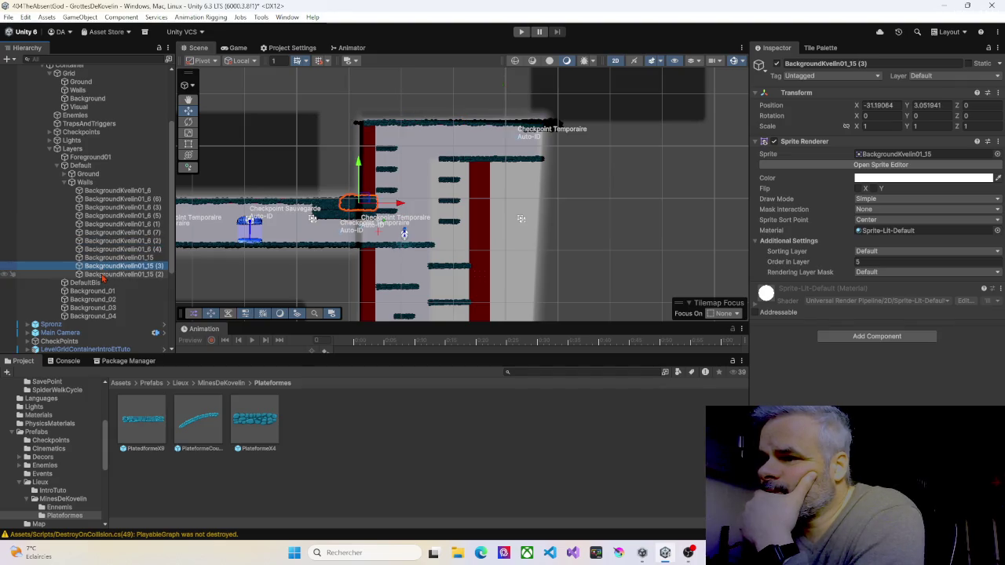
left_click(103, 276)
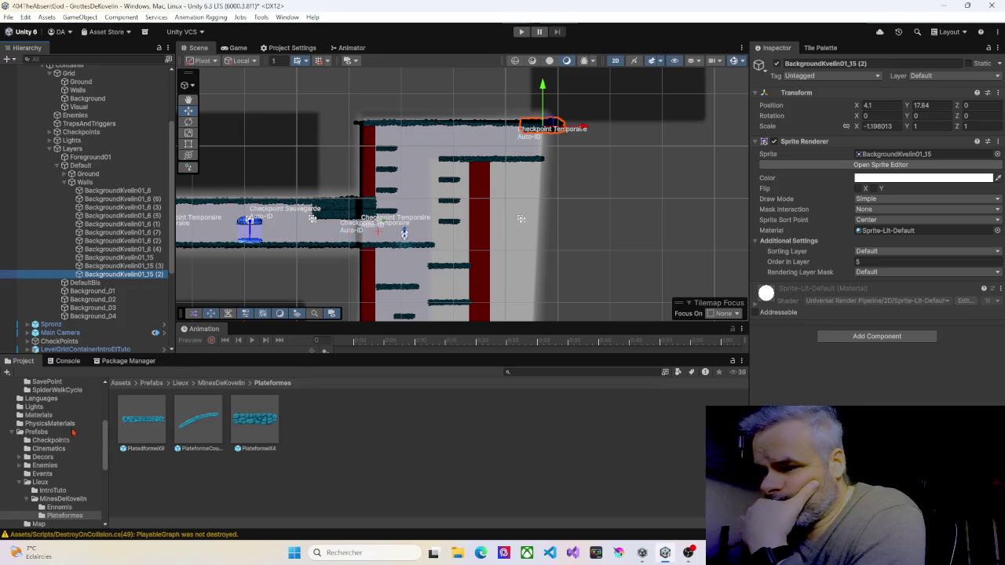
scroll(63, 448, "up", 4)
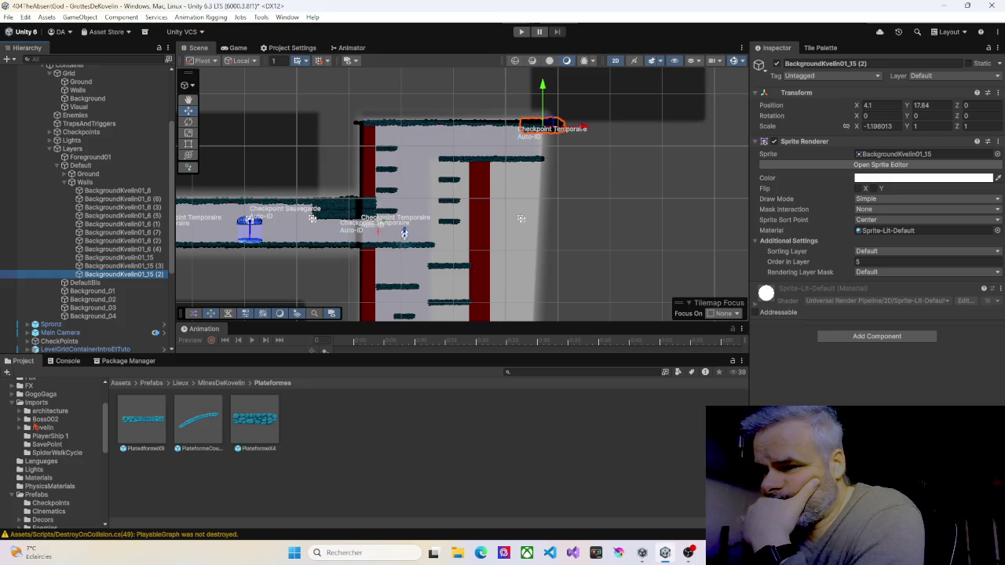
Open Assets/Imports/Kovelin and try placing a rock column sprite in the shaft, then abandon it
left_click(41, 429)
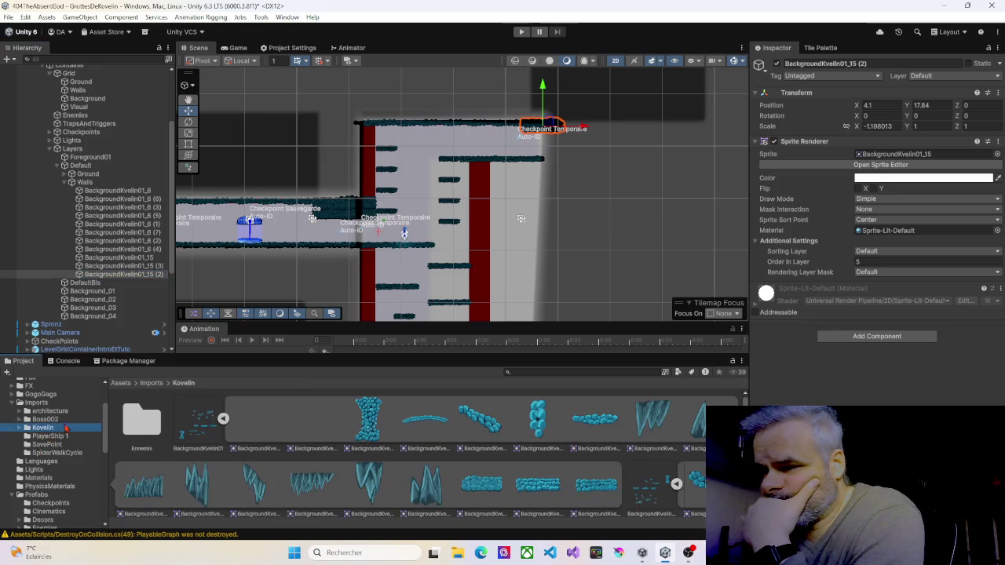
scroll(372, 442, "down", 1)
scroll(371, 441, "up", 1)
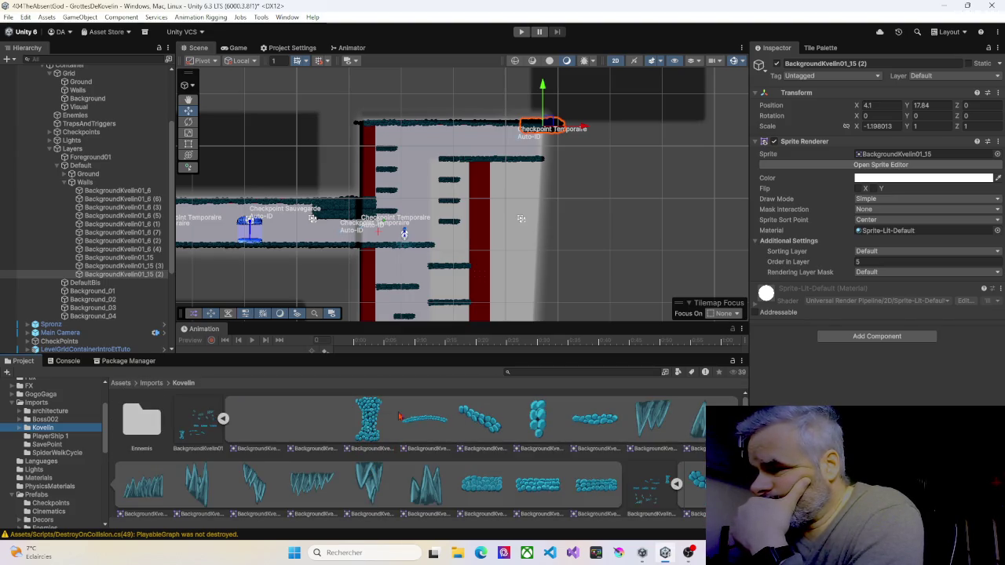
mouse_move(369, 423)
left_mouse_down()
mouse_move(506, 314)
mouse_move(509, 204)
mouse_move(489, 192)
mouse_move(471, 235)
mouse_move(202, 323)
left_mouse_up()
scroll(375, 425, "down", 3)
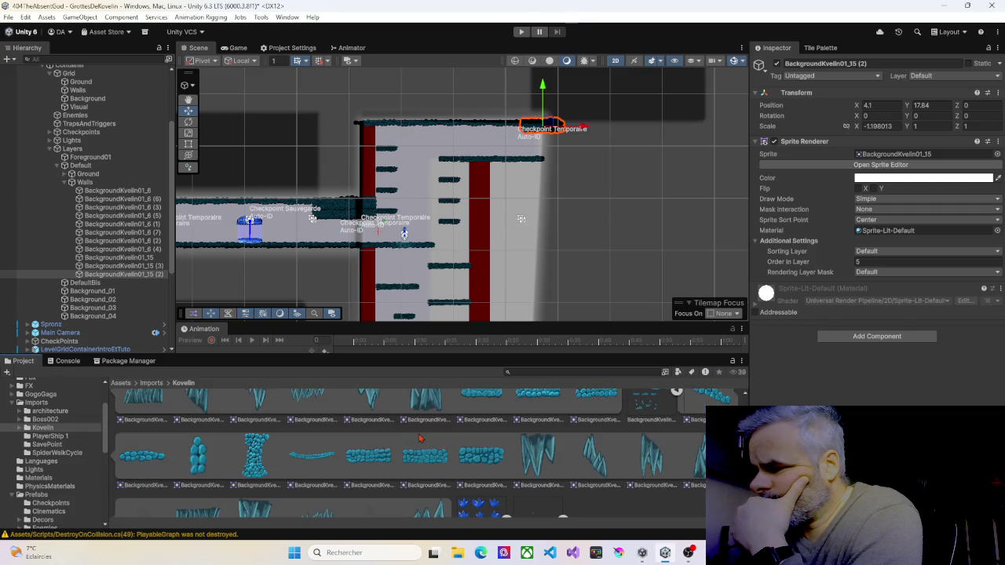
scroll(279, 458, "up", 1)
mouse_move(276, 464)
left_mouse_down()
mouse_move(476, 227)
mouse_move(482, 190)
mouse_move(495, 191)
mouse_move(485, 191)
left_mouse_up()
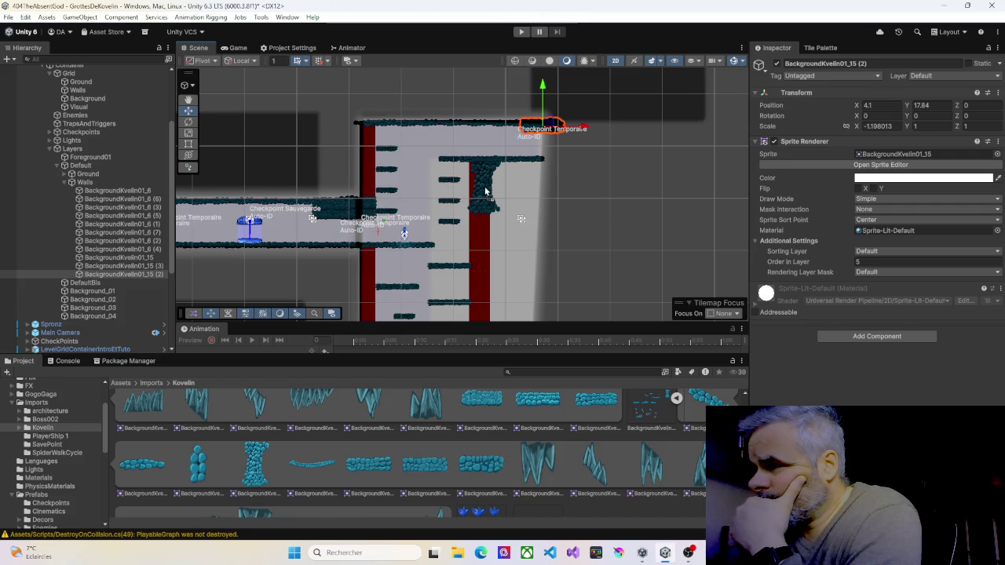
left_click_drag(485, 190, 420, 415)
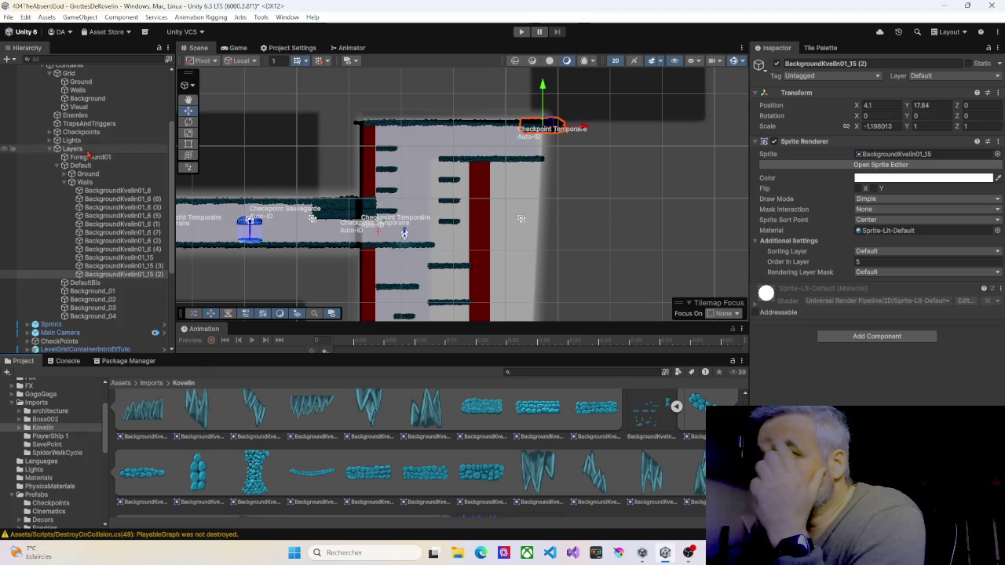
Select the Grid's Walls tilemap, showing Order in Layer -5 and its Tilemap Collider 2D
scroll(73, 114, "up", 2)
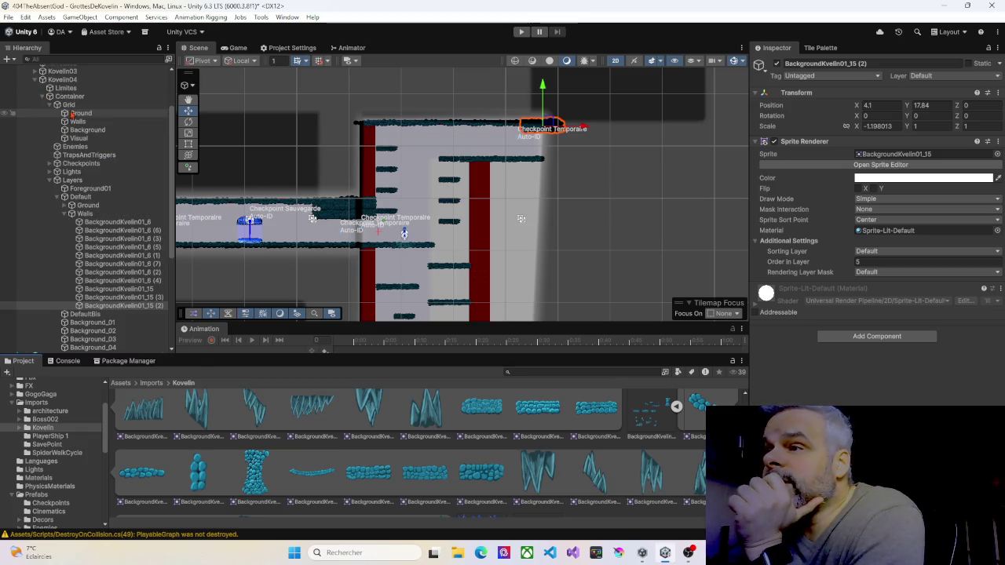
left_click(75, 114)
left_click(80, 122)
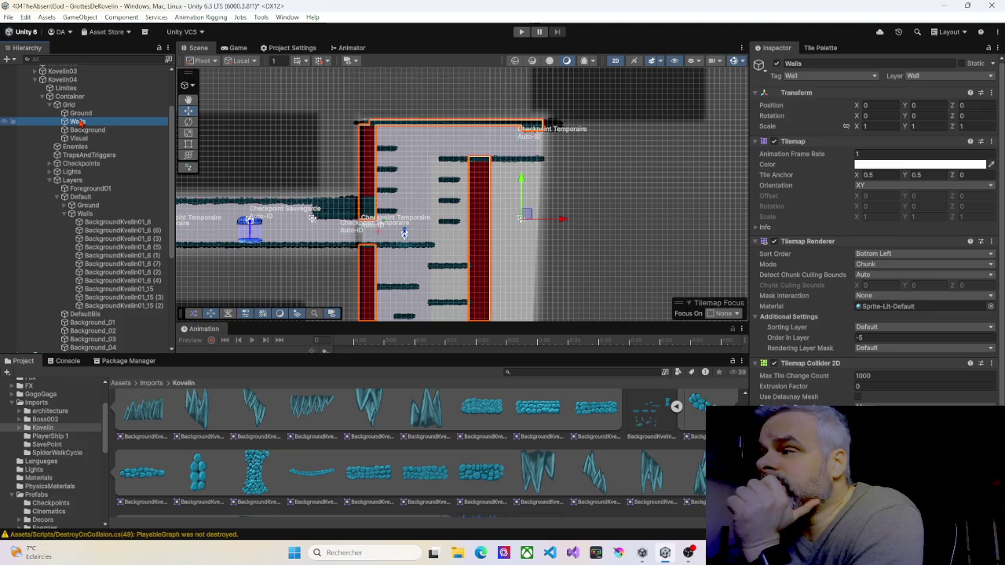
Box-fill a tall strip of wall tiles along the red column's left side, forming a stepped edge
left_click(821, 48)
left_click(827, 61)
scroll(486, 188, "up", 3)
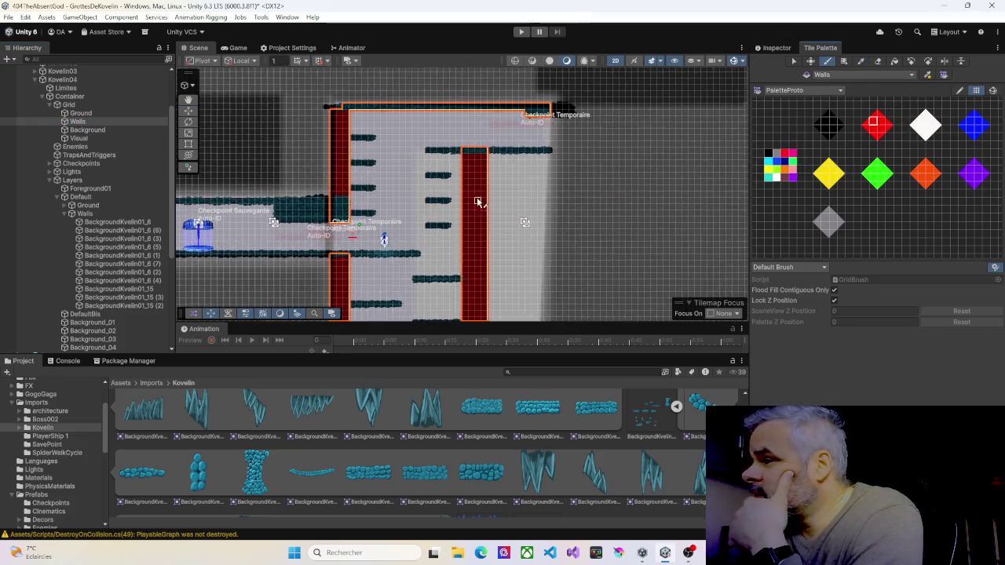
left_click(845, 61)
scroll(620, 172, "down", 3)
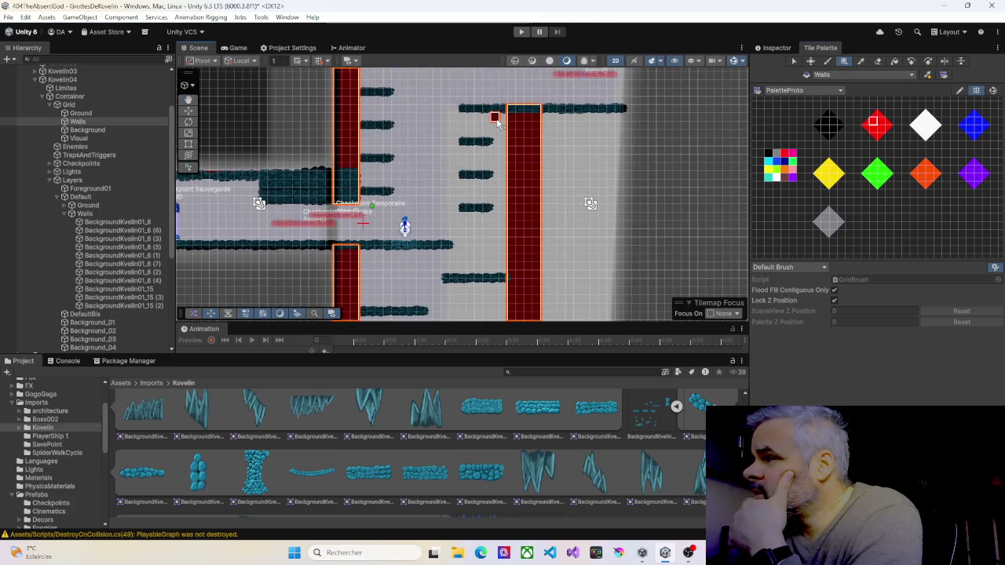
mouse_move(496, 122)
left_mouse_down()
mouse_move(510, 243)
mouse_move(507, 214)
left_mouse_up()
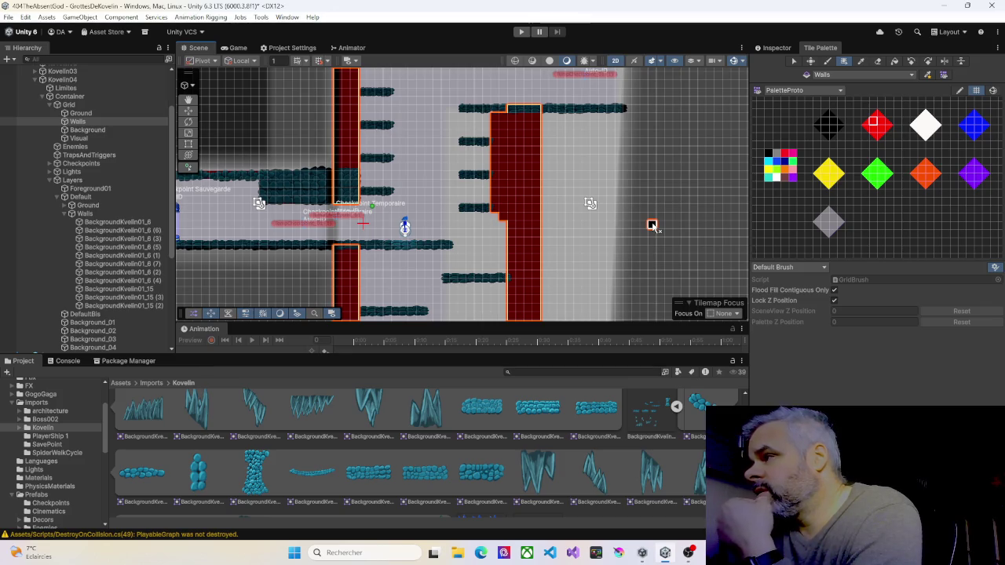
left_click(773, 48)
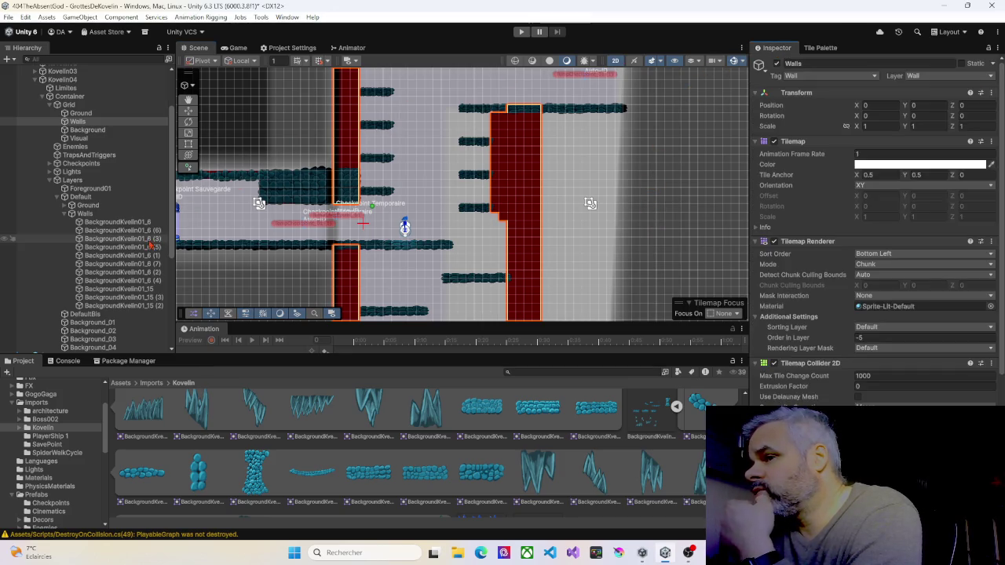
Inspect BackgroundKvelin01_6, then drop a BackgroundKvelin02_6 rock platform into the Scene beside the red wall
left_click(110, 223)
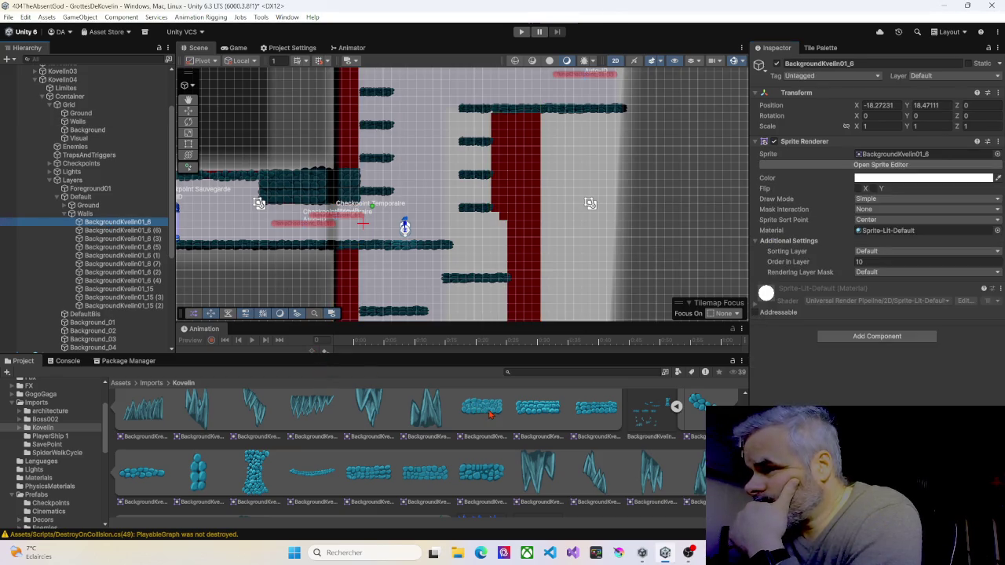
scroll(471, 424, "down", 2)
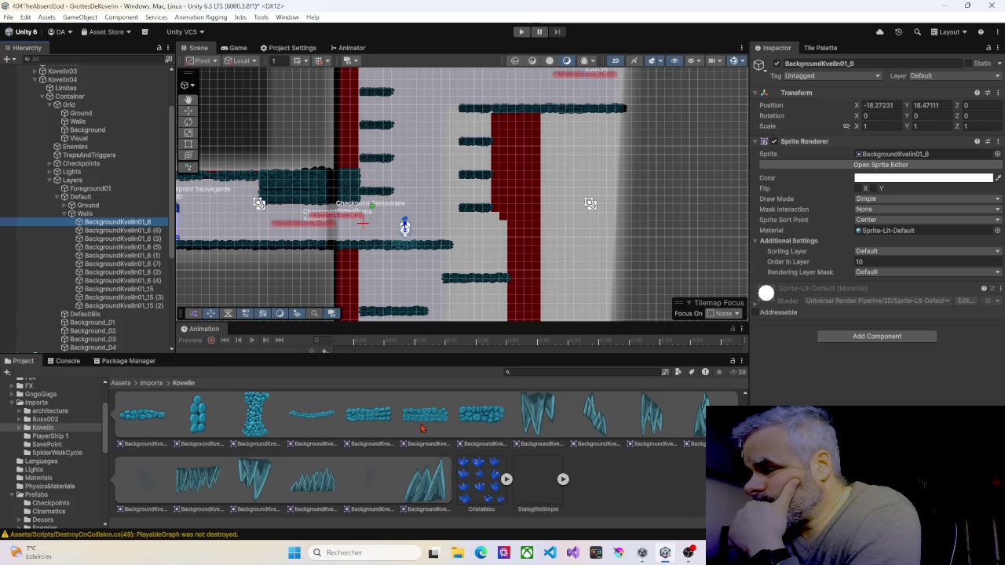
scroll(421, 428, "up", 1)
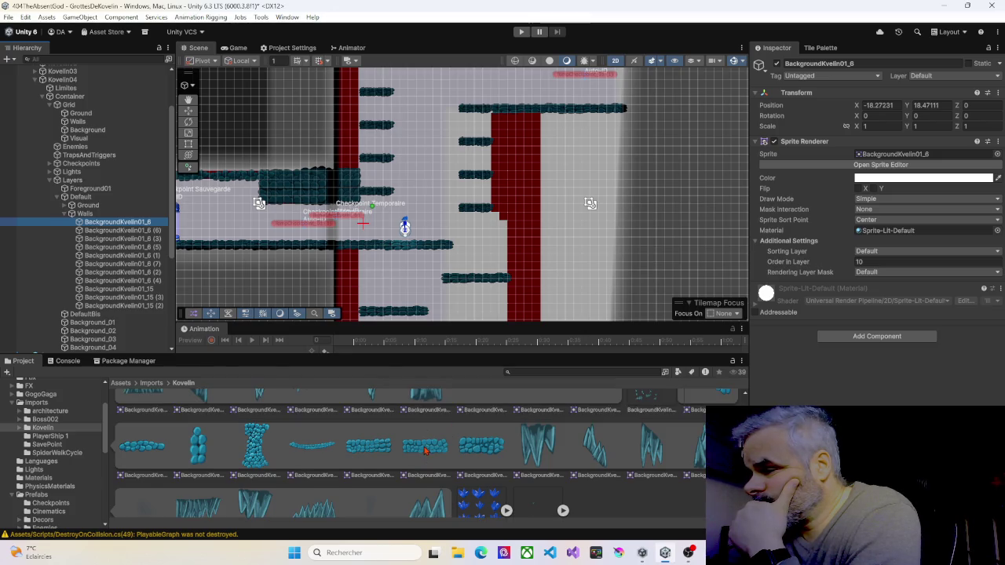
left_click_drag(425, 450, 504, 250)
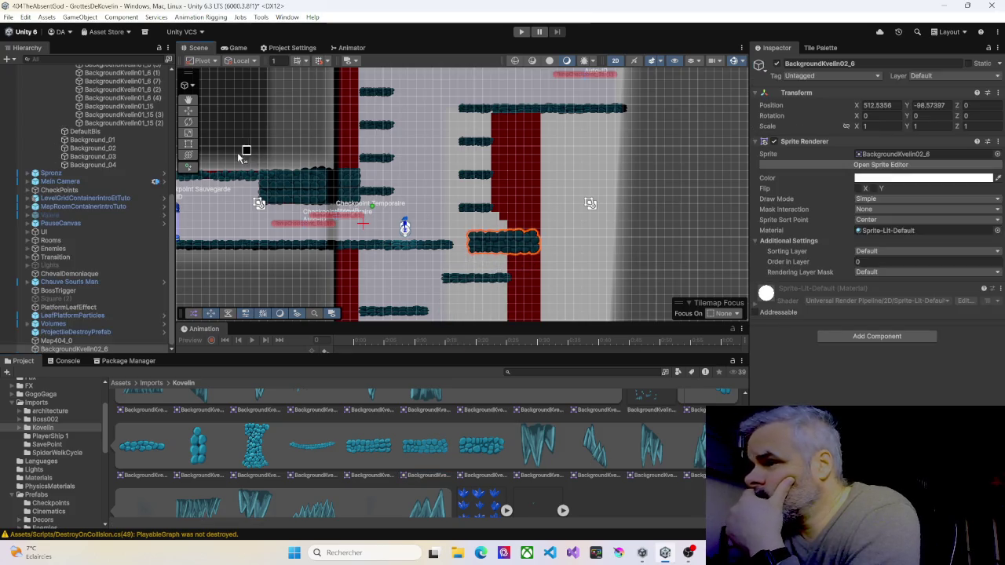
Rotate the BackgroundKvelin02_6 rock platform to near-vertical (about 89.847°) with the Rect tool
left_click(189, 146)
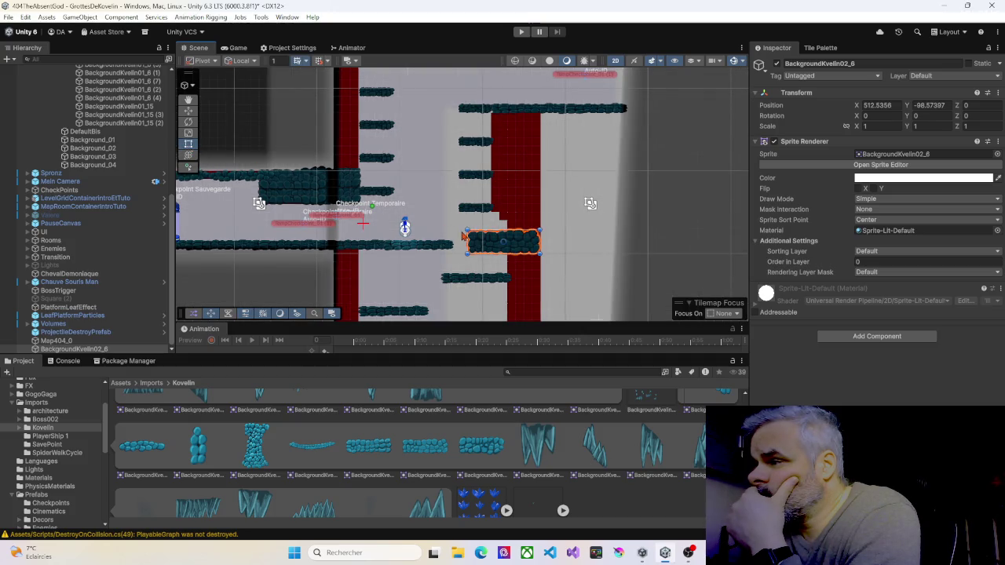
scroll(465, 233, "up", 3)
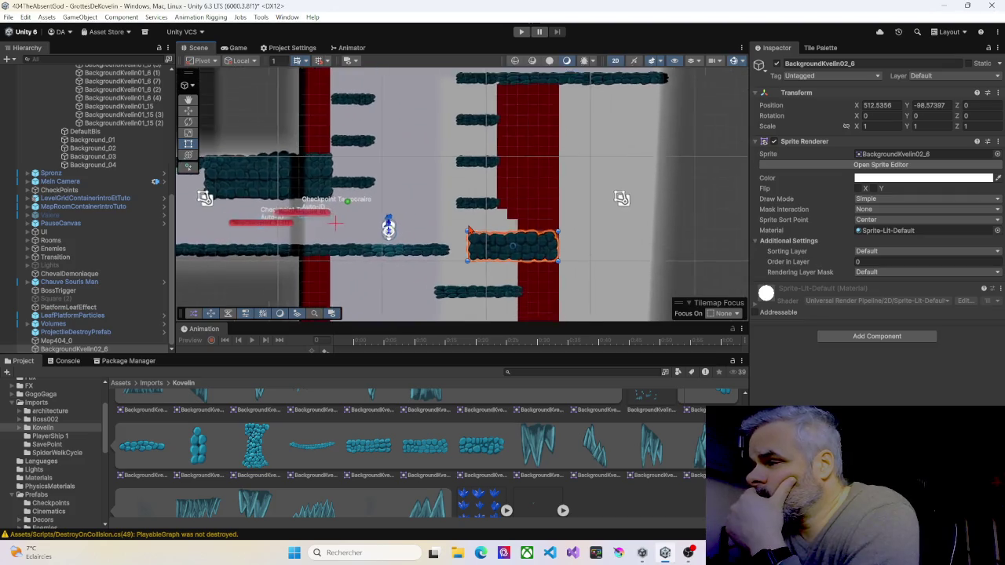
scroll(490, 270, "up", 5)
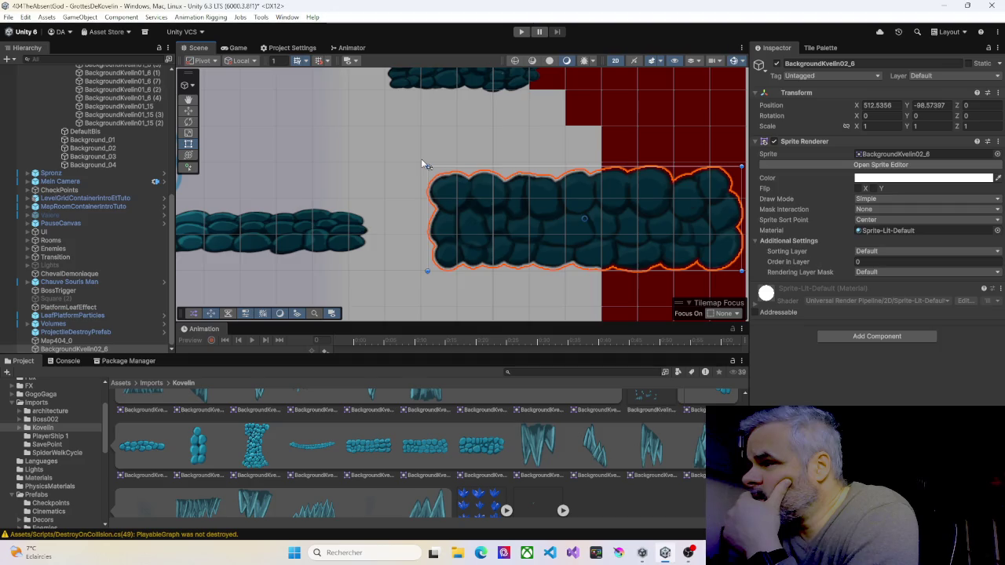
mouse_move(421, 161)
left_mouse_down()
mouse_move(440, 254)
mouse_move(496, 318)
mouse_move(545, 339)
left_mouse_up()
scroll(557, 228, "down", 3)
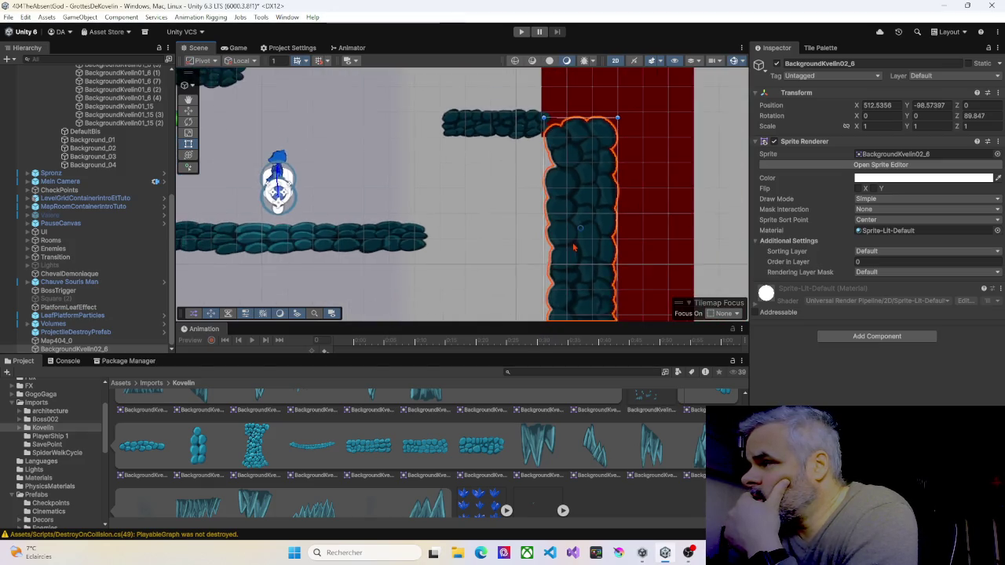
Move the tall rock column upward into place beside the red wall
left_click(325, 75)
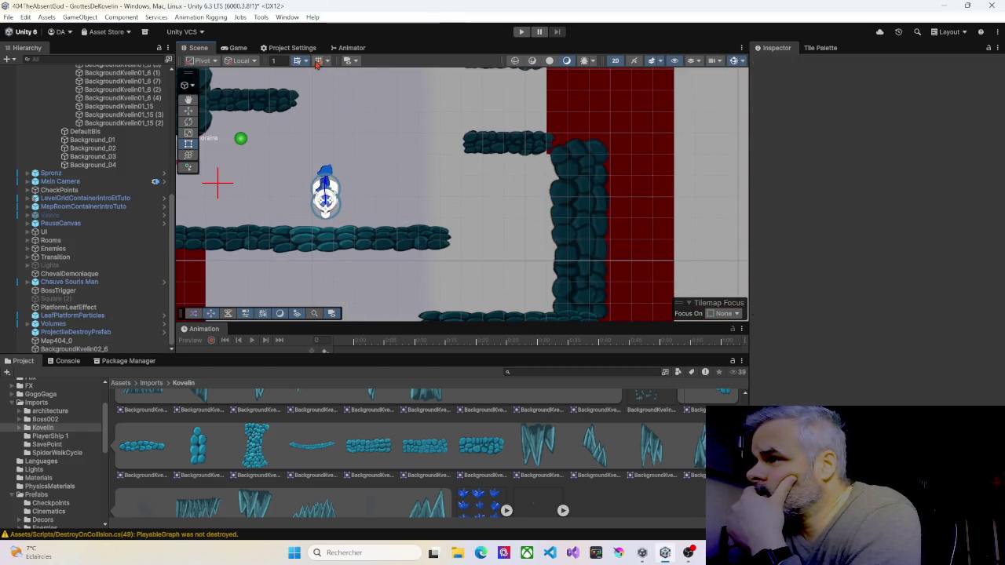
left_click(596, 197)
left_click_drag(595, 196, 584, 50)
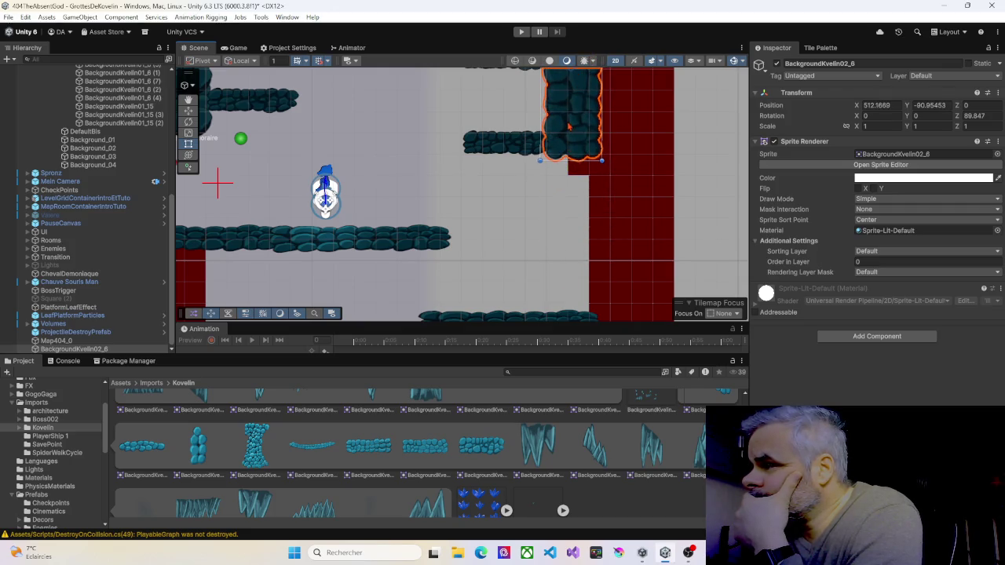
mouse_move(569, 127)
left_mouse_down()
mouse_move(572, 117)
mouse_move(509, 299)
left_mouse_up()
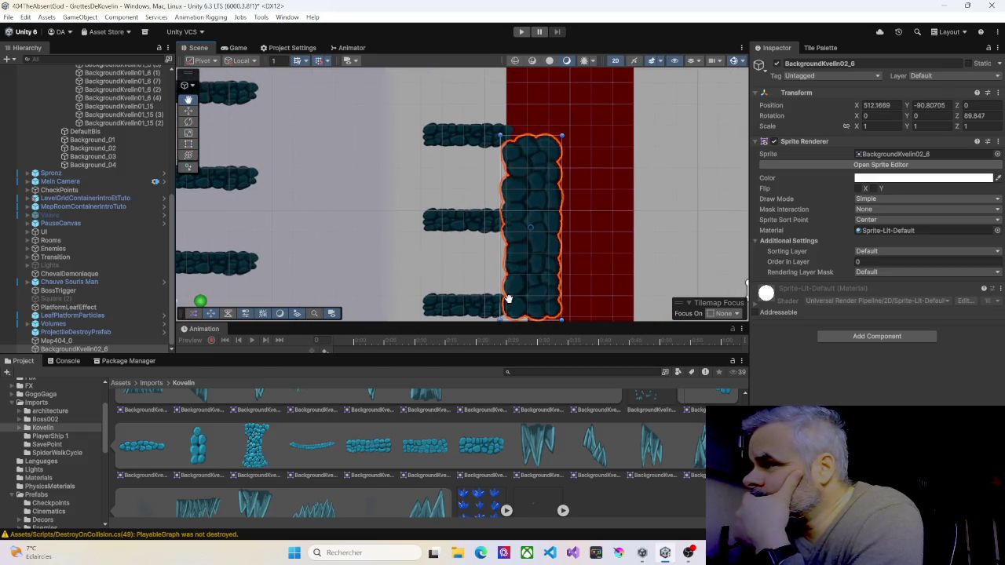
scroll(516, 244, "down", 2)
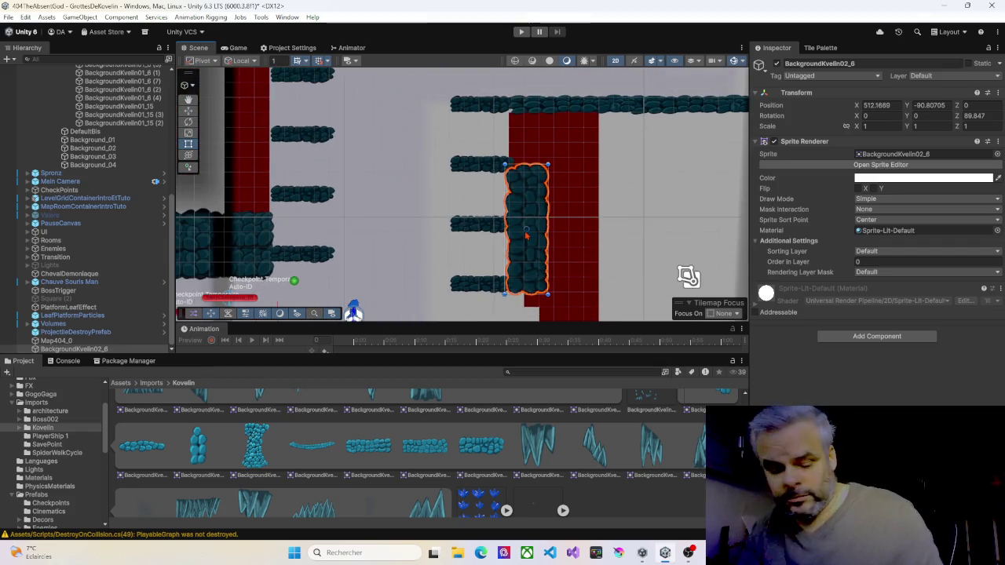
Duplicate the rock column and raise the copy 4 units to stack above the original
key("ctrl+d")
left_click_drag(533, 250, 535, 186)
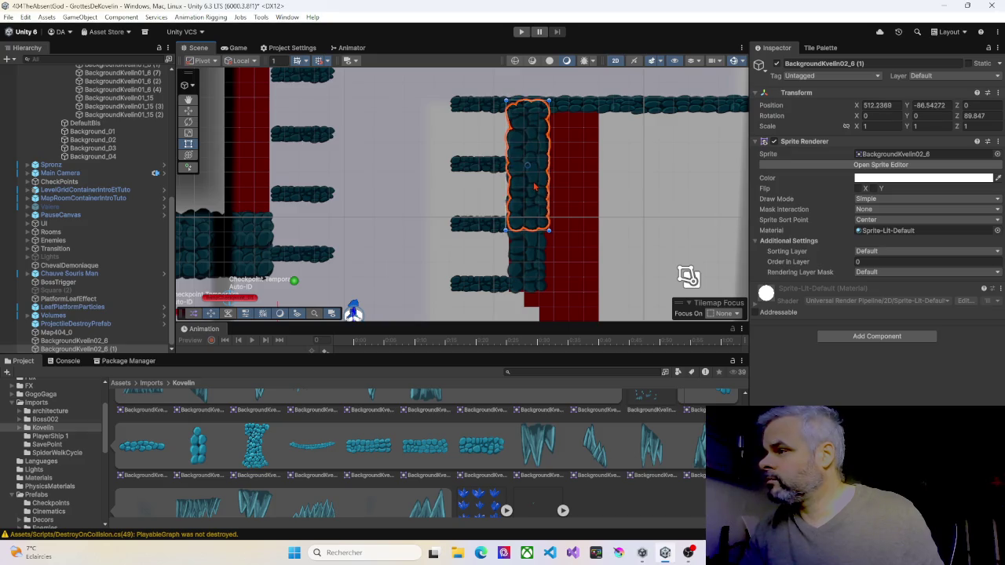
key("ctrl+z")
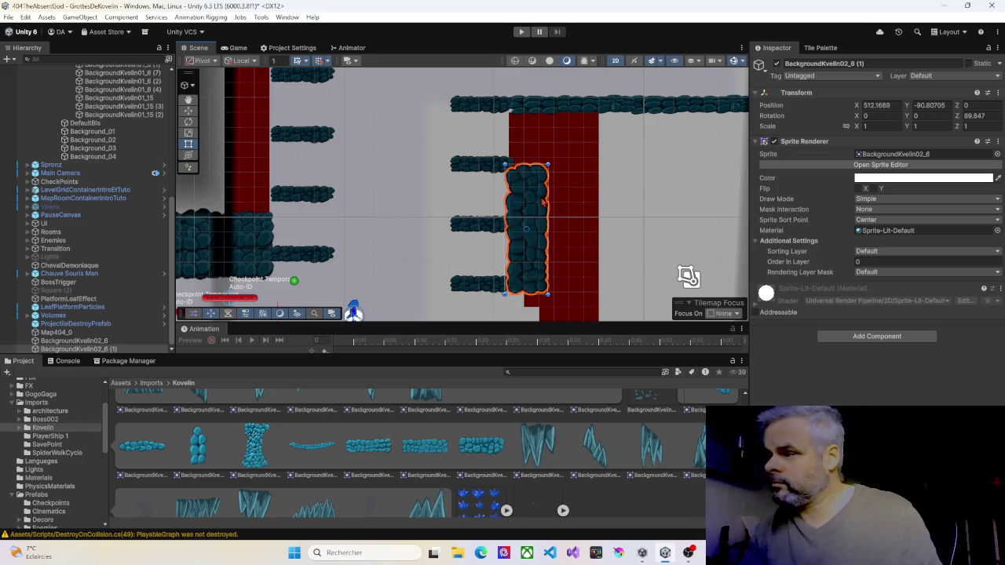
key("ctrl+z")
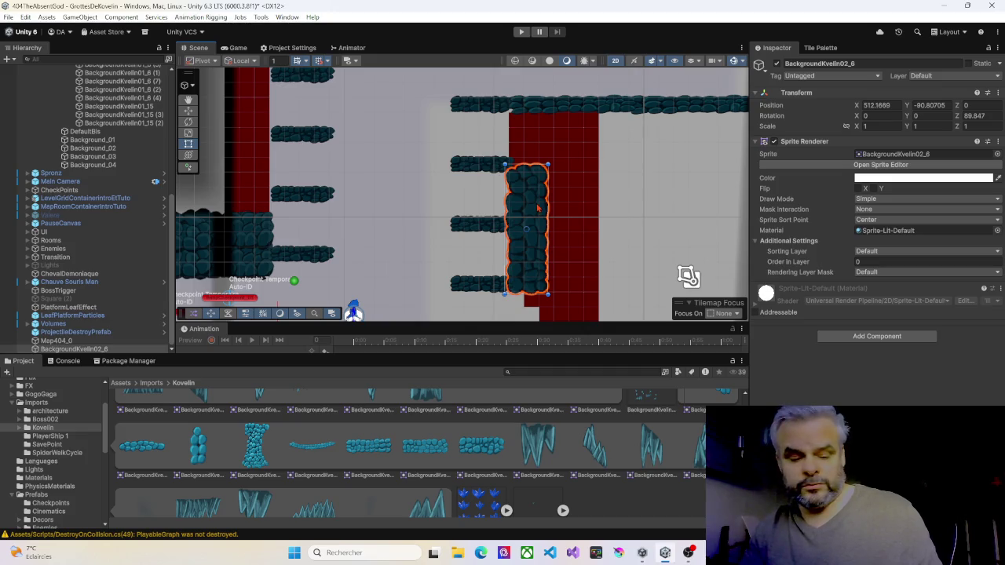
key("ctrl+d")
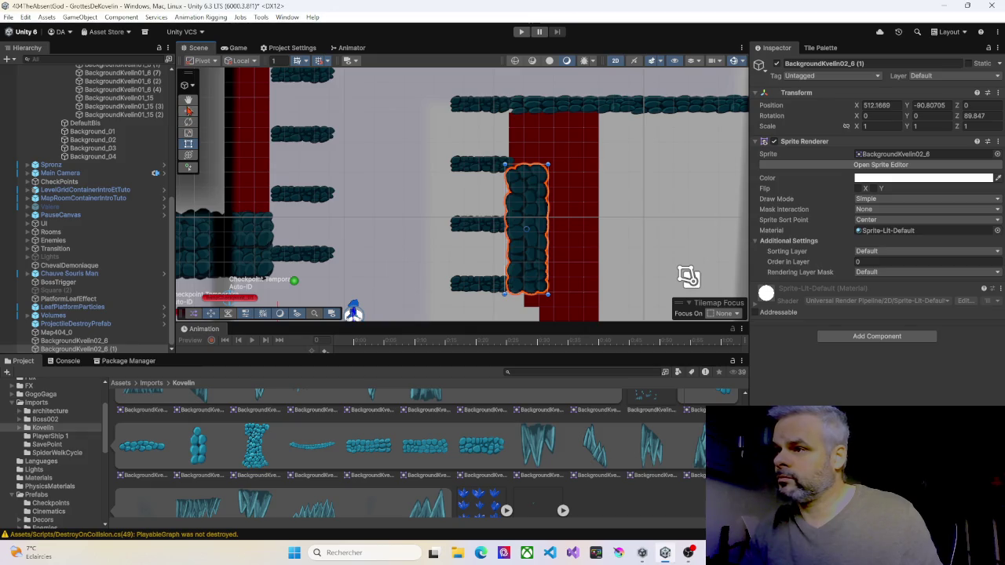
left_click(188, 111)
left_click_drag(526, 188, 525, 130)
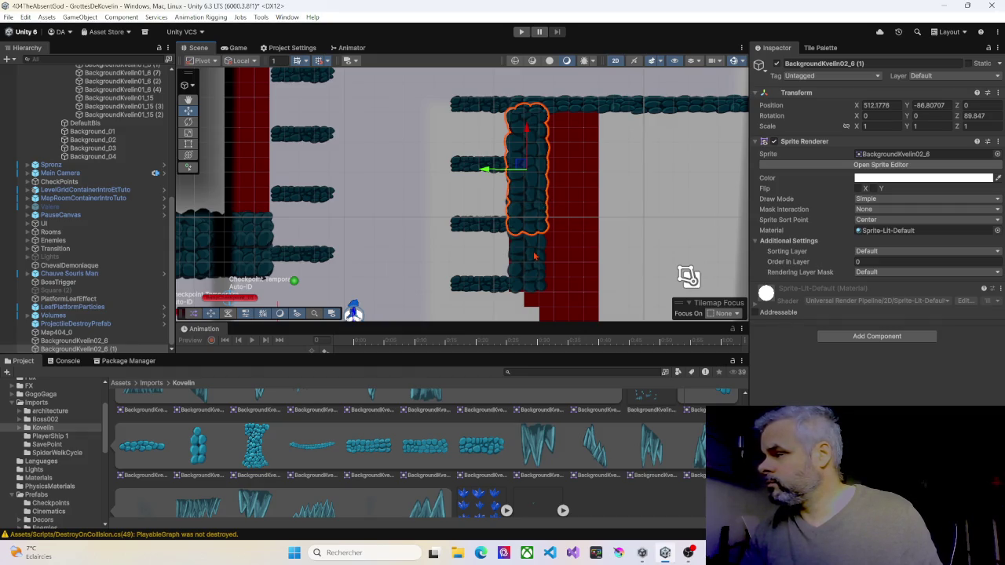
Leave the rock column's Order in Layer at 0 and select both stacked column pieces
left_click(869, 261)
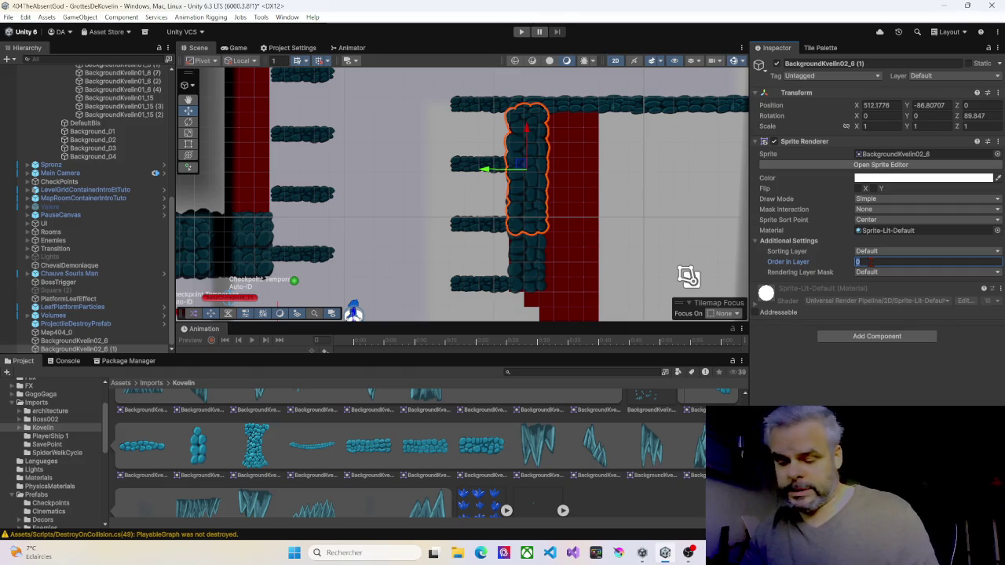
type("10")
left_click(489, 276)
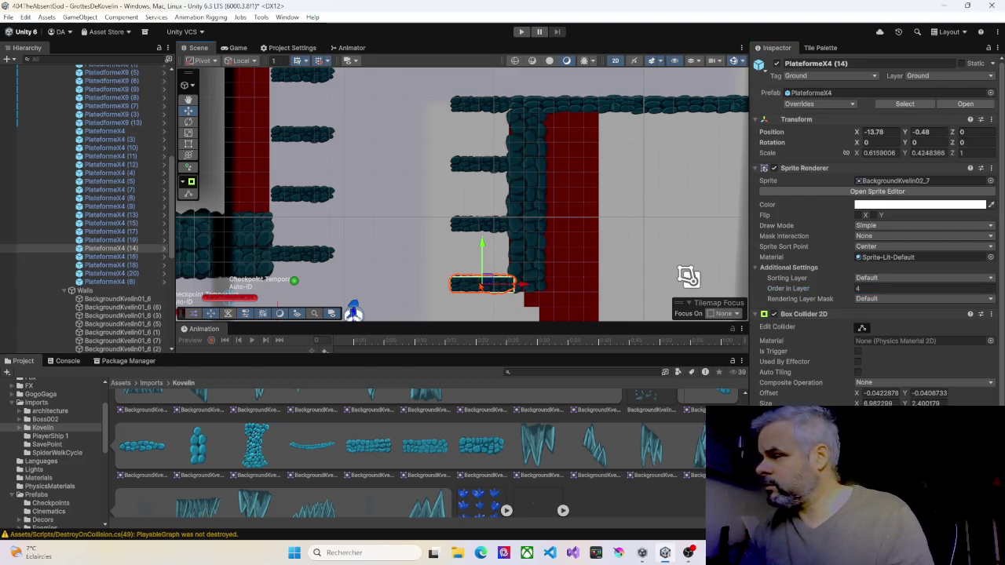
left_click(522, 252)
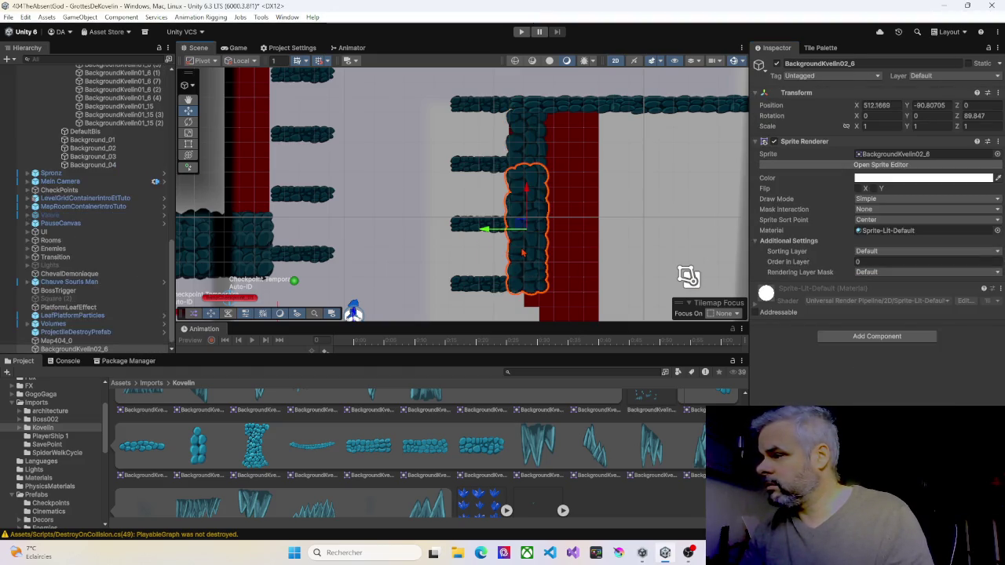
left_click(841, 268)
type("-")
key("Return")
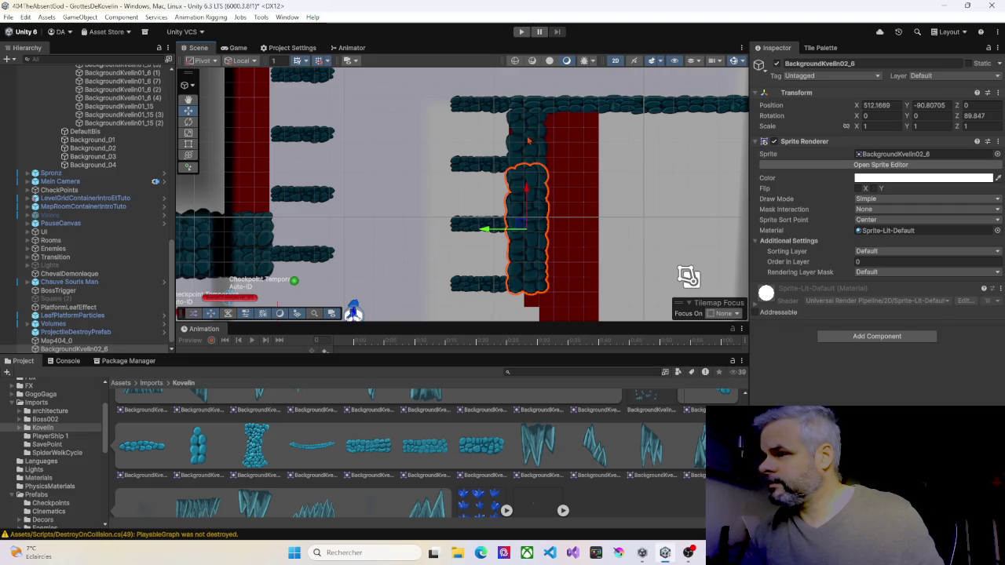
left_click(522, 144, "shift")
scroll(512, 220, "down", 3)
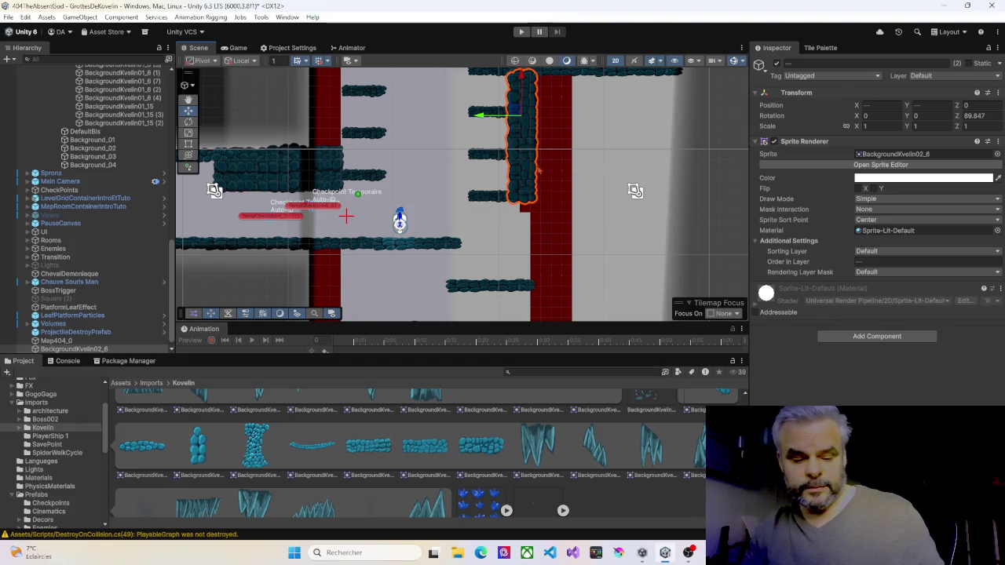
Make four more copies of the rock column, moving each further down the shaft's right wall
key("ctrl+d")
left_click_drag(543, 81, 542, 206)
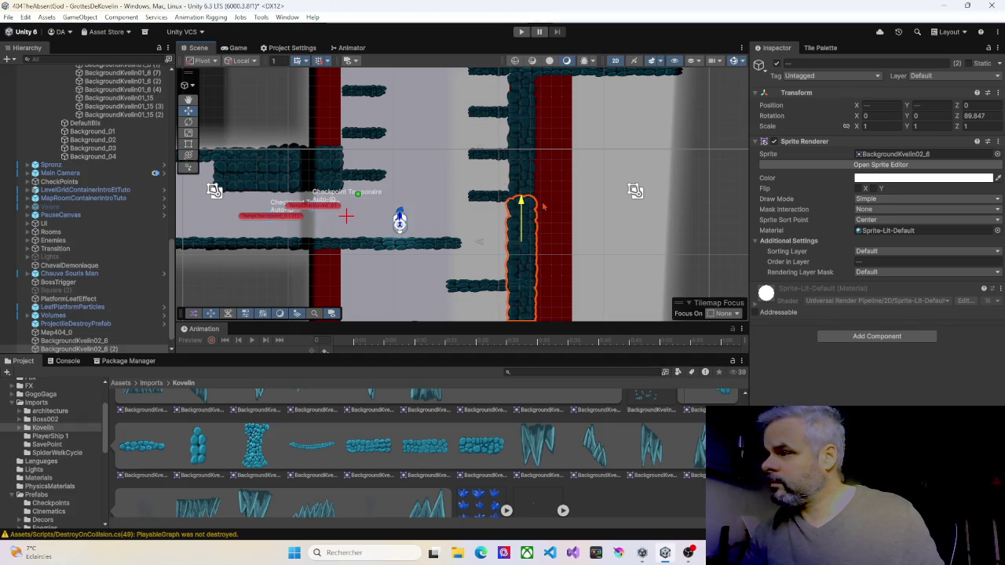
mouse_move(485, 245)
left_mouse_down()
mouse_move(511, 245)
mouse_move(498, 246)
left_mouse_up()
scroll(534, 220, "down", 3)
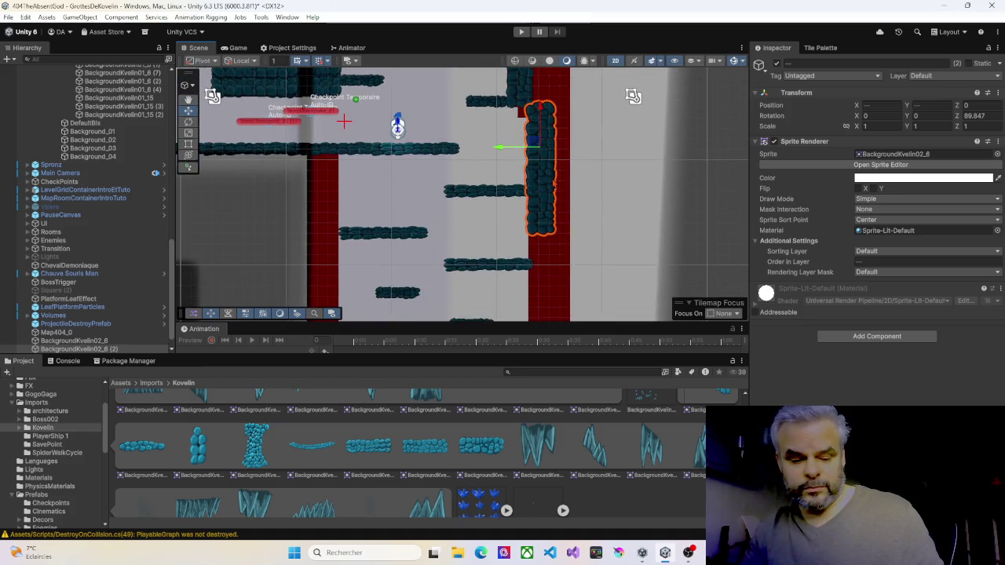
key("ctrl+d")
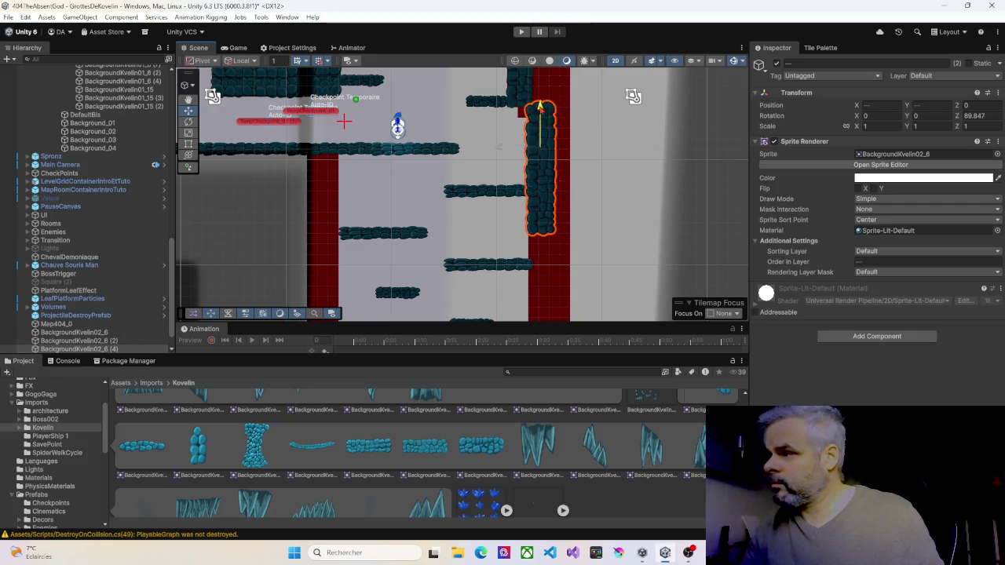
mouse_move(541, 110)
left_mouse_down()
mouse_move(541, 259)
mouse_move(542, 238)
left_mouse_up()
scroll(518, 173, "down", 3)
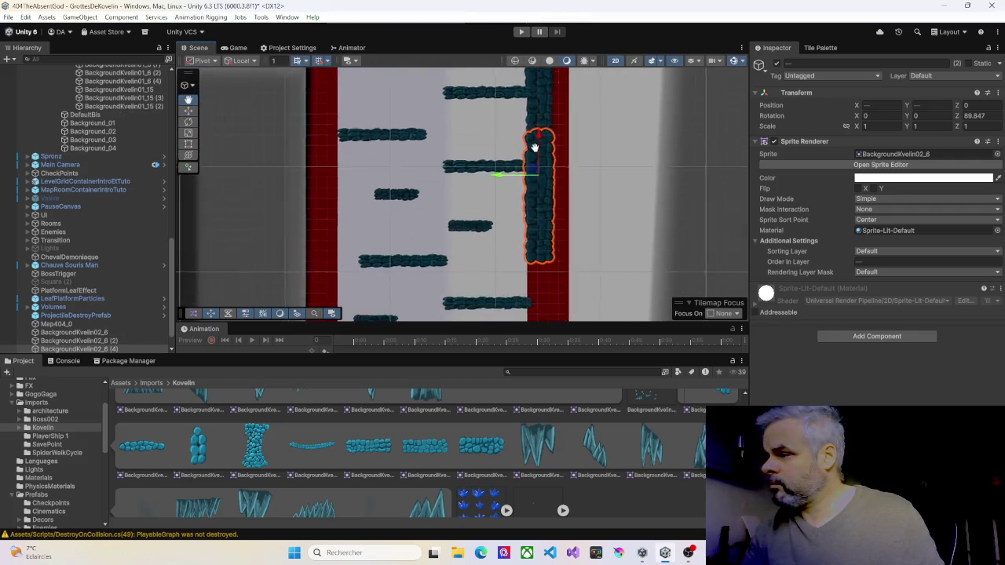
key("ctrl+d")
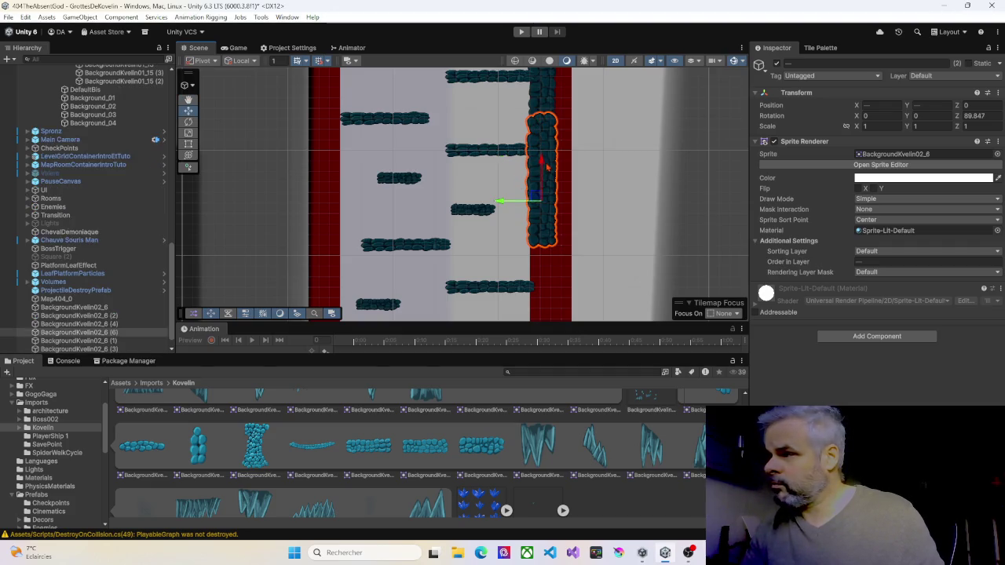
mouse_move(547, 167)
left_mouse_down()
mouse_move(539, 303)
mouse_move(544, 90)
left_mouse_up()
key("ctrl+d")
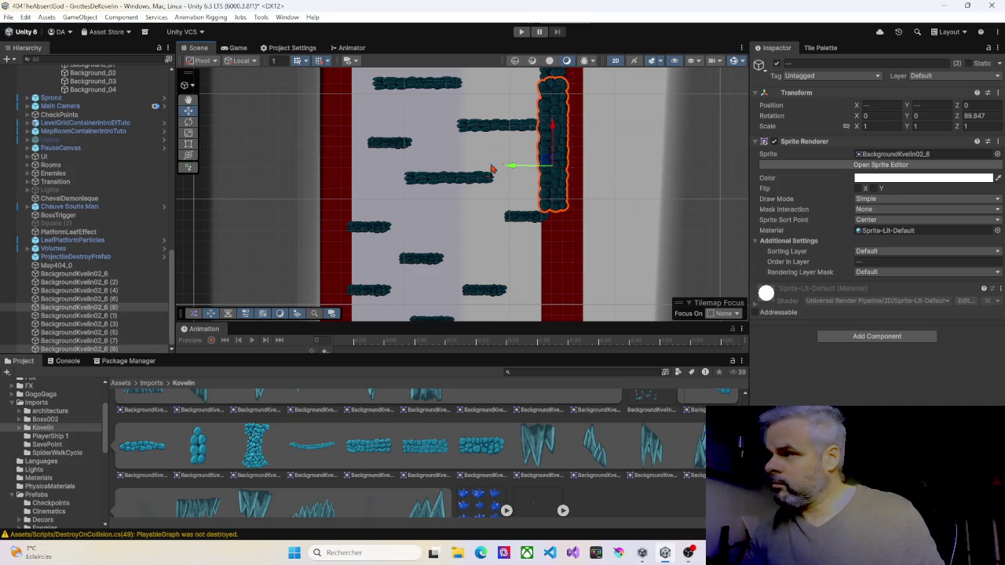
mouse_move(552, 126)
left_mouse_down()
mouse_move(548, 280)
mouse_move(548, 254)
mouse_move(574, 217)
mouse_move(580, 131)
left_mouse_up()
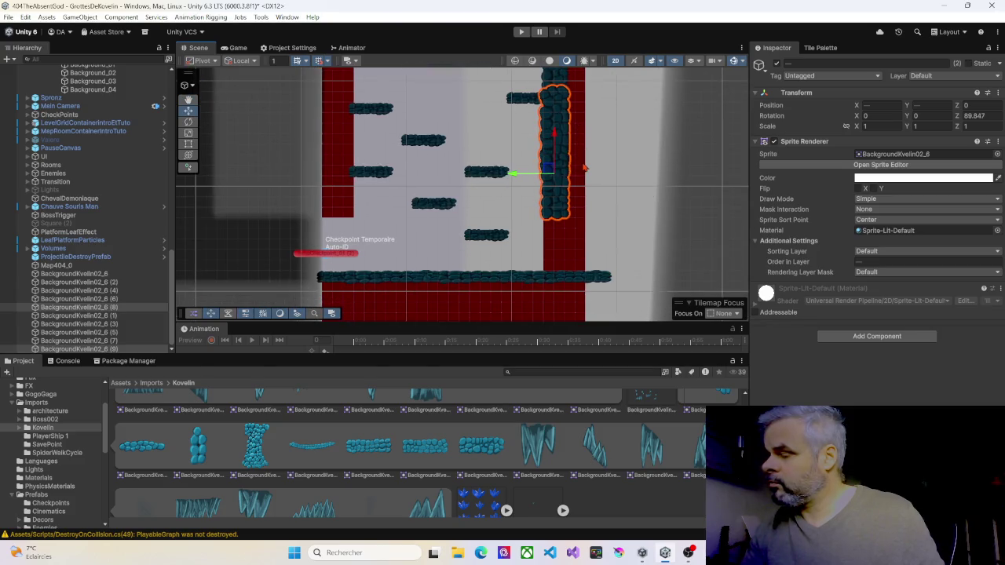
Lower column piece BackgroundKvelin02_6 (10) by 9 units
left_click(551, 104)
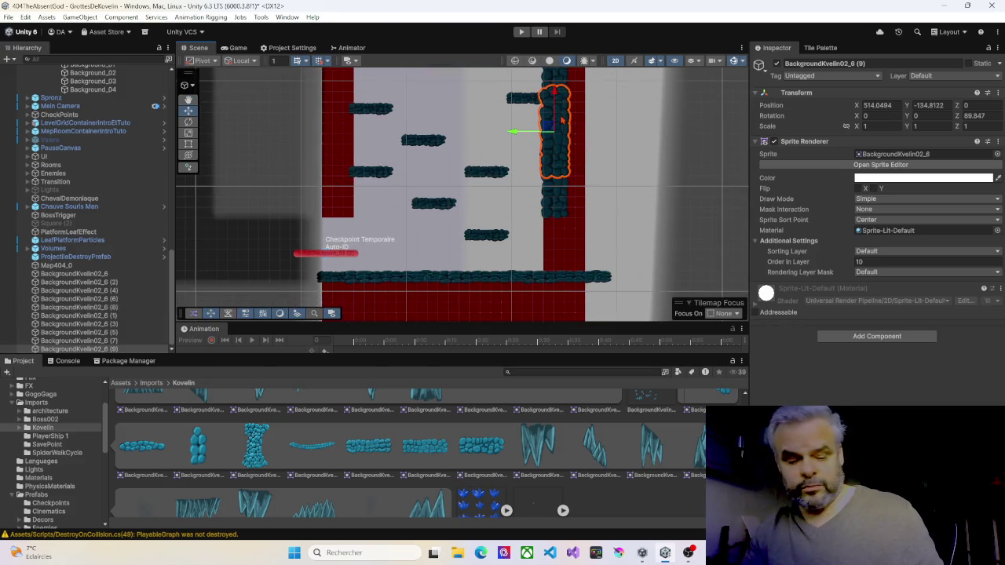
left_click_drag(555, 93, 553, 194)
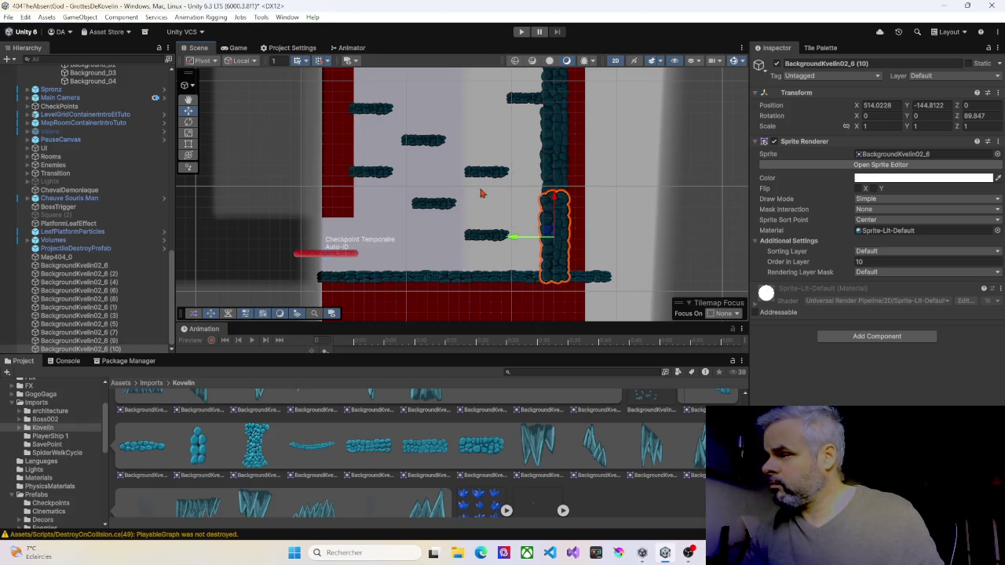
left_click(555, 171)
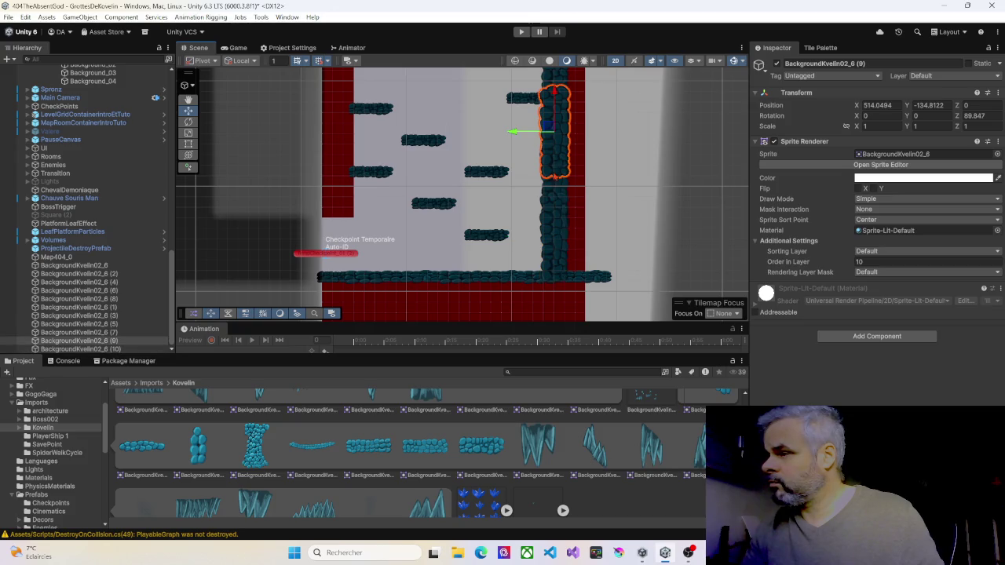
scroll(554, 181, "down", 5)
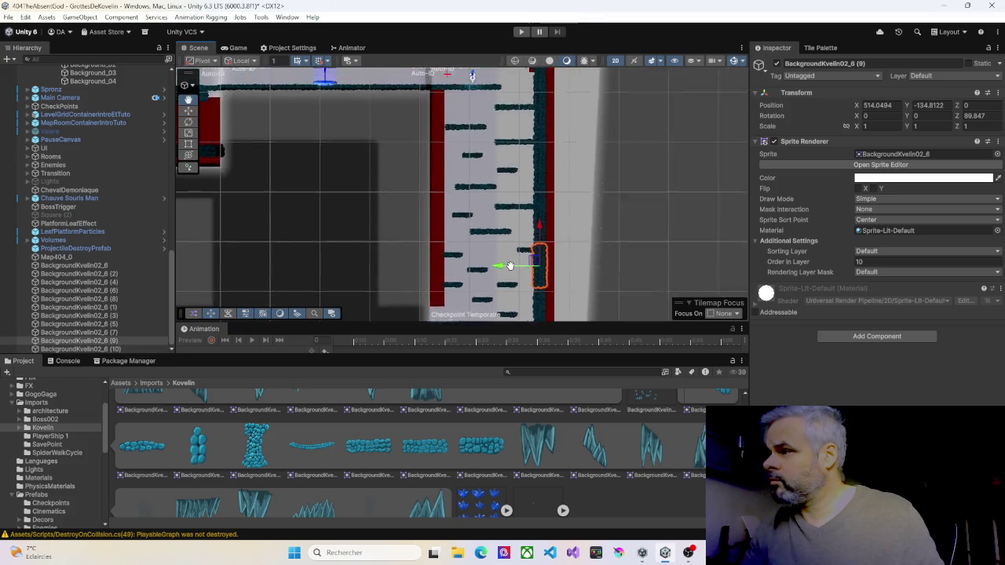
scroll(514, 256, "down", 1)
Select column pieces (3), (9) and the segments above them
left_click(535, 111)
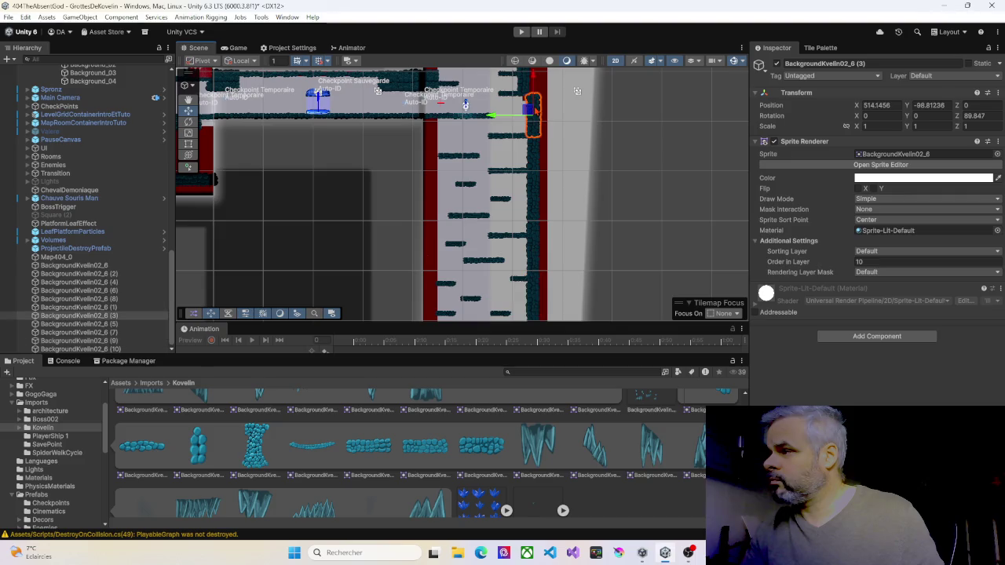
left_click_drag(523, 246, 544, 227)
left_click(538, 237, "ctrl")
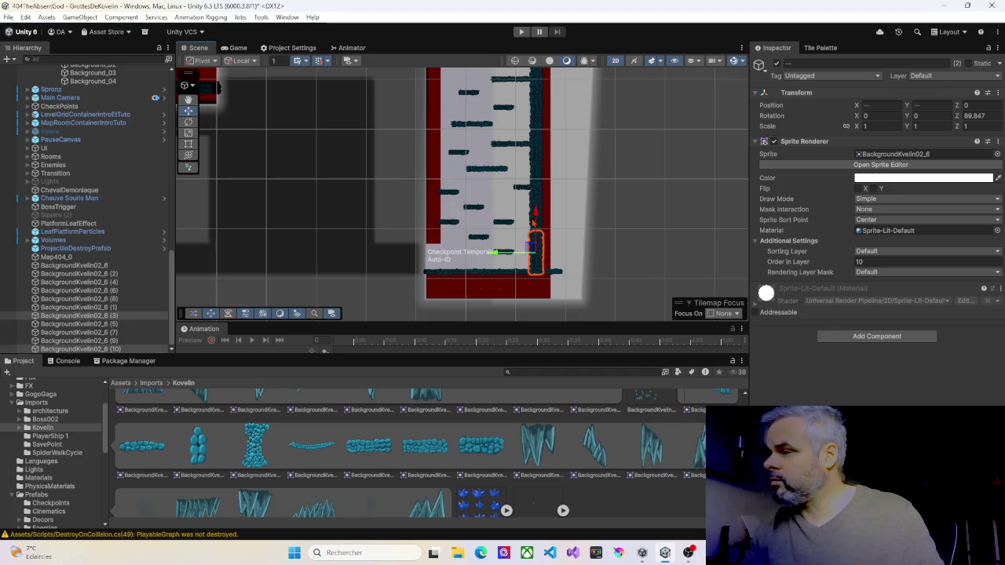
left_click(536, 204)
left_click(532, 174, "ctrl")
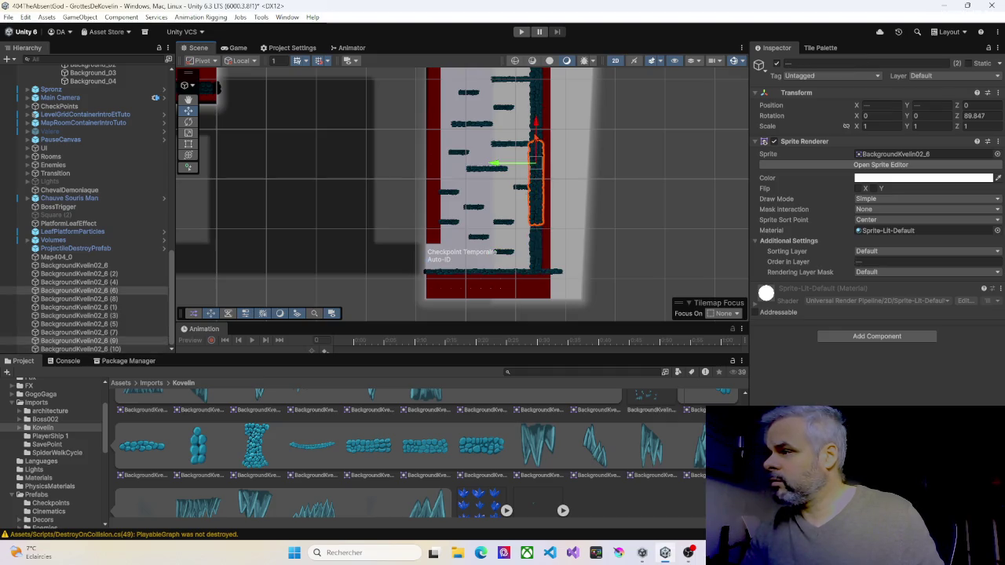
left_click(537, 126, "ctrl")
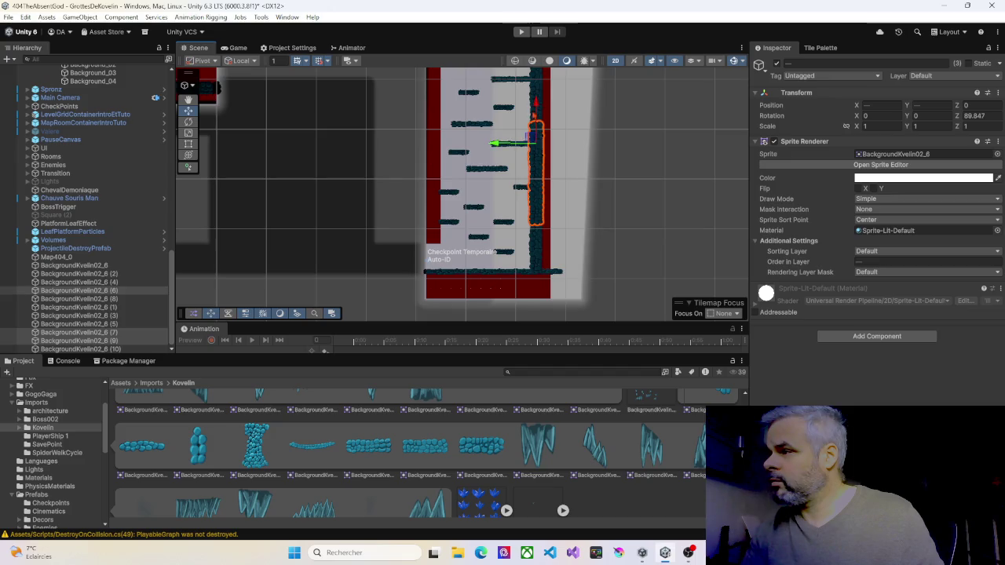
left_click(537, 98, "ctrl")
Add the remaining upper column pieces to the selection and duplicate them all
left_click_drag(538, 168, 531, 232)
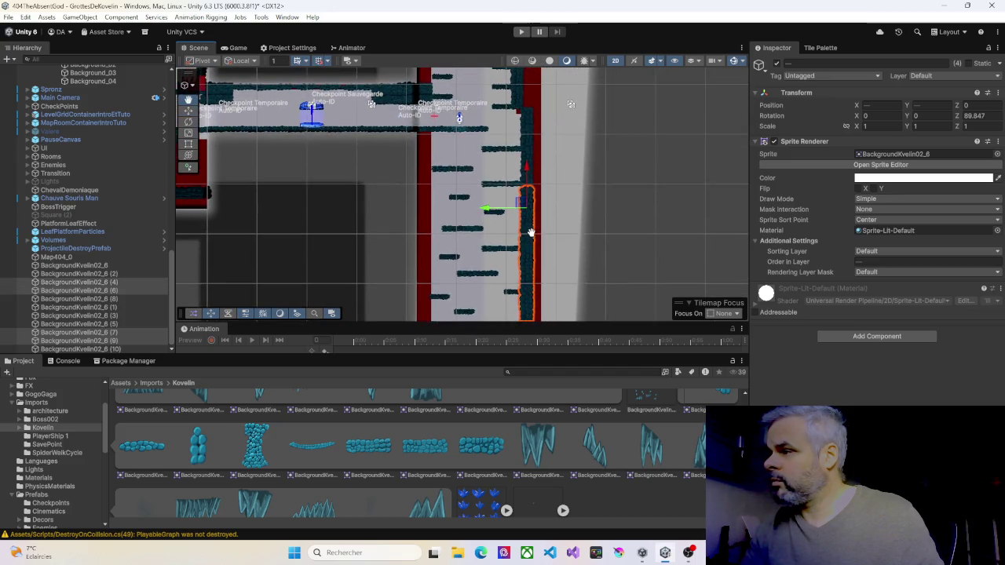
left_click(537, 174, "ctrl")
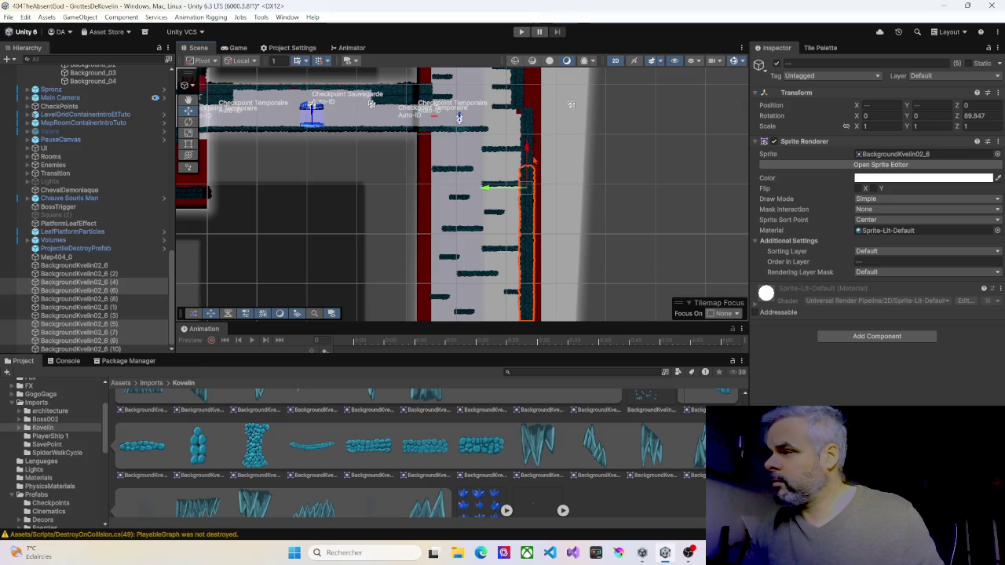
left_click(531, 141, "ctrl")
left_click(531, 114, "ctrl")
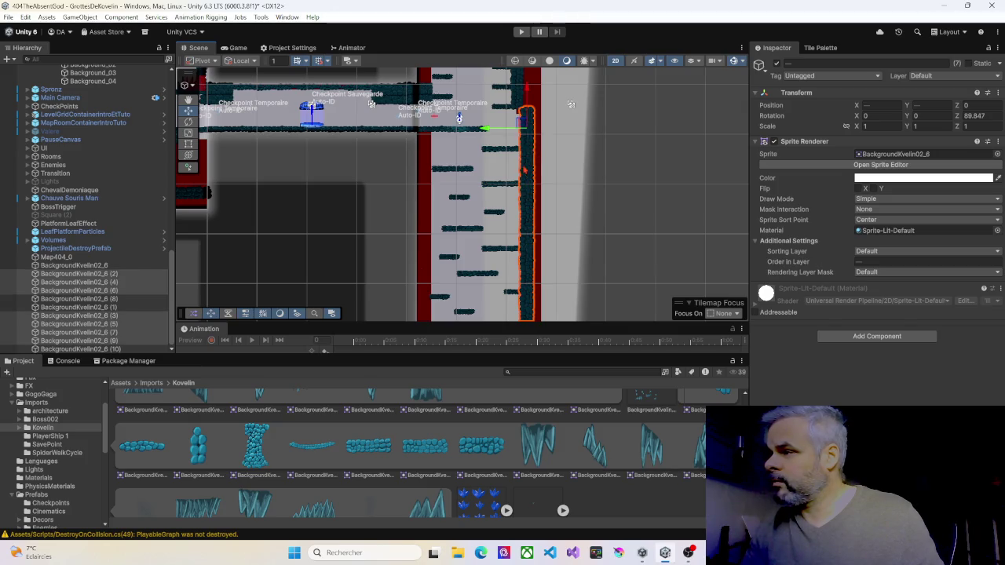
scroll(518, 192, "down", 4)
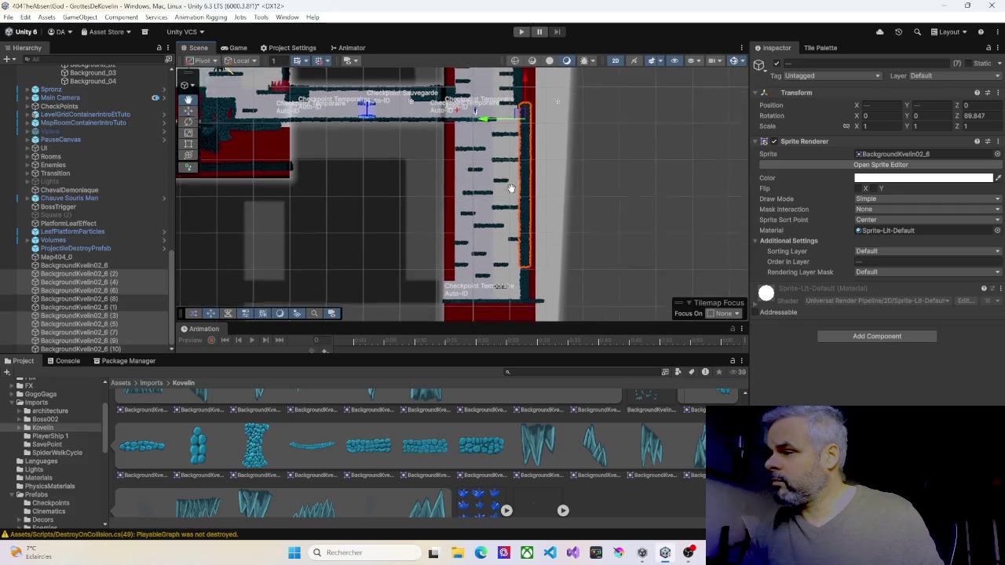
left_click_drag(510, 191, 518, 189)
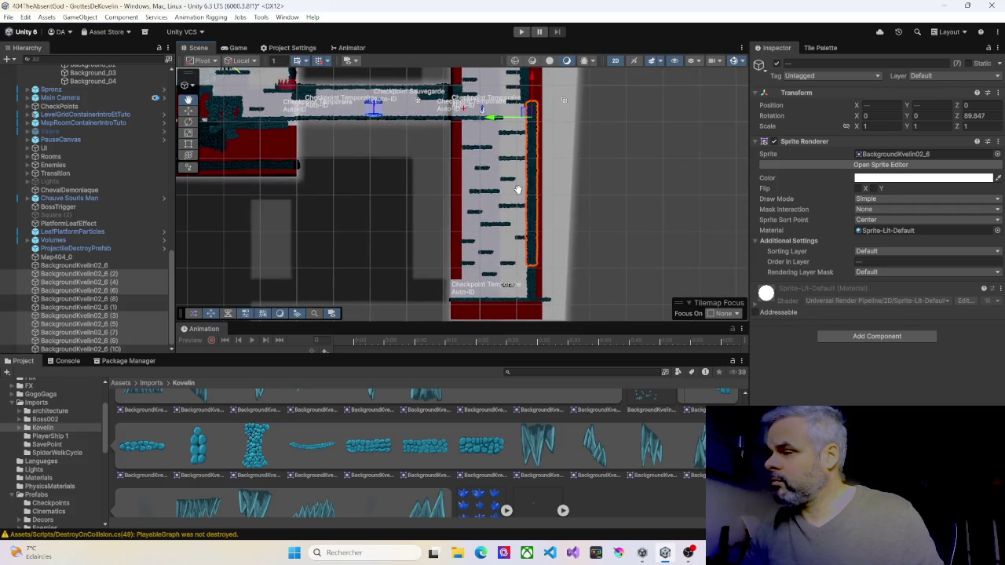
key("ctrl+d")
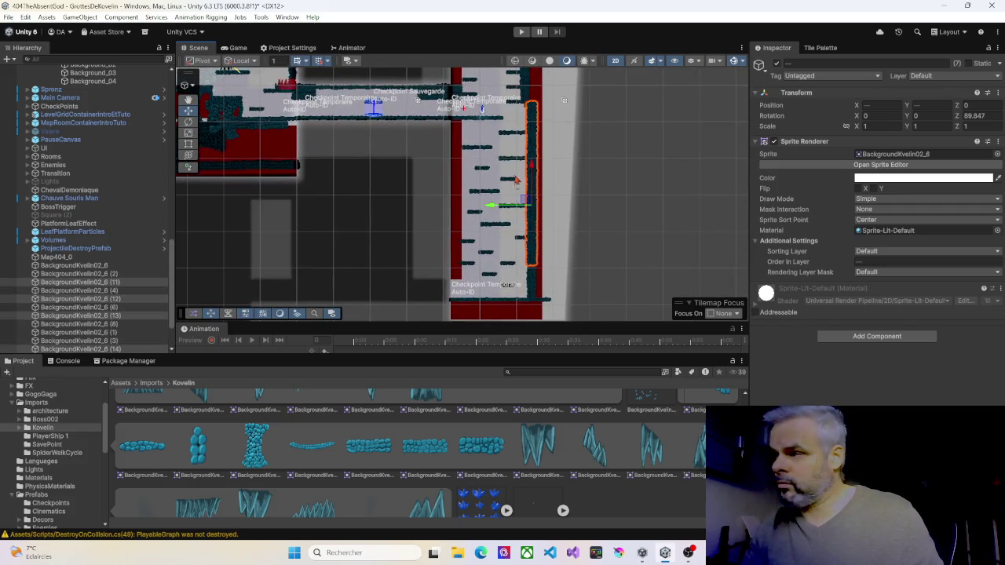
Move the copied column to the shaft's left wall, flipped to face inward and seated flush
left_click_drag(491, 207, 415, 214)
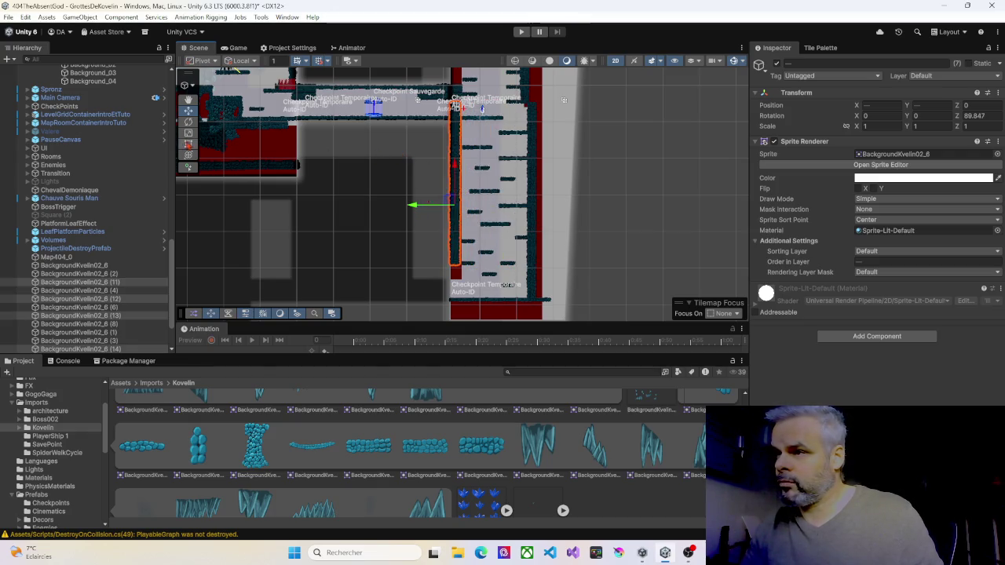
left_click(189, 144)
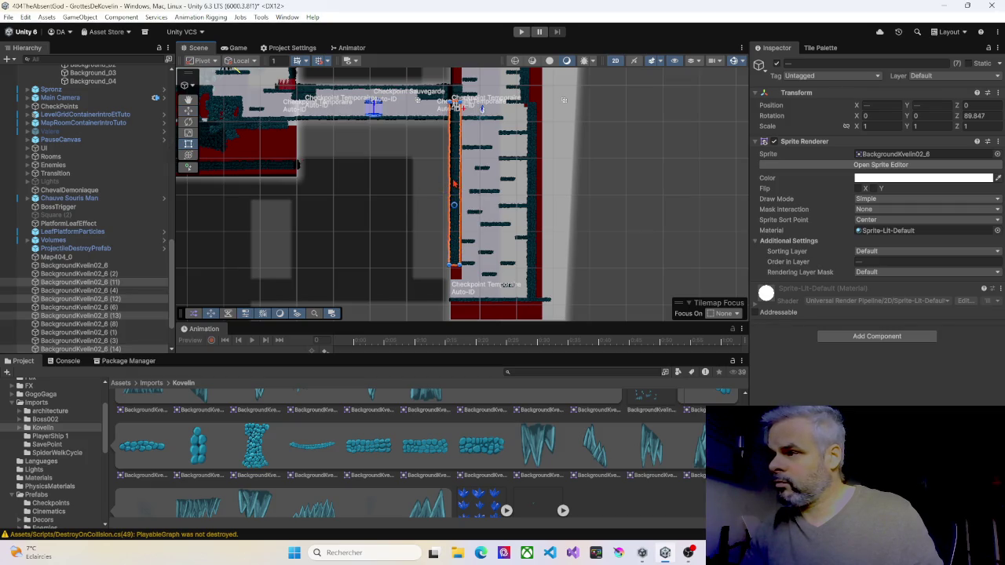
left_click_drag(449, 179, 471, 179)
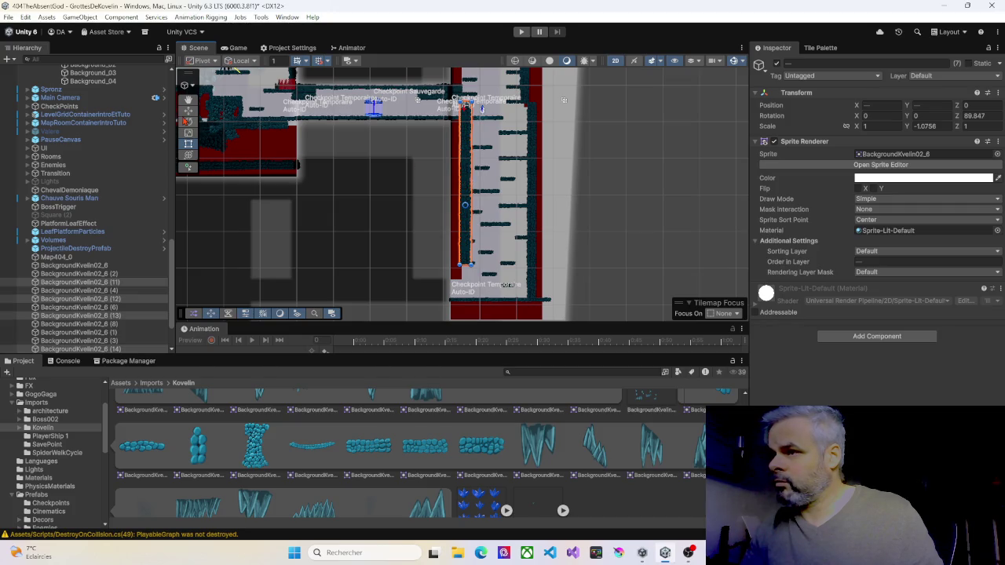
left_click(193, 113)
left_click_drag(423, 208, 416, 205)
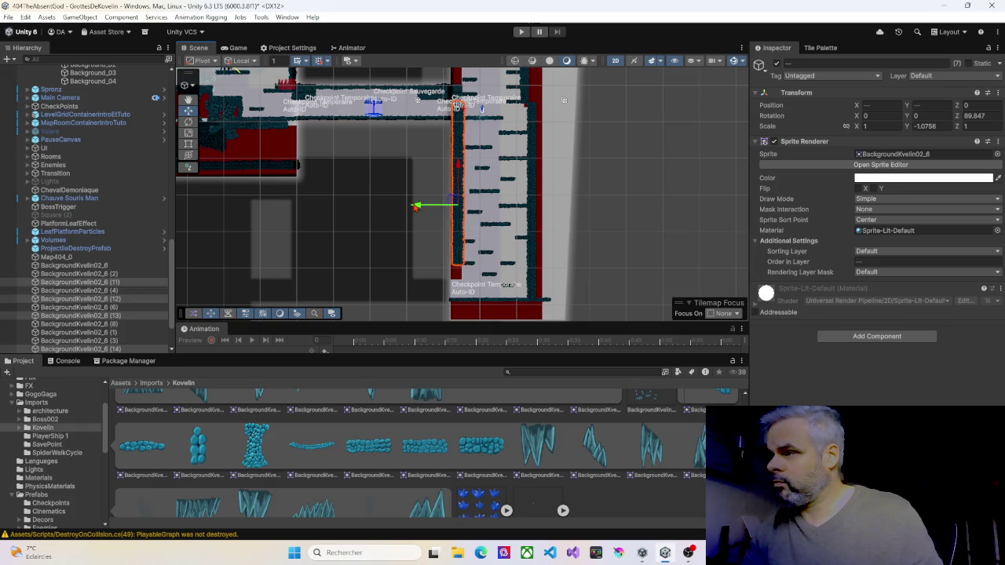
scroll(467, 165, "up", 3)
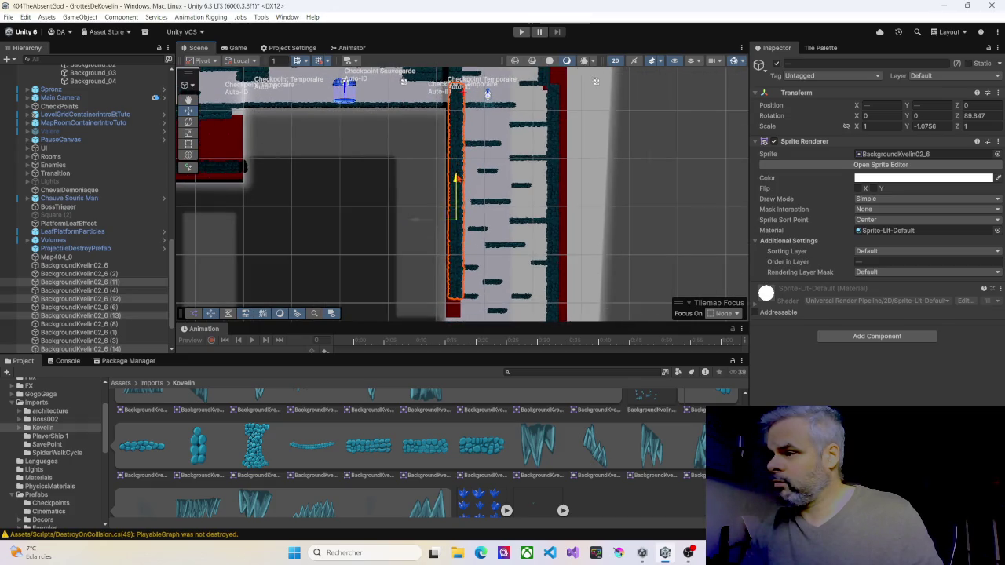
mouse_move(455, 179)
left_mouse_down()
mouse_move(455, 198)
mouse_move(481, 164)
left_mouse_up()
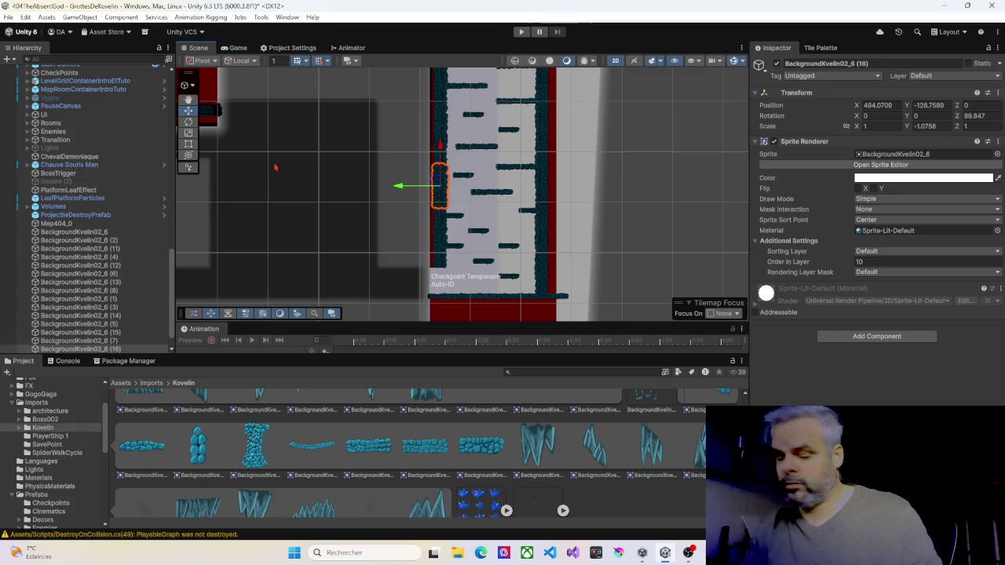
Widen the left column slightly, to a Y scale of -1.199402
left_click(188, 144)
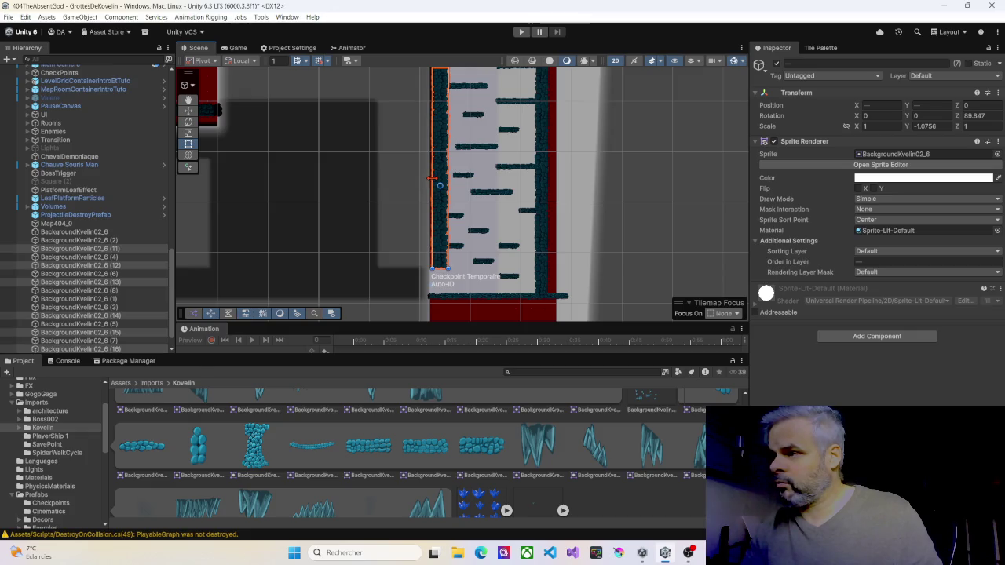
left_click_drag(430, 178, 428, 179)
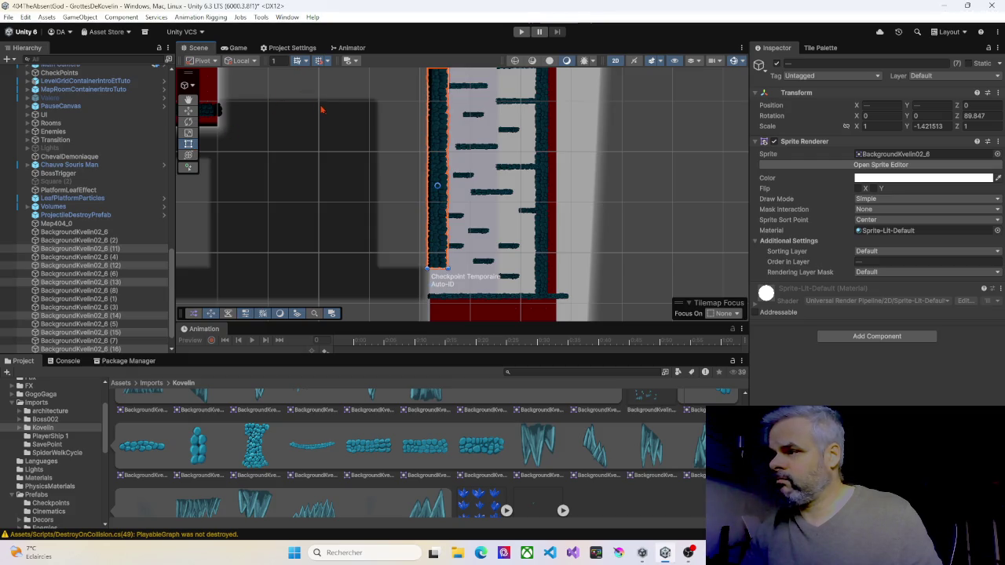
key("ctrl+z")
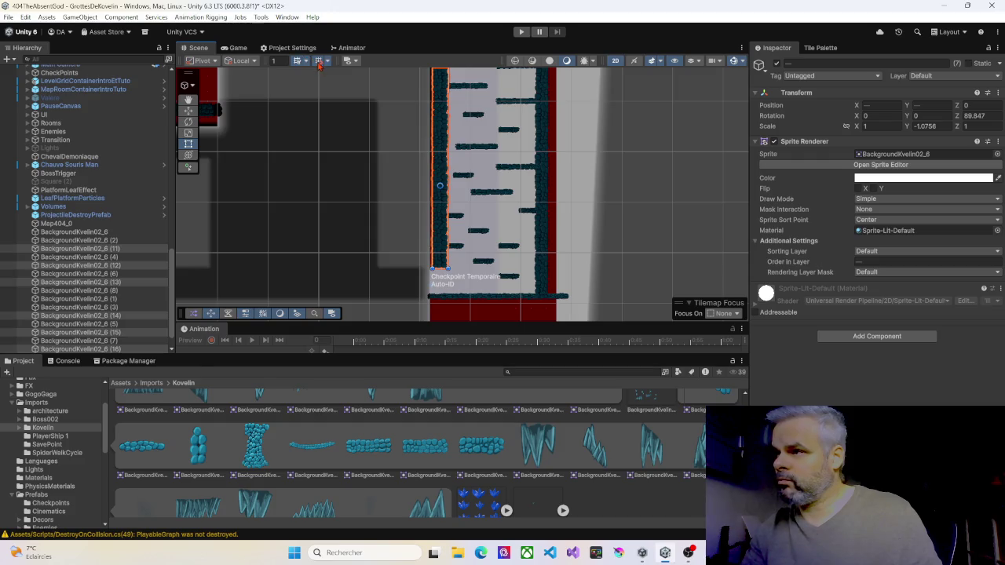
scroll(446, 157, "up", 3)
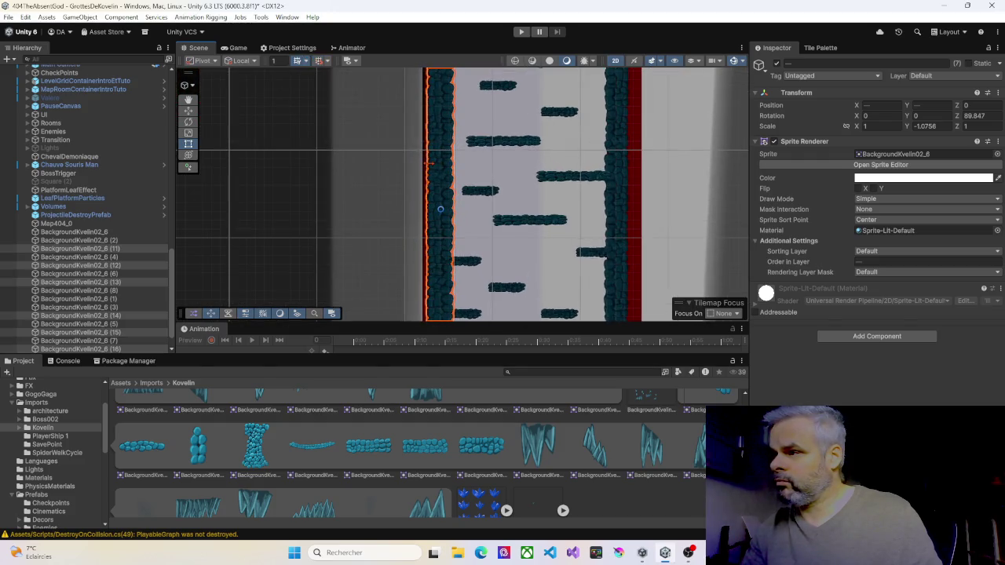
left_click_drag(429, 163, 425, 162)
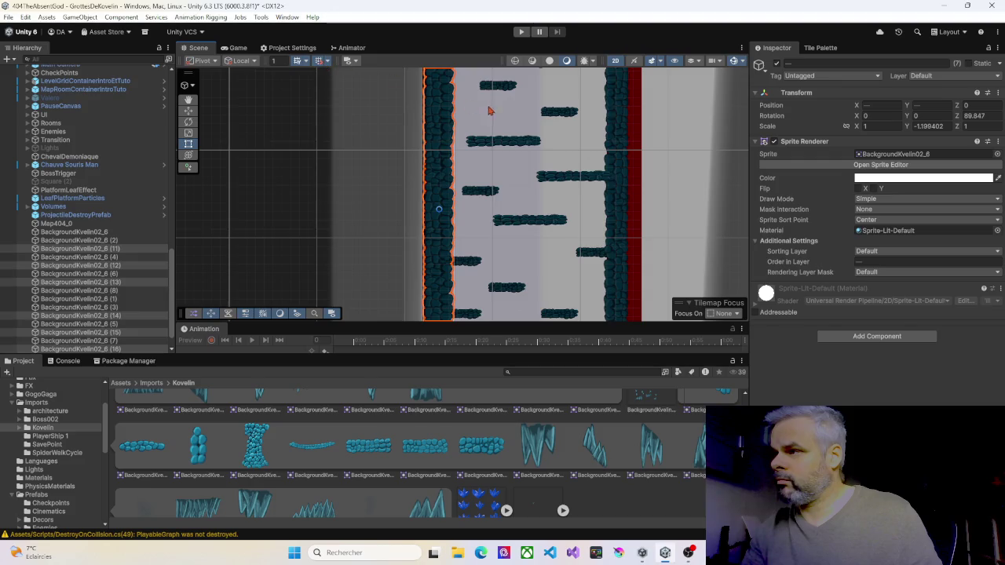
Select the top left-column piece together with BackgroundKvelin02_6 (11)
left_click_drag(513, 114, 472, 257)
scroll(469, 208, "down", 5)
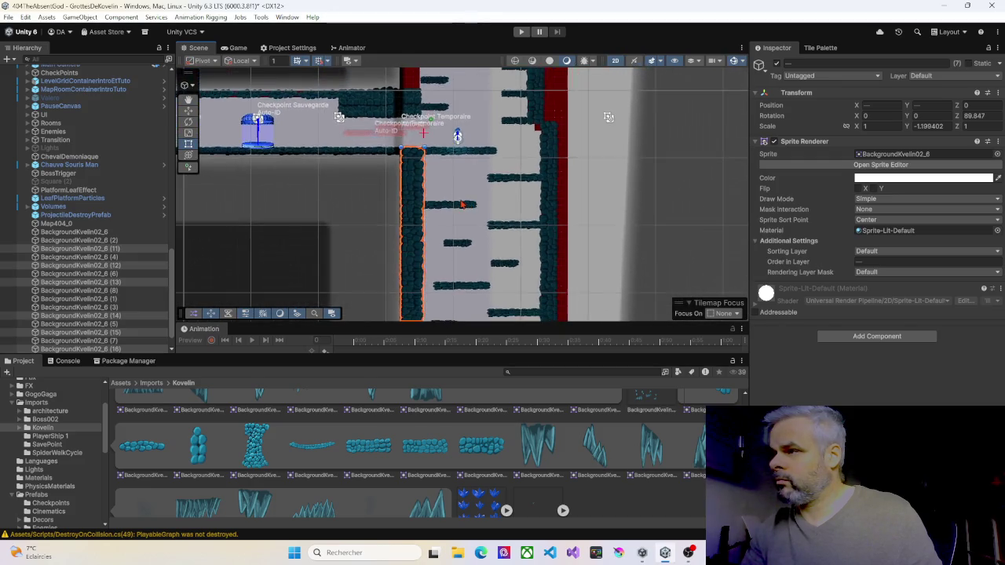
scroll(458, 192, "up", 3)
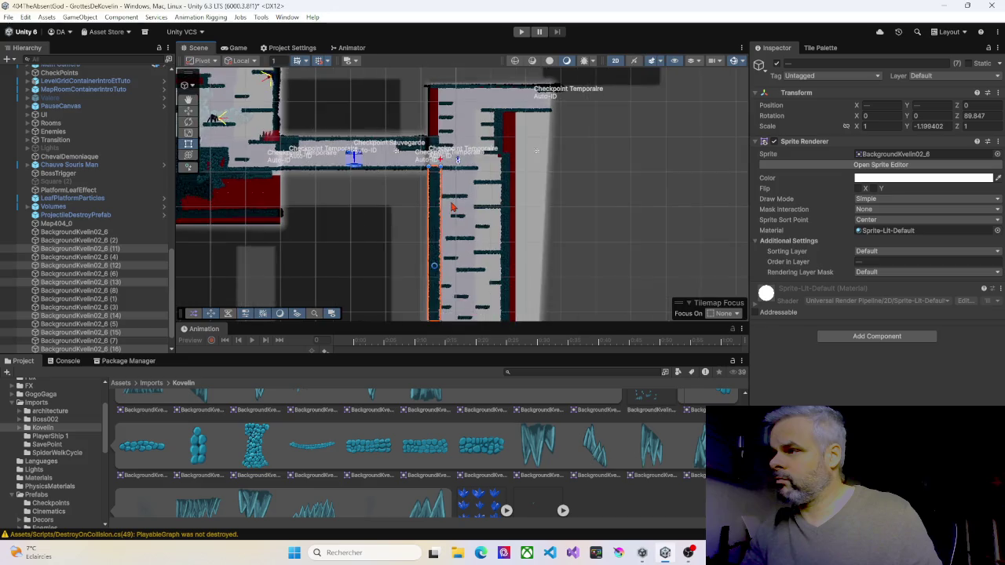
left_click(433, 171)
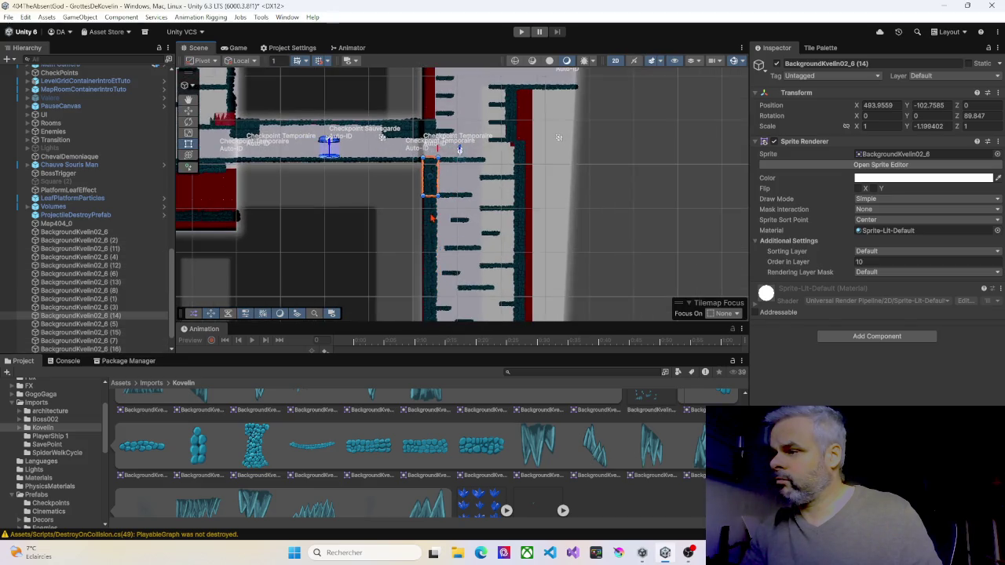
left_click(431, 217)
left_click(430, 209)
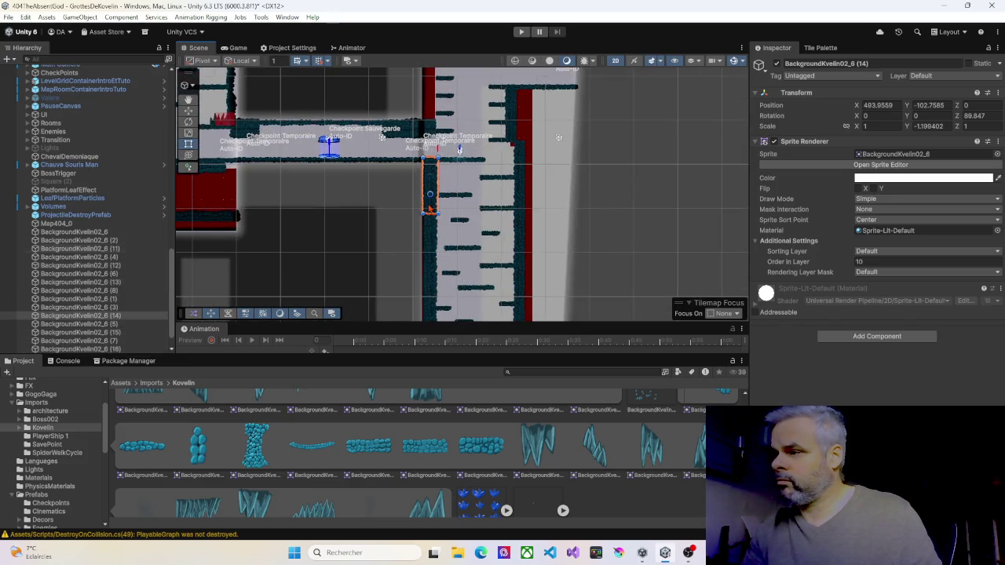
left_click(430, 209, "ctrl")
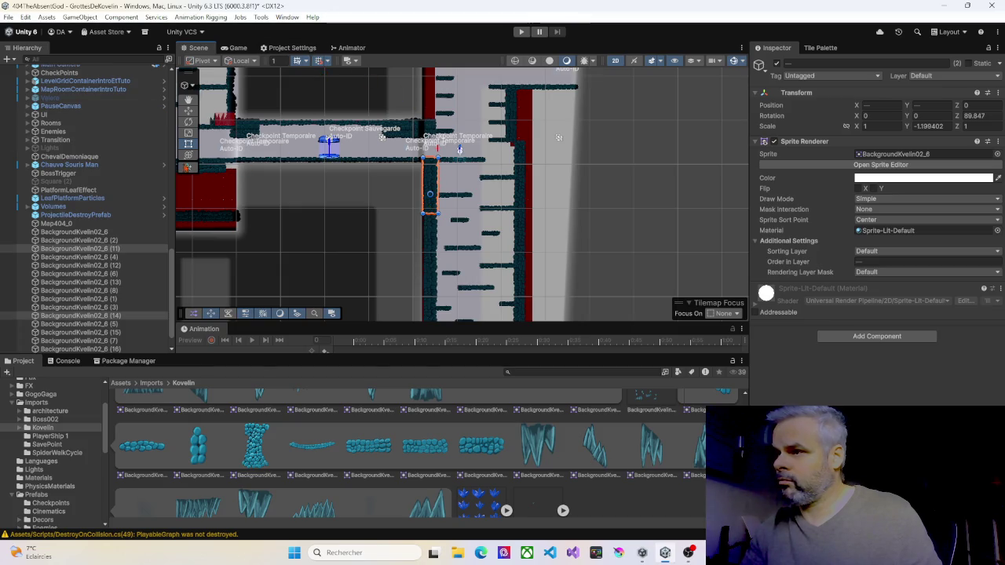
Duplicate the two pieces, move them up the left wall, and nudge BackgroundKvelin02_6 (19) higher
key("w")
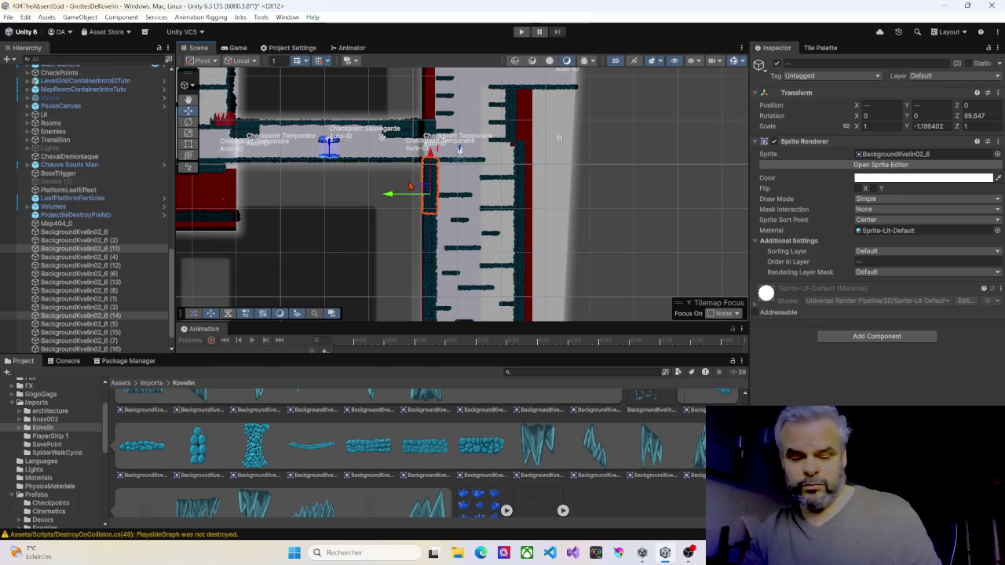
key("ctrl+d")
mouse_move(440, 172)
left_mouse_down()
mouse_move(441, 83)
mouse_move(474, 175)
left_mouse_up()
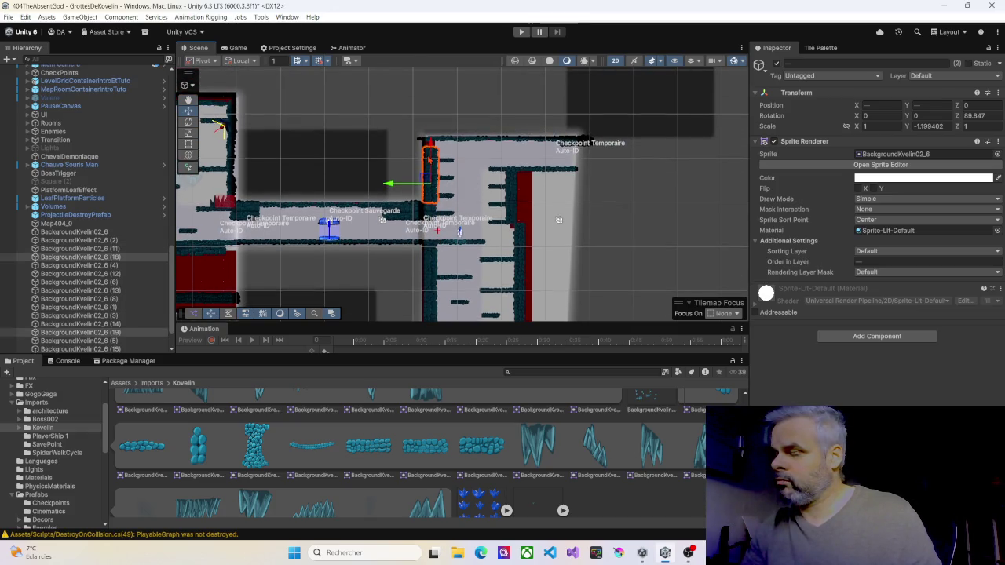
scroll(429, 160, "up", 3)
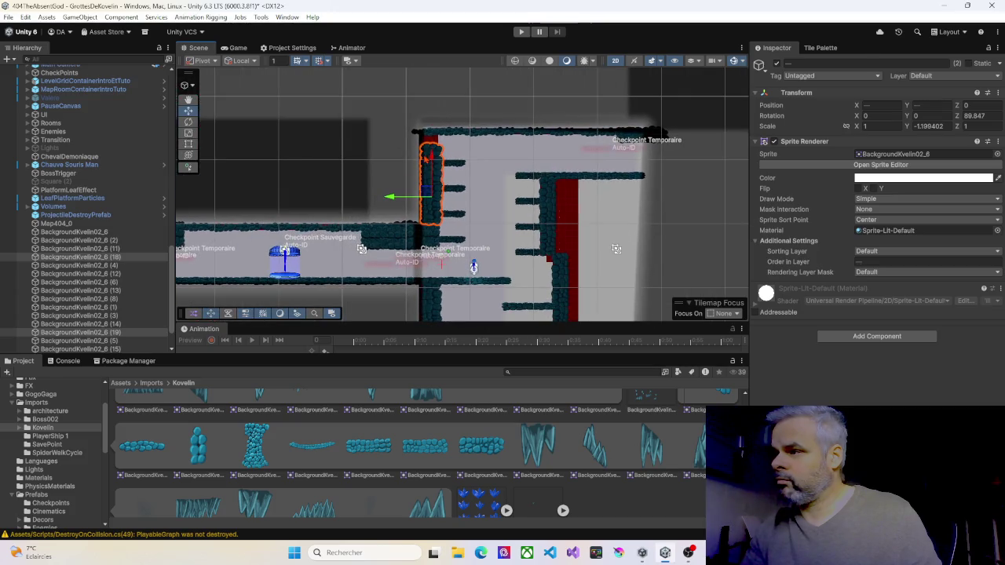
left_click(429, 157)
left_click_drag(431, 157, 431, 146)
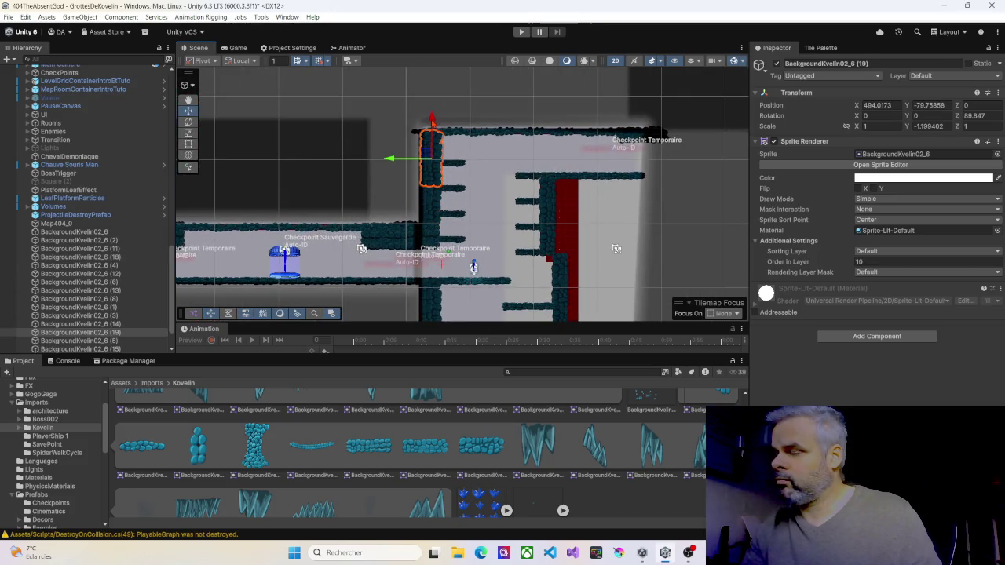
Select Map404_0, frame the whole room, and enter Play mode
left_click(498, 191)
scroll(469, 194, "down", 3)
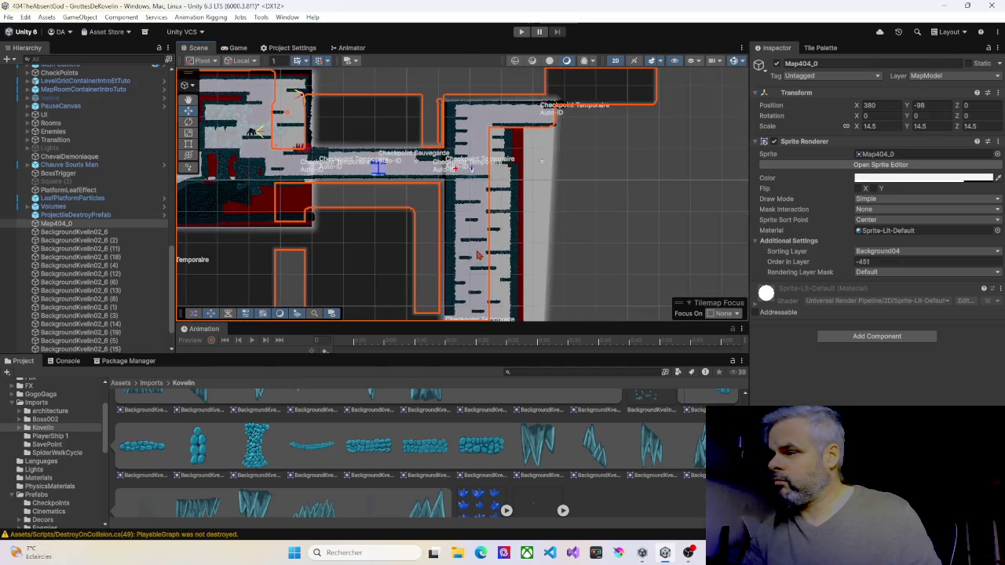
mouse_move(475, 205)
left_mouse_down()
mouse_move(460, 160)
mouse_move(457, 226)
left_mouse_up()
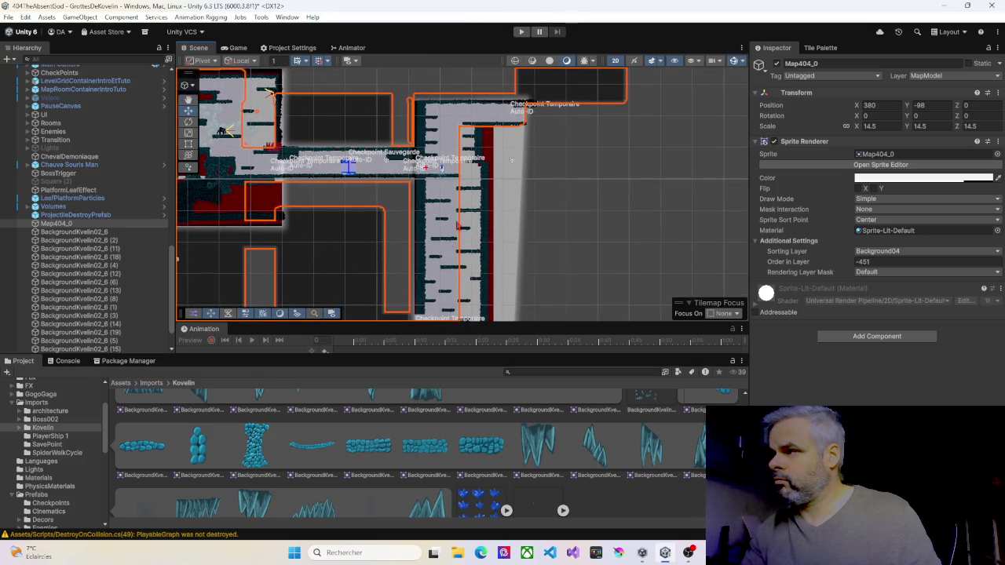
left_click(522, 32)
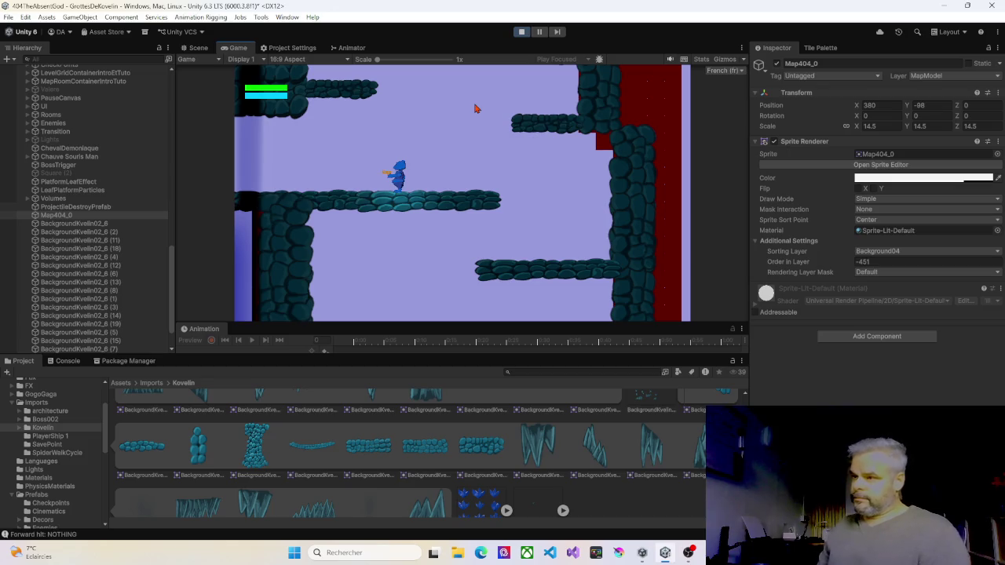
Run and jump the character up the shaft's ledges onto the upper platform
key("Right")
key("Right")
key("space")
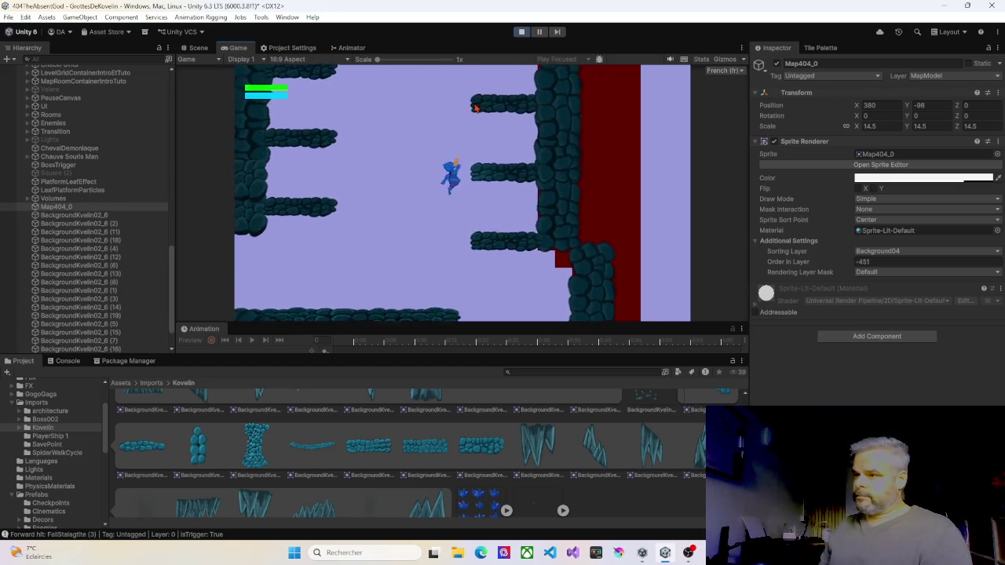
key("Left")
key("space")
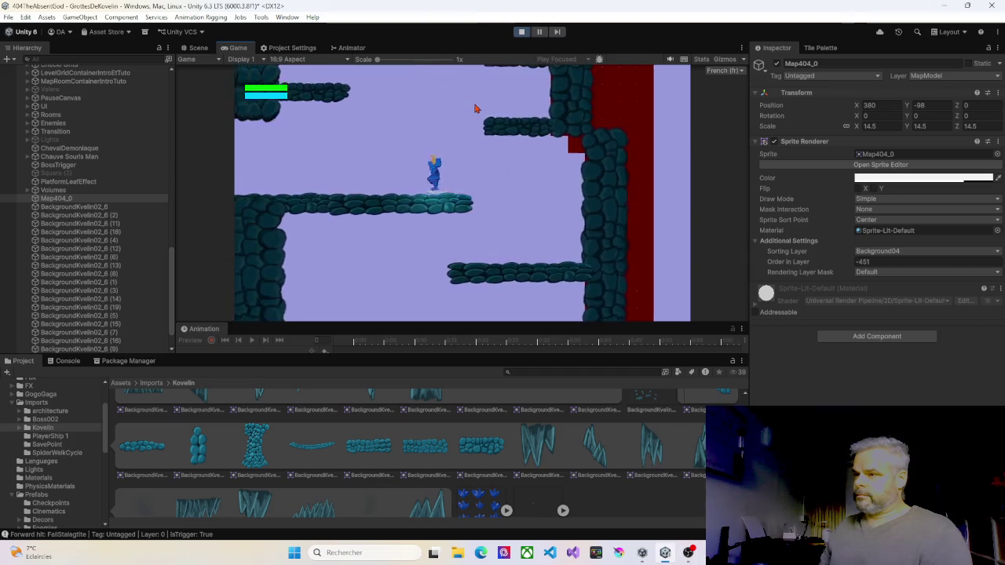
key("space")
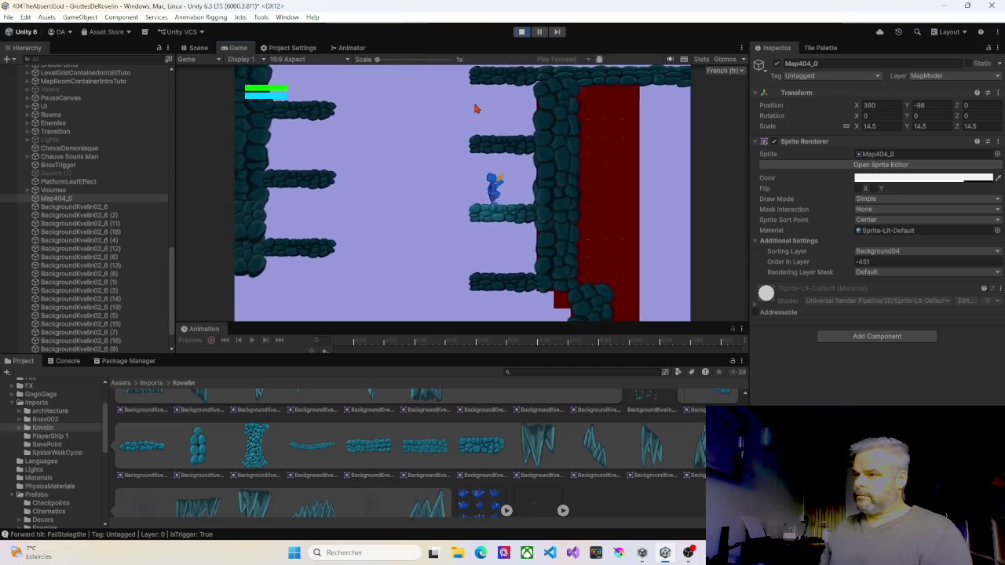
key("Right")
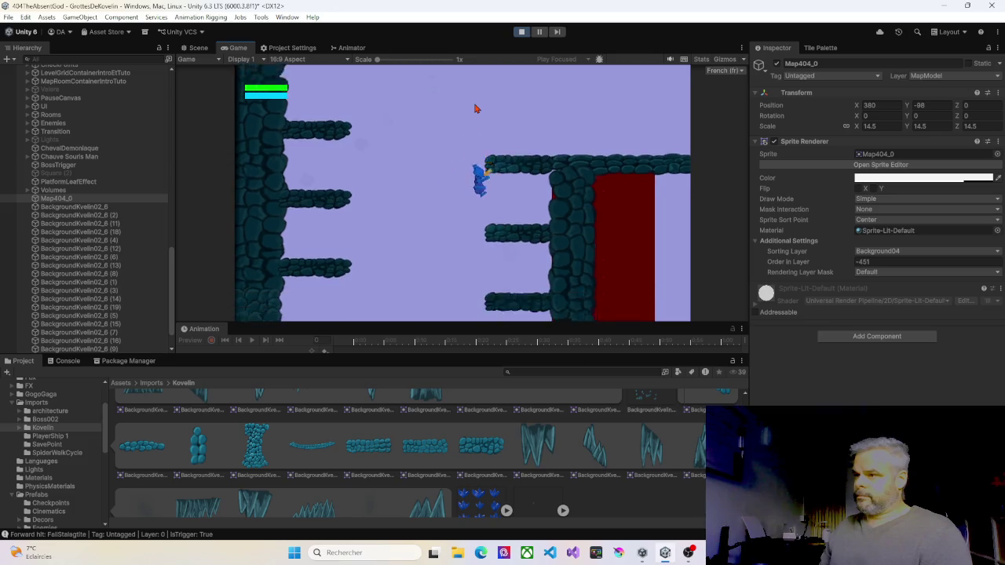
key("Left")
key("space")
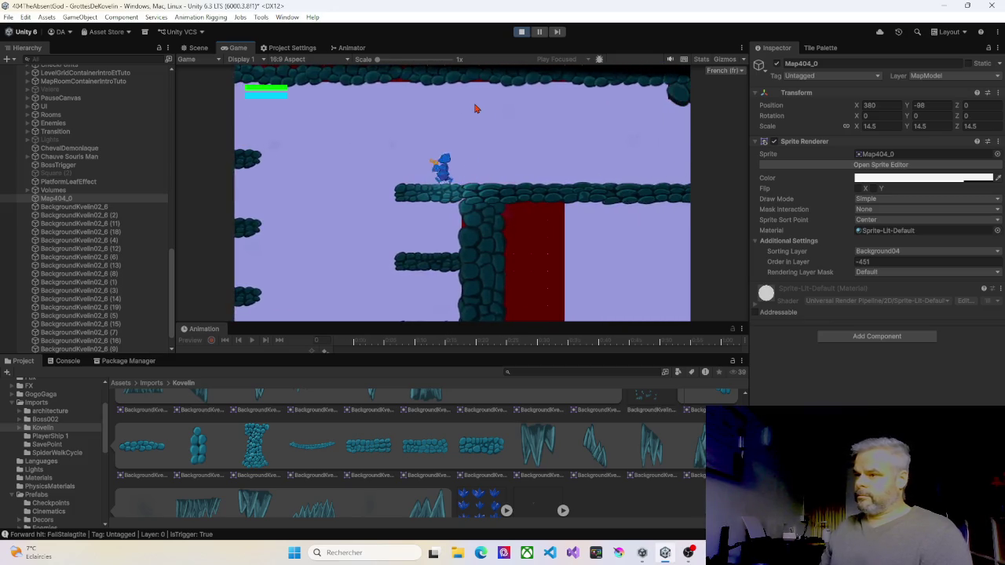
key("Right")
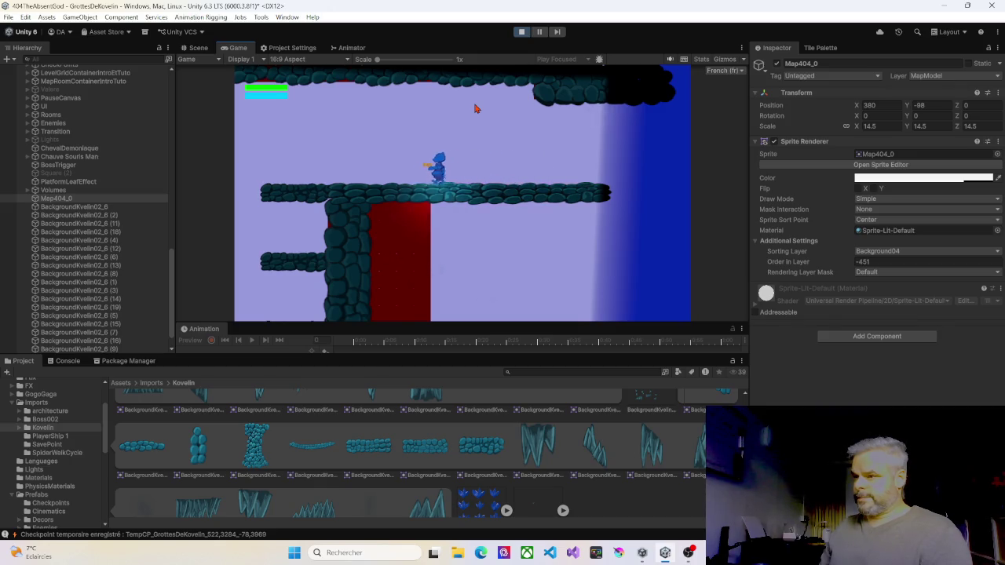
Run the character back across the ledges to the cave wall, then stop Play mode
key("Left")
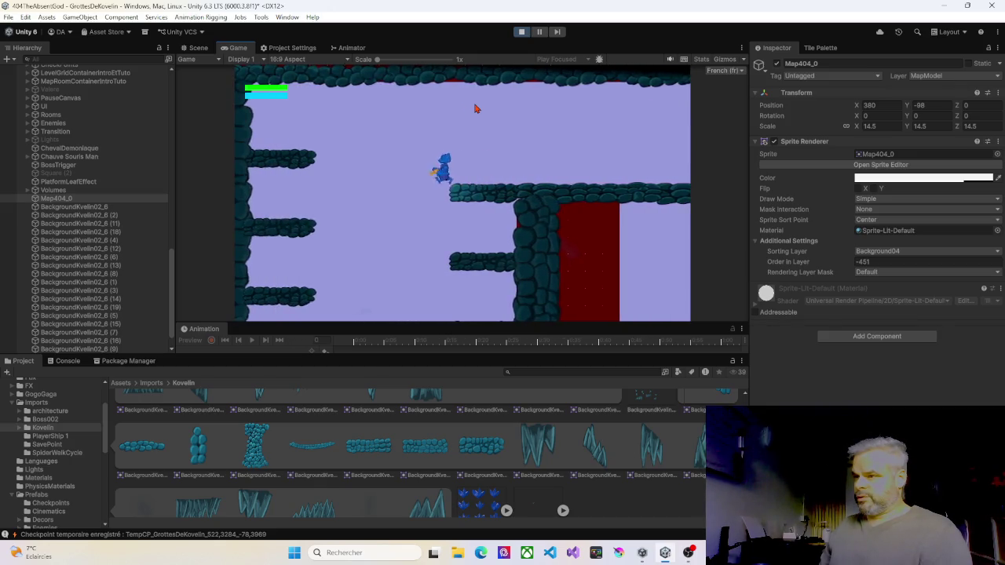
key("Left")
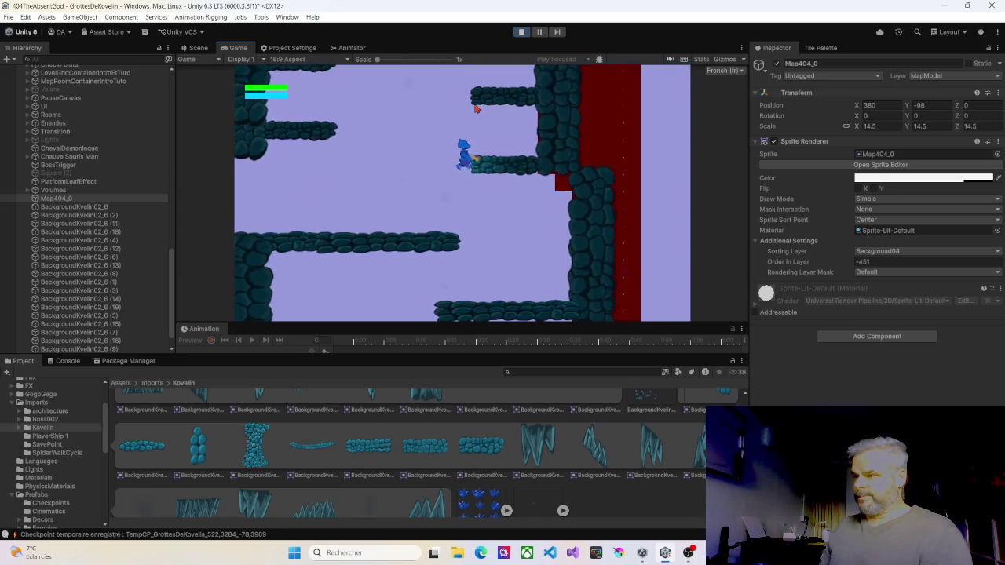
key("Left")
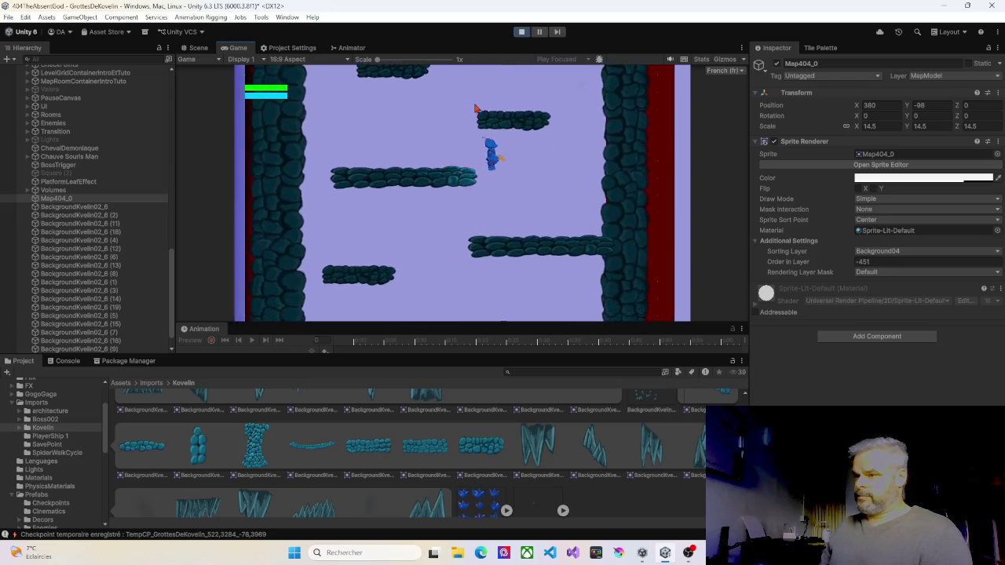
key("Right")
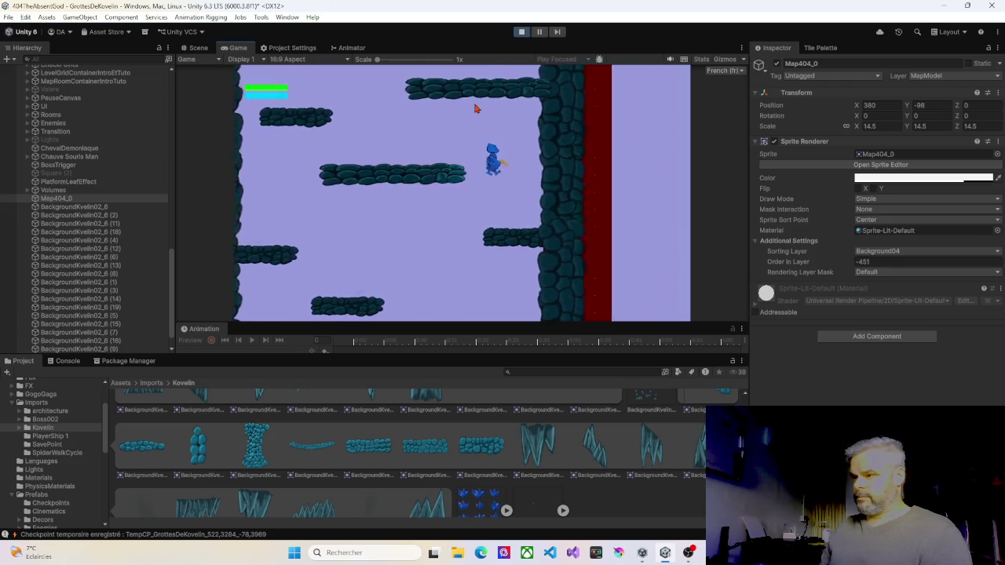
key("Right")
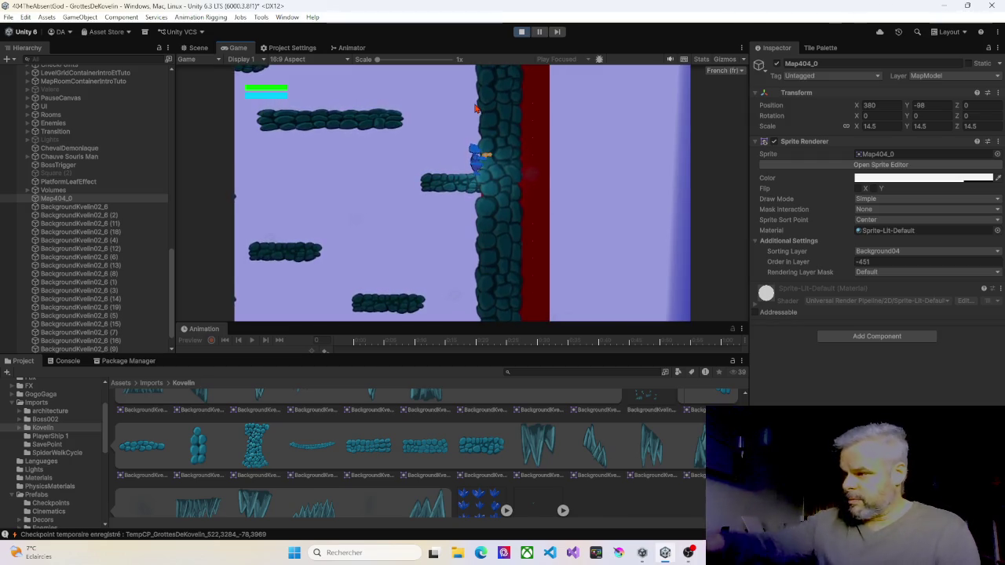
left_click(519, 33)
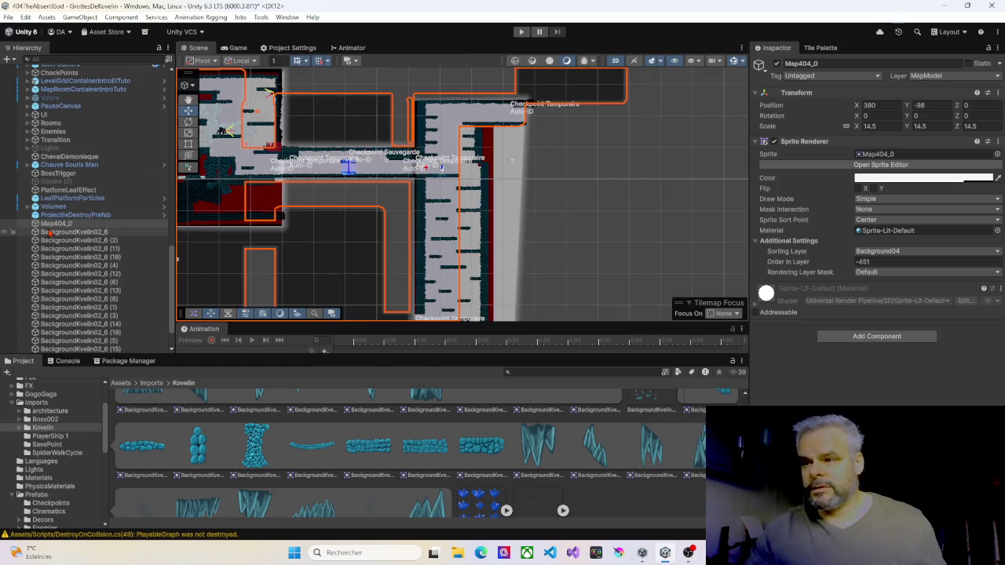
Parent all 20 BackgroundKvelin02_6 rock pieces under the Walls object in the Hierarchy
left_click(47, 232)
scroll(63, 267, "down", 2)
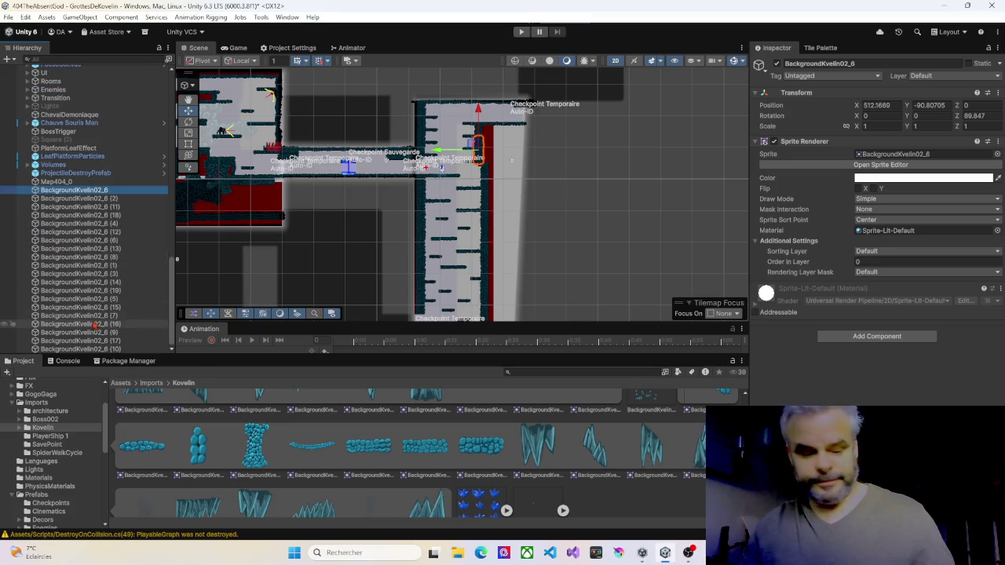
left_click(88, 348, "shift")
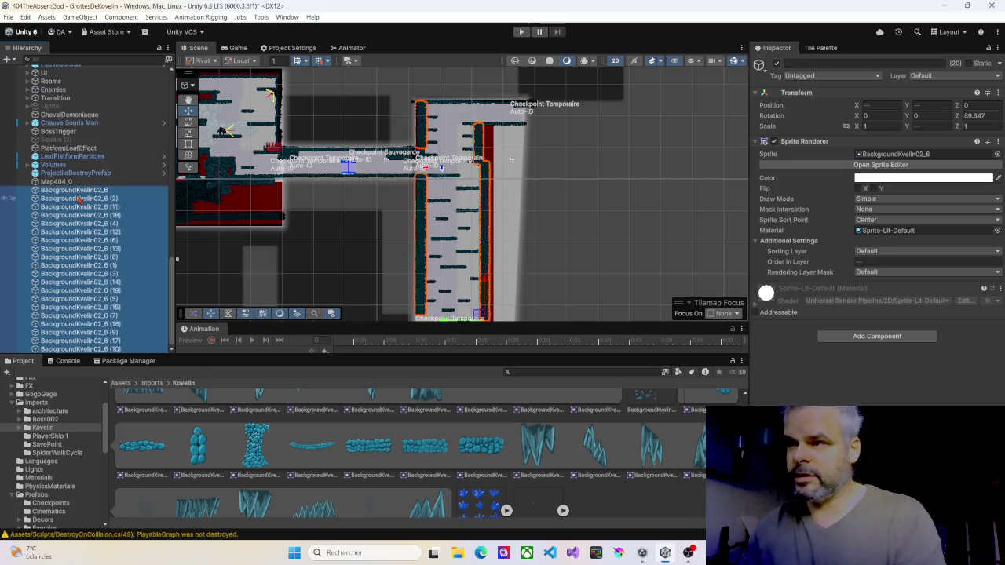
scroll(105, 93, "up", 8)
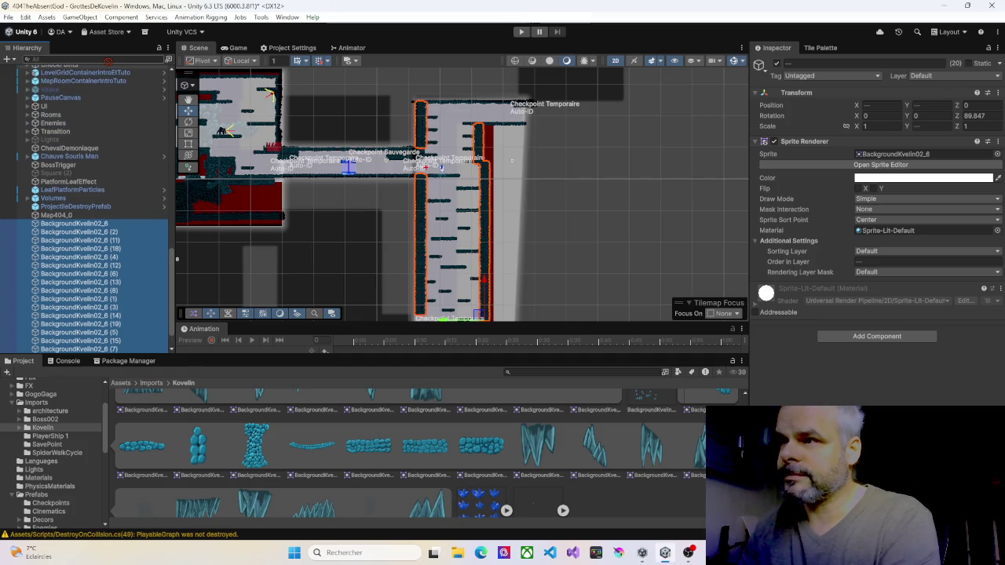
scroll(90, 72, "up", 5)
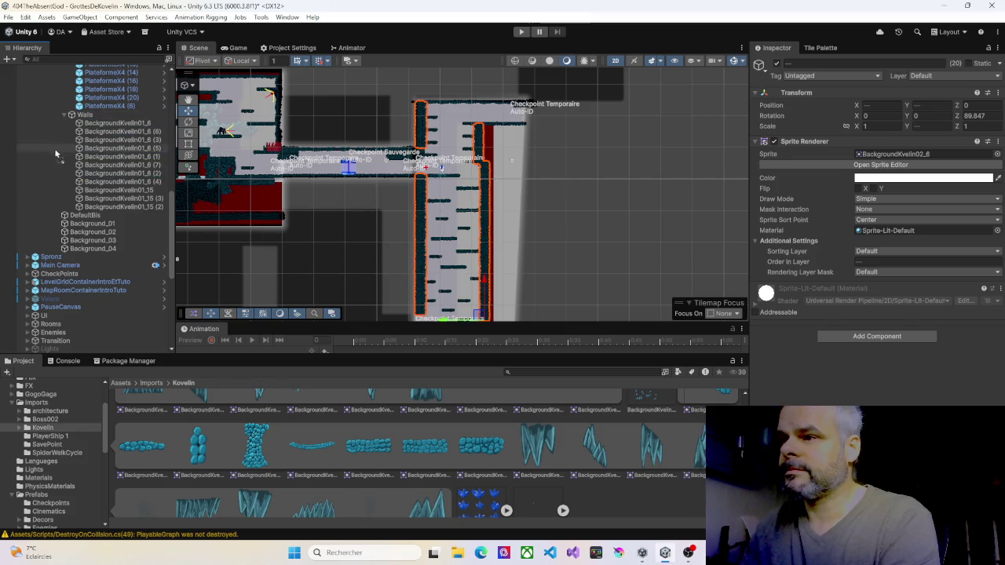
left_click_drag(82, 115, 81, 116)
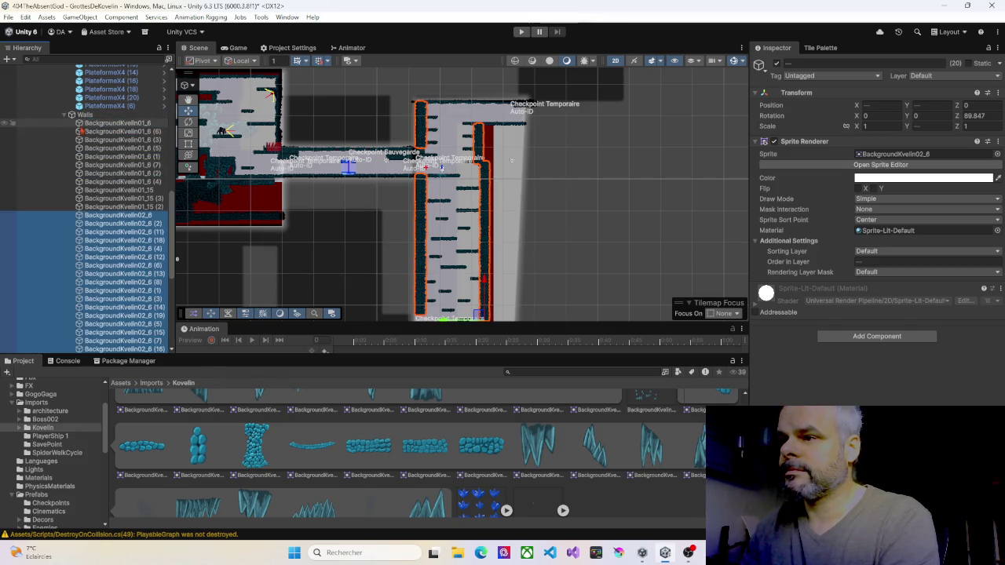
Collapse the Walls group, select Background_01, and centre the shaft room in the Scene view
left_click(66, 116)
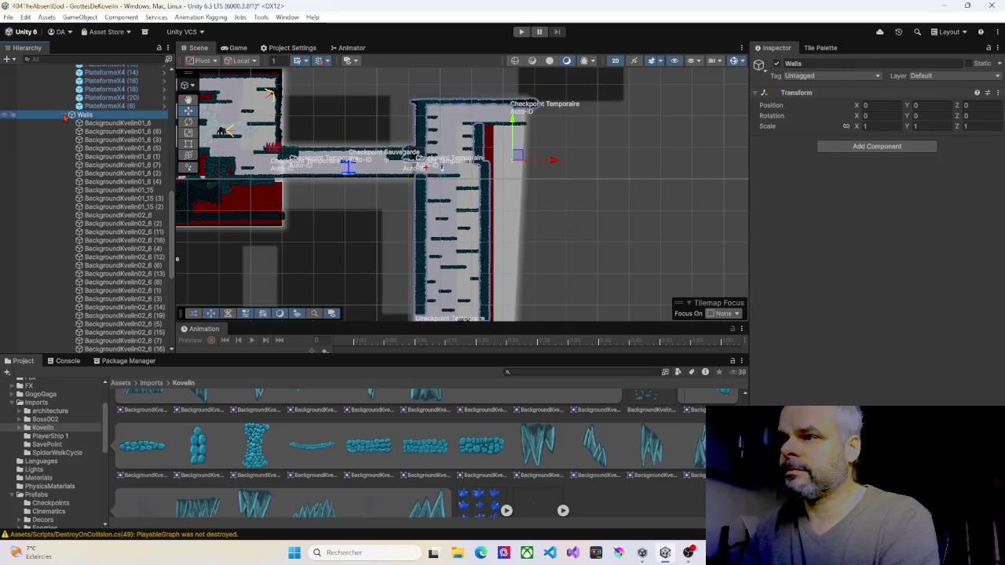
left_click(70, 115)
left_click(83, 148)
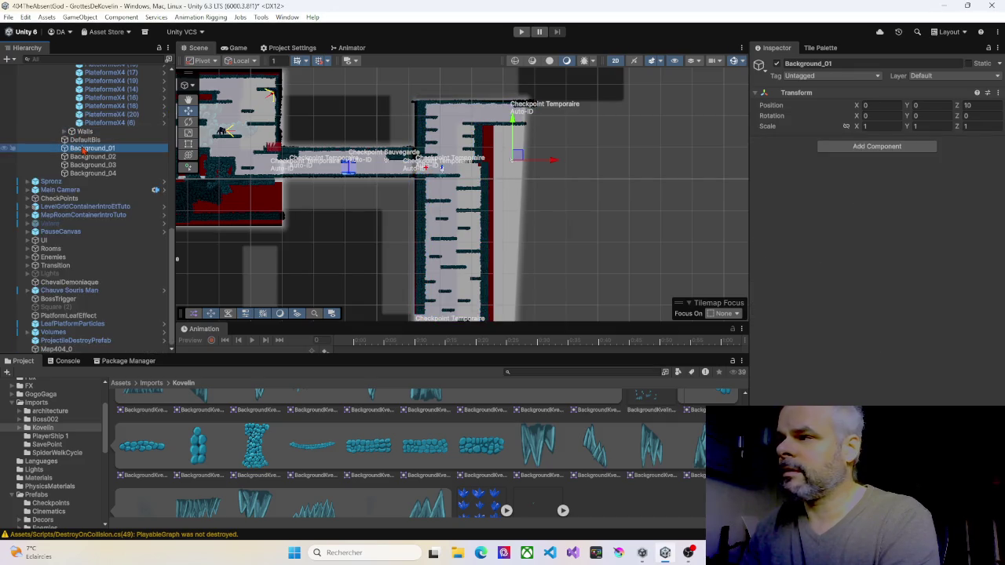
scroll(435, 263, "down", 2)
scroll(436, 263, "down", 3)
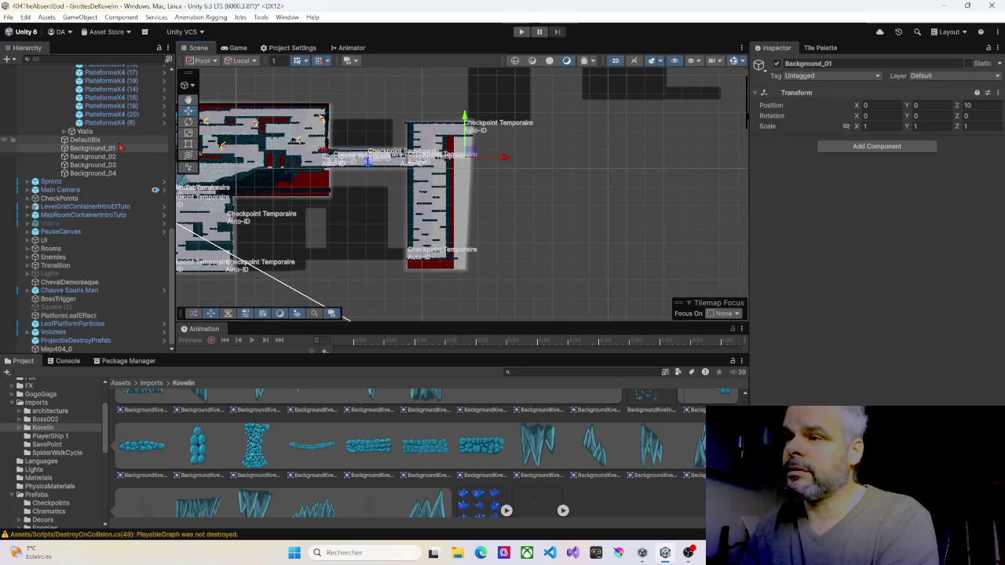
scroll(112, 167, "up", 3)
scroll(113, 167, "up", 6)
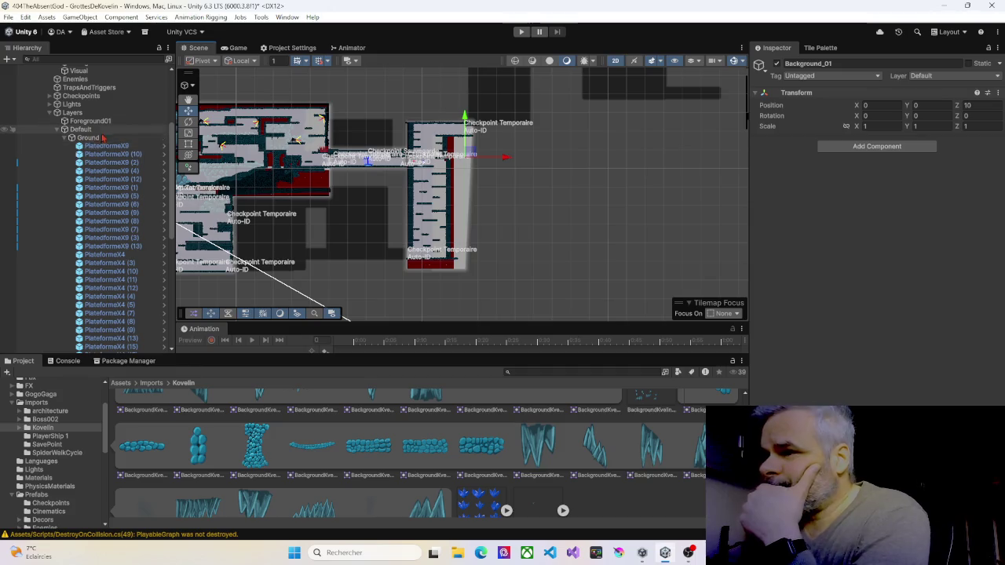
left_click_drag(433, 130, 372, 147)
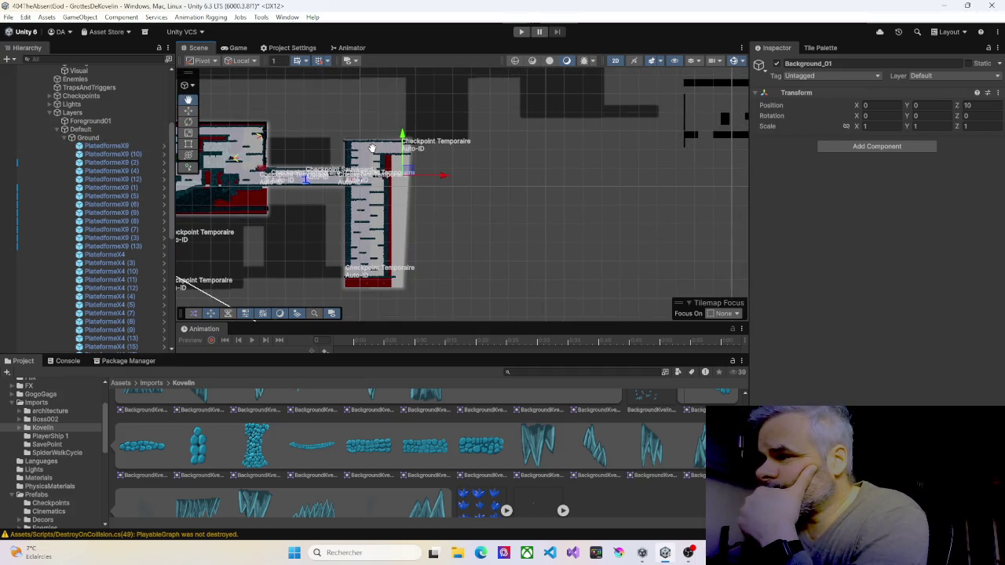
scroll(375, 153, "up", 2)
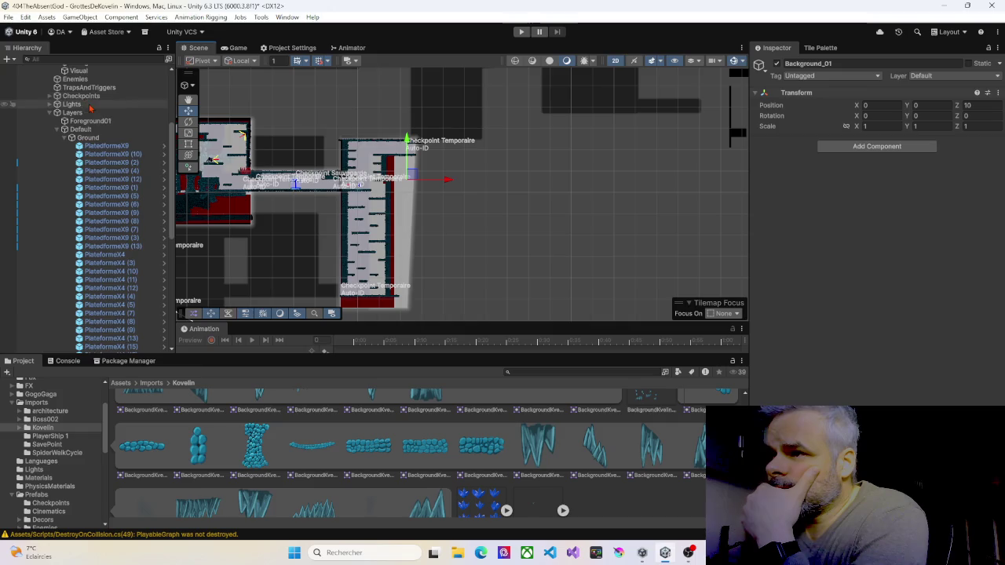
scroll(77, 100, "up", 4)
scroll(77, 102, "up", 2)
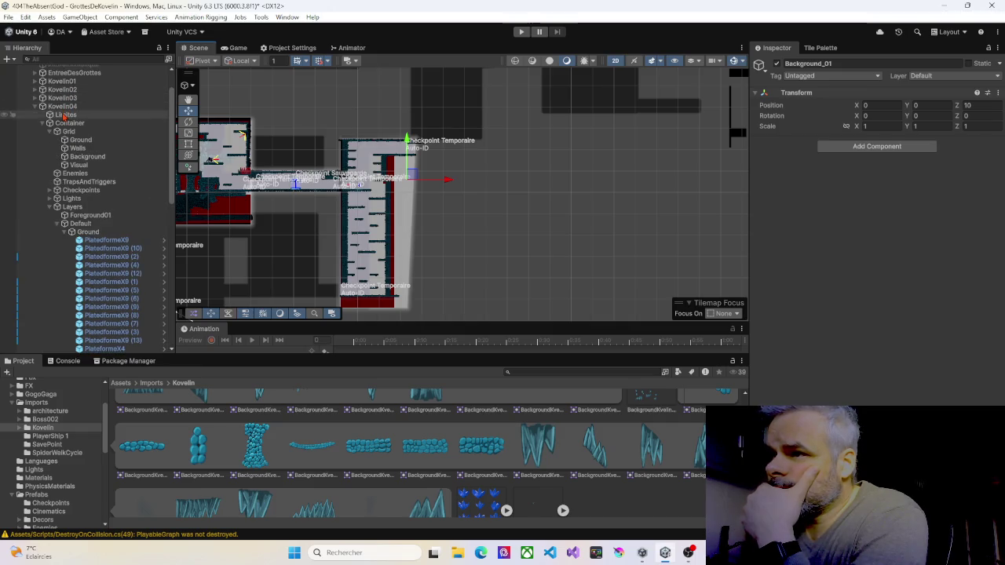
Select a Limites camera bounds object and pull its collider's right edge inward
left_click(66, 115)
scroll(354, 163, "up", 2)
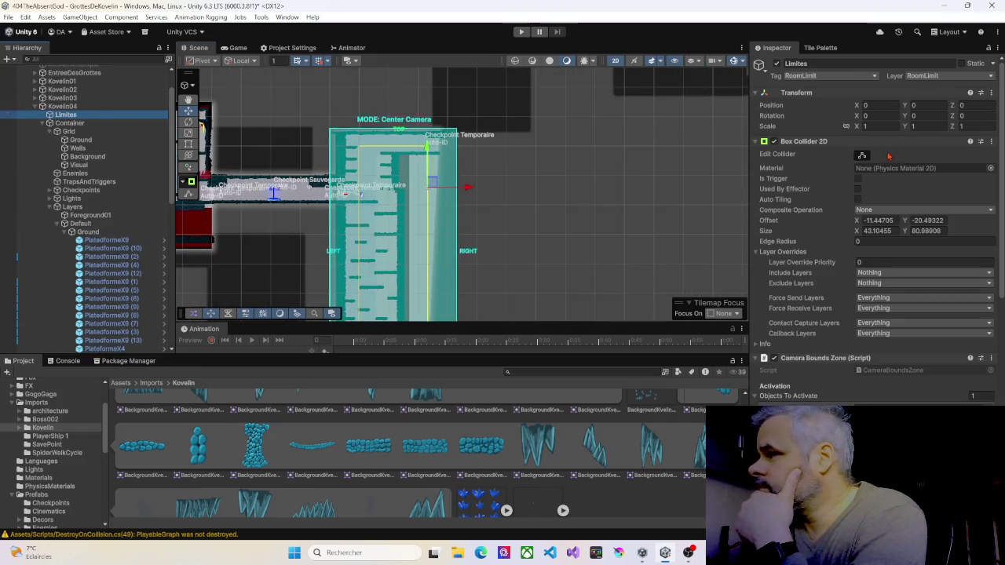
left_click(862, 154)
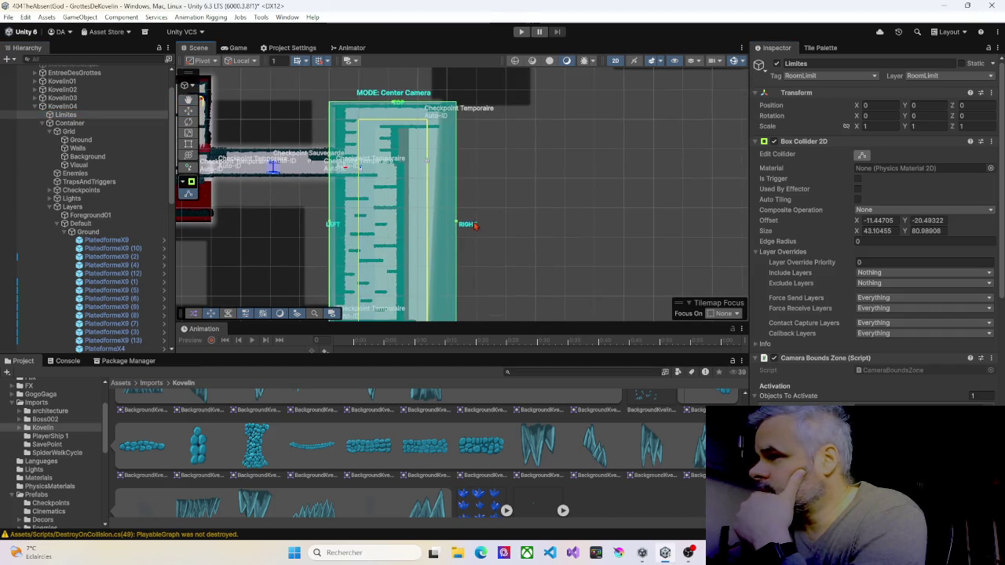
left_click_drag(456, 226, 437, 225)
Collapse the Default layer and Grid groups and expand Checkpoints to show its three checkpoints
scroll(431, 186, "up", 3)
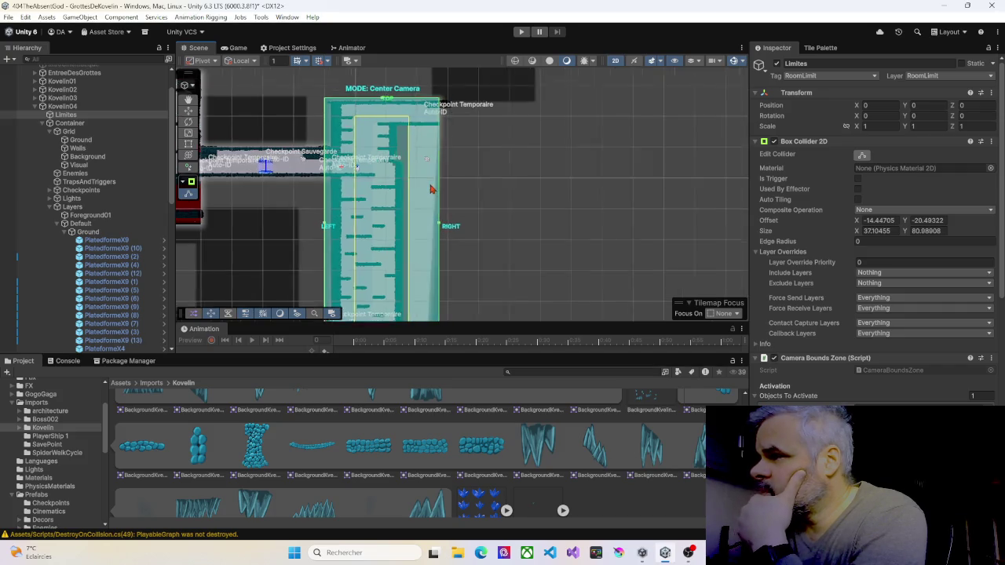
left_click(57, 224)
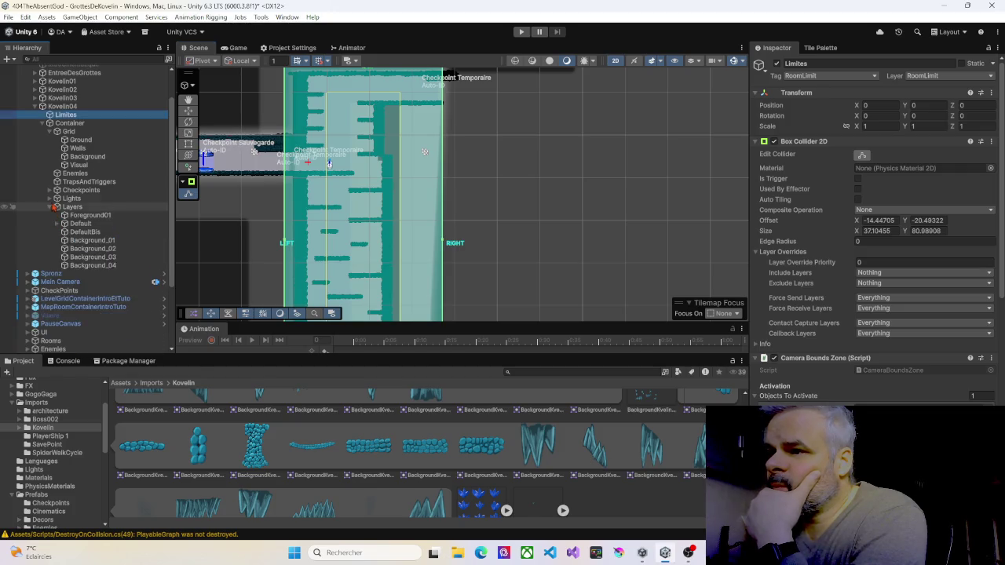
left_click(48, 132)
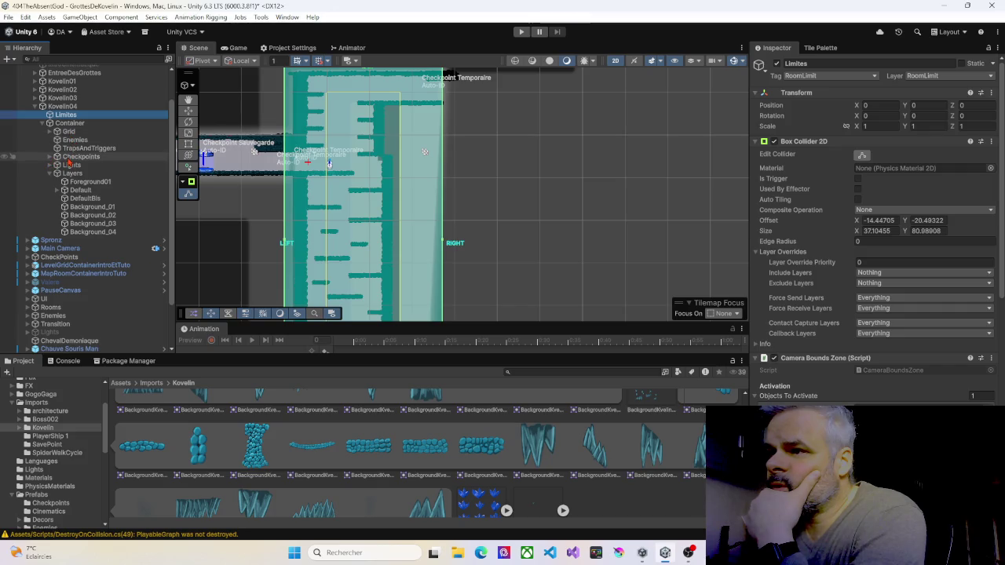
left_click(69, 159)
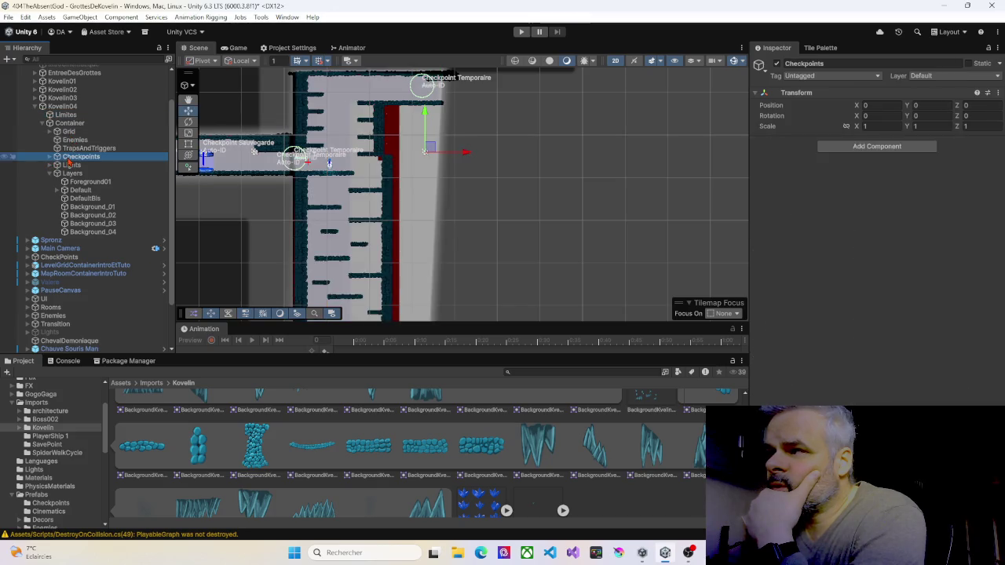
left_click(49, 157)
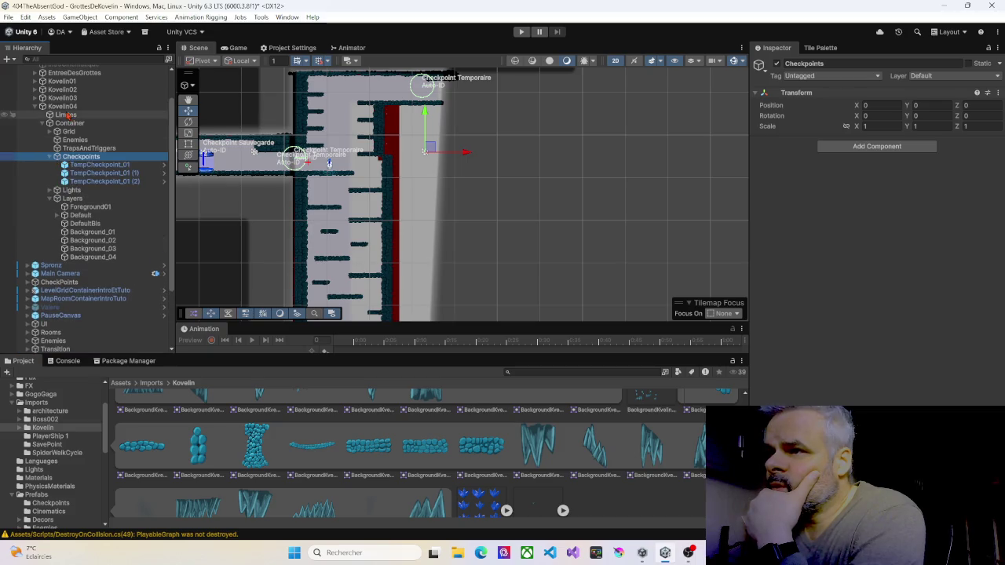
scroll(63, 114, "up", 2)
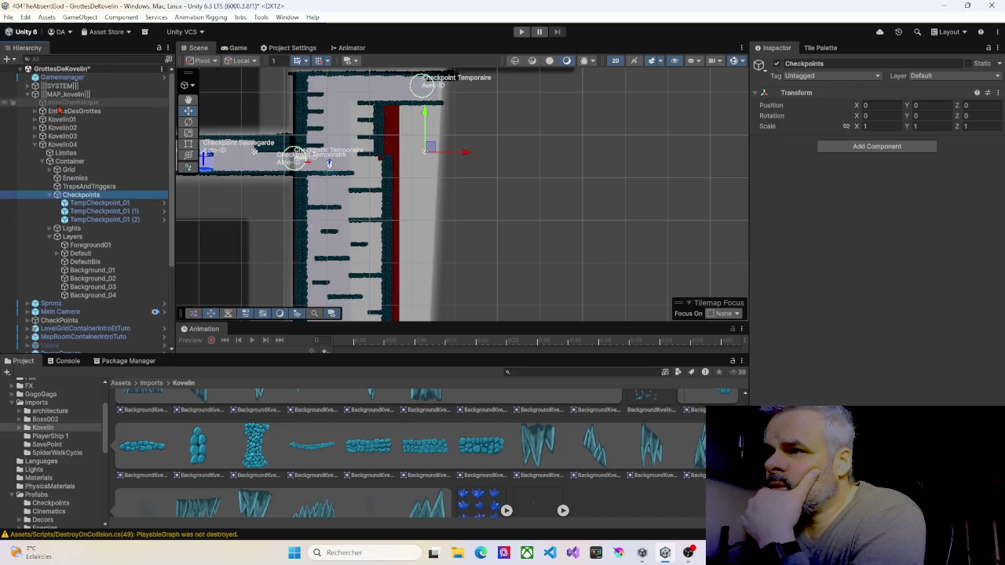
Select the Kovelin04 room and frame its tilemap in the Scene view
left_click(67, 145)
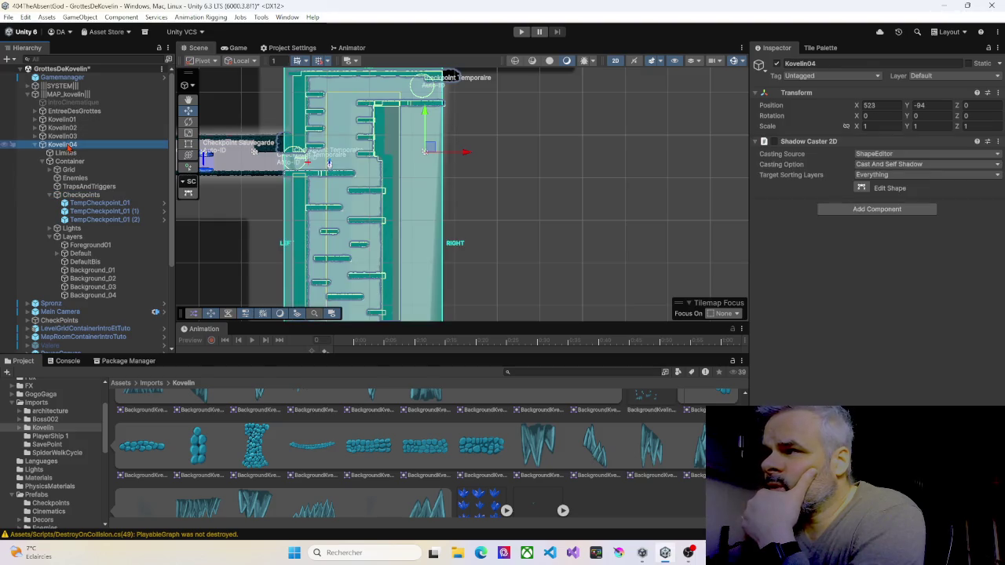
key("f")
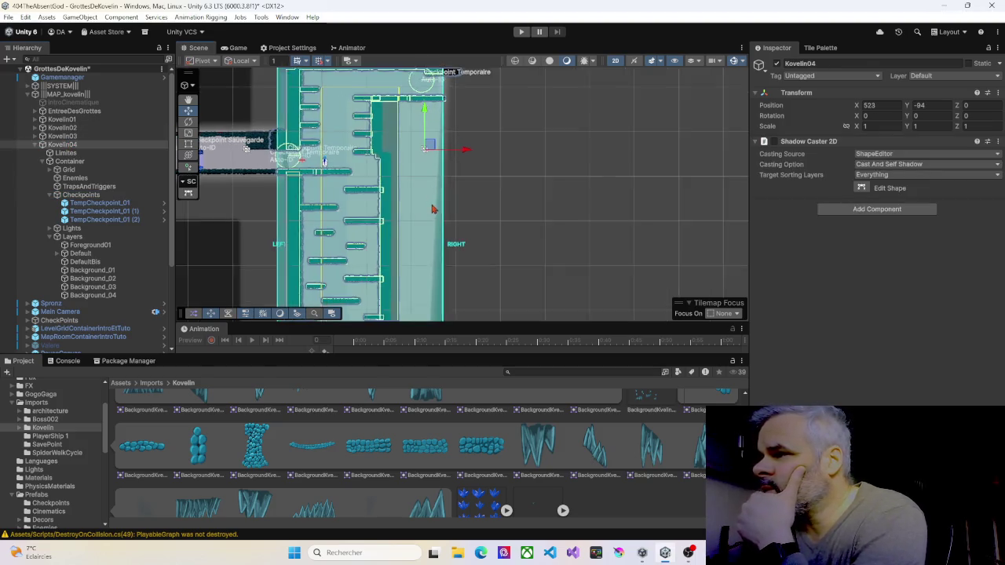
scroll(358, 238, "up", 6)
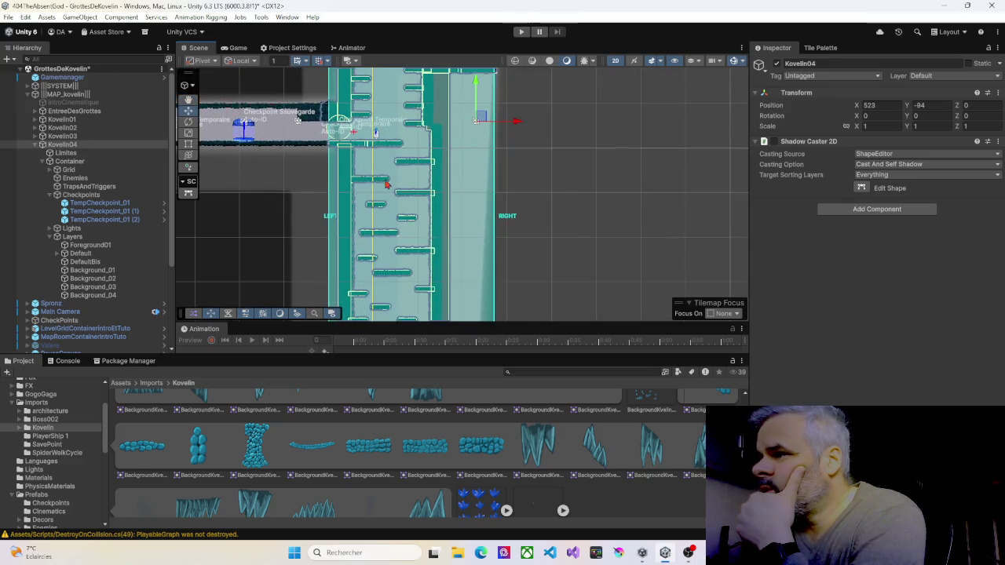
scroll(350, 179, "up", 3)
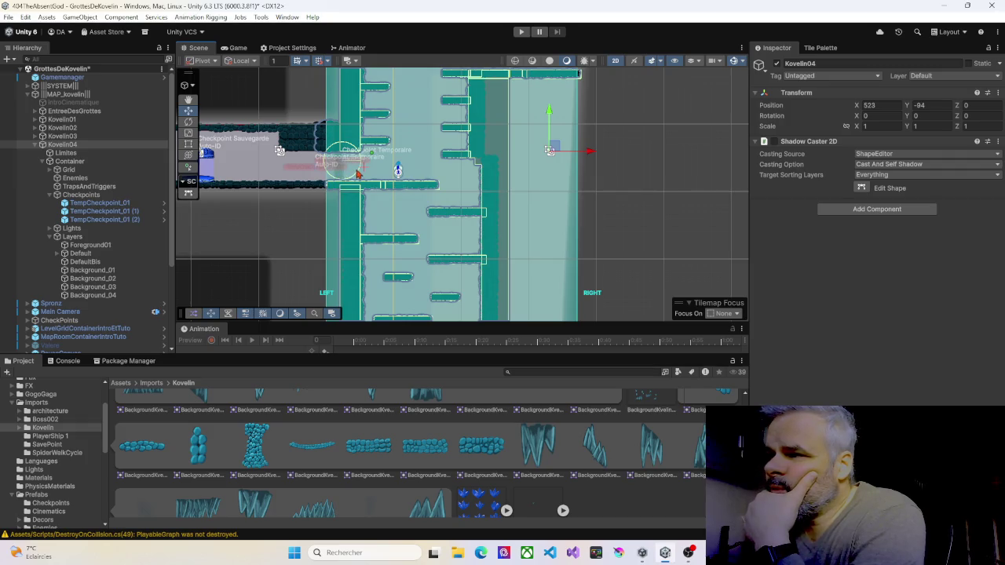
scroll(354, 179, "down", 1)
scroll(356, 186, "down", 1)
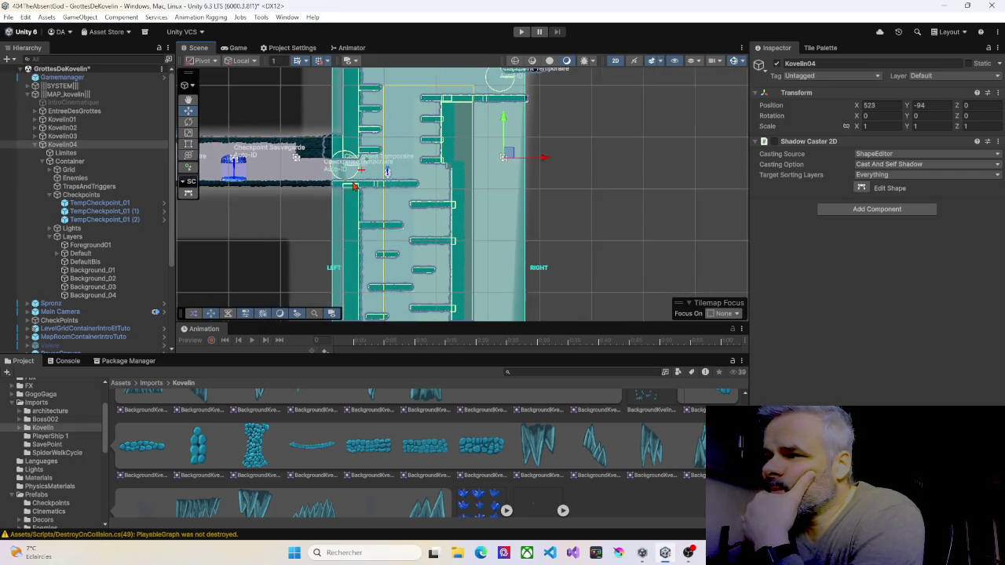
Compare Kovelin04 with the neighbouring Kovelin03 room, then select Kovelin04's Limites object
left_click(73, 145)
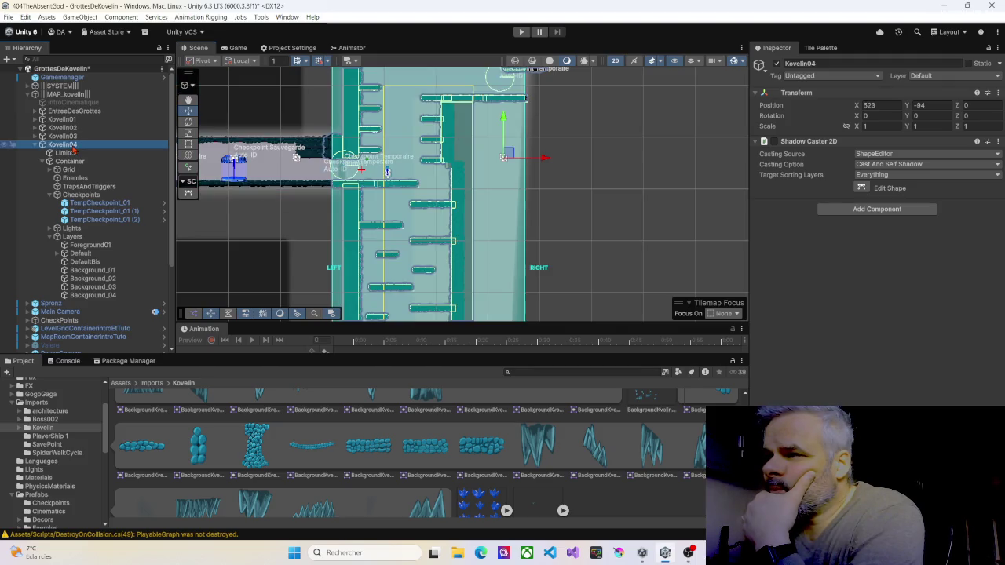
key("Up")
key("Down")
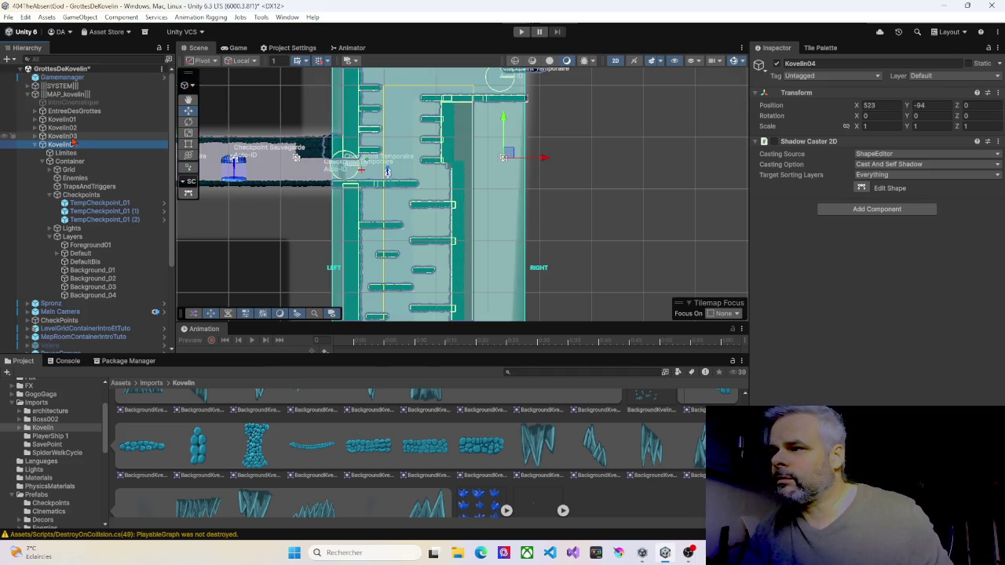
left_click(73, 139, "ctrl")
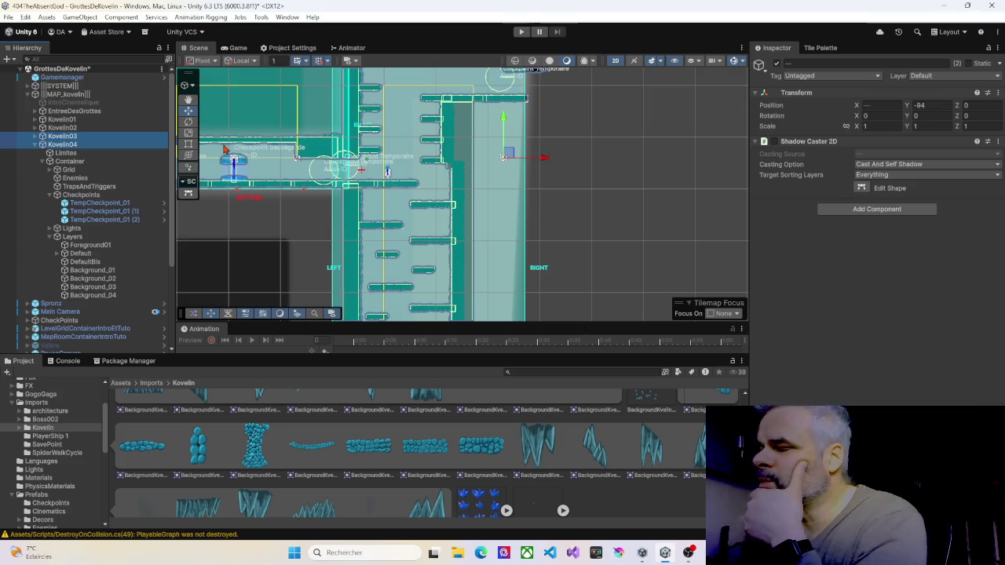
left_click(65, 146)
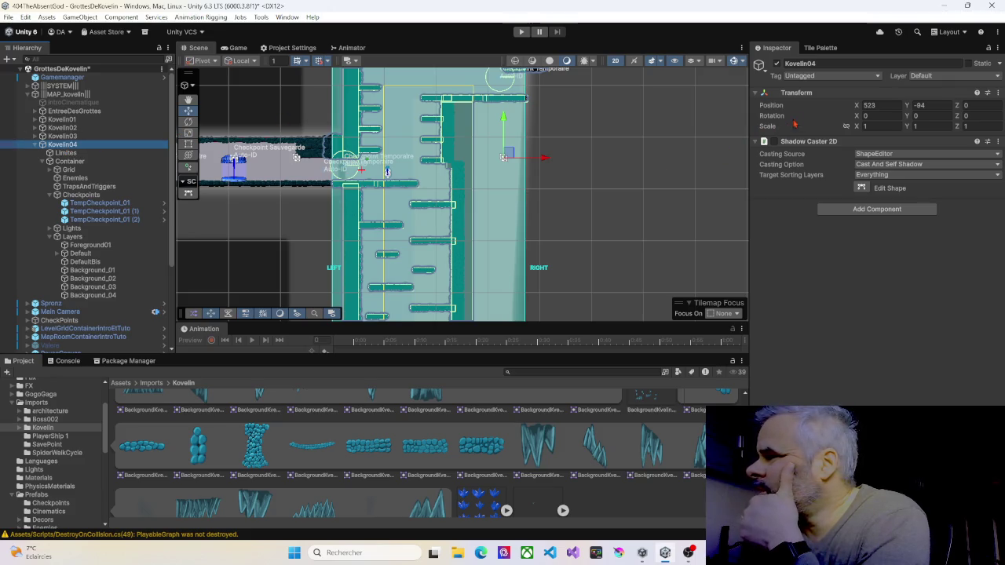
left_click(64, 153)
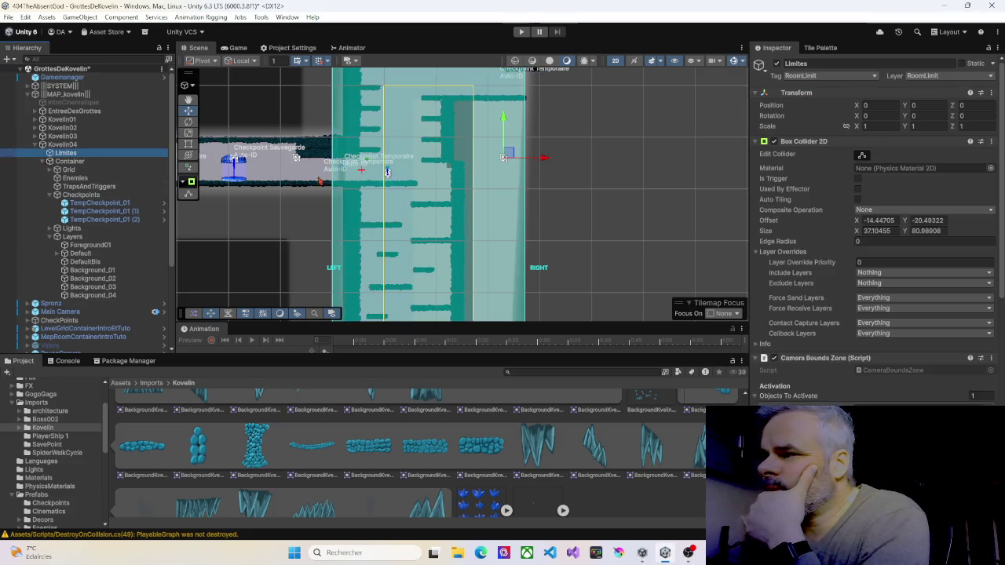
Move the Limites collider's left edge in to the shaft and raise its bottom edge above the red strip
left_click(862, 155)
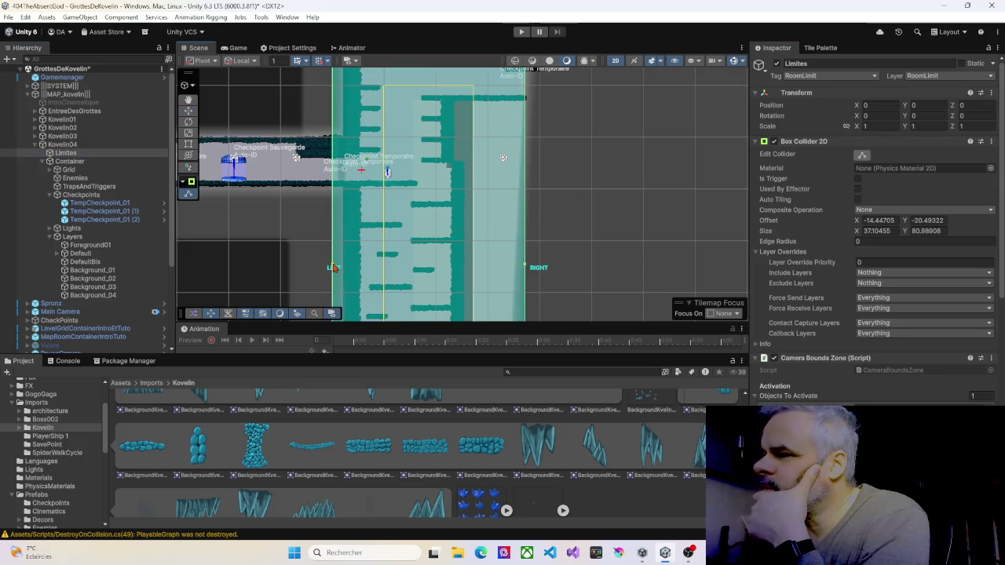
left_click_drag(333, 267, 337, 268)
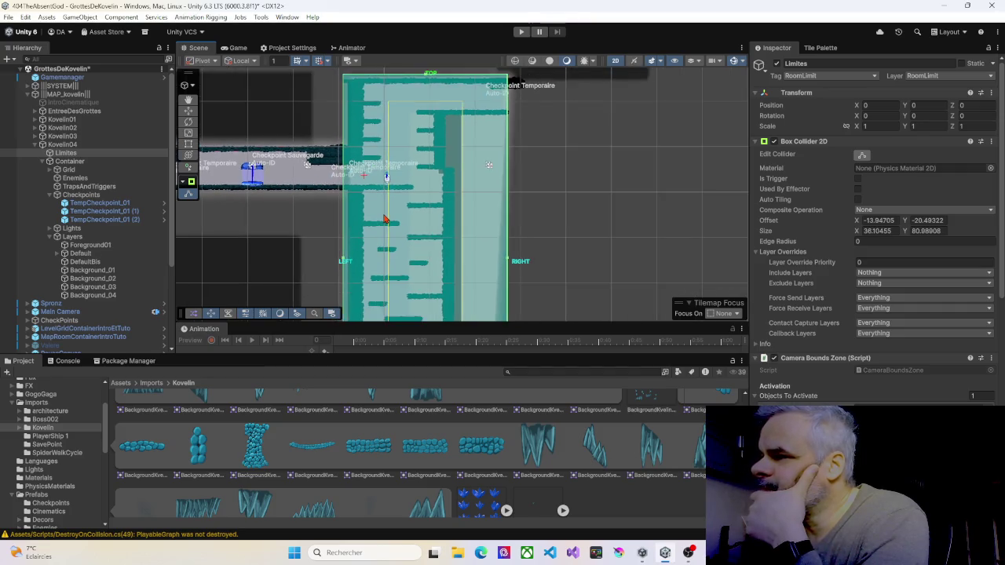
scroll(385, 220, "down", 3)
mouse_move(390, 210)
left_mouse_down()
mouse_move(412, 105)
mouse_move(412, 114)
left_mouse_up()
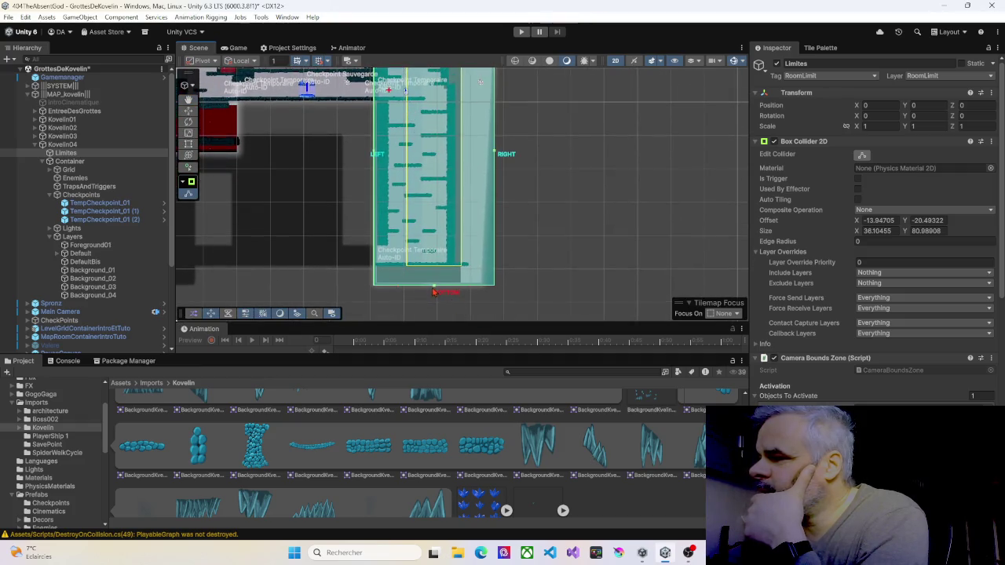
left_click_drag(436, 290, 437, 272)
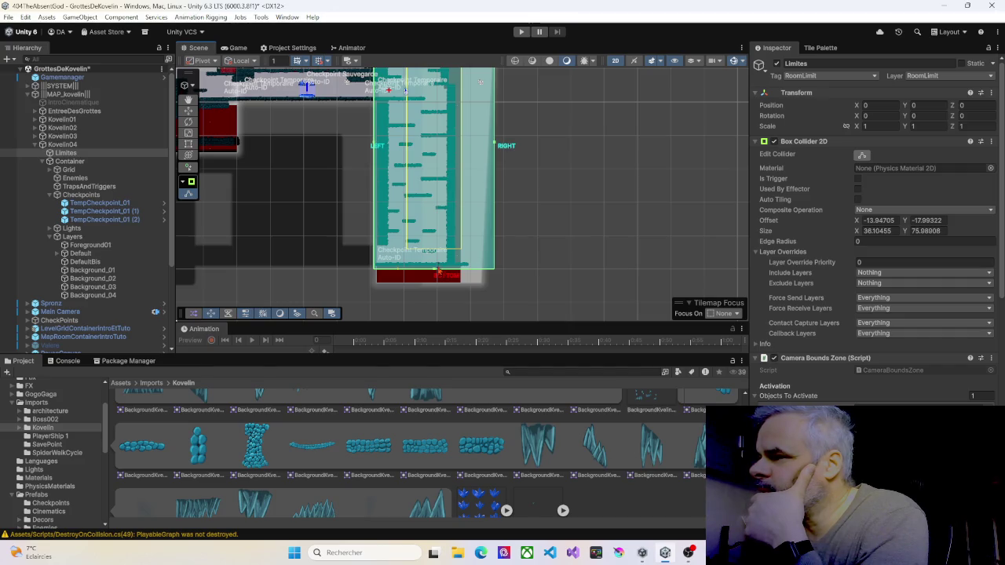
mouse_move(443, 208)
left_mouse_down()
mouse_move(448, 247)
mouse_move(460, 175)
mouse_move(441, 160)
mouse_move(426, 168)
left_mouse_up()
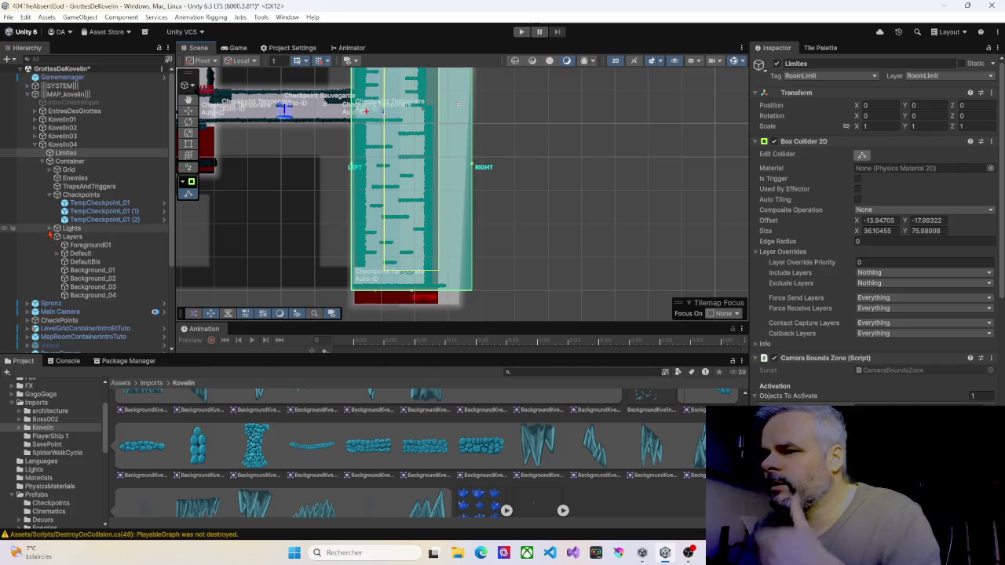
Raise FreeformFG01's bottom corners to the top of the red strip, bottom-right out to the right wall
left_click(50, 229)
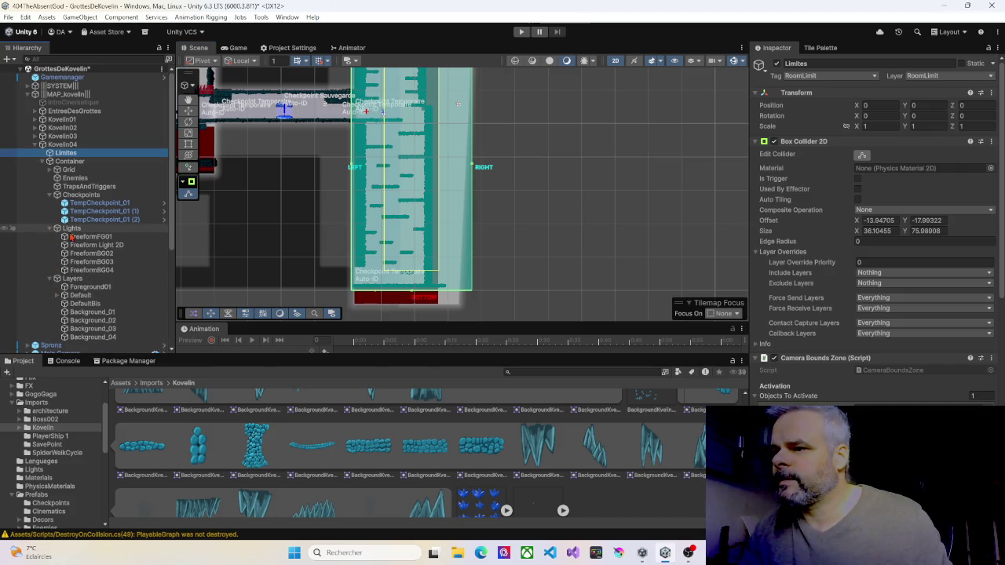
left_click(79, 236, "shift")
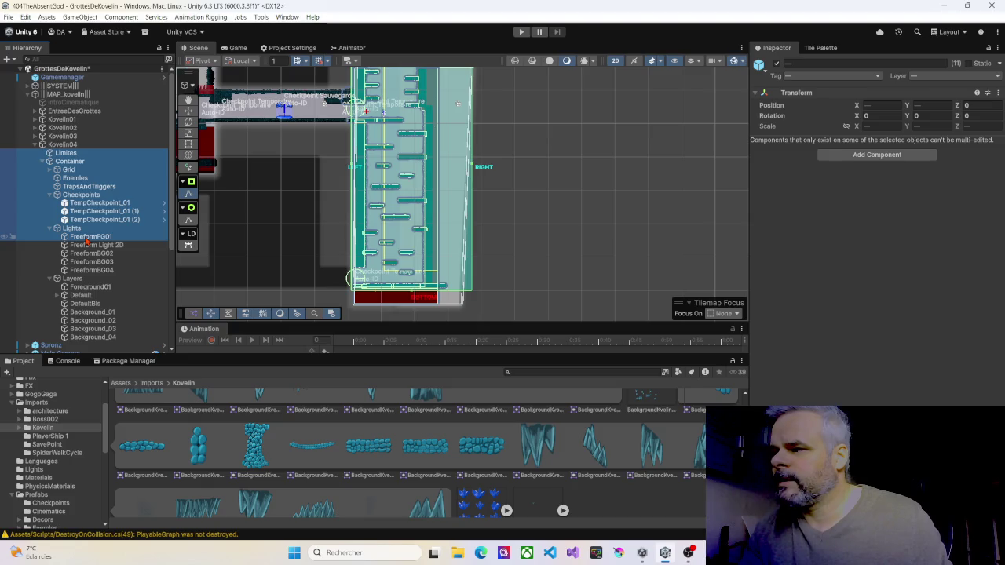
left_click(86, 239)
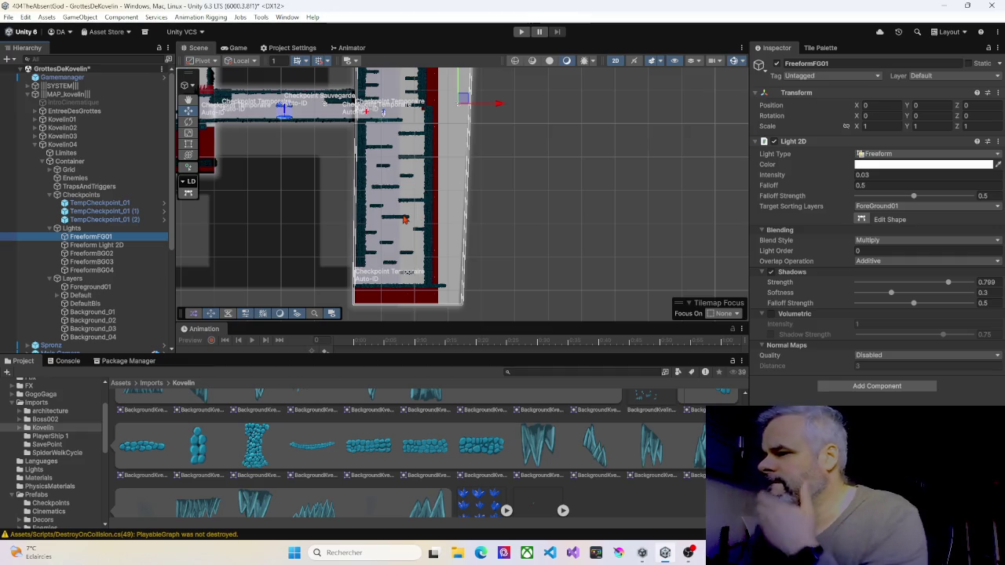
left_click(861, 219)
left_click_drag(463, 303, 468, 290)
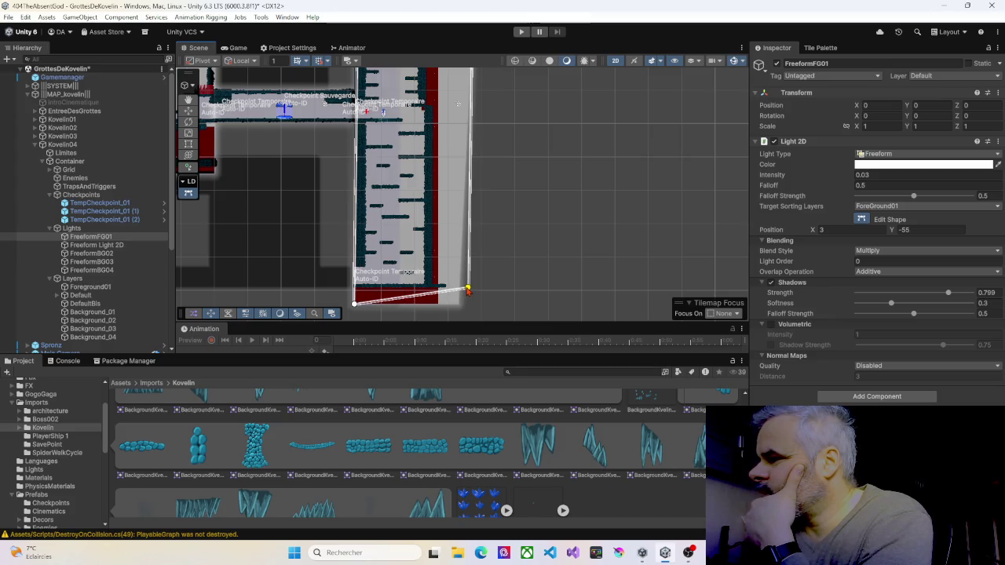
left_click_drag(355, 304, 358, 289)
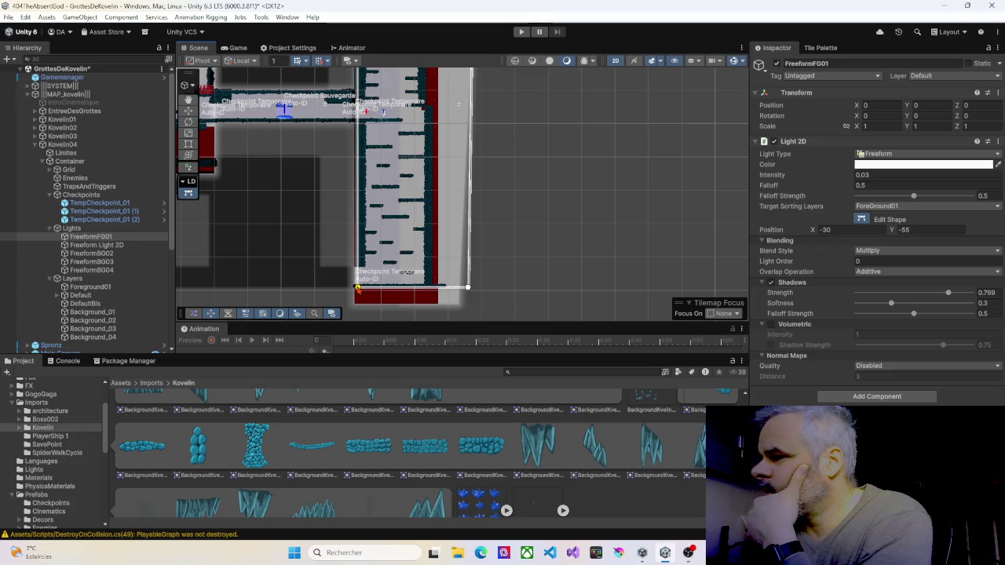
scroll(361, 288, "down", 2)
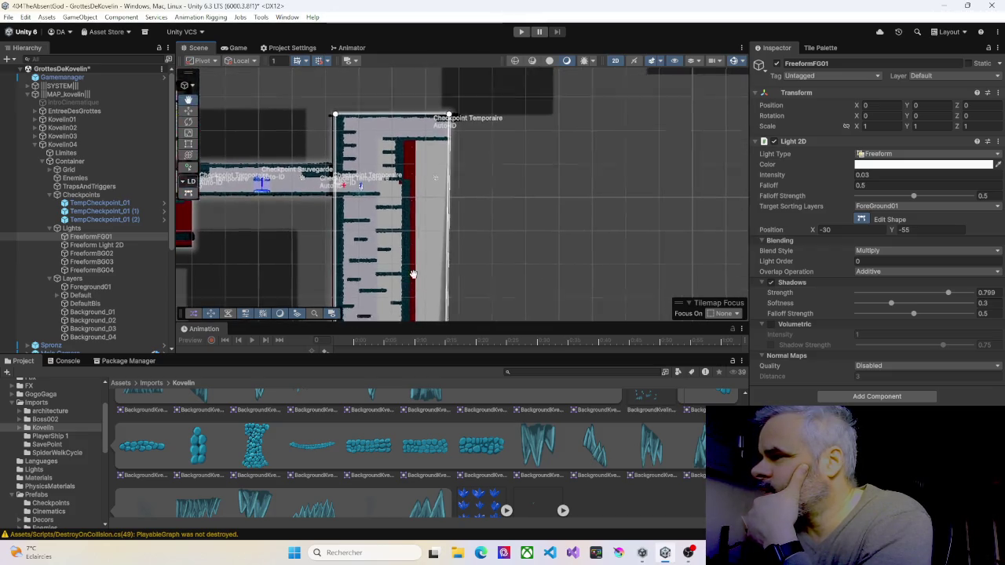
scroll(424, 260, "up", 2)
left_click_drag(443, 303, 446, 303)
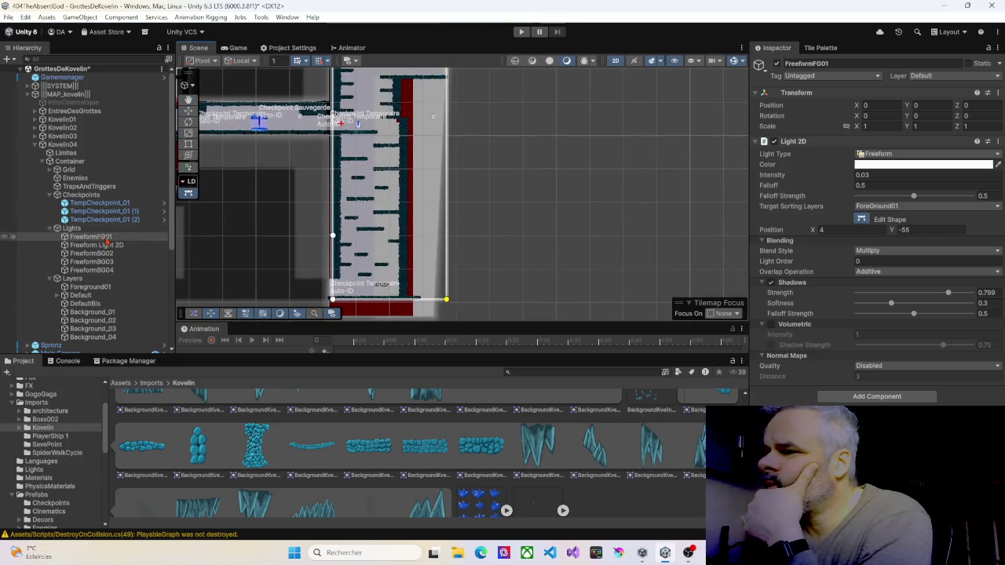
Raise Freeform Light 2D's bottom-left corner to the floor and straighten its right edge
left_click(253, 277)
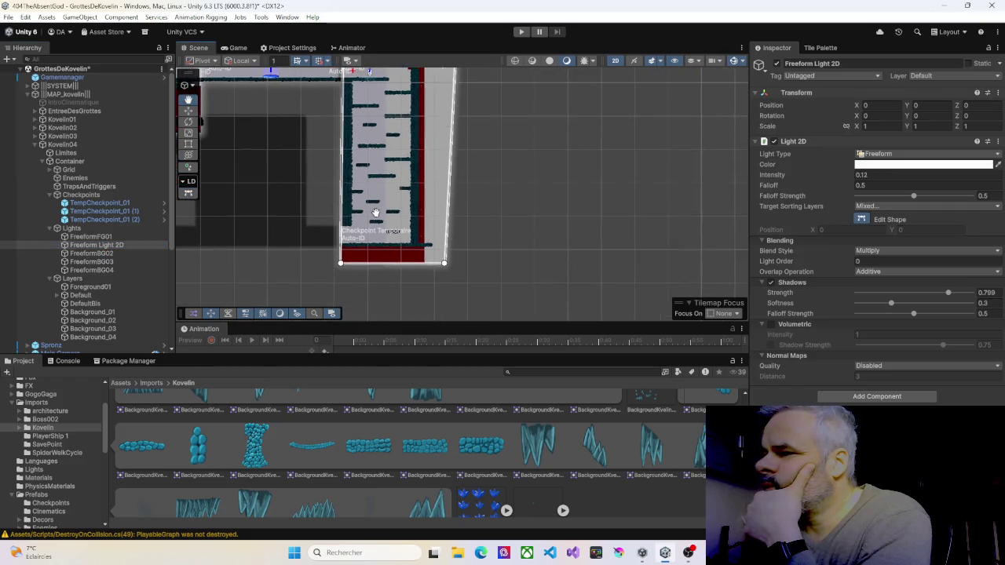
left_click_drag(341, 261, 341, 253)
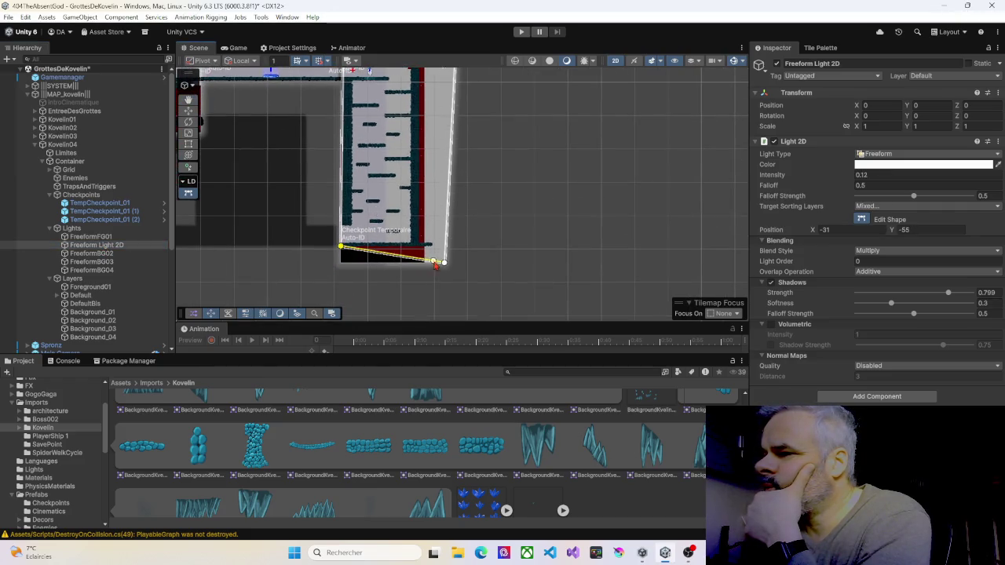
left_click_drag(444, 263, 458, 246)
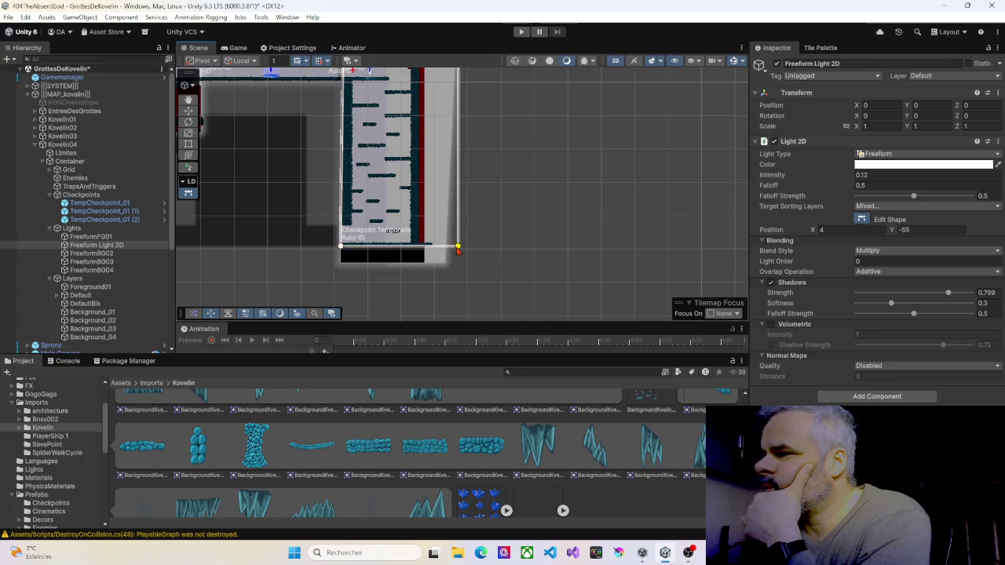
left_click(98, 239)
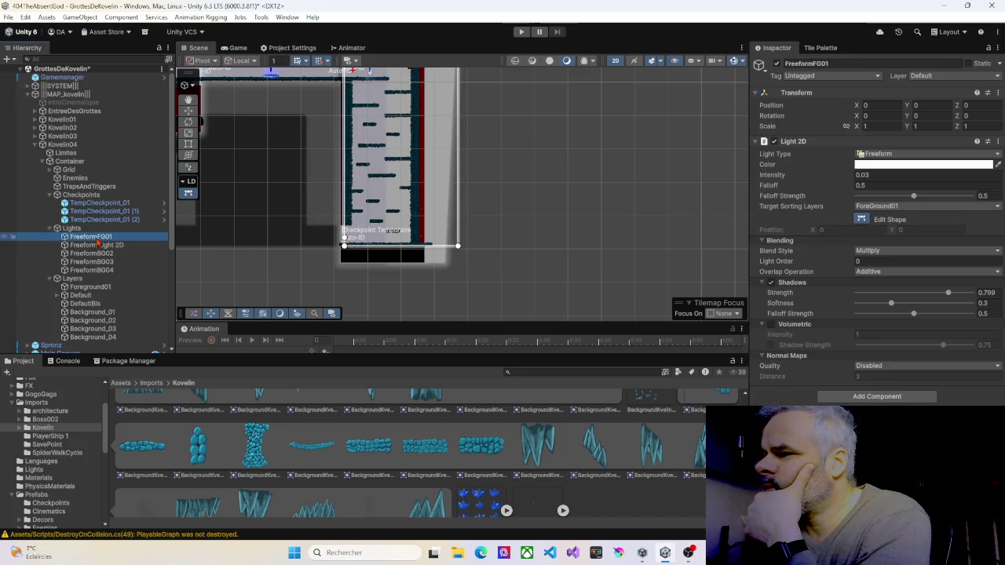
Move the bottom corners of FreeformBG02, FreeformBG03 and FreeformBG04 up to the shaft floor
left_click(92, 254)
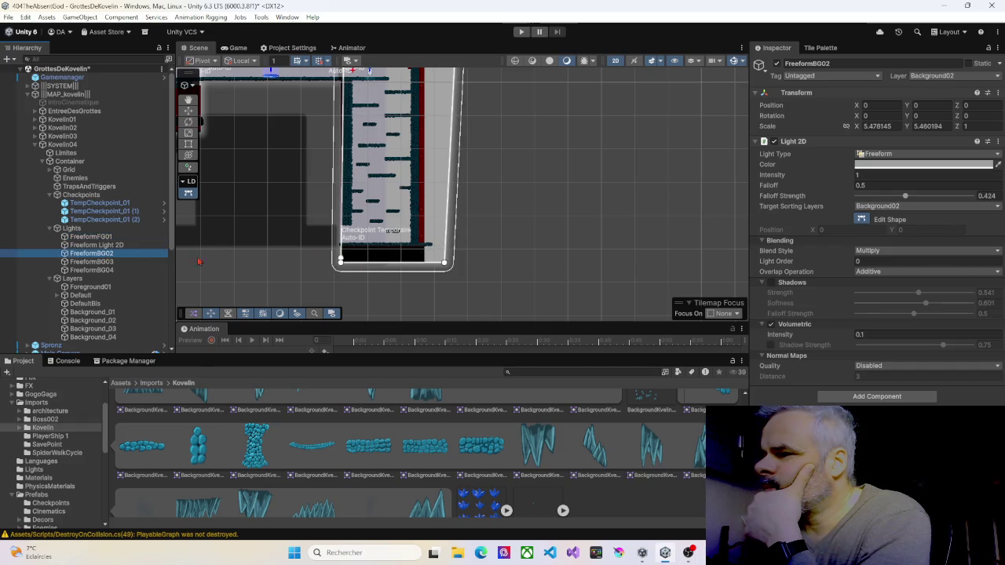
left_click_drag(343, 268, 346, 252)
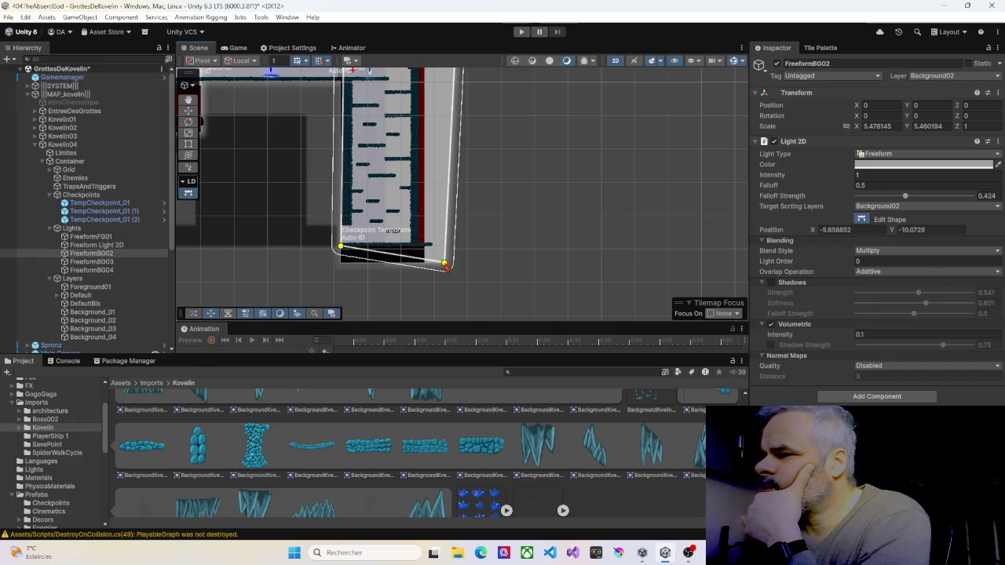
left_click_drag(446, 267, 461, 250)
left_click(110, 262)
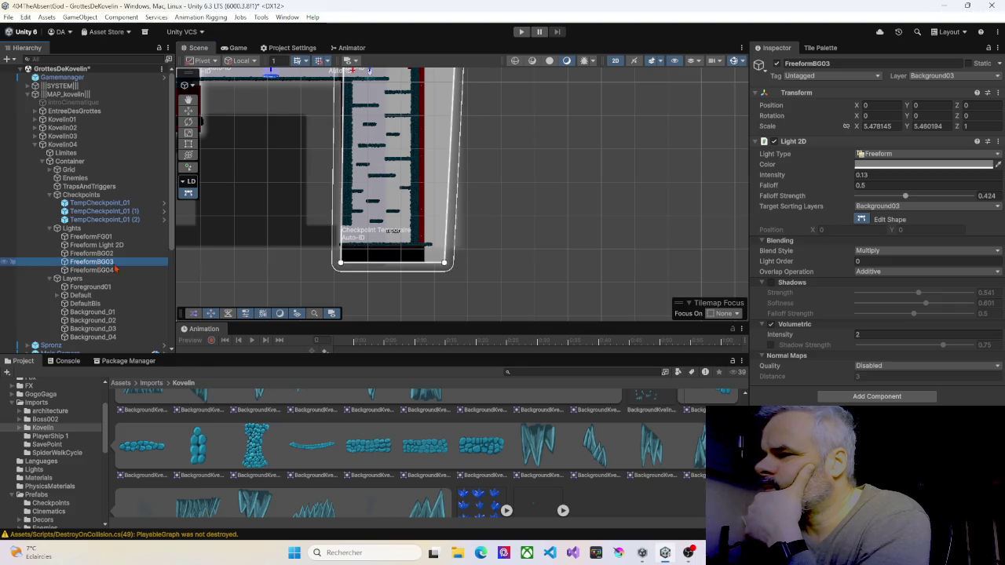
left_click_drag(343, 266, 343, 252)
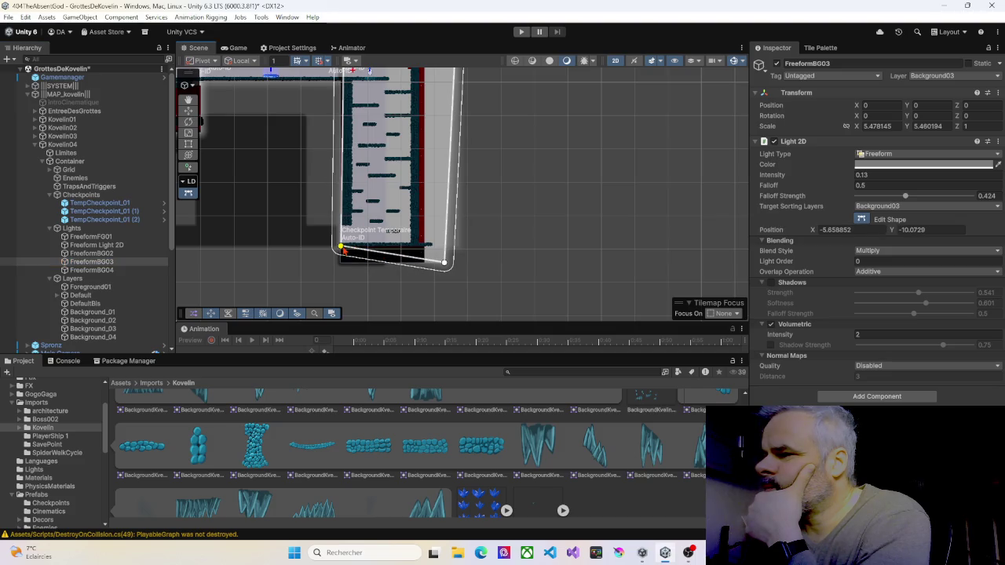
left_click_drag(446, 268, 462, 252)
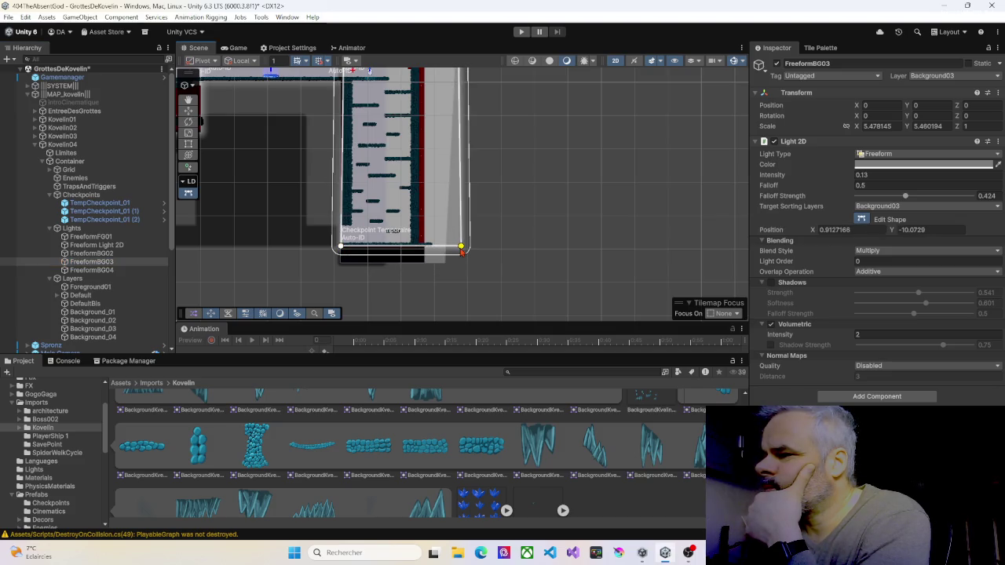
left_click(94, 270)
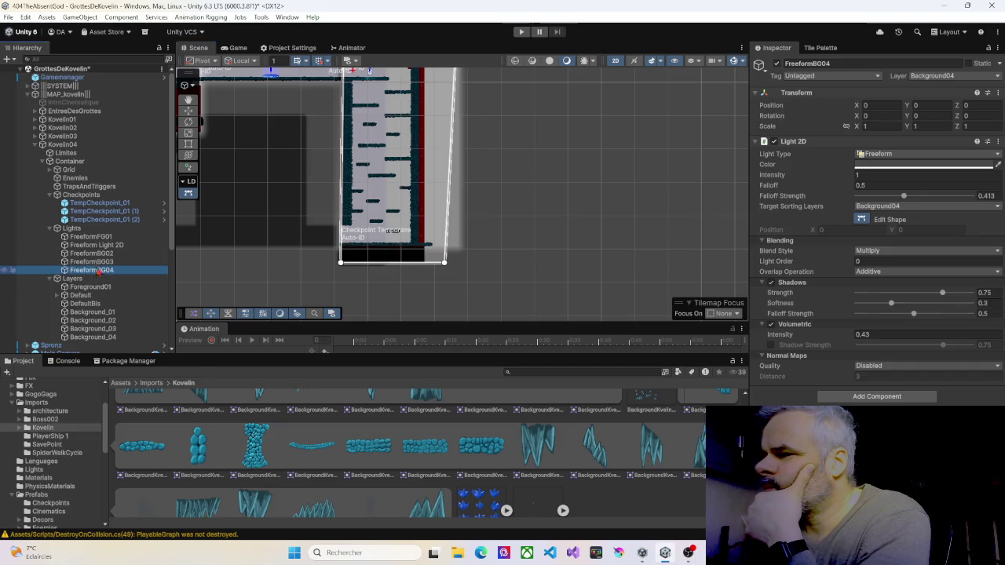
left_click_drag(340, 264, 344, 248)
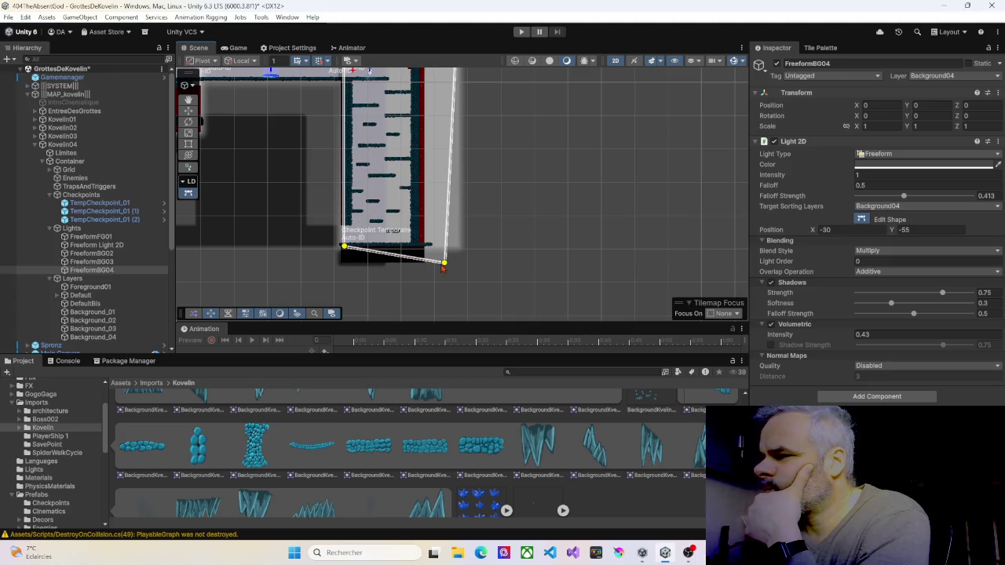
left_click_drag(444, 265, 458, 250)
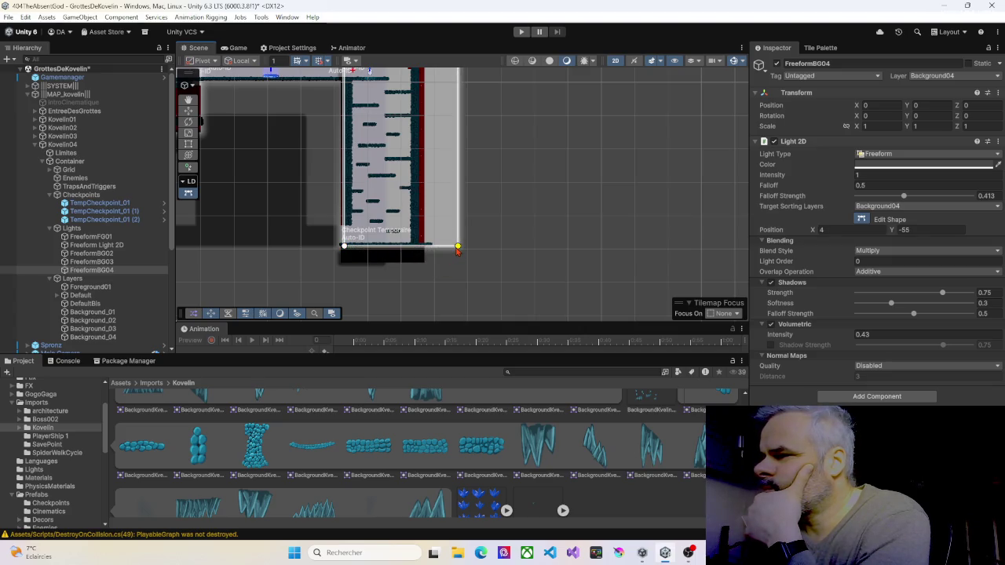
scroll(420, 161, "down", 2)
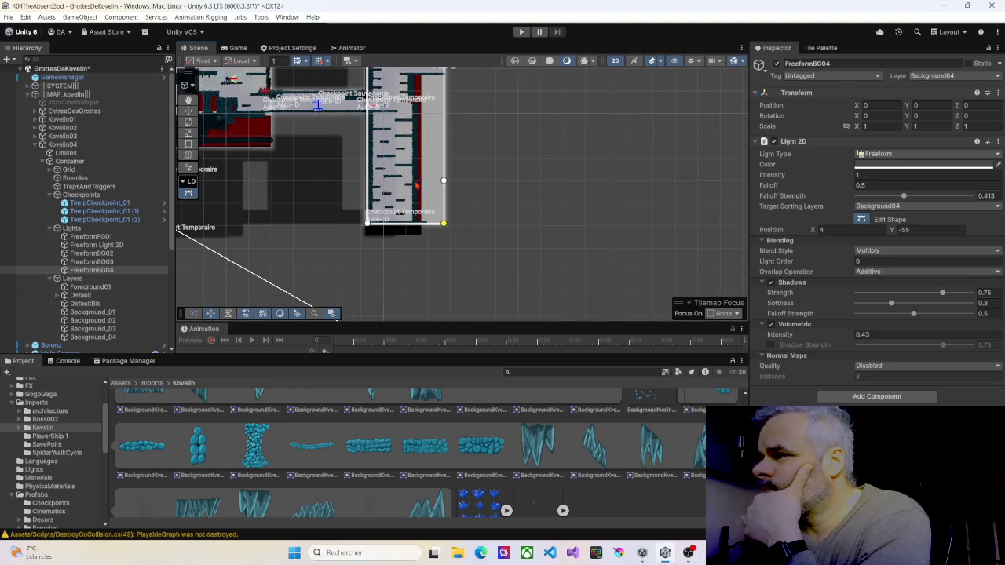
left_click_drag(427, 150, 429, 220)
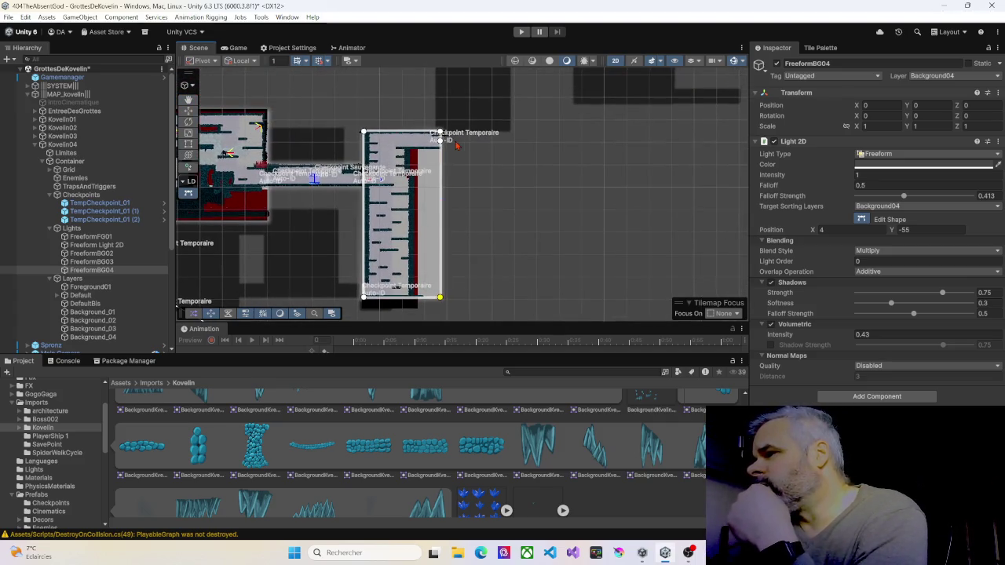
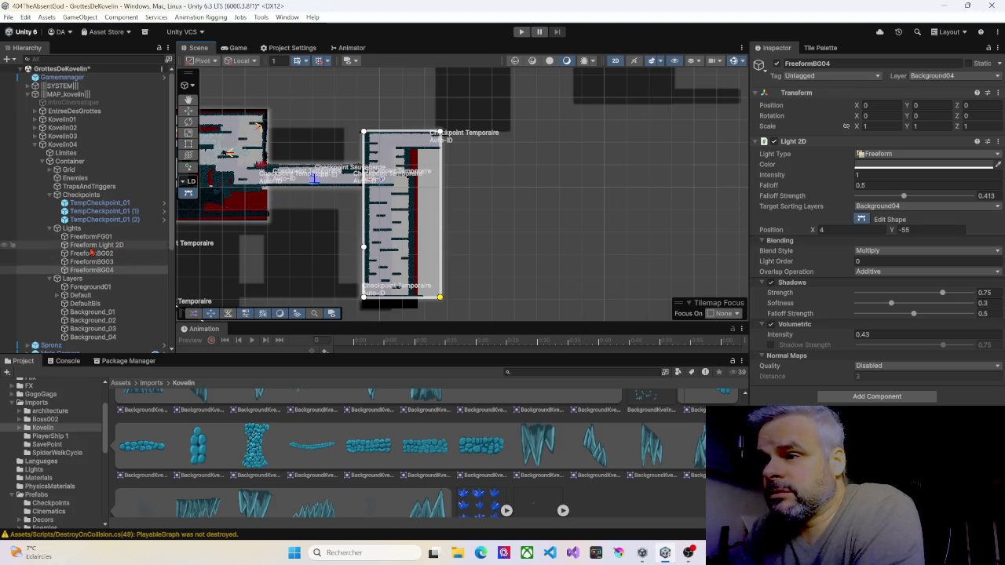
Collapse the Lights, Layers and Checkpoints groups in the Hierarchy
left_click(48, 228)
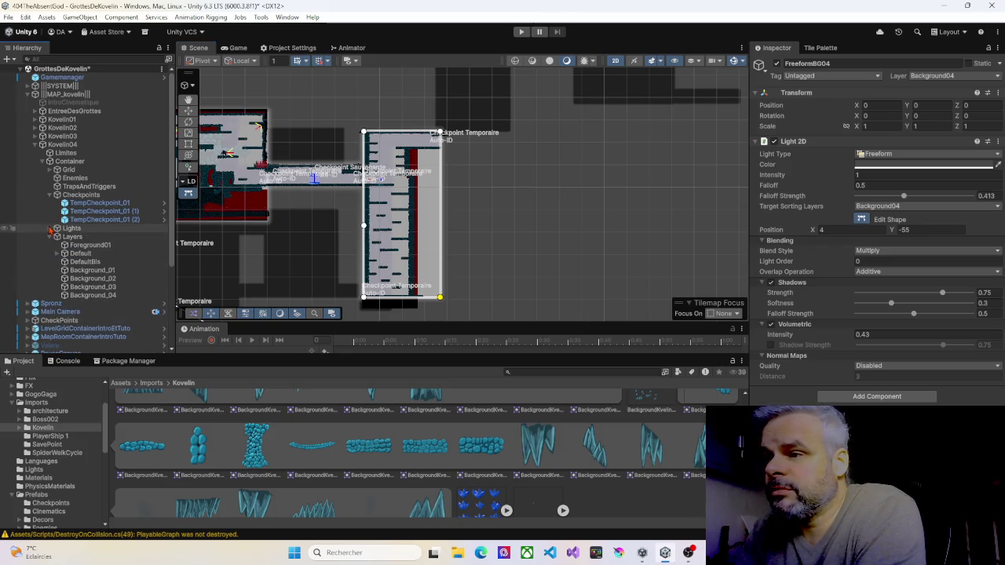
left_click(49, 237)
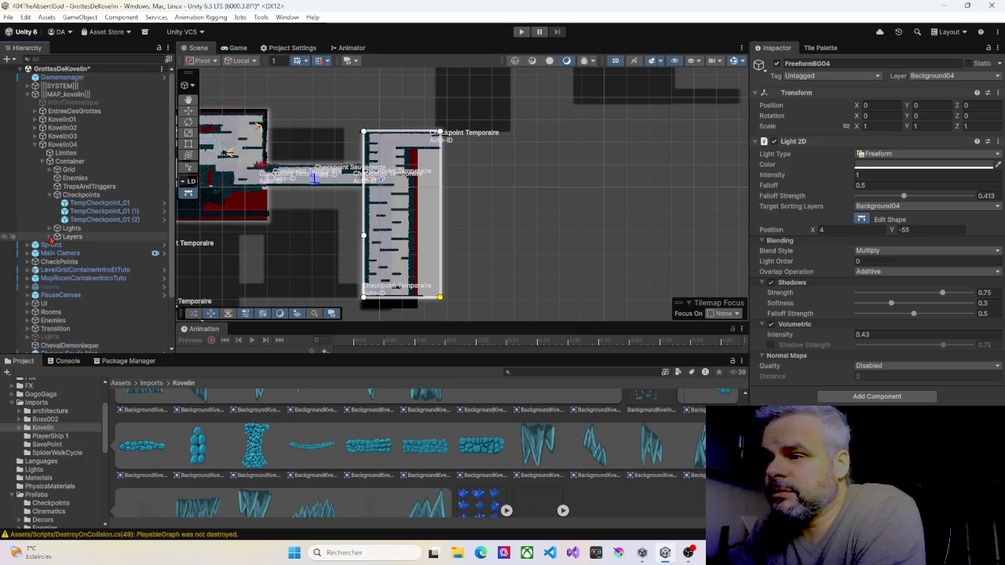
left_click(51, 196)
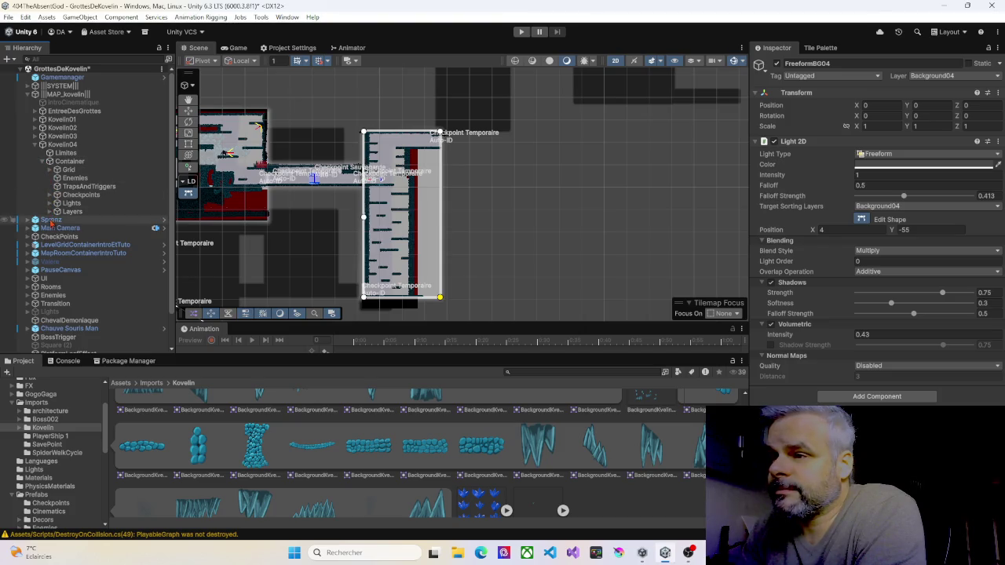
Expand Layers > Default > Walls and select the first wall rock sprite, BackgroundKvelin01_6
left_click(49, 212)
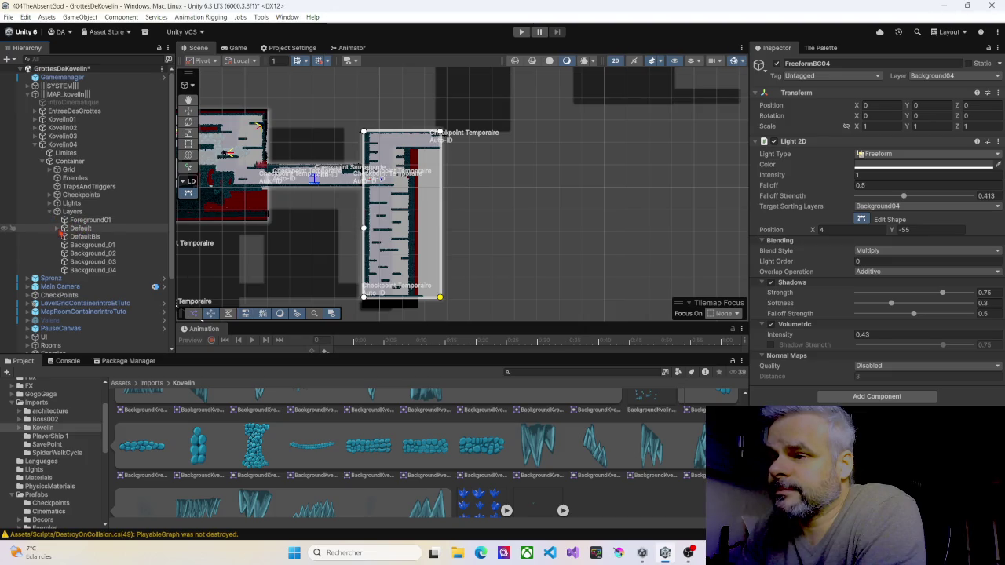
left_click(63, 228)
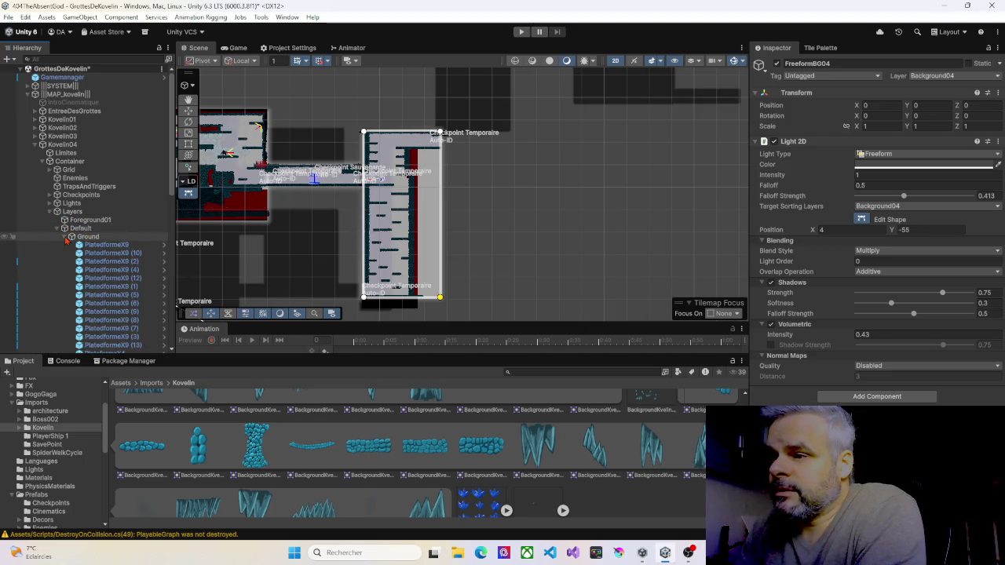
left_click(88, 245)
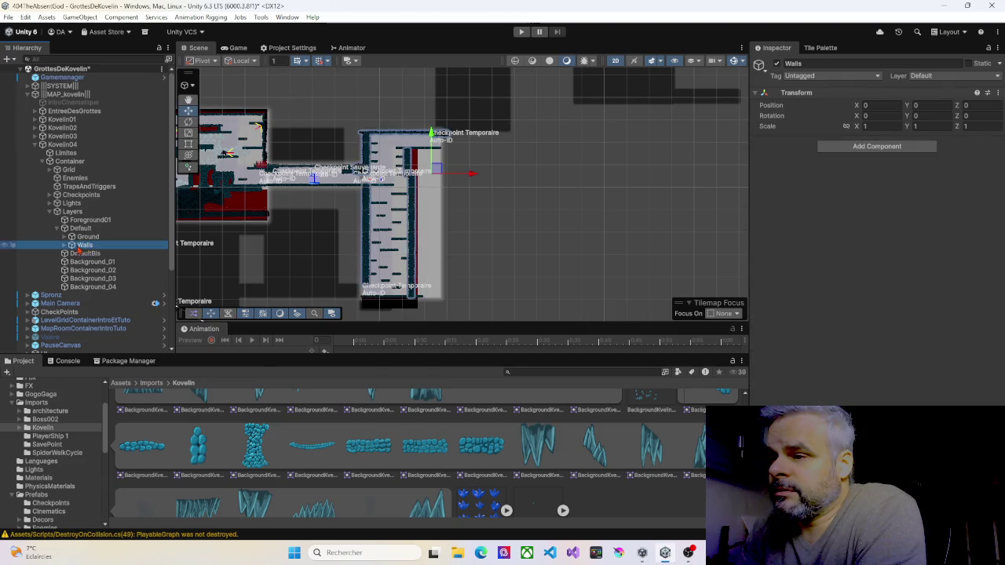
left_click(65, 246)
left_click(90, 254)
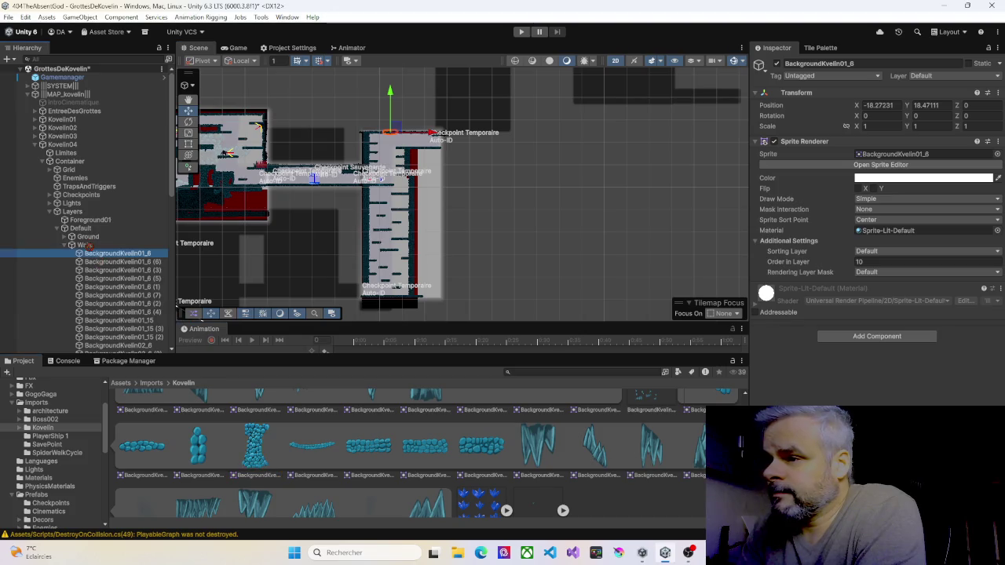
Select BackgroundKvelin02_3 and use Move to View to bring it into the Scene view
scroll(102, 298, "down", 5)
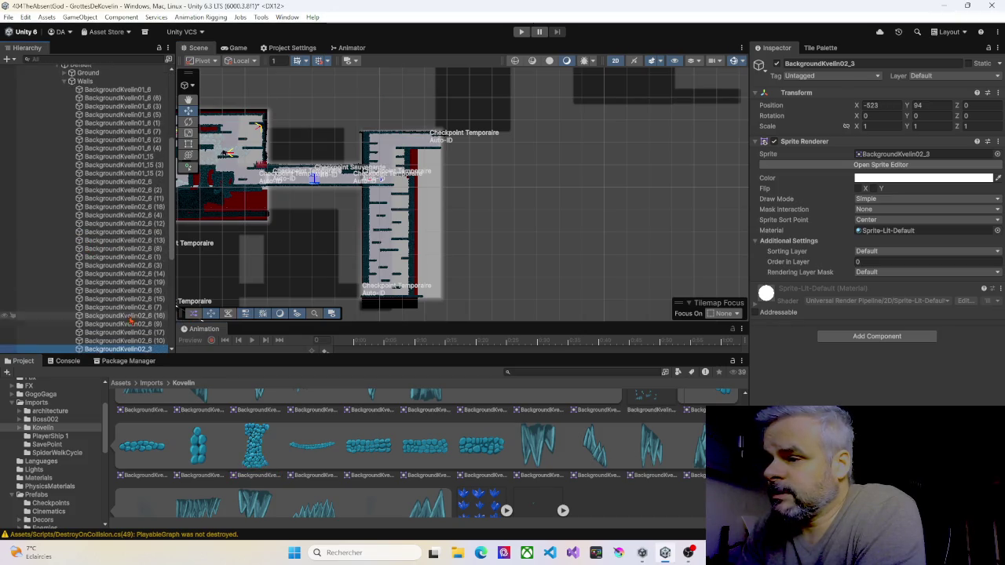
left_click(131, 350)
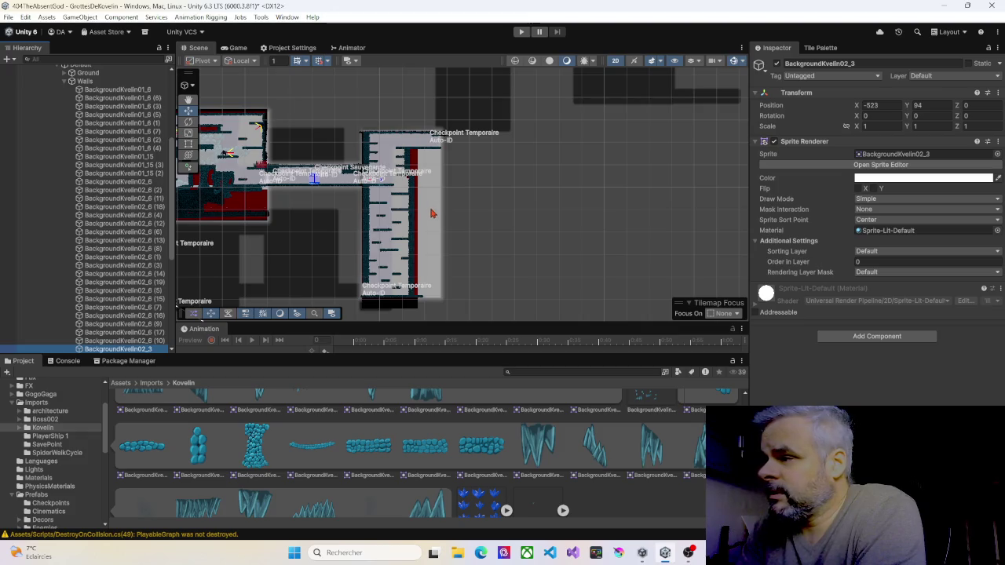
scroll(430, 214, "up", 5)
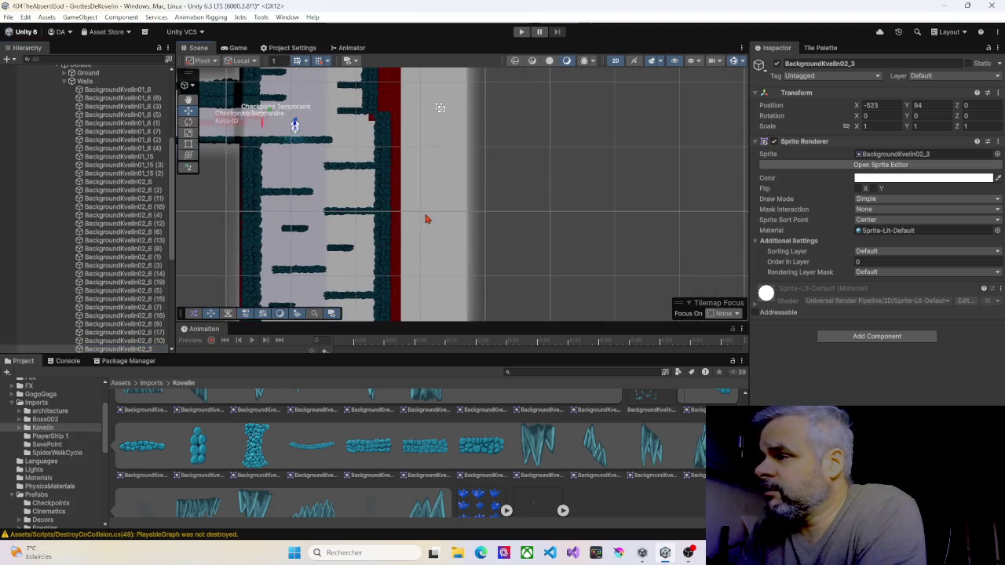
right_click(429, 219)
left_click(460, 284)
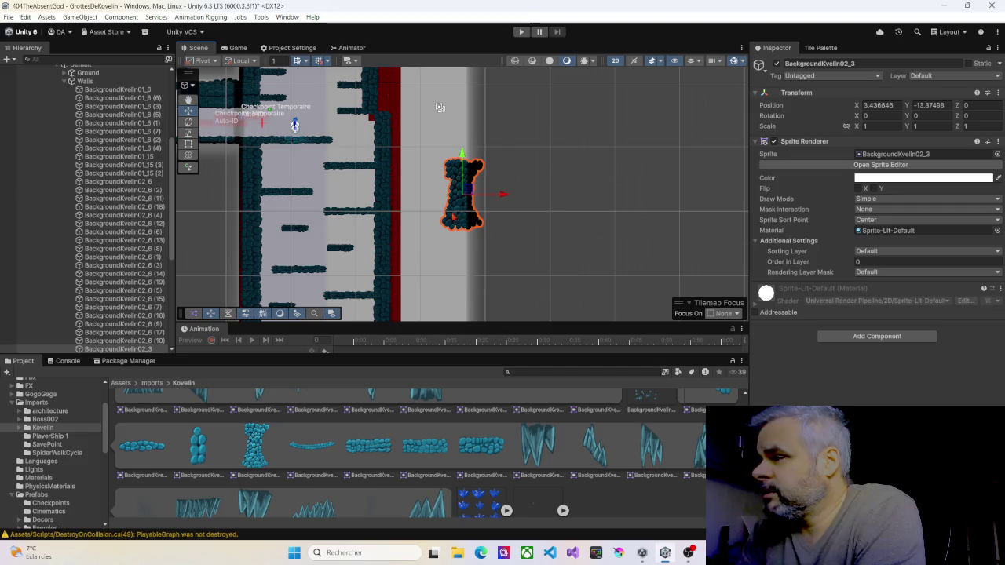
Drag the rock pillar onto the ledge beside the red column, around X -7.56, Y 5.63
left_click_drag(460, 188, 404, 77)
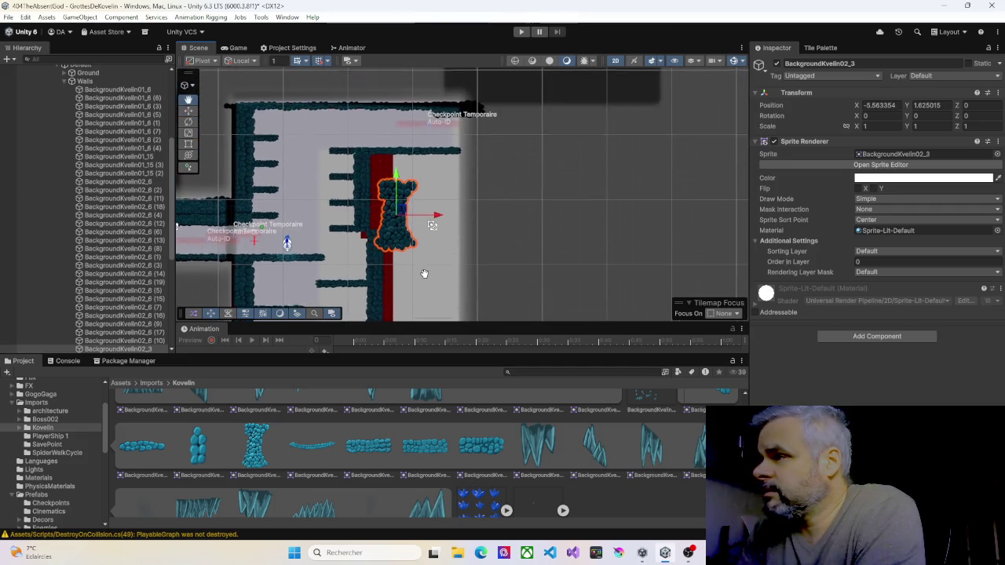
left_click_drag(403, 211, 390, 183)
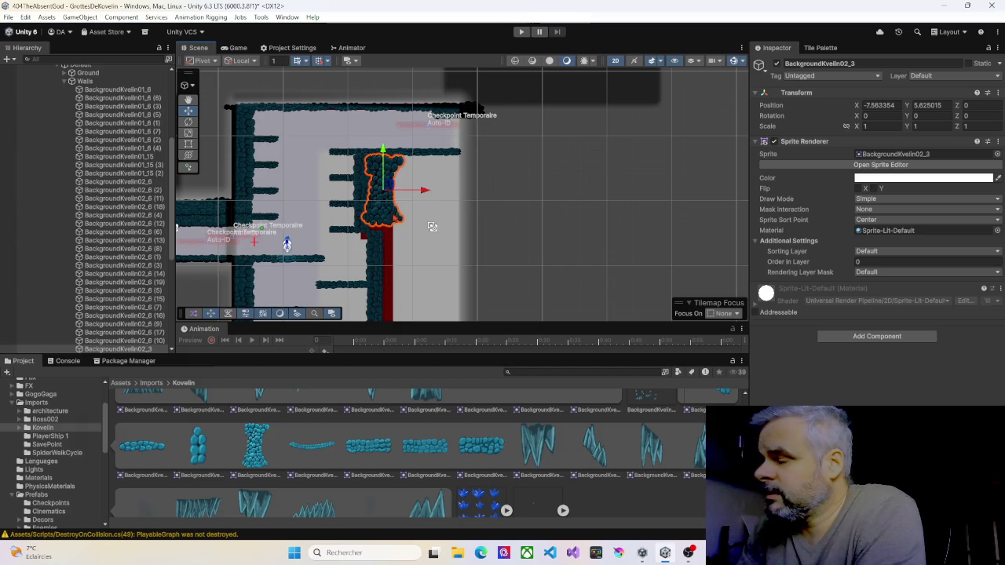
left_click_drag(408, 260, 406, 202)
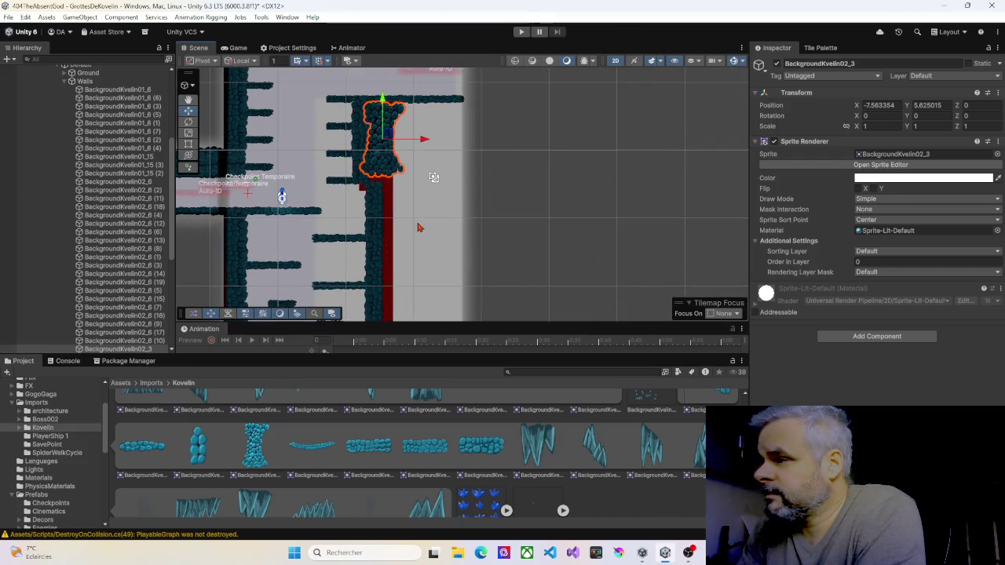
scroll(412, 234, "down", 3)
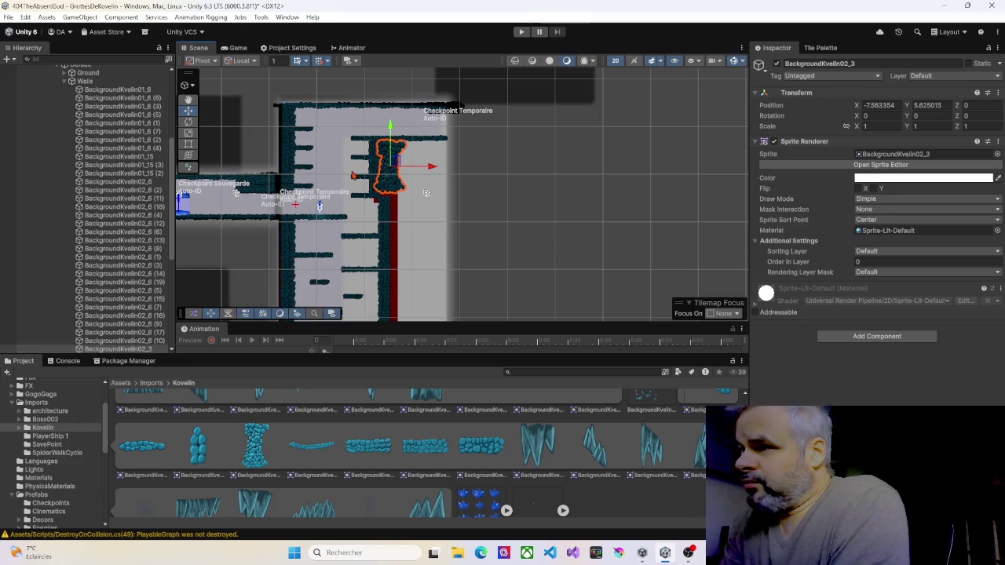
left_click(188, 145)
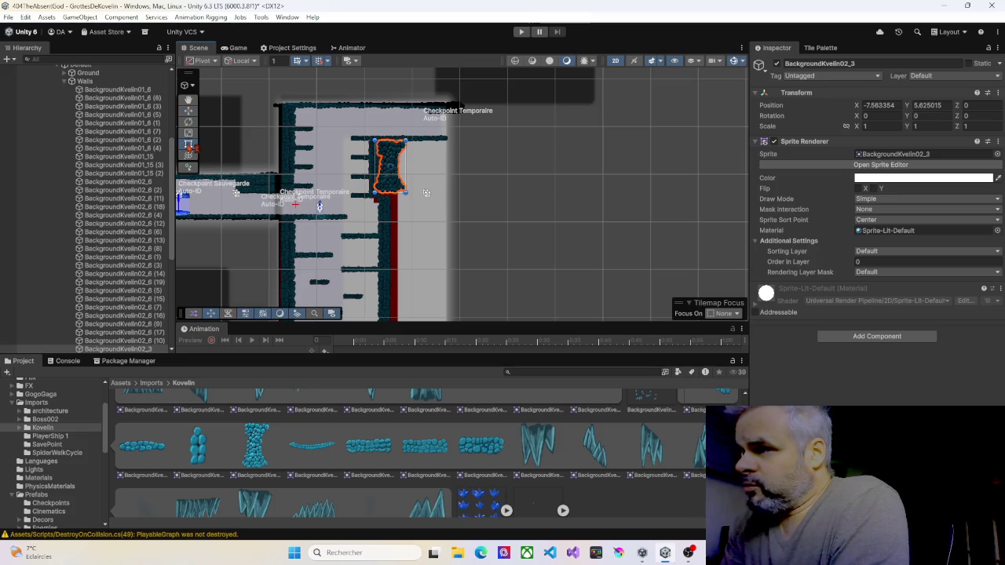
Stretch BackgroundKvelin02_3 wider and taller with the Rect handles to about 1.62 × 1.38 scale
mouse_move(406, 193)
left_mouse_down()
mouse_move(504, 279)
mouse_move(507, 368)
mouse_move(482, 330)
mouse_move(471, 338)
mouse_move(477, 264)
mouse_move(440, 208)
mouse_move(420, 200)
mouse_move(426, 193)
mouse_move(394, 185)
mouse_move(398, 194)
left_mouse_up()
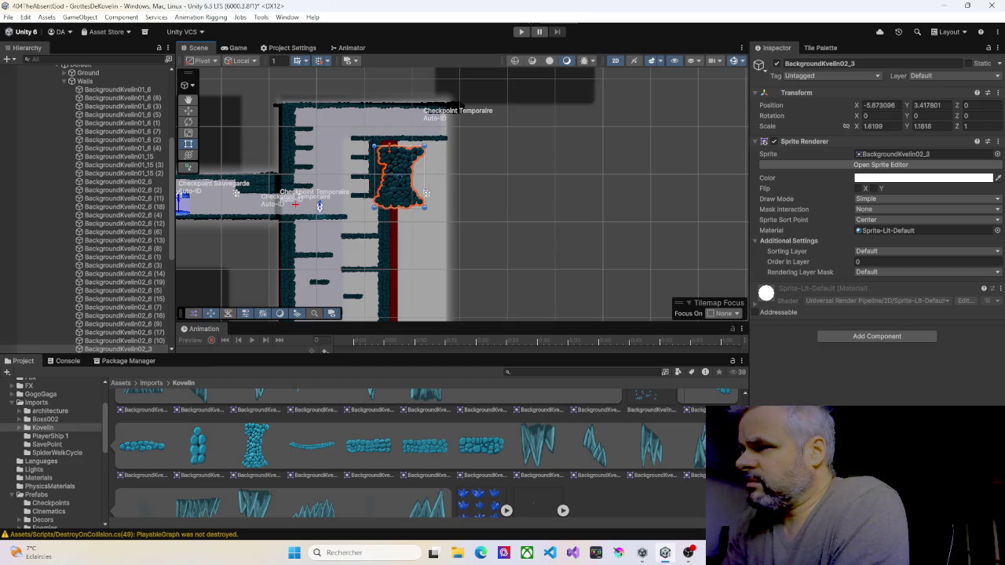
left_click_drag(390, 147, 389, 136)
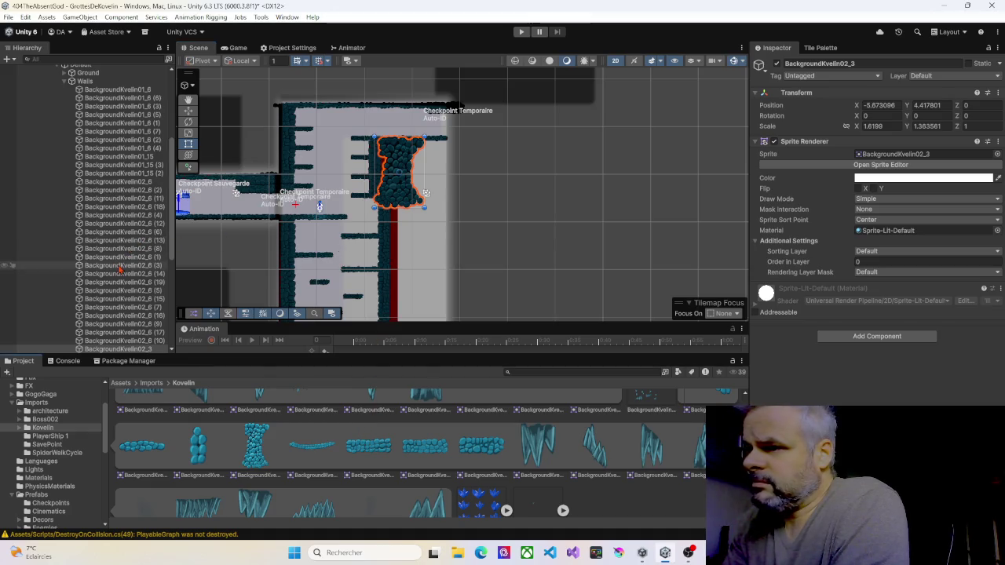
scroll(121, 265, "up", 2)
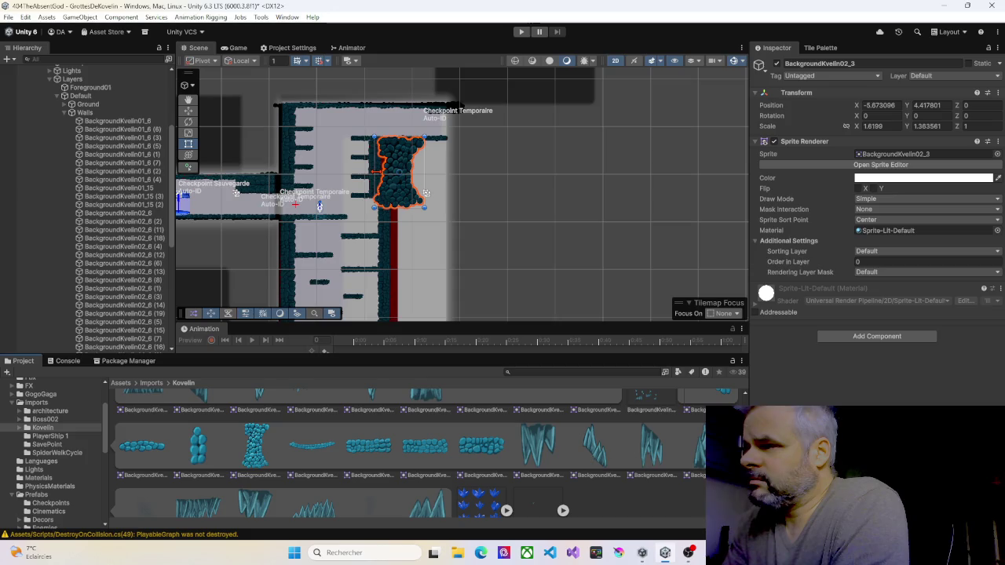
scroll(390, 181, "up", 10)
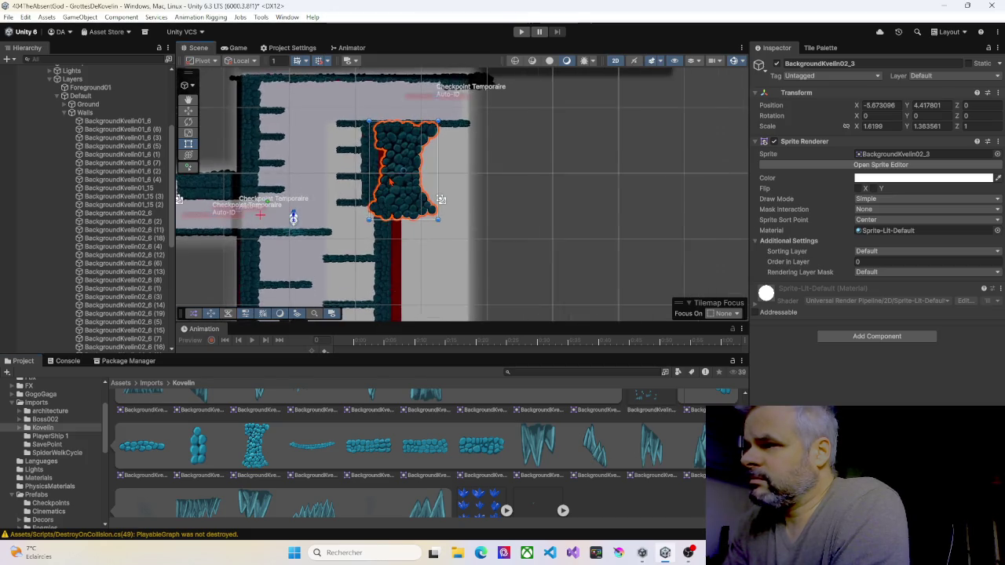
scroll(400, 181, "up", 1)
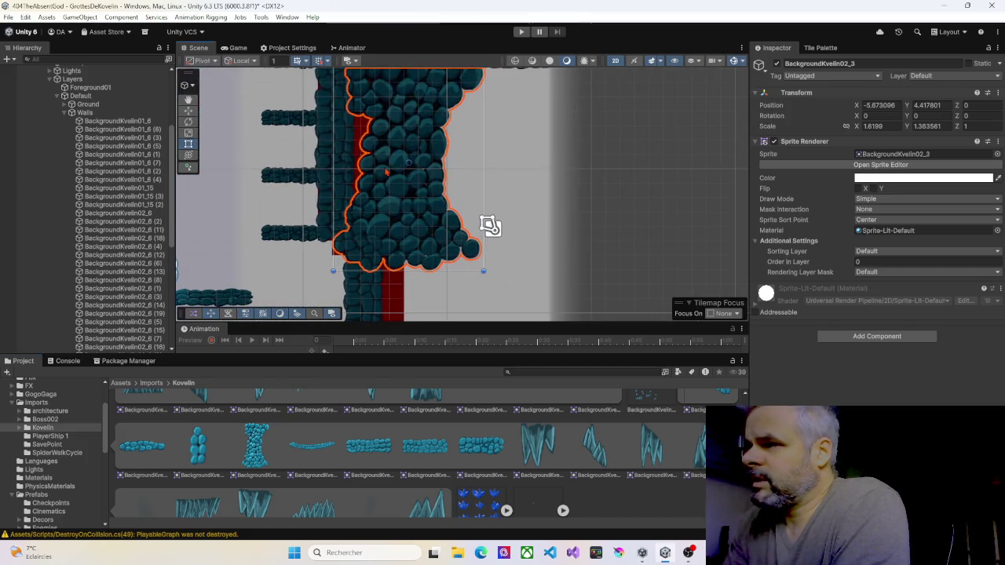
scroll(158, 272, "down", 5)
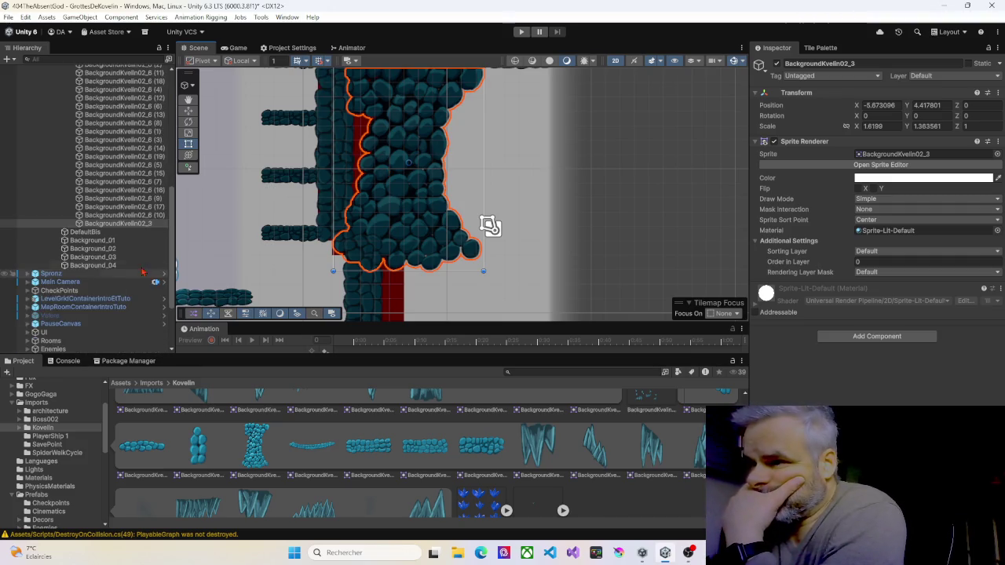
scroll(295, 234, "down", 10)
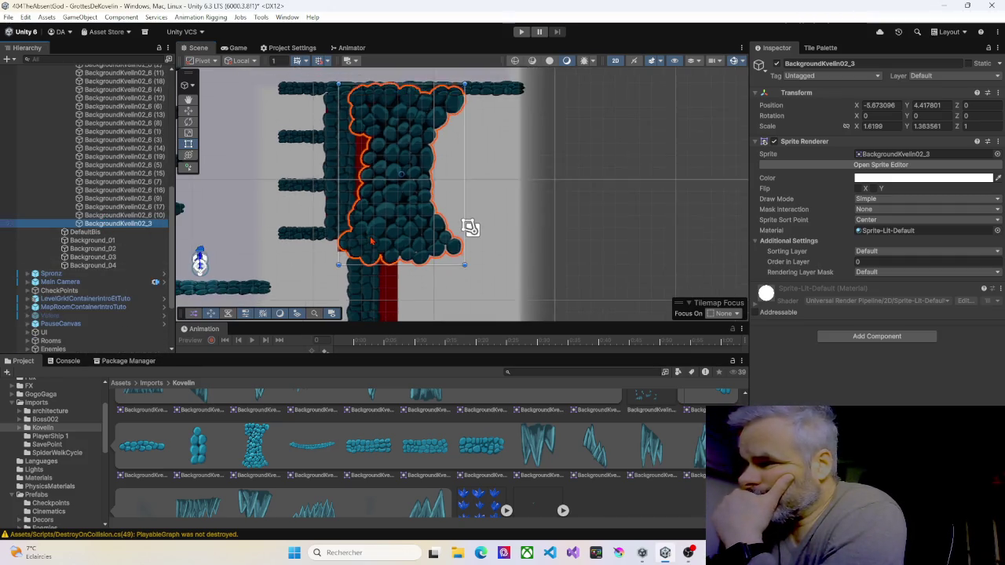
scroll(369, 250, "down", 3)
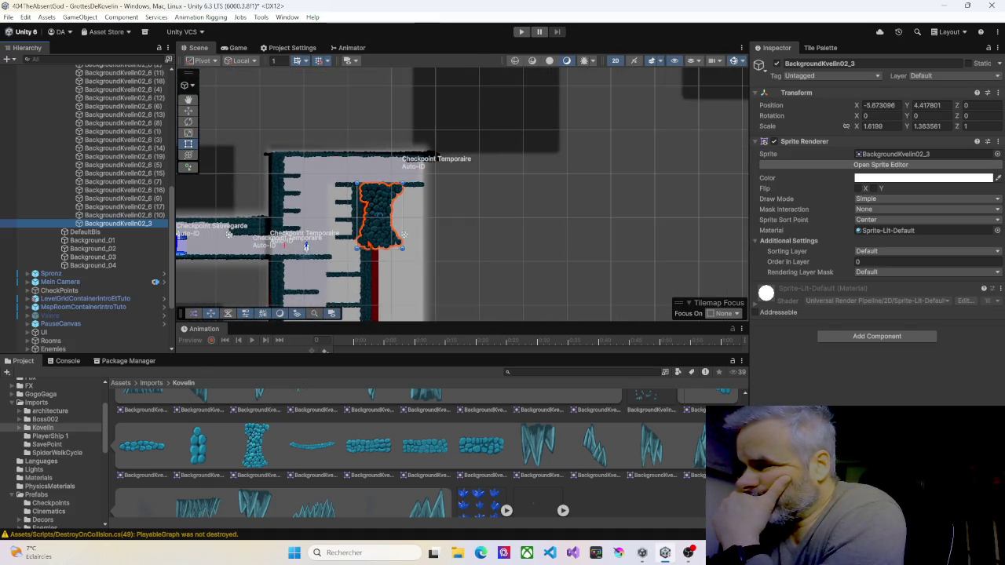
left_click(388, 233)
Move the copied rock pillar right, then duplicate it and place the new copy left and down
left_click(387, 233)
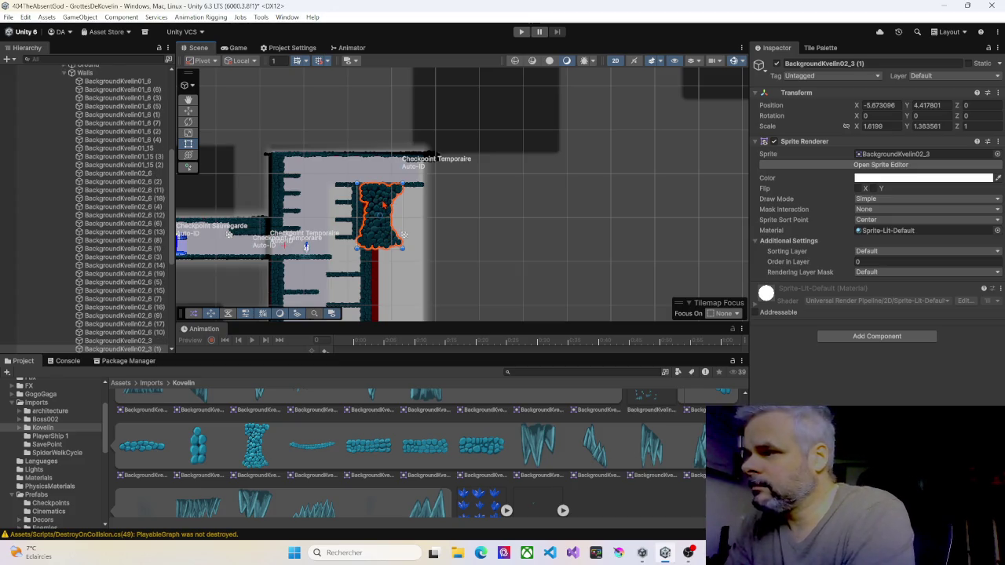
left_click_drag(380, 216, 410, 214)
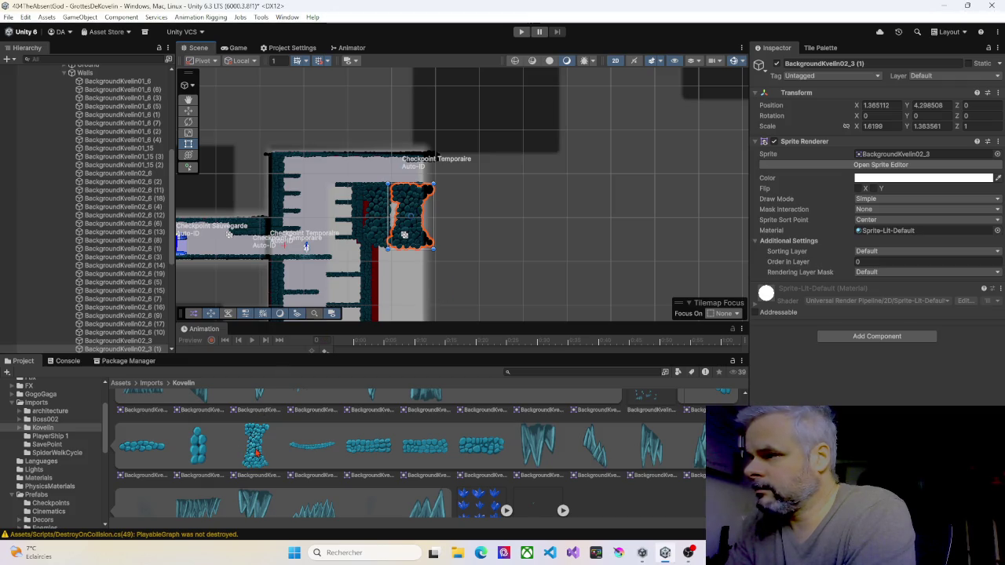
key("ctrl+d")
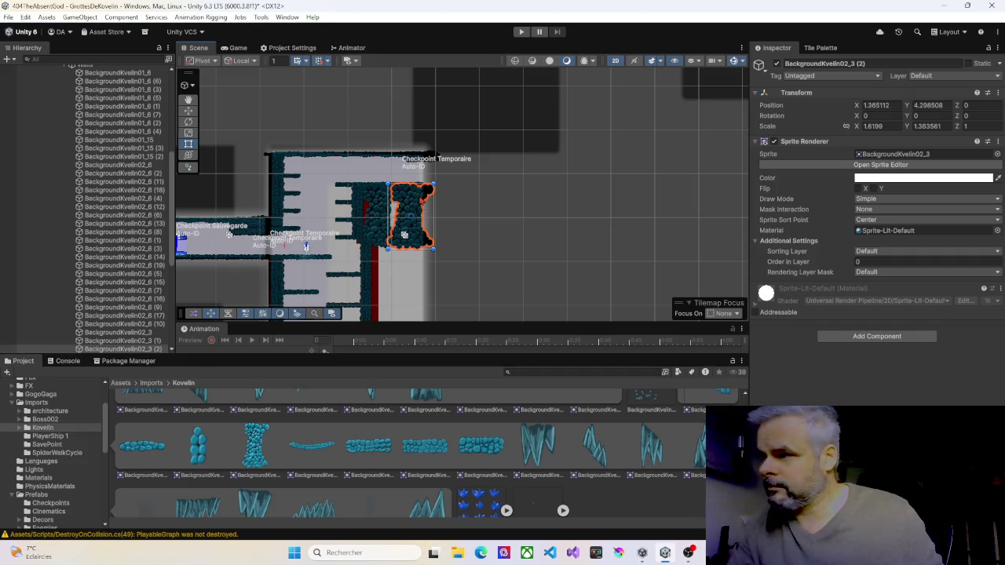
left_click_drag(416, 201, 398, 210)
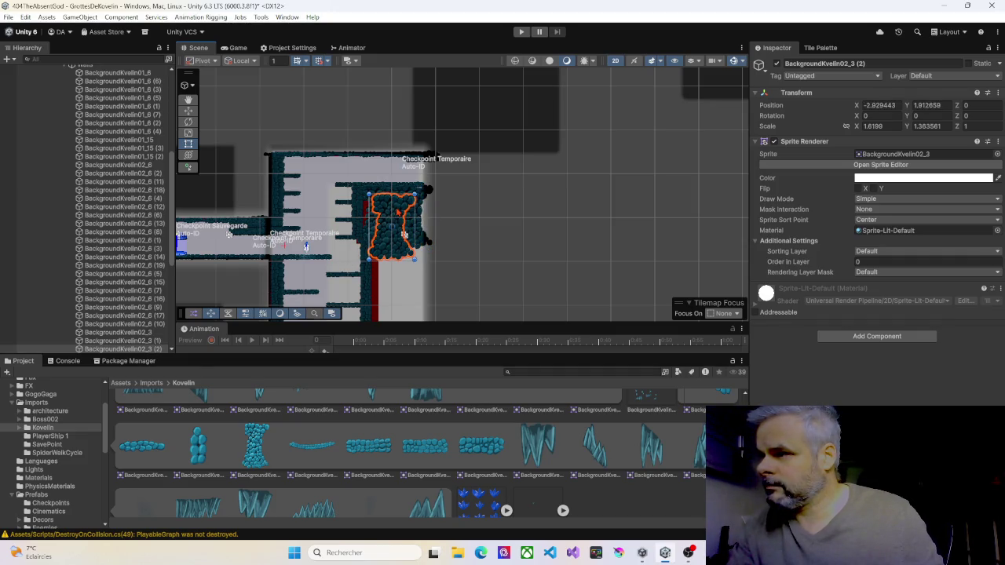
scroll(404, 234, "up", 5)
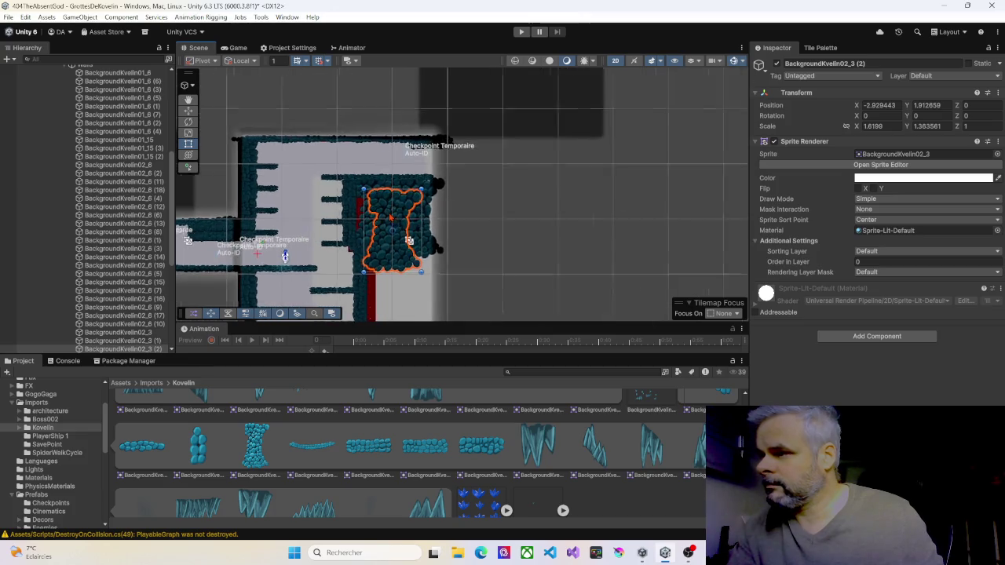
Give the overlapping BackgroundKvelin02_3 (2) piece Order in Layer 10, comparing nearby platforms' draw order
left_click(455, 217)
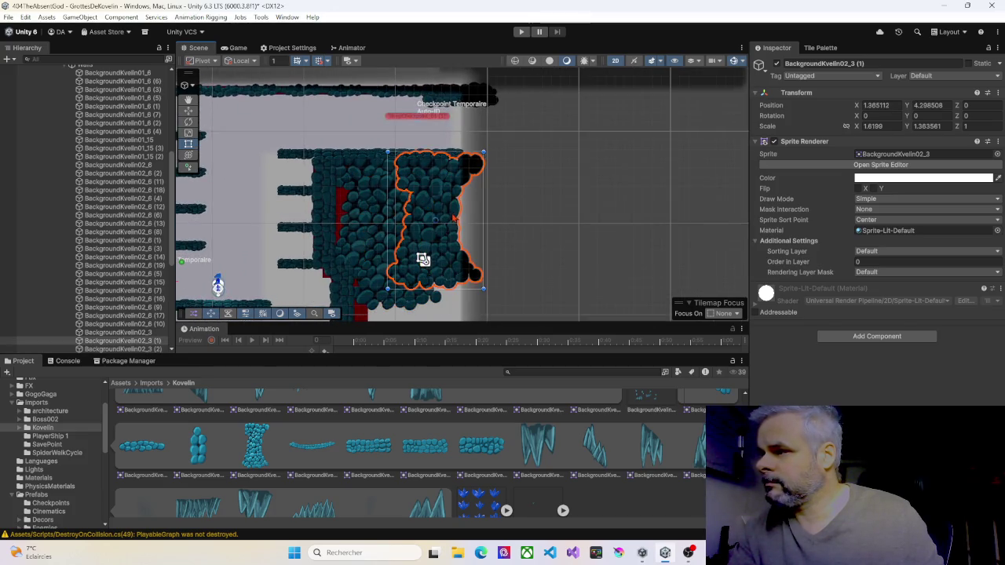
left_click(424, 259)
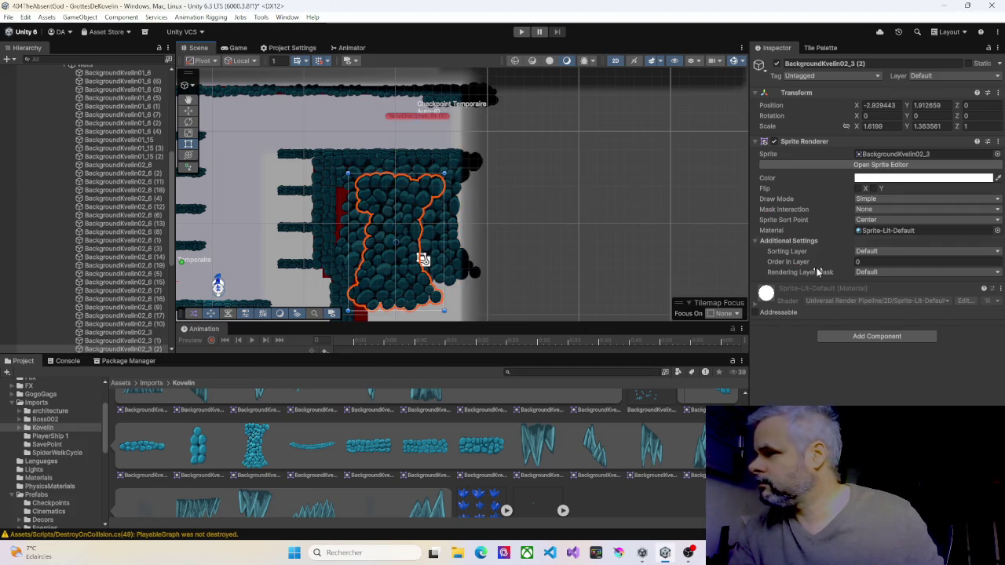
left_click(879, 262)
type("10")
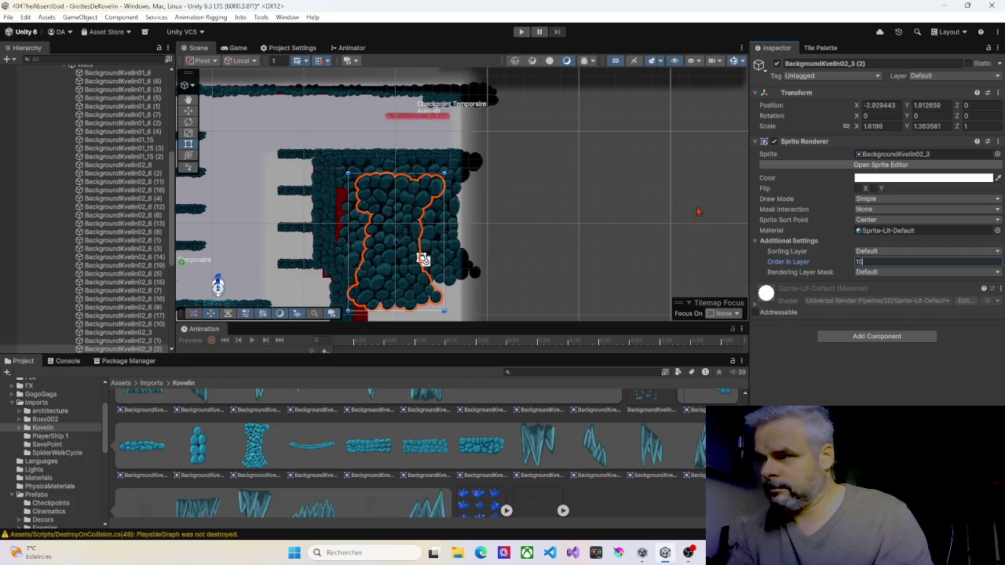
left_click(436, 157)
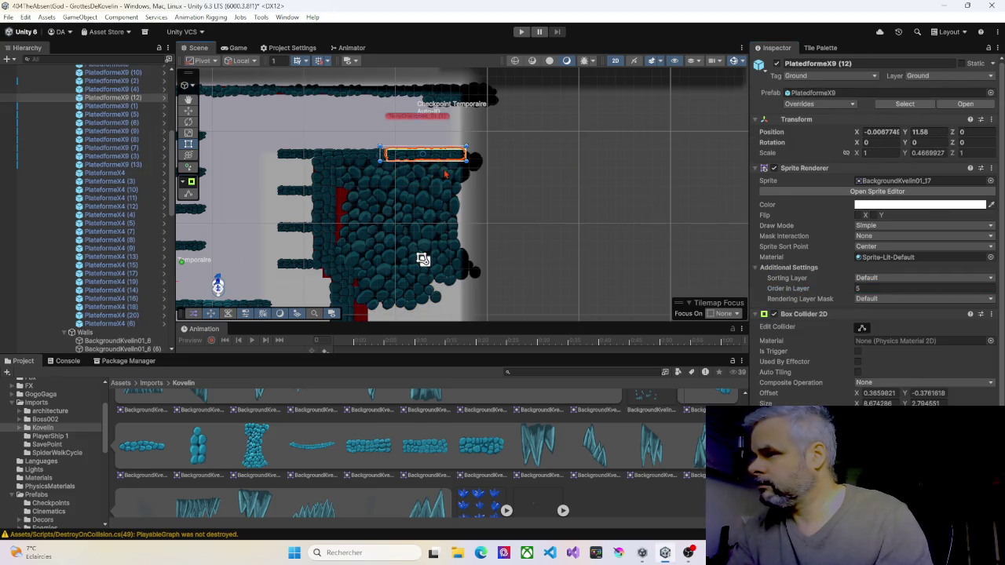
left_click(446, 181)
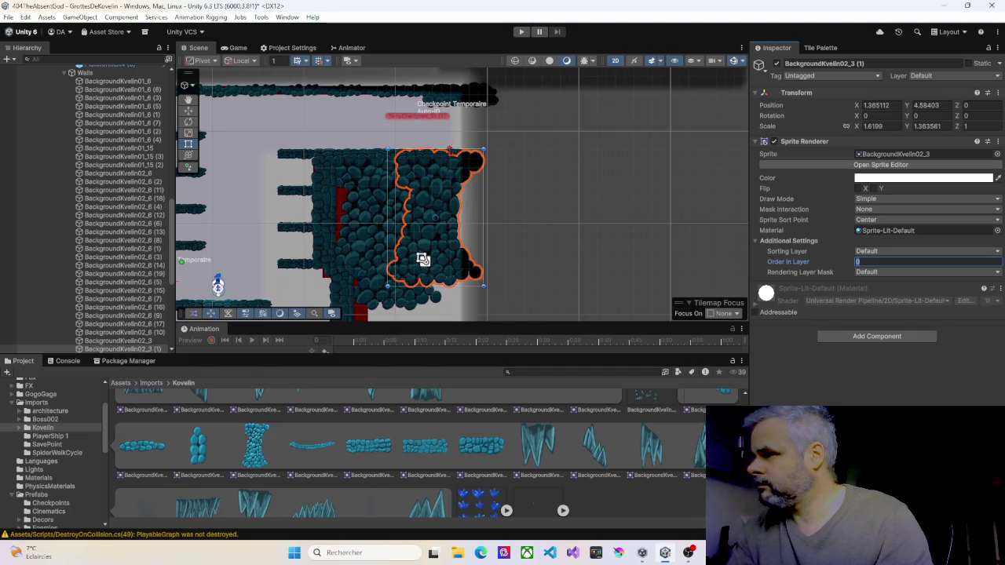
left_click(363, 157)
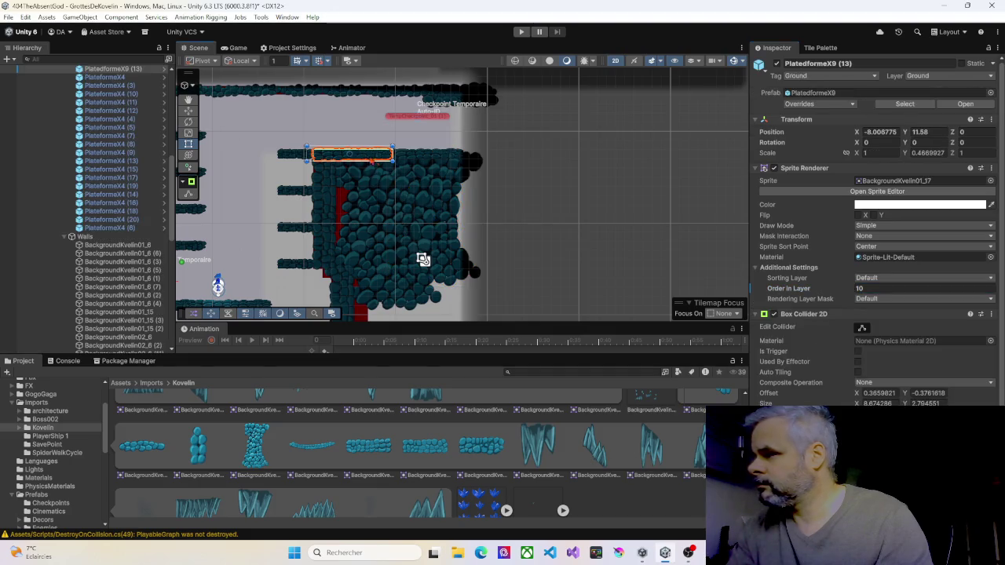
left_click(445, 158)
left_click(453, 188)
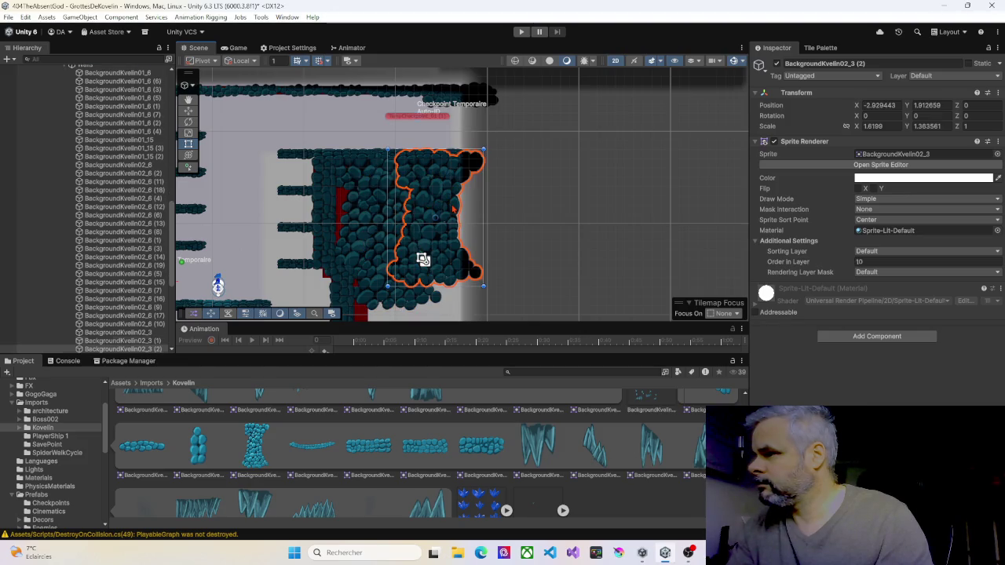
left_click(423, 259)
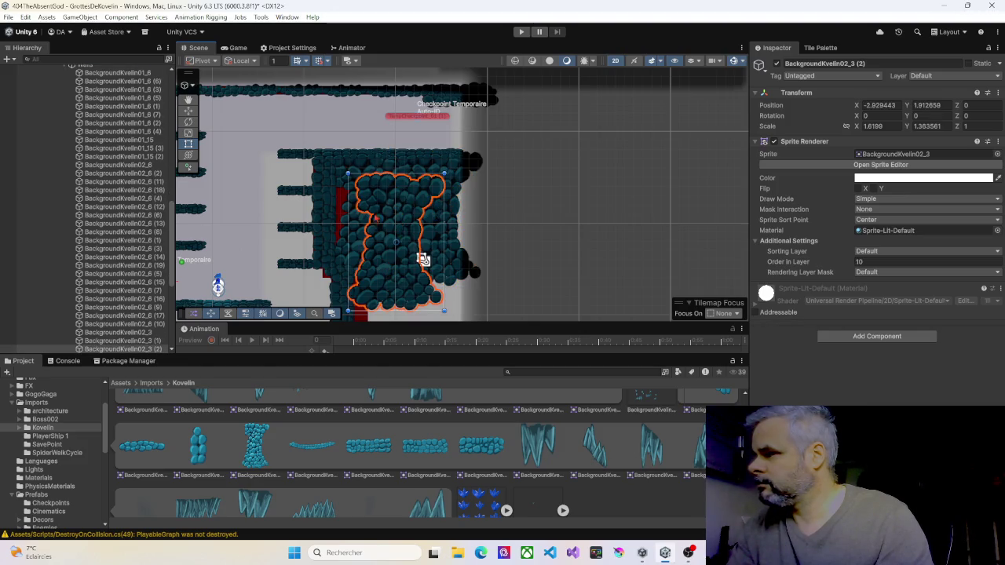
left_click(424, 260)
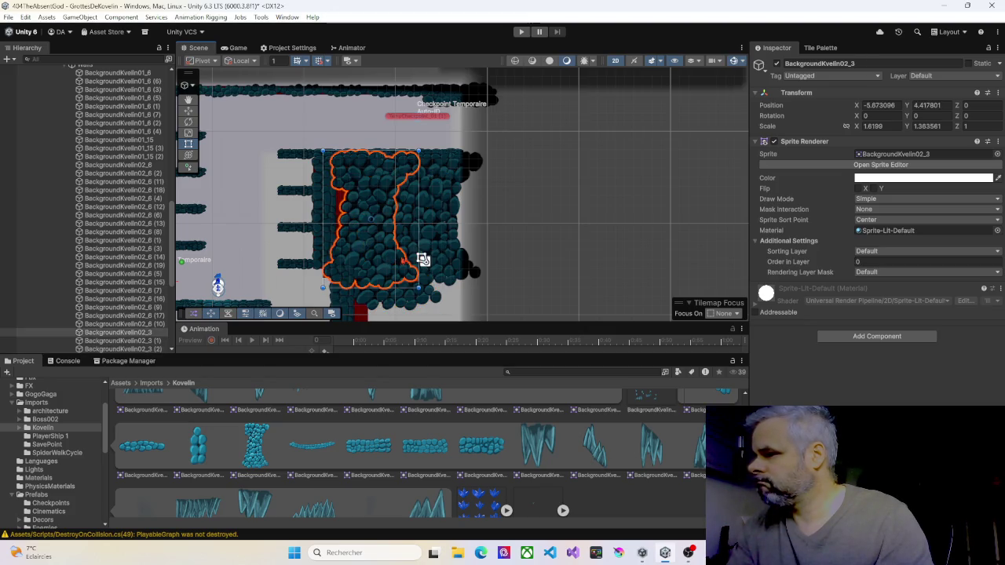
Duplicate a rock piece and move the copy down to the bottom of the shaft
left_click_drag(423, 259, 448, 185)
left_click(438, 199)
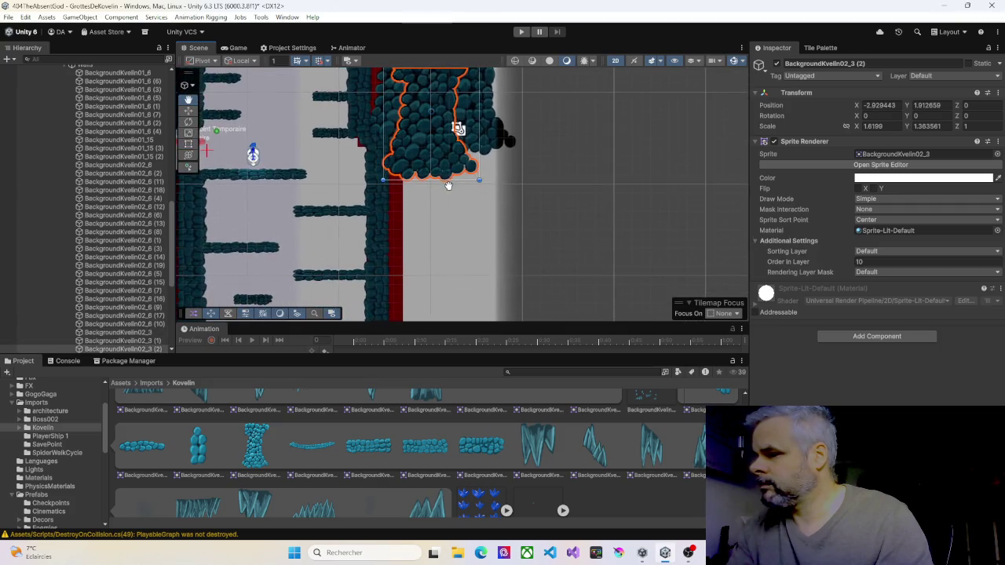
scroll(449, 186, "down", 3)
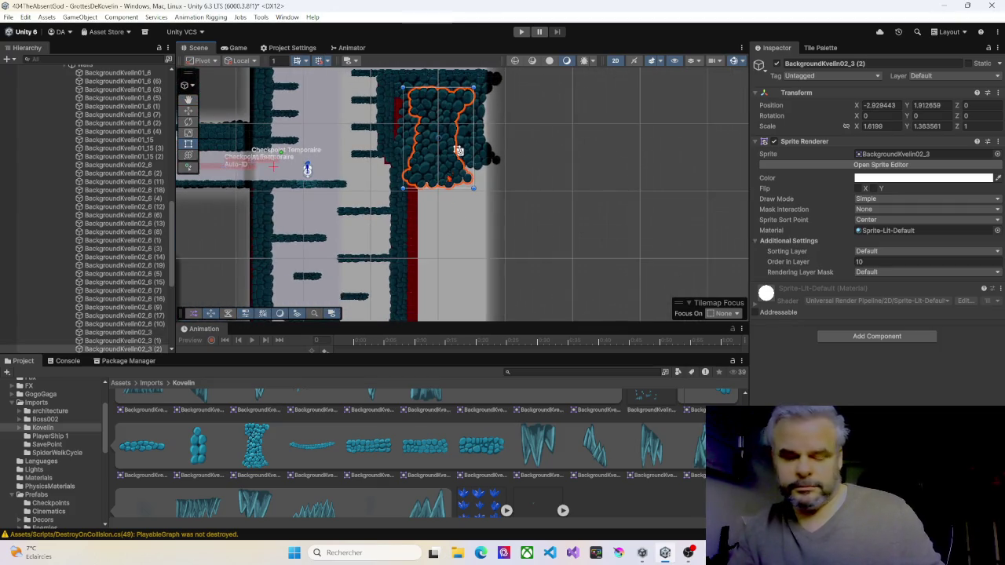
key("ctrl+d")
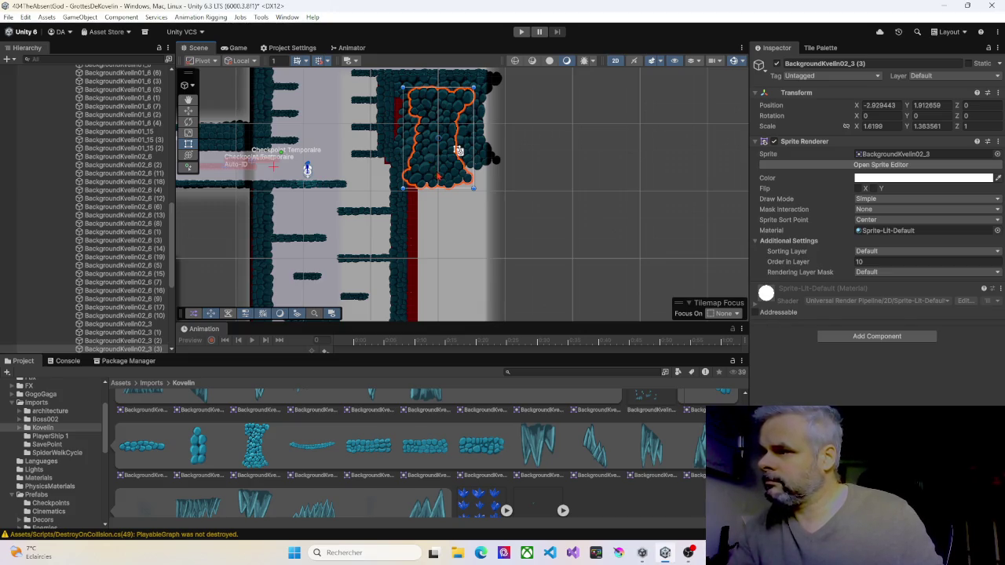
mouse_move(437, 174)
left_mouse_down()
mouse_move(445, 306)
mouse_move(426, 306)
mouse_move(449, 307)
left_mouse_up()
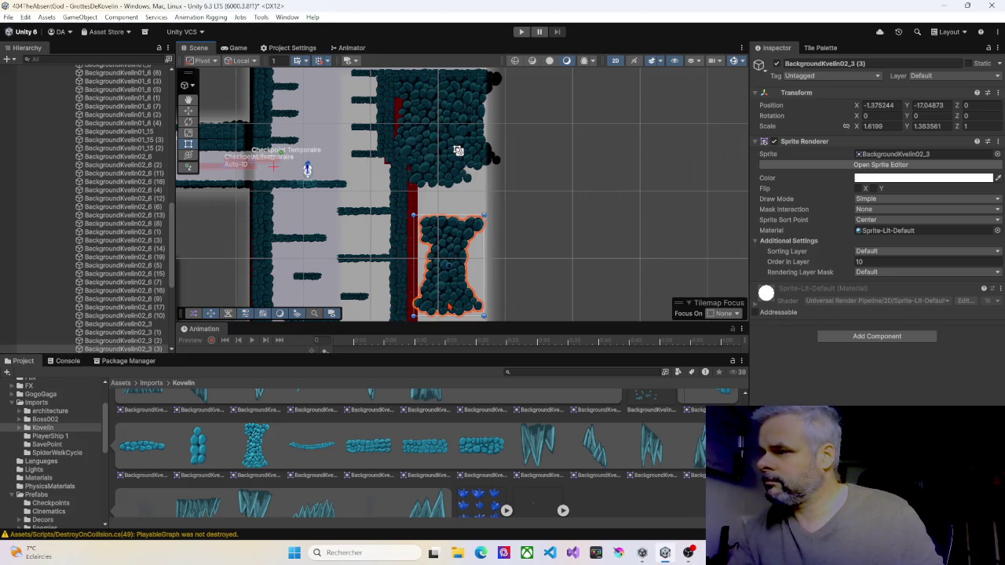
scroll(545, 224, "down", 5)
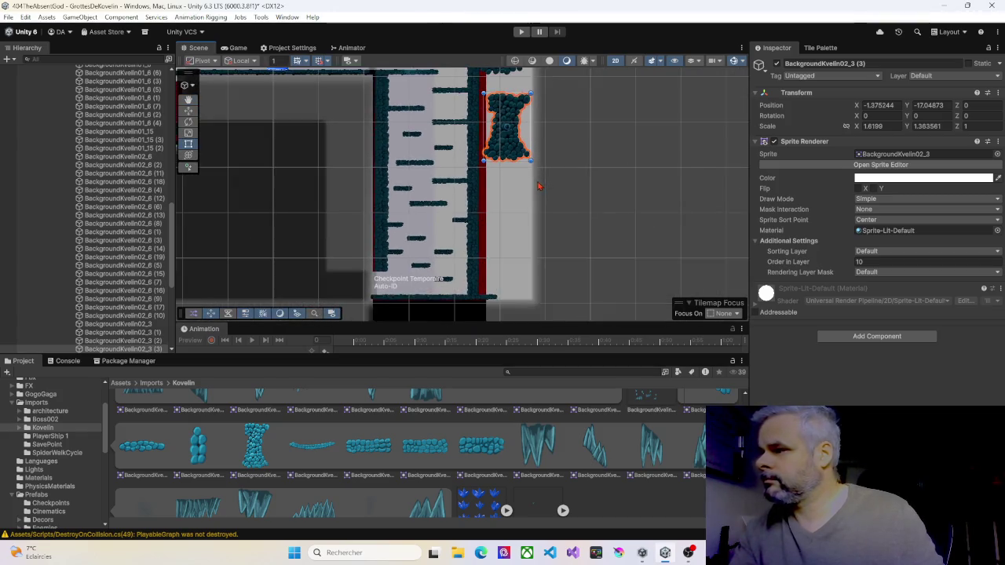
scroll(539, 186, "down", 1)
left_click_drag(508, 129, 508, 278)
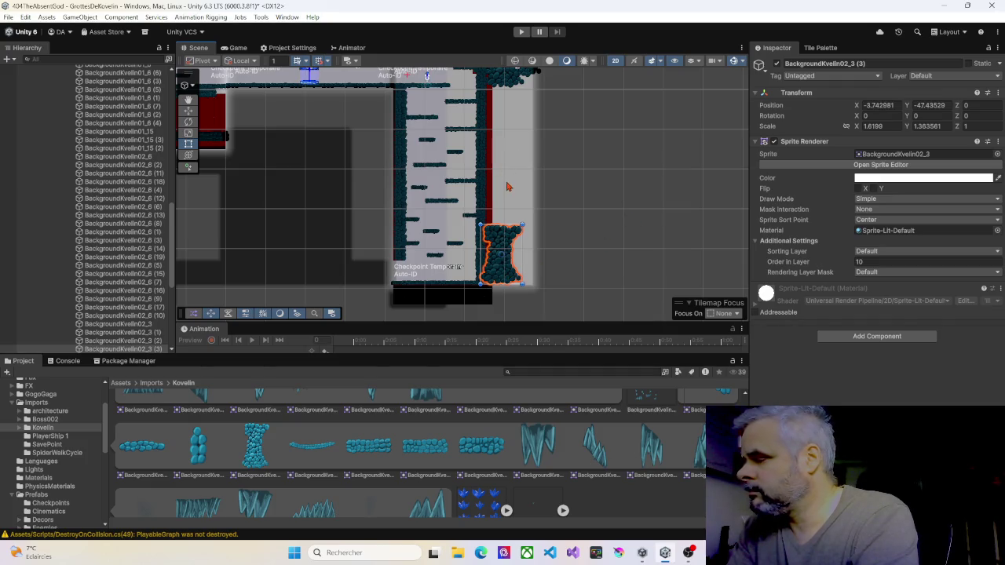
Duplicate three rock pieces at the shaft top, move the copies down, and delete the lower piece
left_click_drag(515, 207, 509, 167)
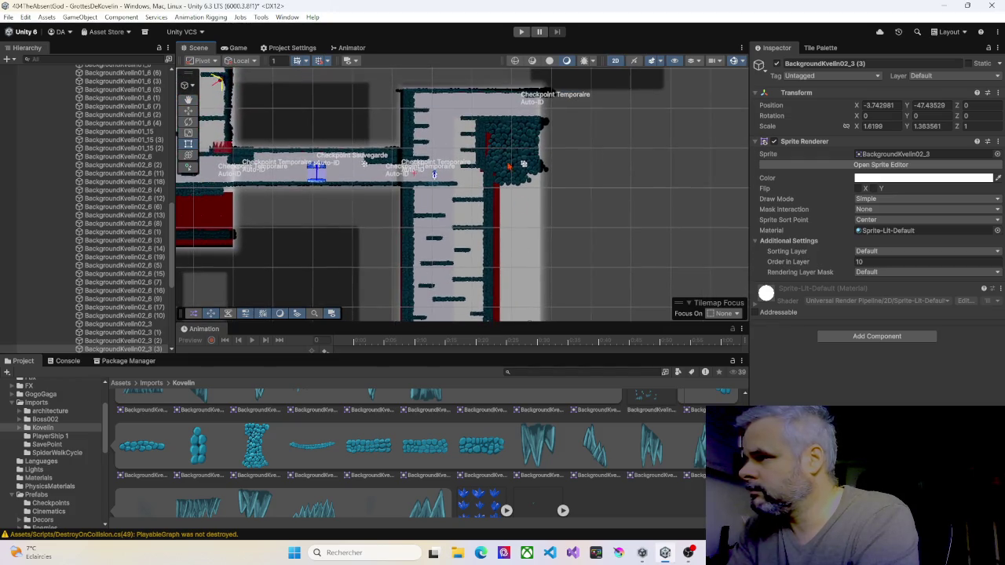
left_click(497, 158)
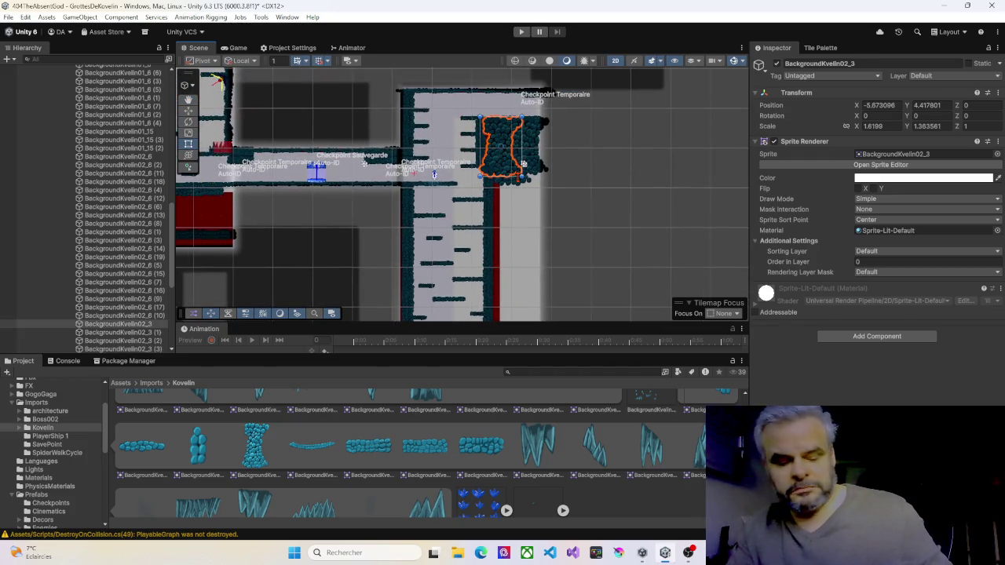
left_click(520, 186, "shift")
left_click(542, 173, "shift")
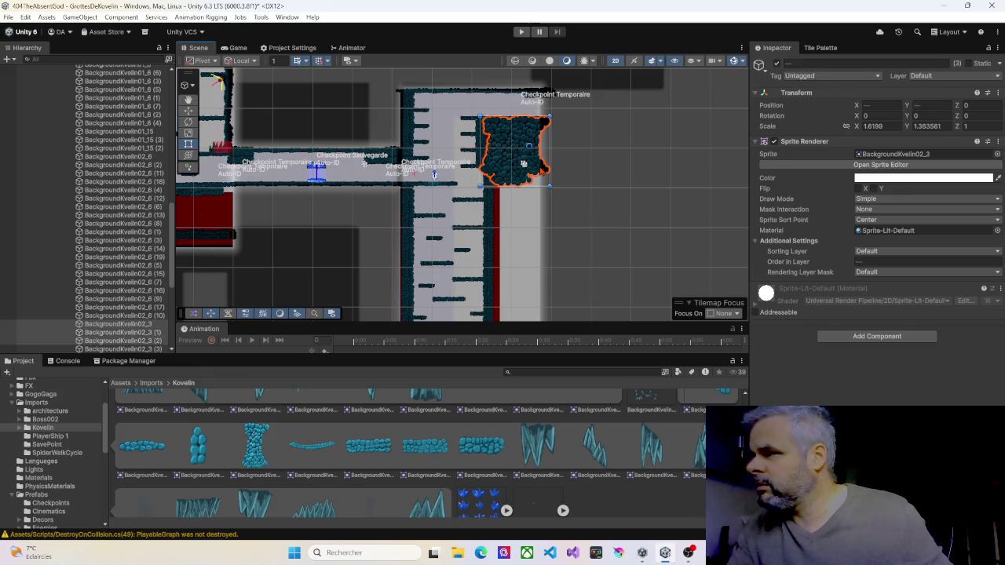
key("ctrl+d")
mouse_move(527, 154)
left_mouse_down()
mouse_move(535, 234)
mouse_move(533, 224)
left_mouse_up()
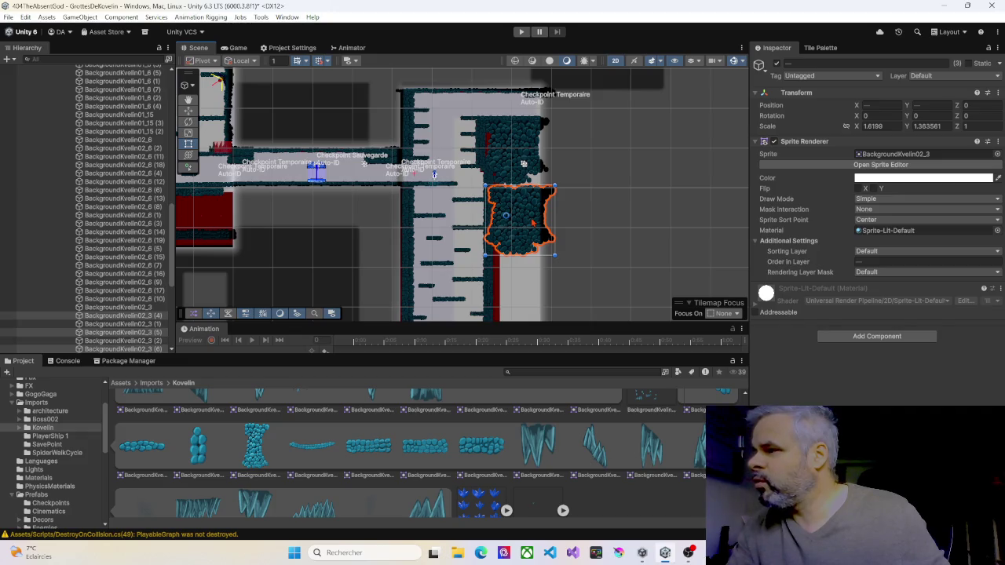
scroll(524, 163, "up", 5)
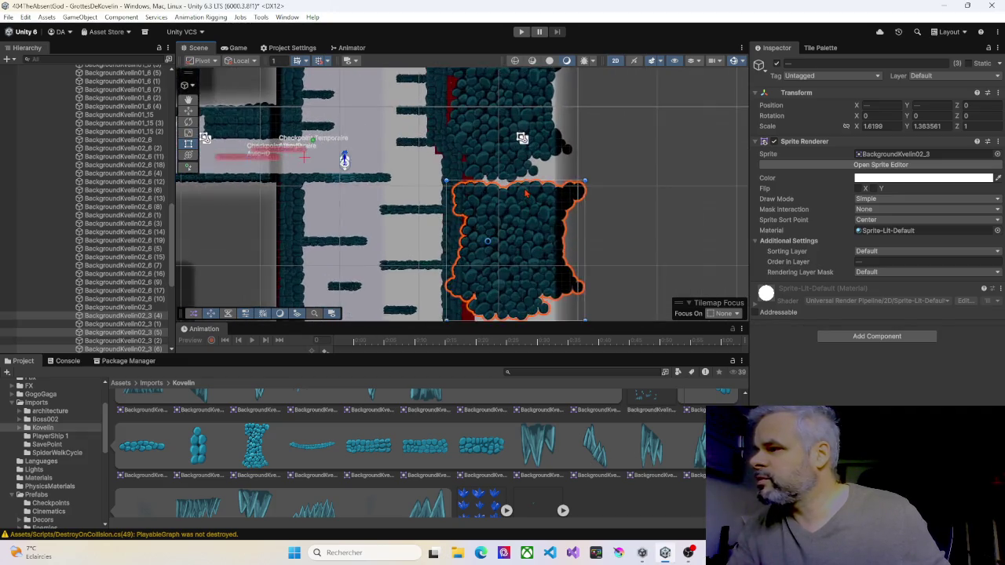
scroll(539, 206, "down", 5)
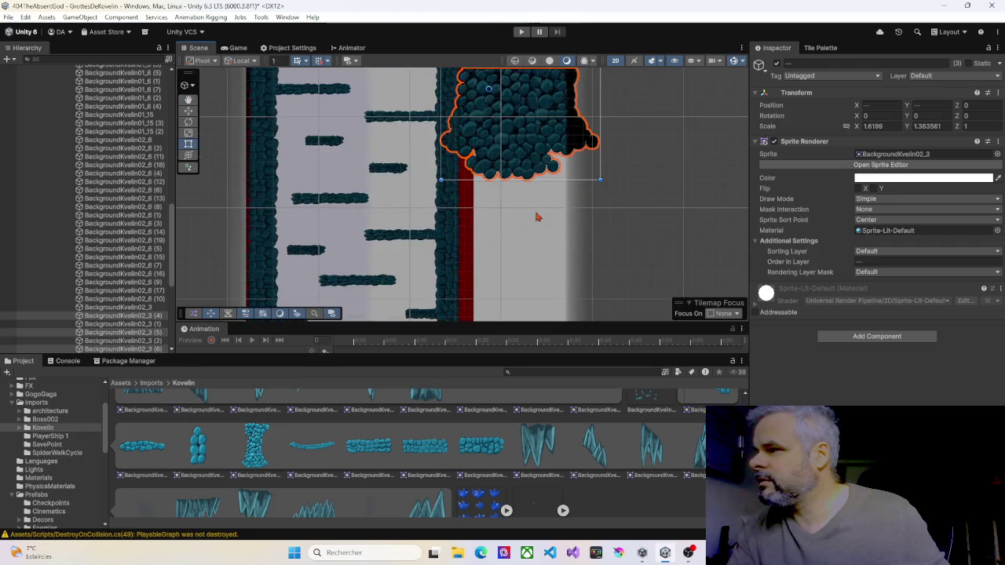
left_click(514, 292)
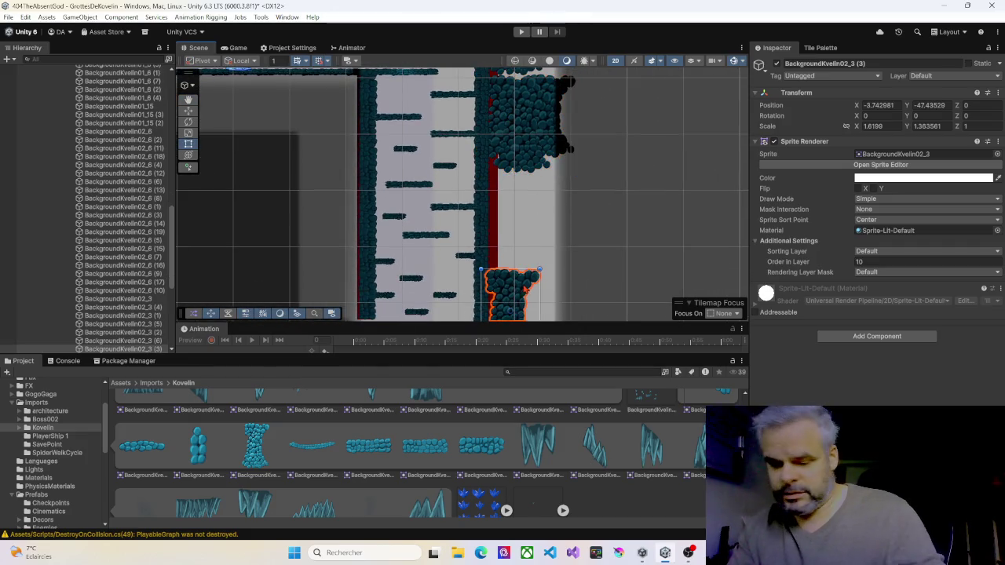
key("Delete")
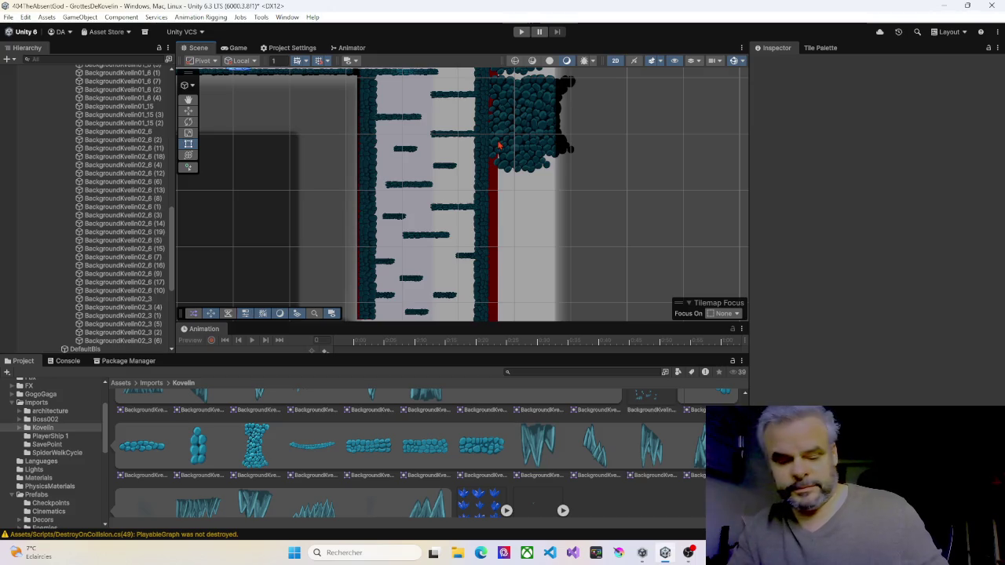
Duplicate the shaft-top rock pieces again and stack the copies below the originals
left_click(499, 120)
left_click(546, 124, "shift")
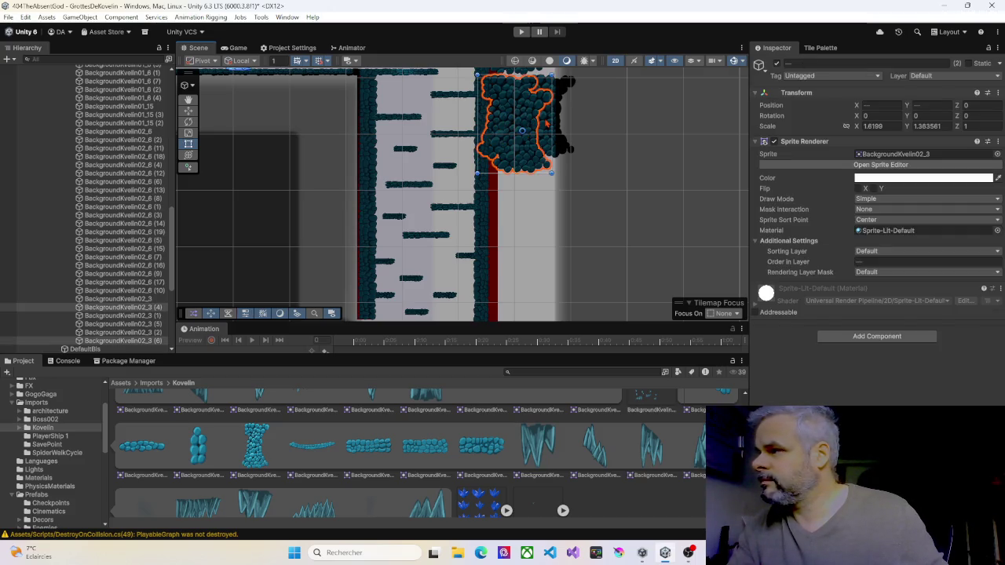
left_click(547, 124, "shift")
key("ctrl+d")
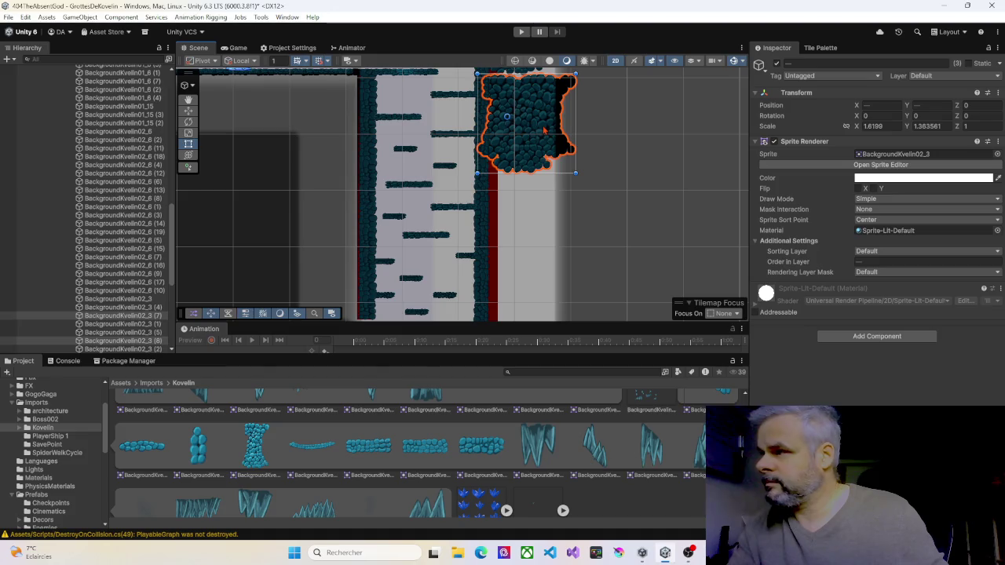
mouse_move(544, 132)
left_mouse_down()
mouse_move(540, 251)
mouse_move(538, 234)
left_mouse_up()
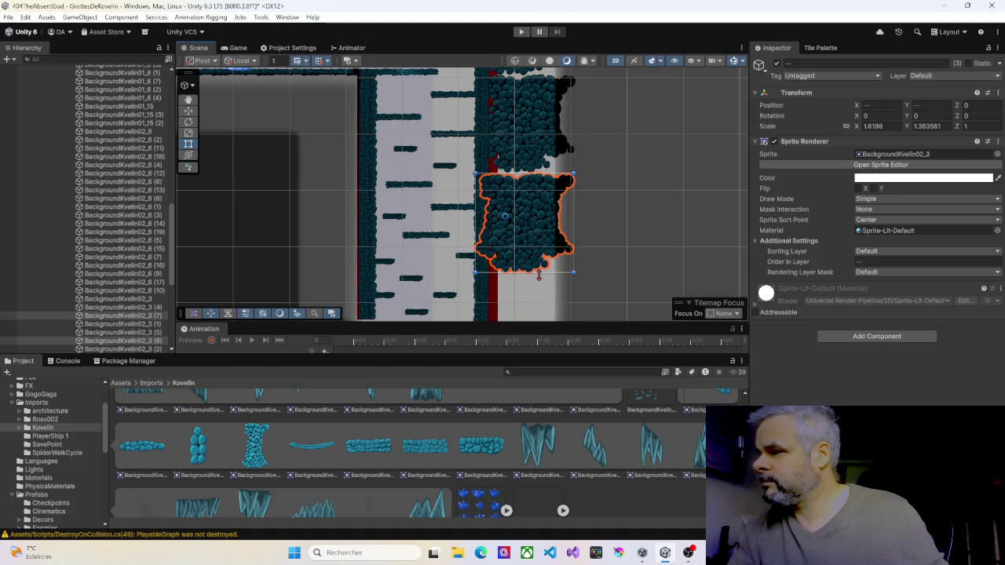
mouse_move(539, 274)
left_mouse_down()
mouse_move(563, 157)
mouse_move(573, 223)
mouse_move(560, 223)
left_mouse_up()
key("ctrl+d")
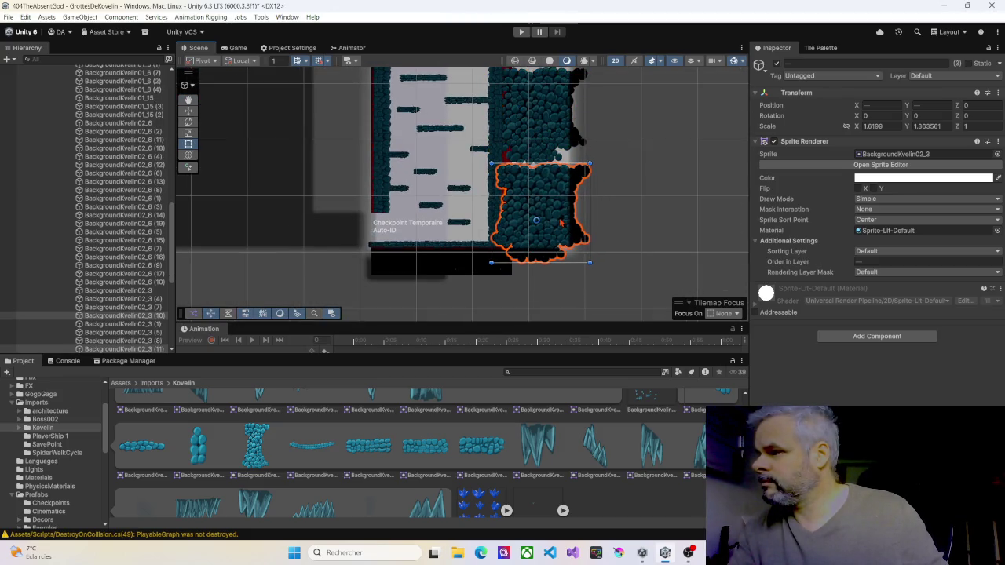
scroll(534, 137, "down", 3)
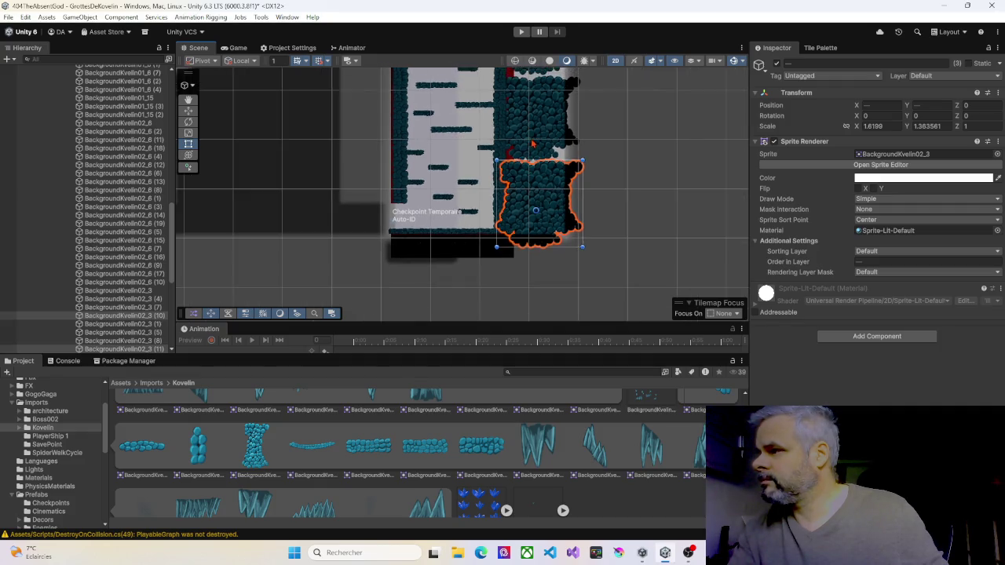
left_click_drag(534, 136, 534, 224)
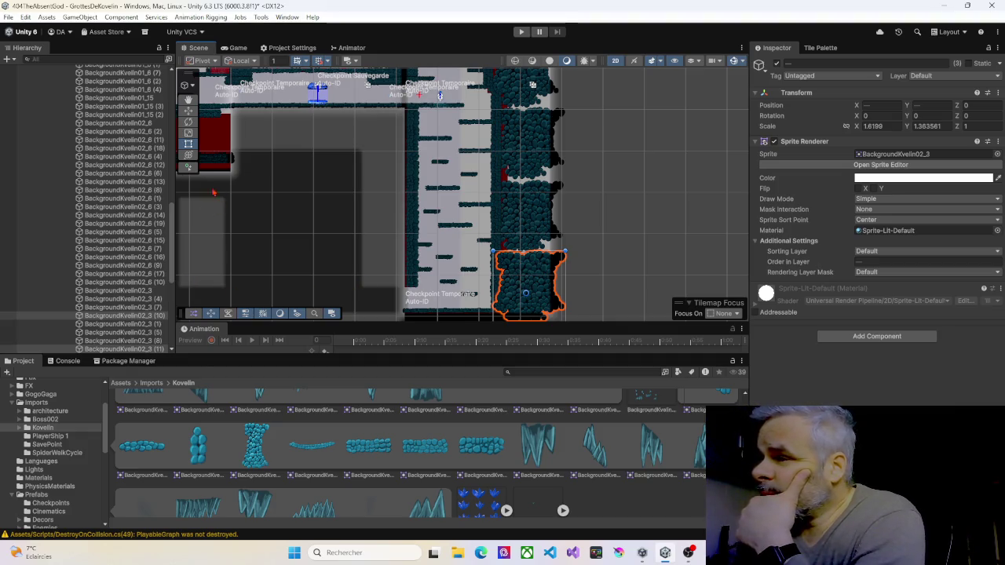
Zoom out and select the distant BackgroundKvelin02_5 rock piece
scroll(451, 248, "down", 1)
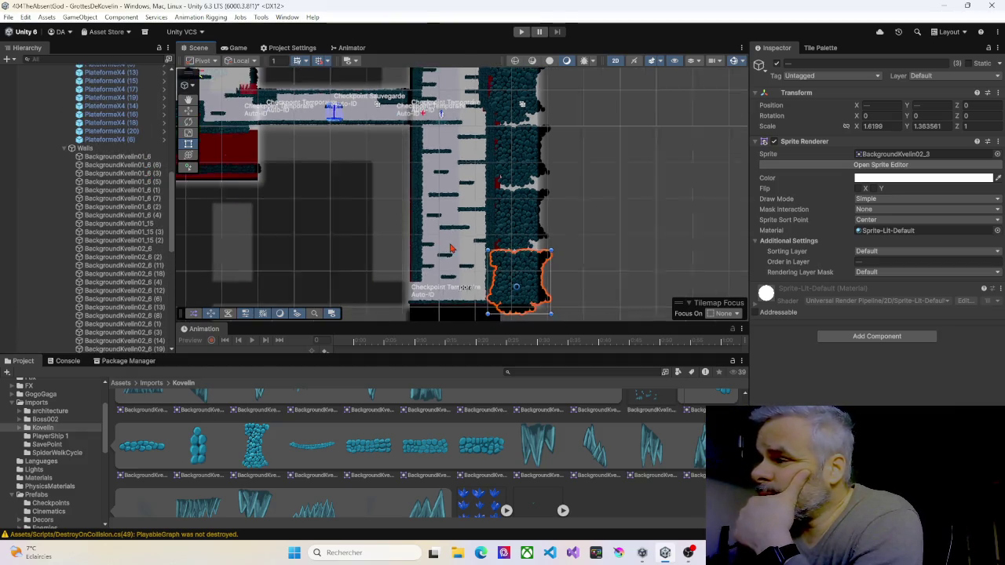
scroll(450, 249, "down", 1)
scroll(63, 272, "down", 2)
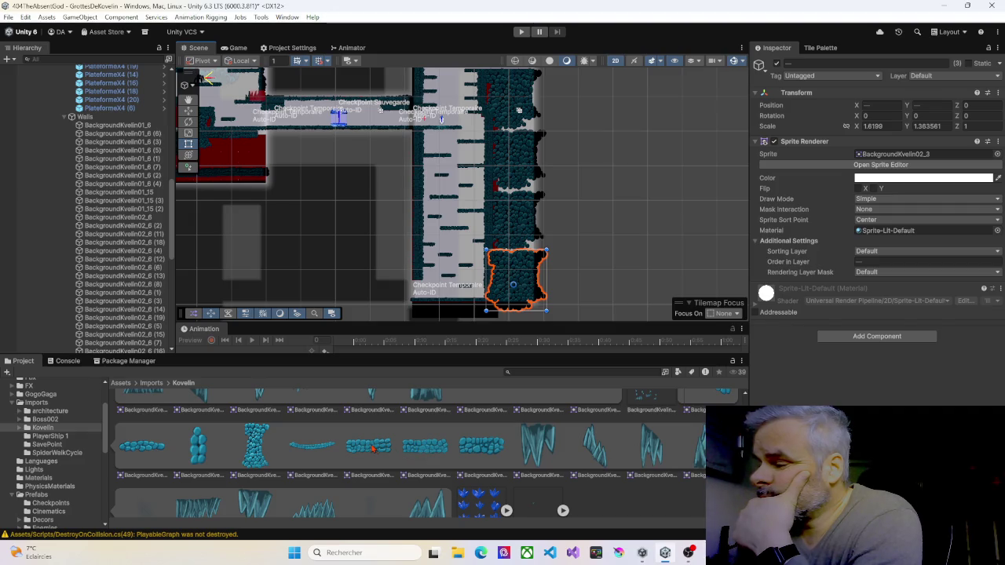
scroll(375, 451, "up", 1)
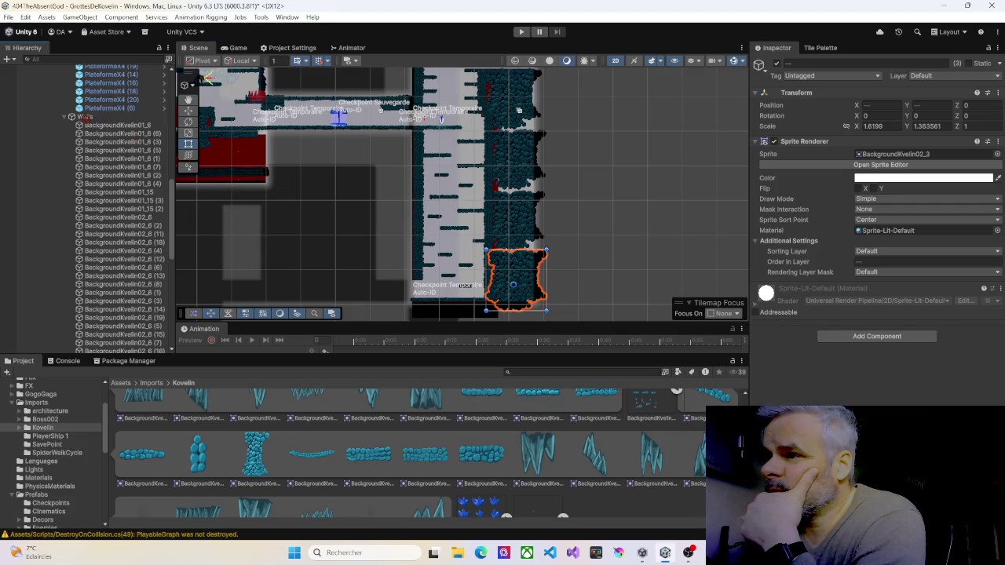
left_click(526, 273)
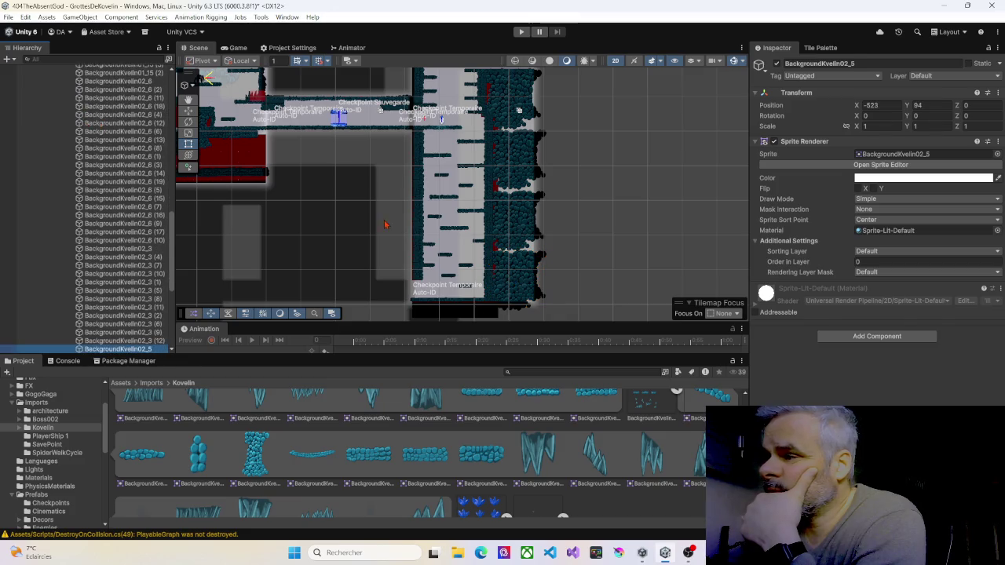
Move BackgroundKvelin02_5 into view and place it on the shaft's right wall
right_click(526, 273)
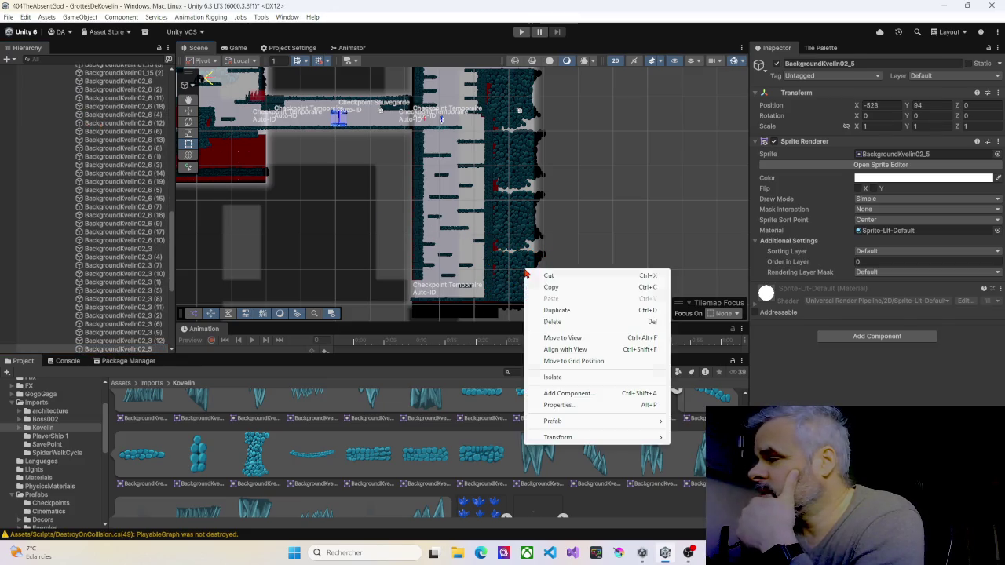
left_click(569, 339)
left_click_drag(458, 198, 510, 253)
scroll(511, 255, "up", 6)
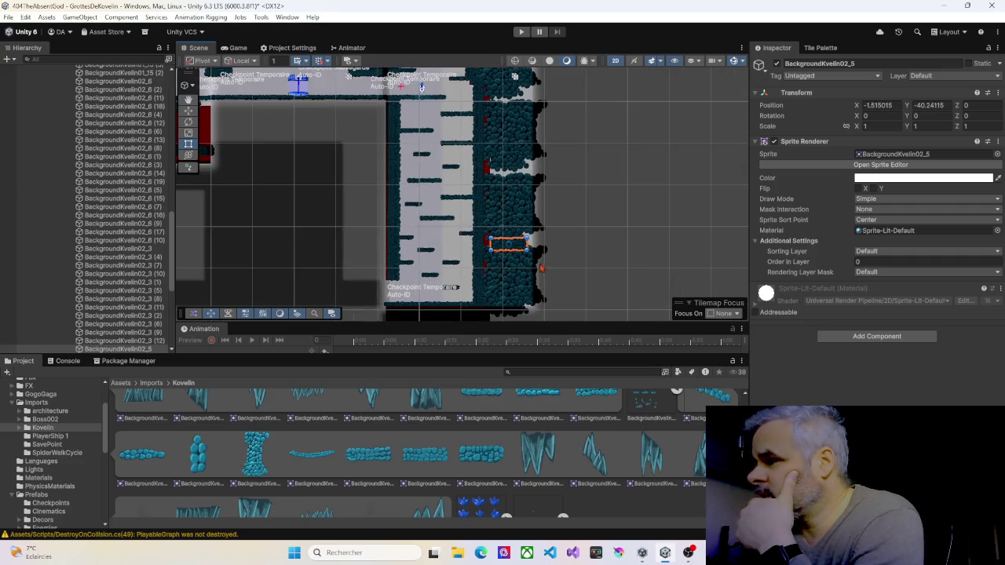
scroll(534, 271, "up", 2)
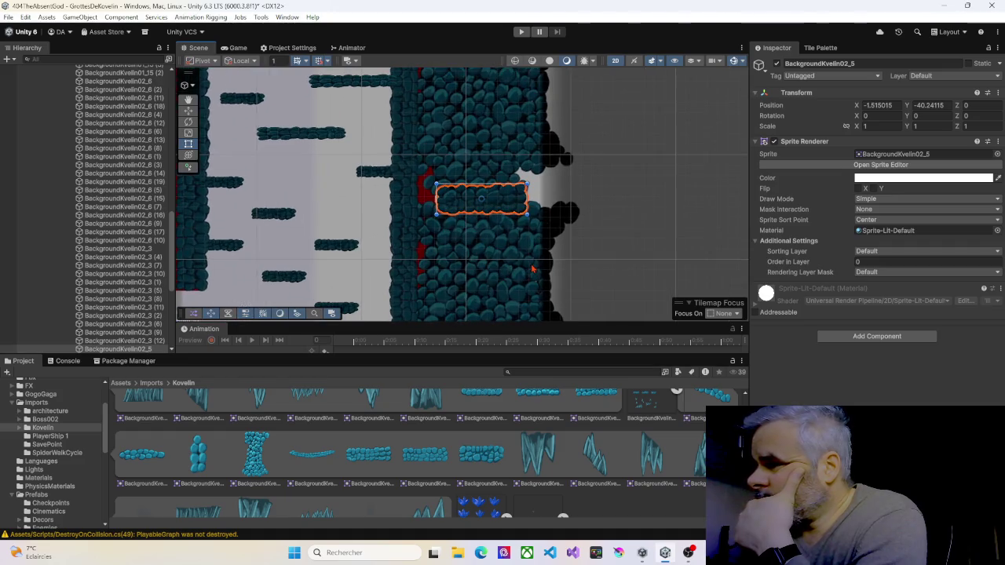
scroll(510, 224, "down", 2)
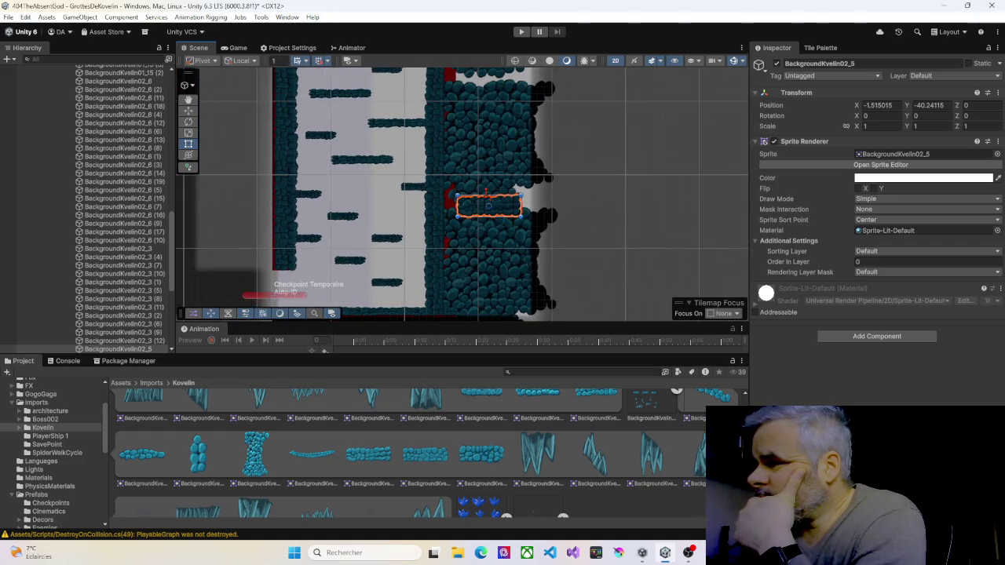
scroll(487, 197, "up", 3)
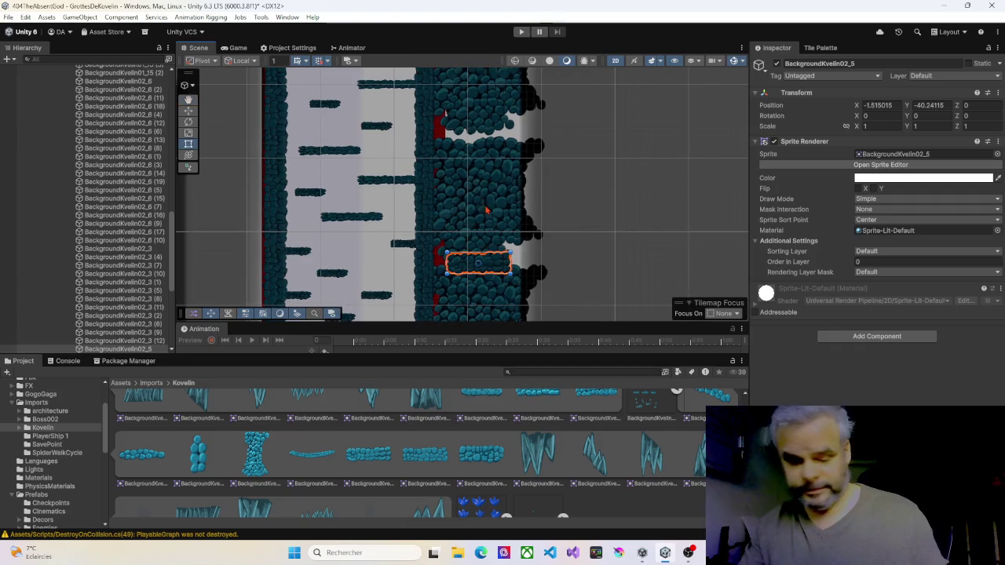
Stack two copies of the rock piece up the wall, at Y -22.82 and Y -5.88
key("ctrl+d")
left_click_drag(485, 267, 494, 132)
scroll(490, 183, "up", 6)
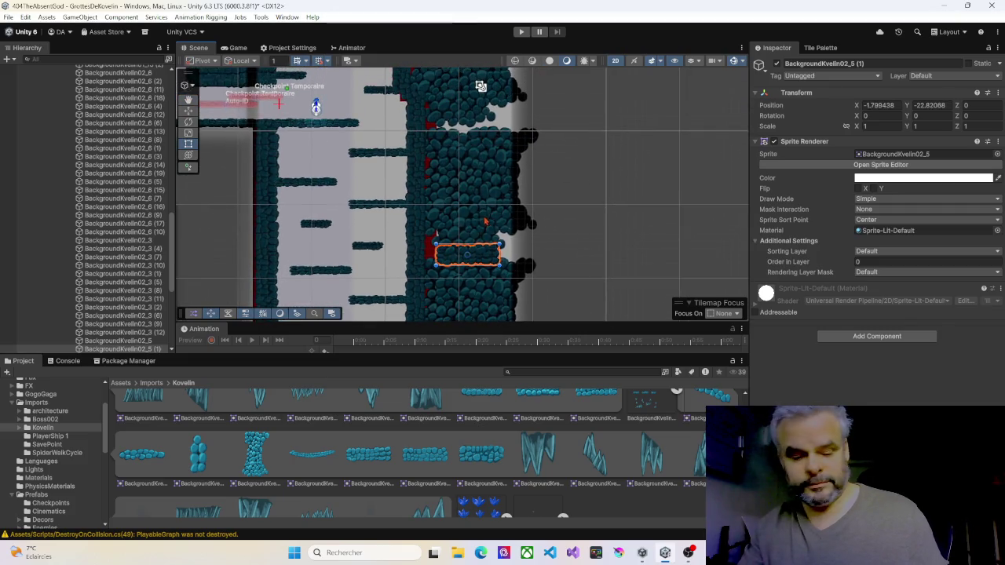
key("ctrl+d")
left_click_drag(484, 262, 484, 127)
left_click(421, 127)
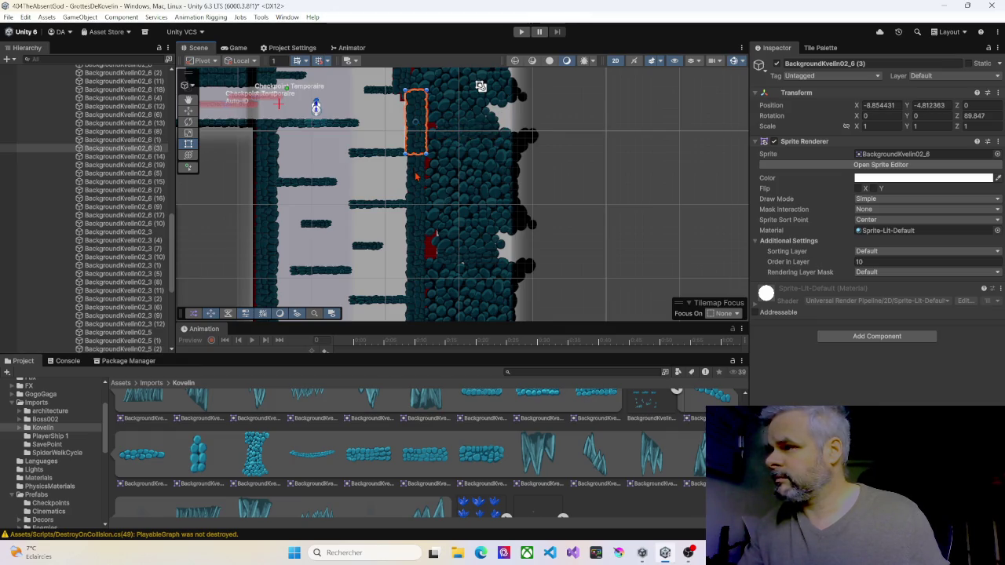
Duplicate two vertical BackgroundKvelin02_6 wall pieces and shift each copy right over the gaps
scroll(416, 176, "down", 3)
left_click_drag(416, 176, 421, 146)
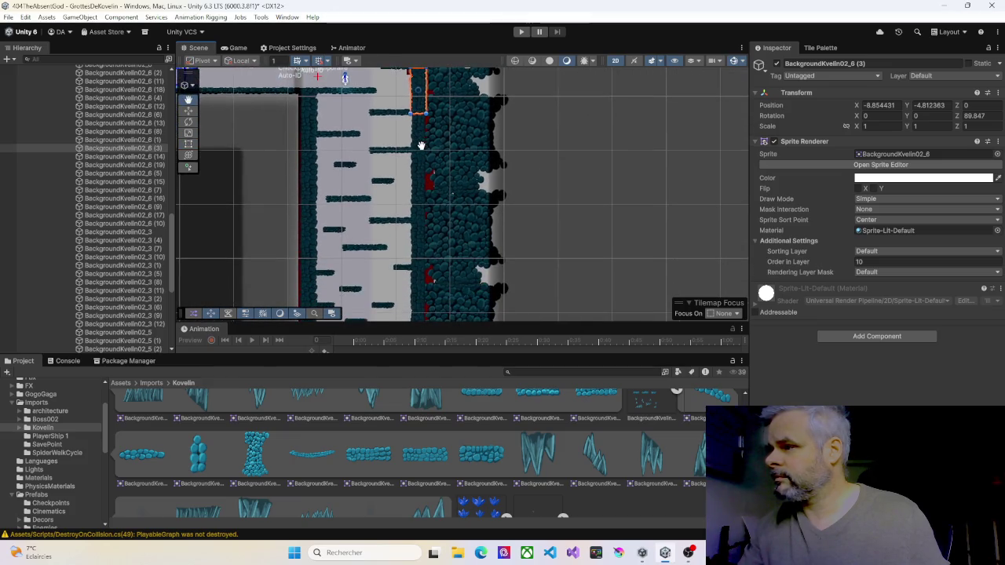
left_click(422, 181)
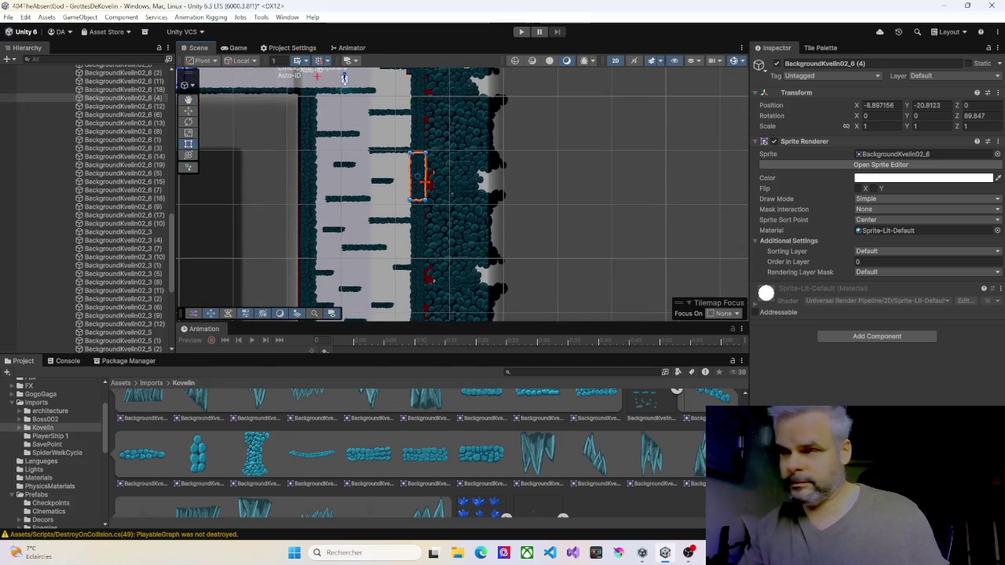
key("ctrl+d")
left_click_drag(424, 182, 430, 172)
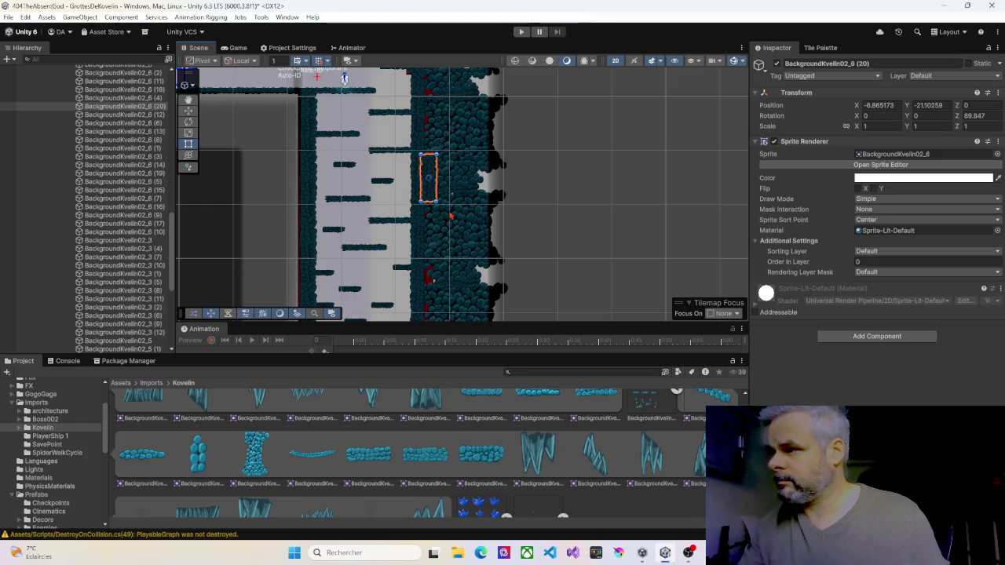
scroll(418, 182, "down", 5)
left_click(419, 182)
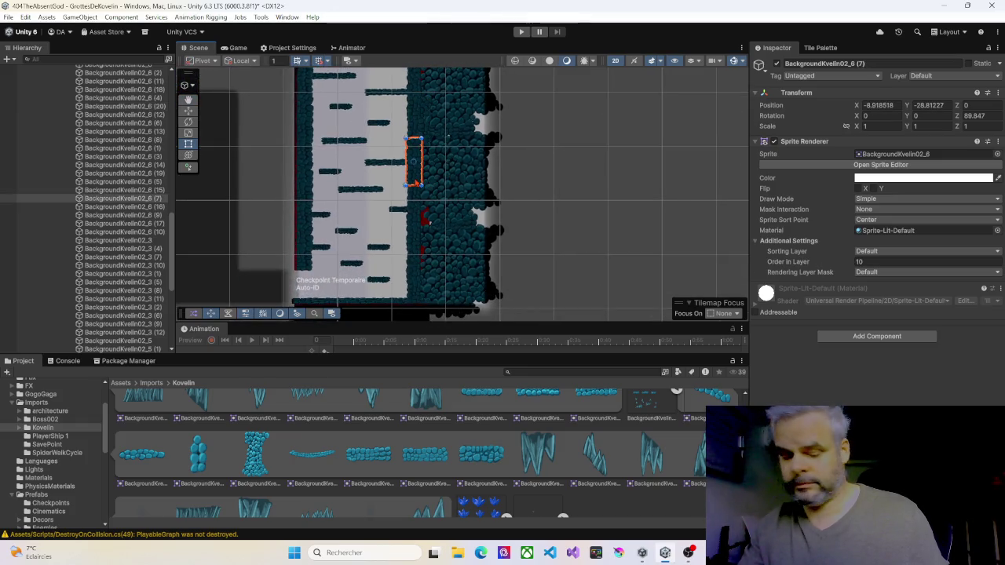
key("ctrl+d")
left_click_drag(414, 160, 424, 157)
Cover the lower wall gaps with right-shifted copies of two more vertical rock pieces
left_click(415, 220)
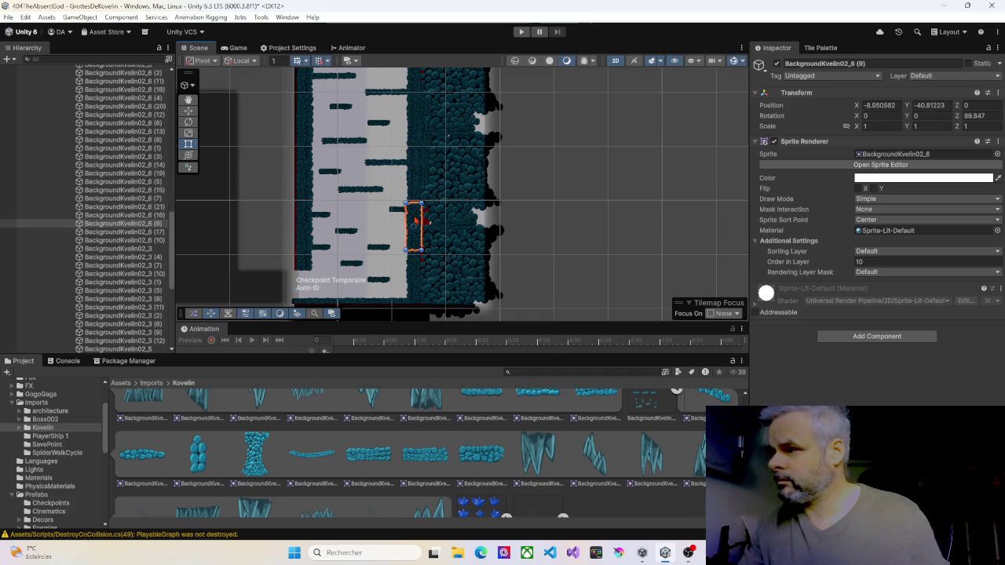
key("ctrl+d")
left_click_drag(415, 220, 427, 213)
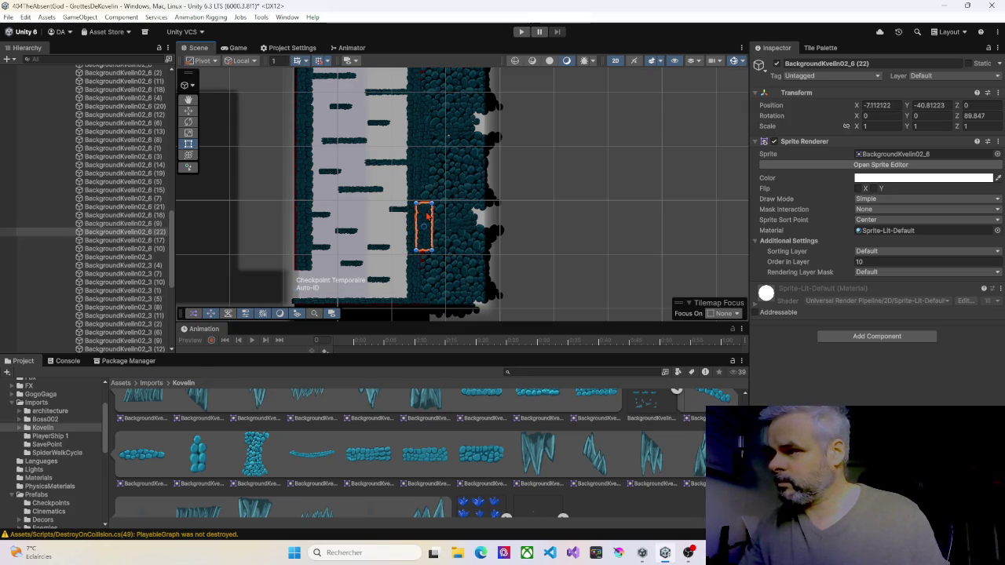
scroll(431, 222, "down", 3)
left_click(422, 221)
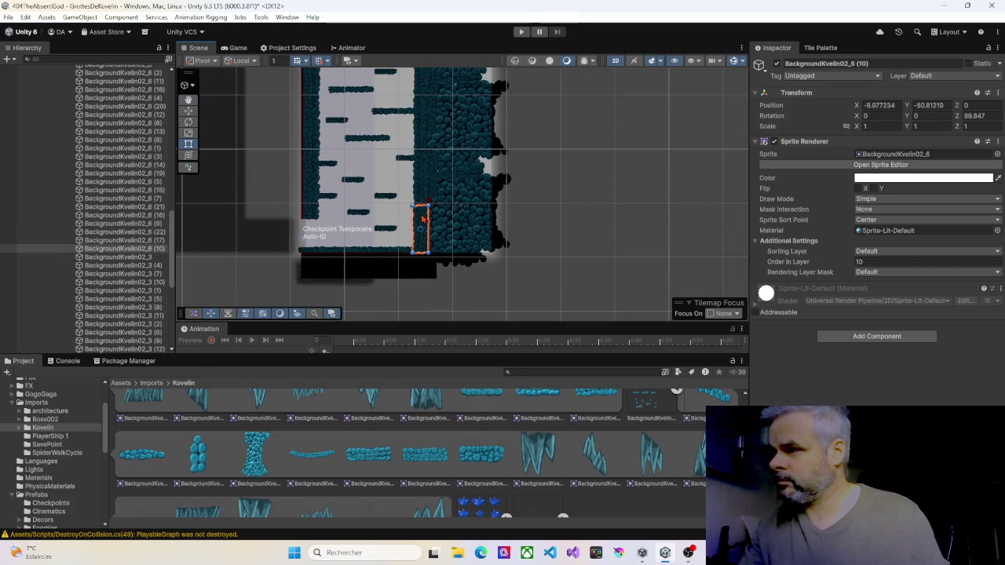
key("ctrl+d")
mouse_move(424, 216)
left_mouse_down()
mouse_move(431, 183)
mouse_move(434, 197)
left_mouse_up()
Fill the upper wall gaps with copies of two higher vertical pieces, the last at X -8.89, Y 5.94
key("Up")
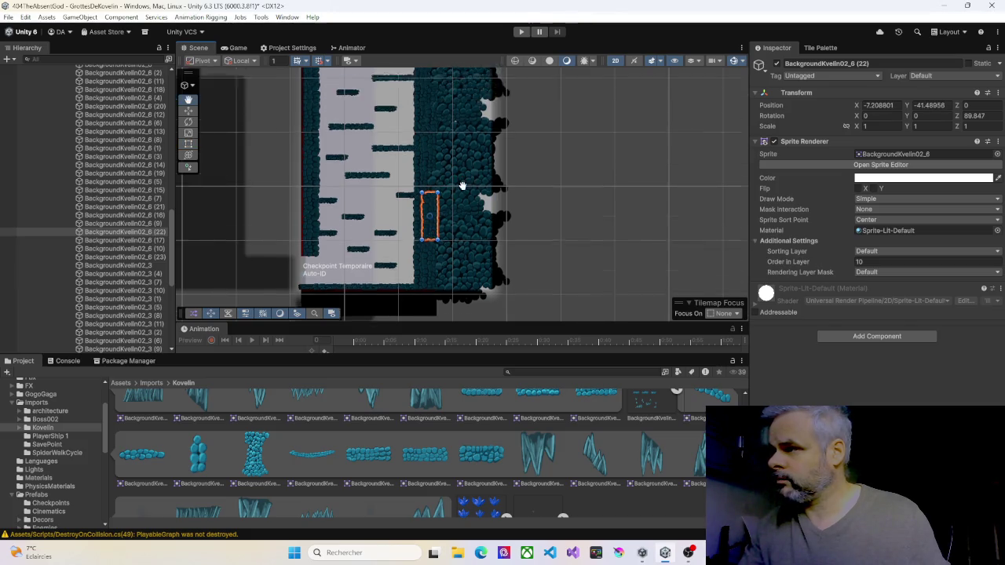
left_click(413, 202)
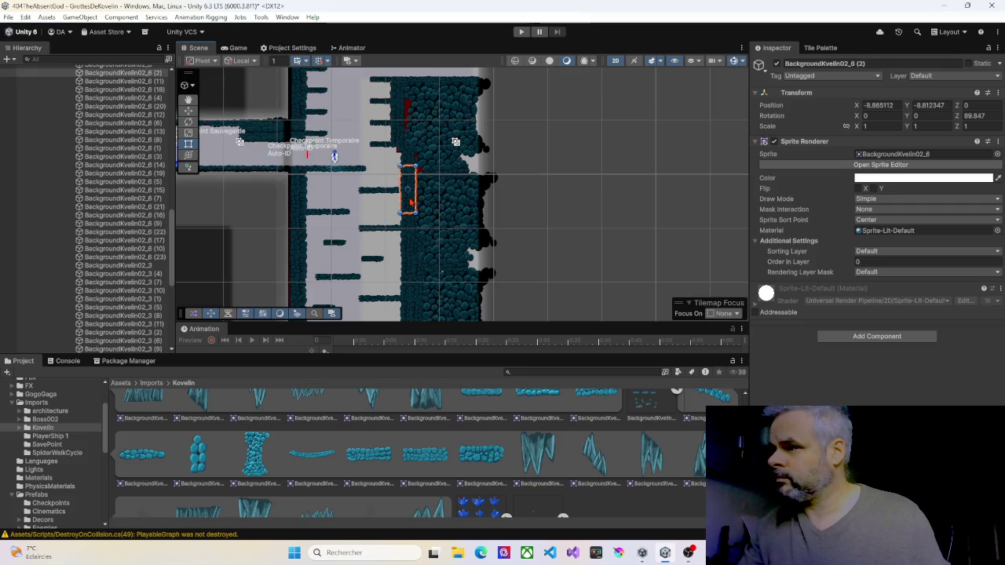
key("ctrl+d")
left_click_drag(411, 202, 418, 200)
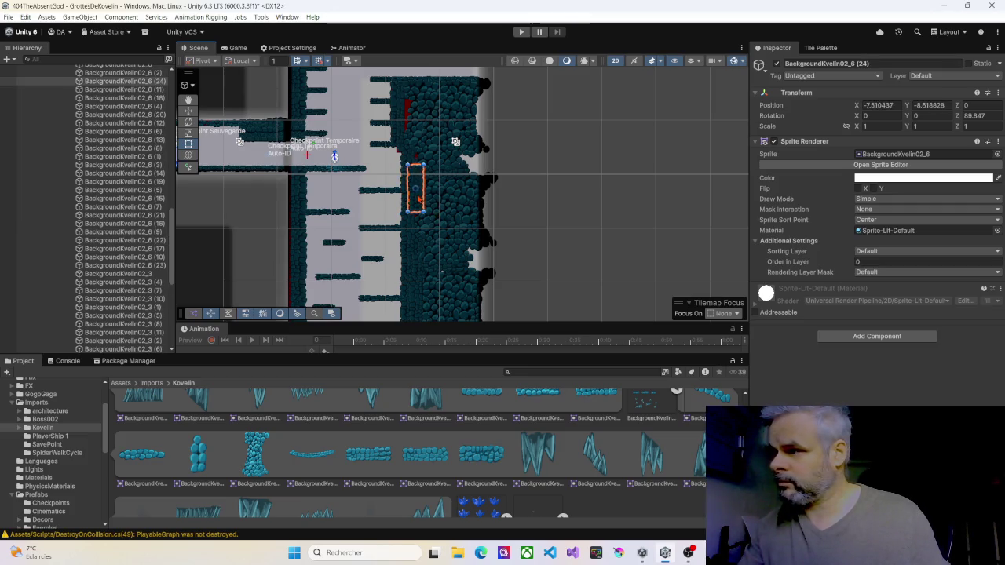
key("Up")
key("Left")
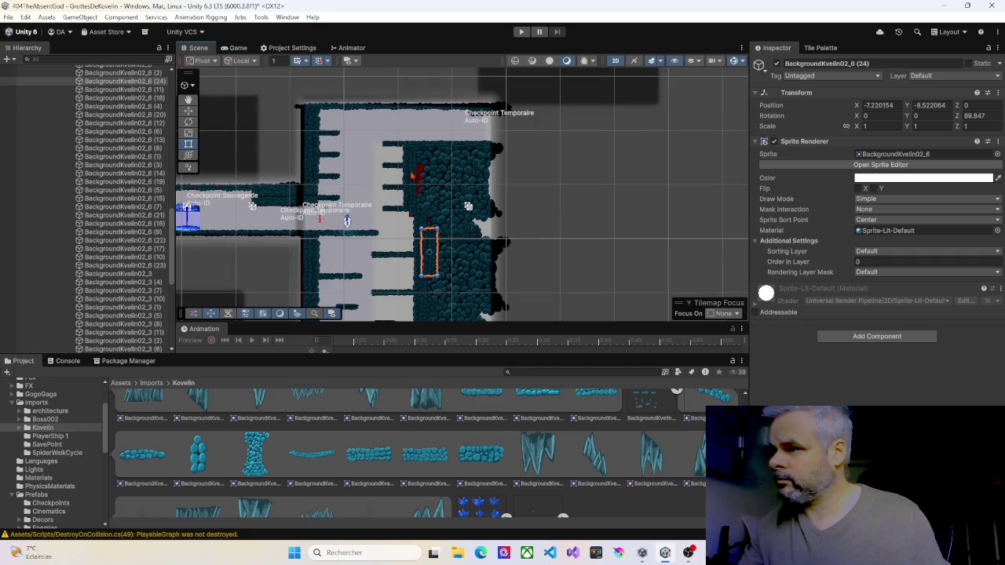
left_click(411, 175)
key("ctrl+d")
mouse_move(411, 175)
left_mouse_down()
mouse_move(518, 206)
mouse_move(523, 251)
mouse_move(515, 170)
left_mouse_up()
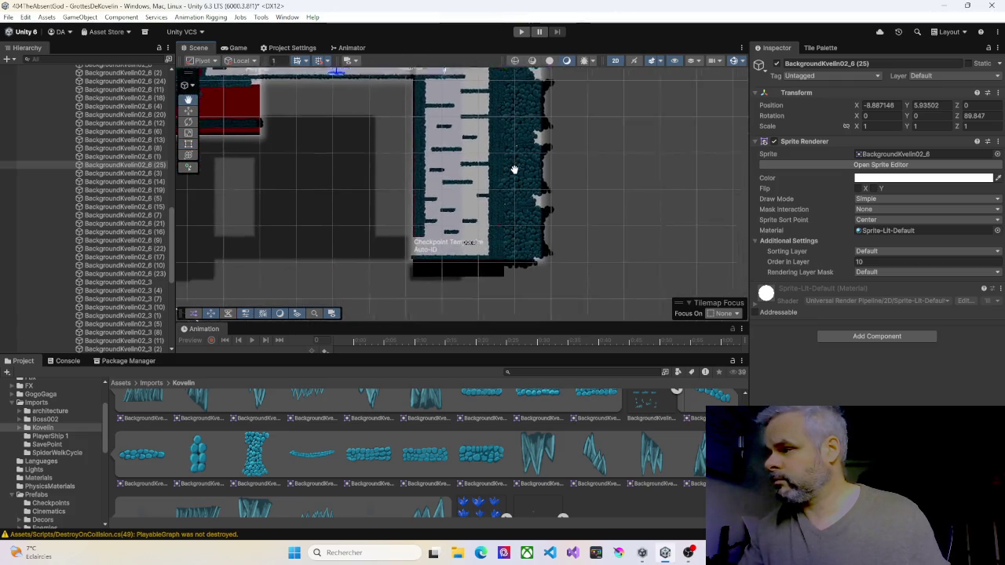
Pan along the rock floor and select floor platform PlatedformeX9 (2) with its neighbouring platform
scroll(474, 168, "up", 5)
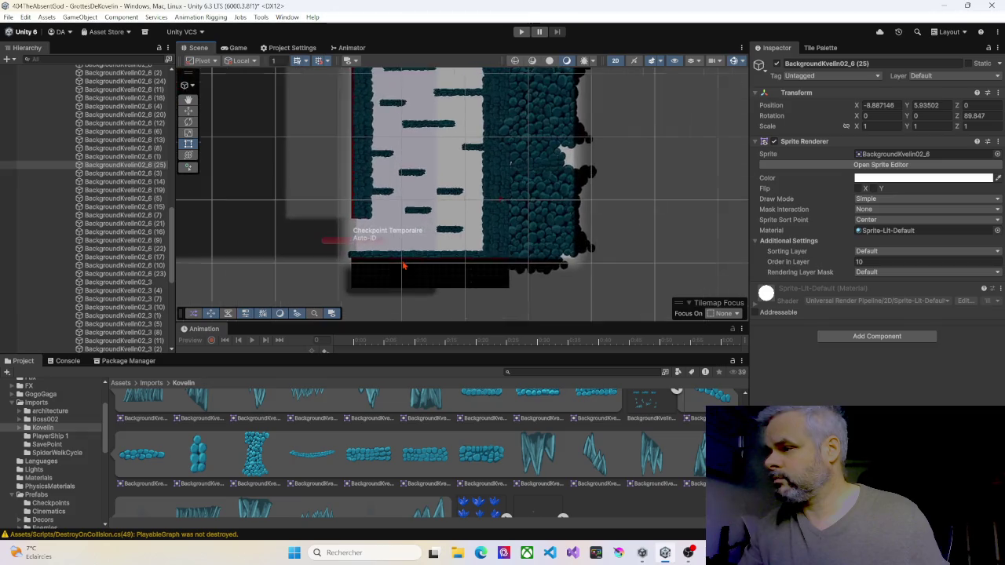
scroll(405, 263, "up", 8)
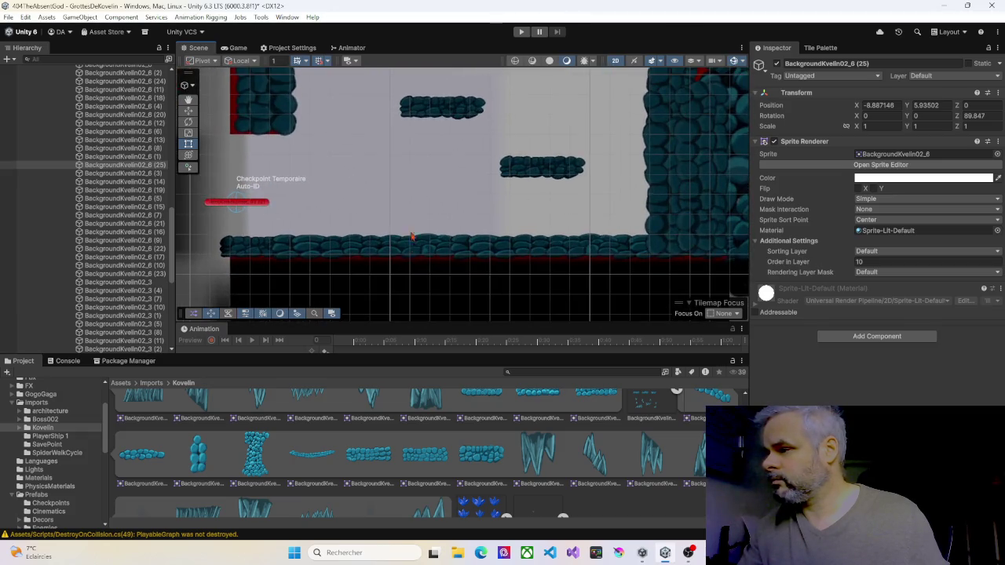
scroll(411, 236, "down", 3)
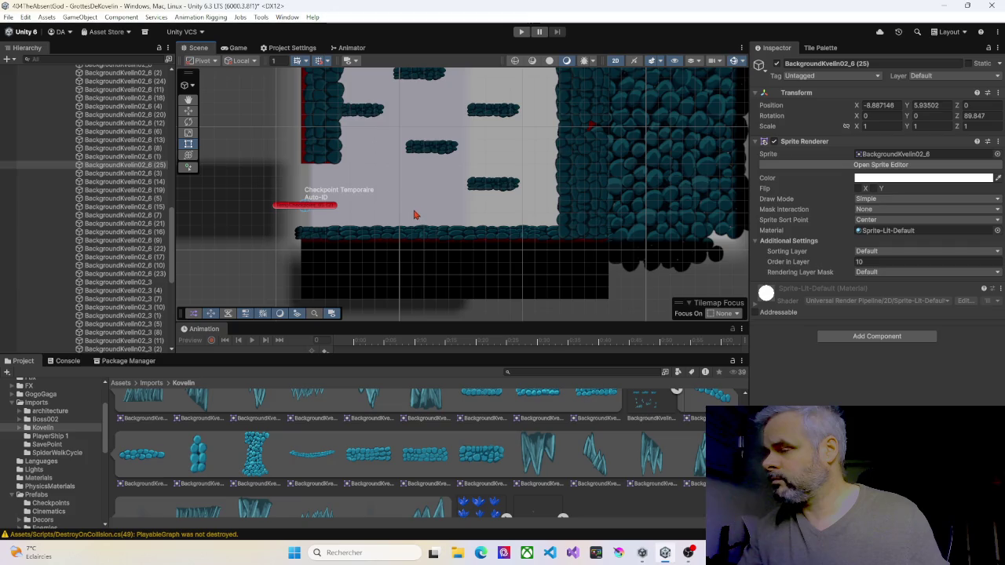
key("q")
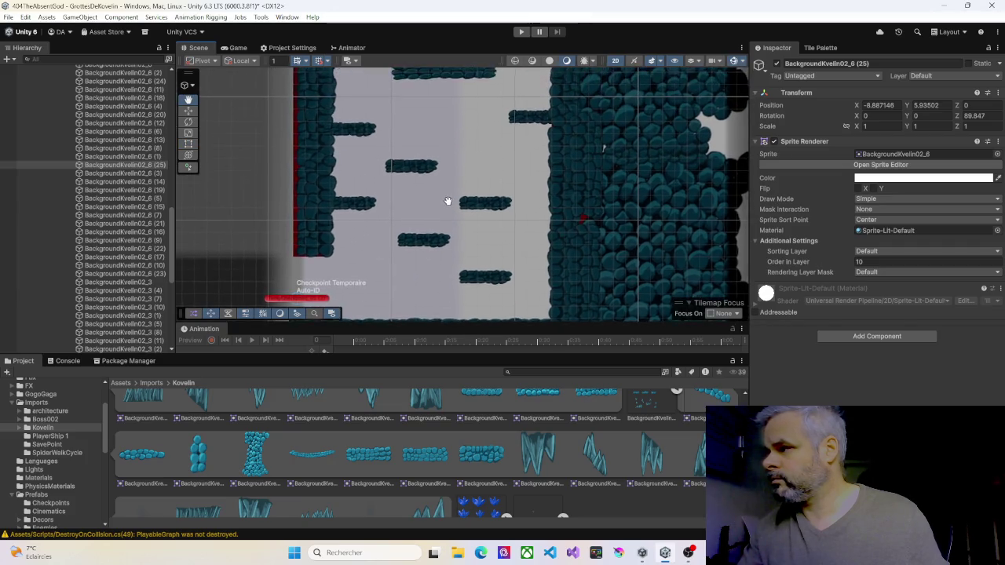
left_click_drag(448, 202, 470, 107)
key("t")
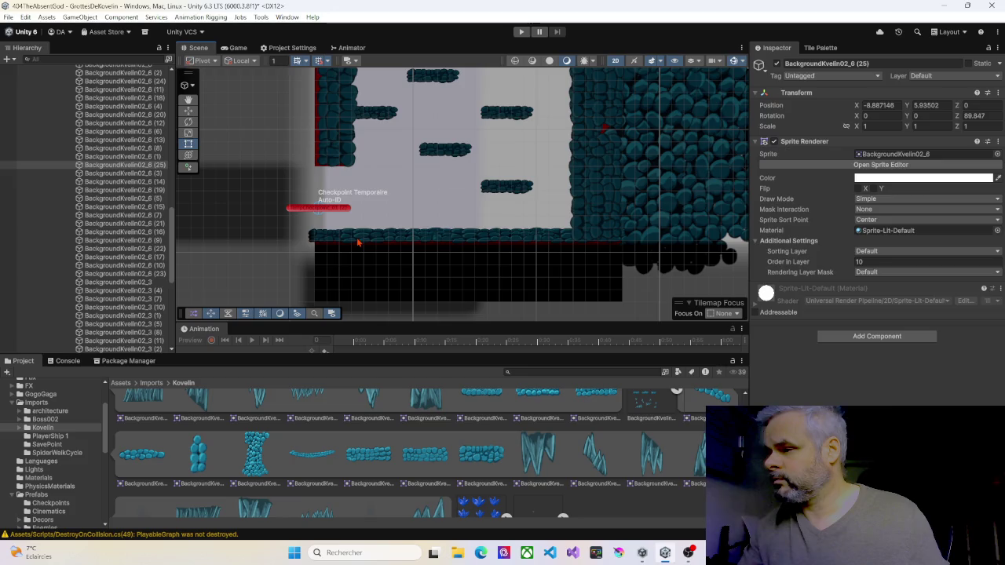
left_click(357, 245)
left_click(475, 241, "shift")
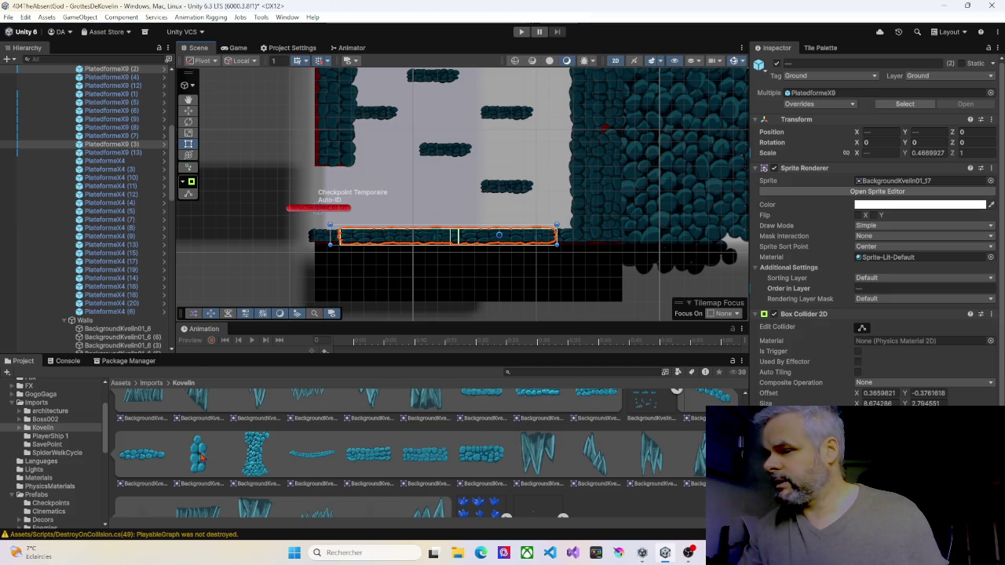
left_click_drag(137, 461, 526, 326)
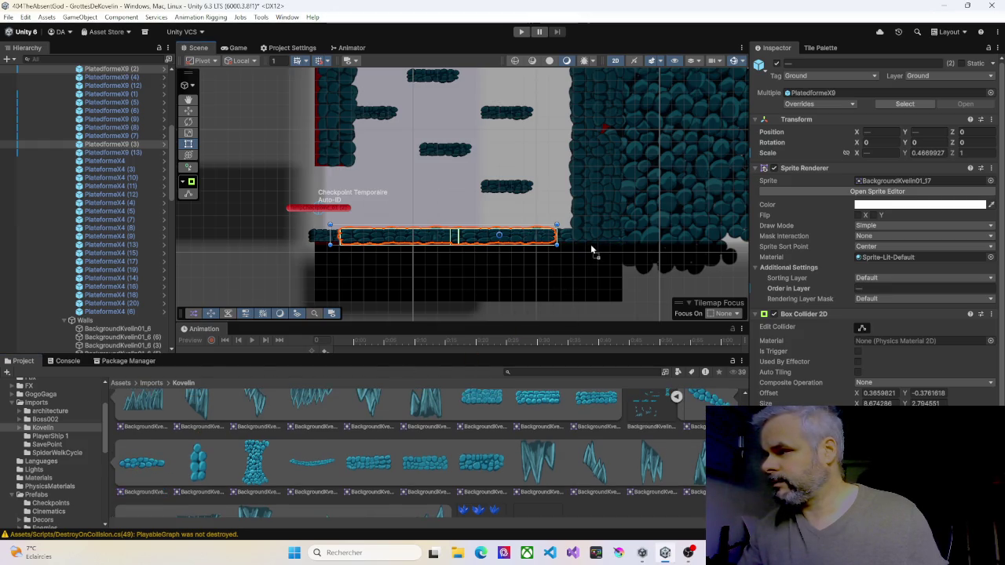
left_click_drag(591, 246, 145, 463)
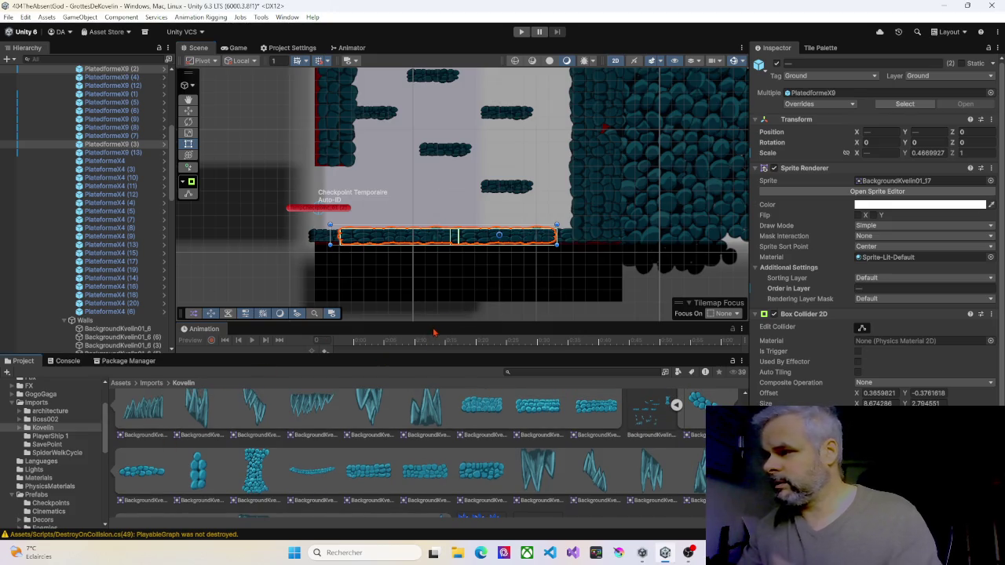
scroll(468, 239, "down", 2)
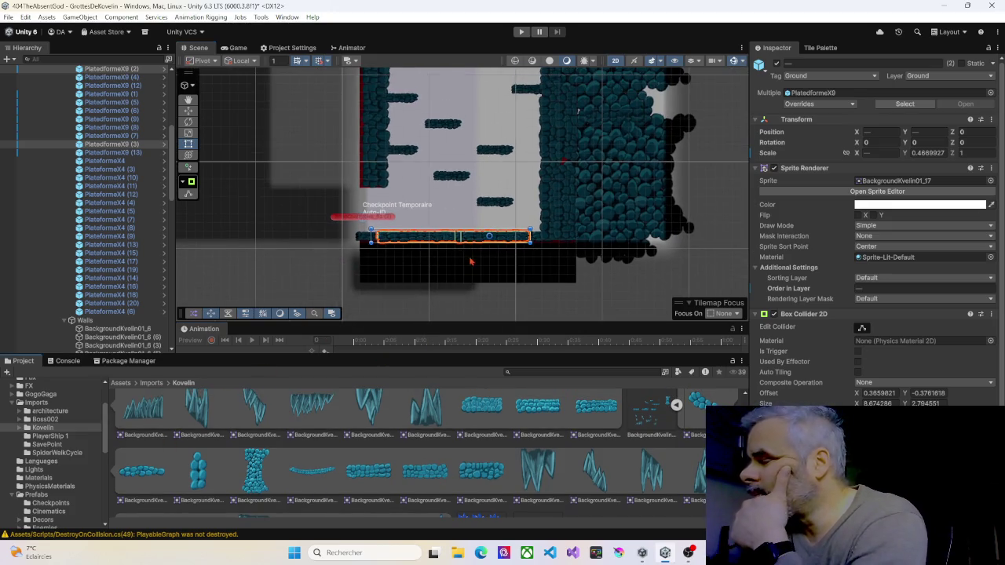
scroll(71, 181, "up", 5)
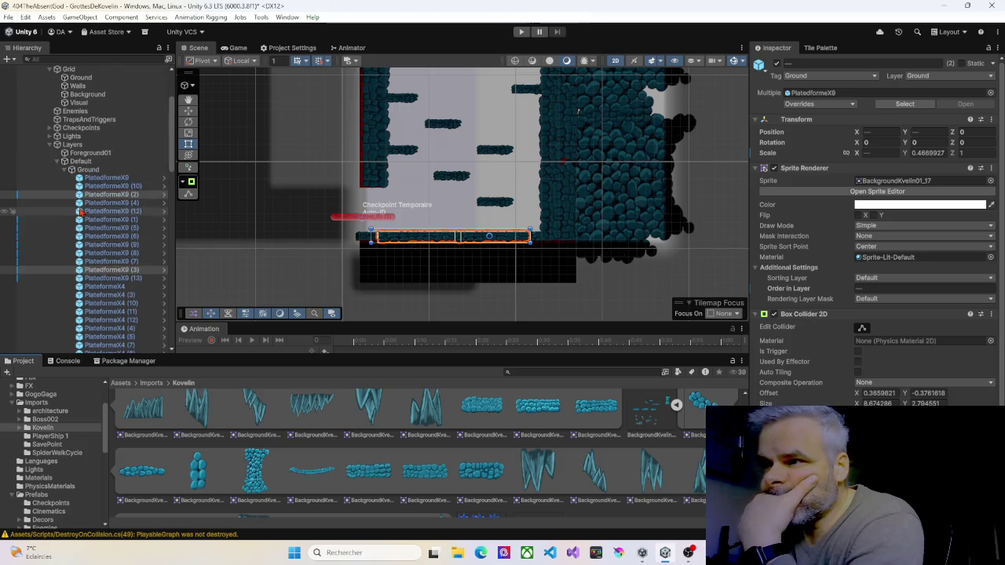
Collapse the Ground, Walls and Default lists and select the Foreground01 layer
left_click(63, 173)
left_click(64, 170)
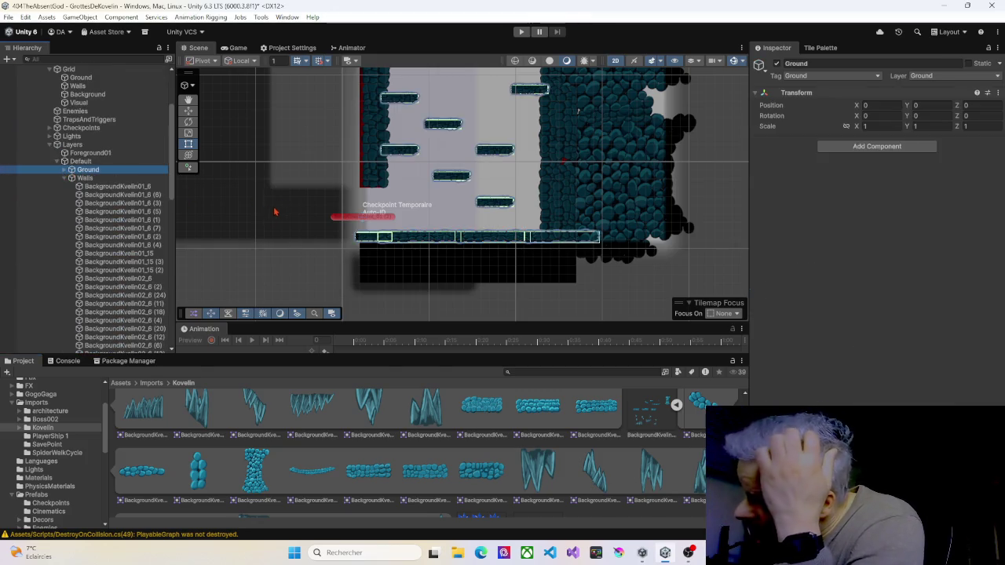
left_click(65, 181)
left_click(64, 161)
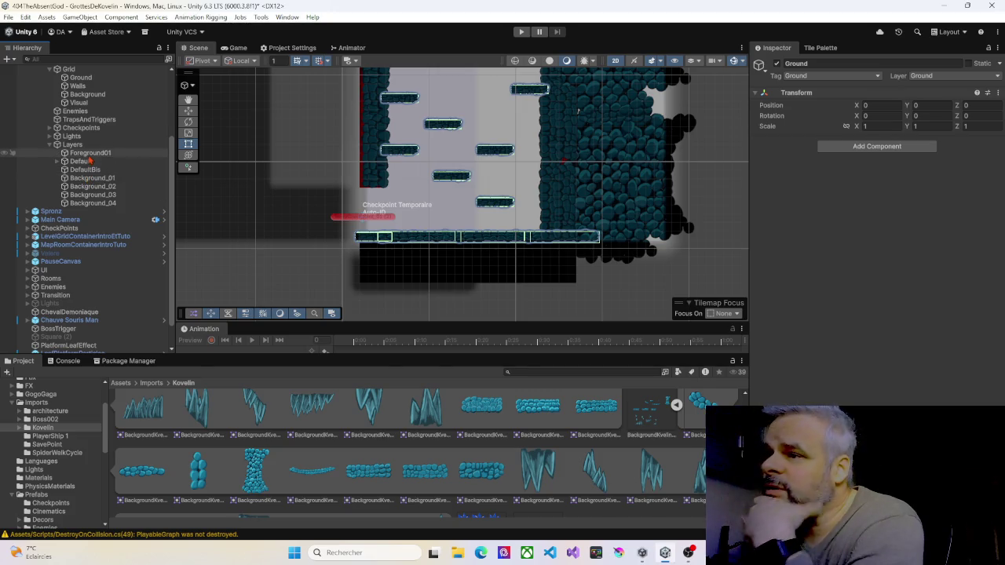
left_click(89, 154)
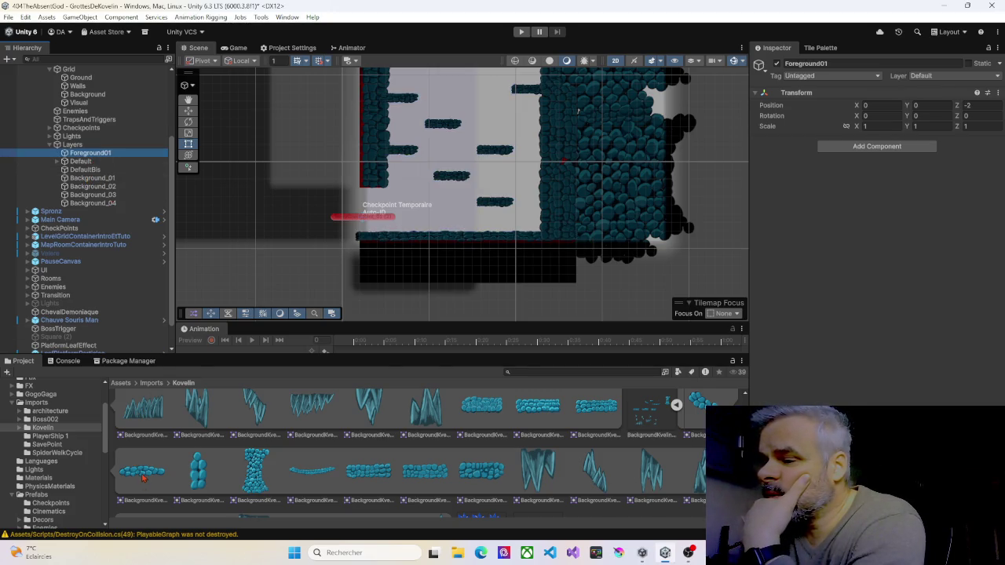
Add a BackgroundKvelin02_1 rock sprite under Foreground01 and place it on the cave floor
scroll(143, 478, "up", 1)
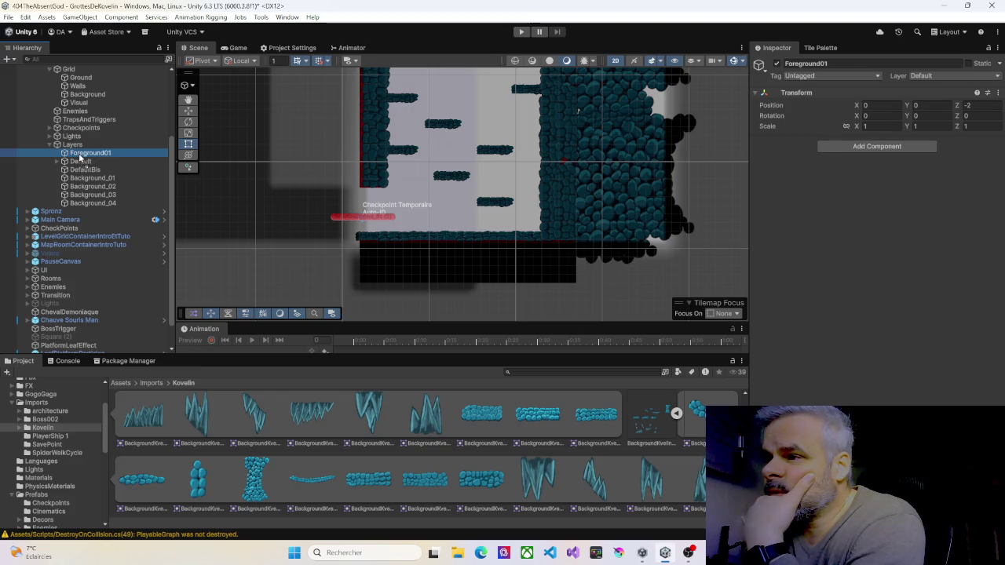
left_click_drag(80, 160, 84, 157)
right_click(391, 247)
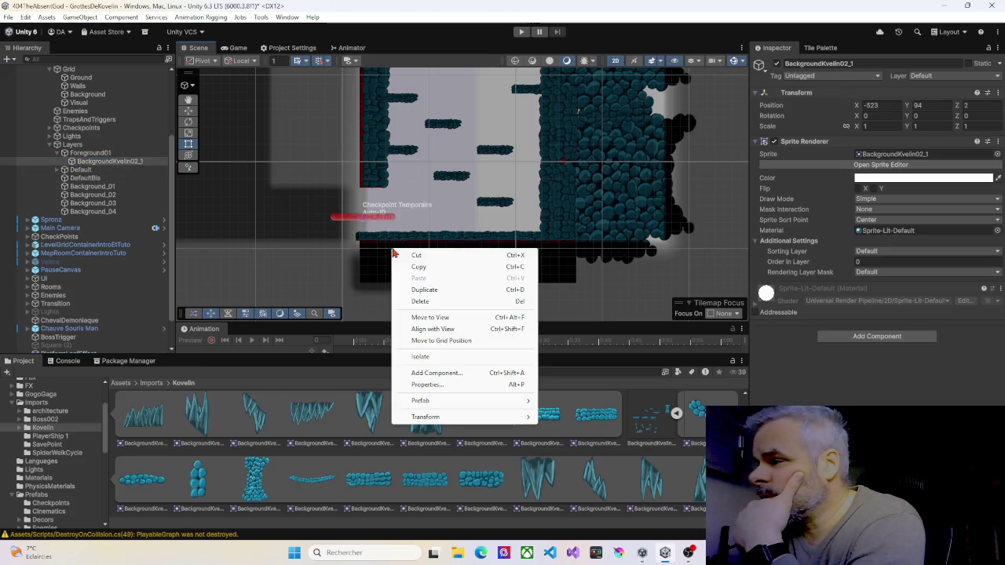
left_click(438, 316)
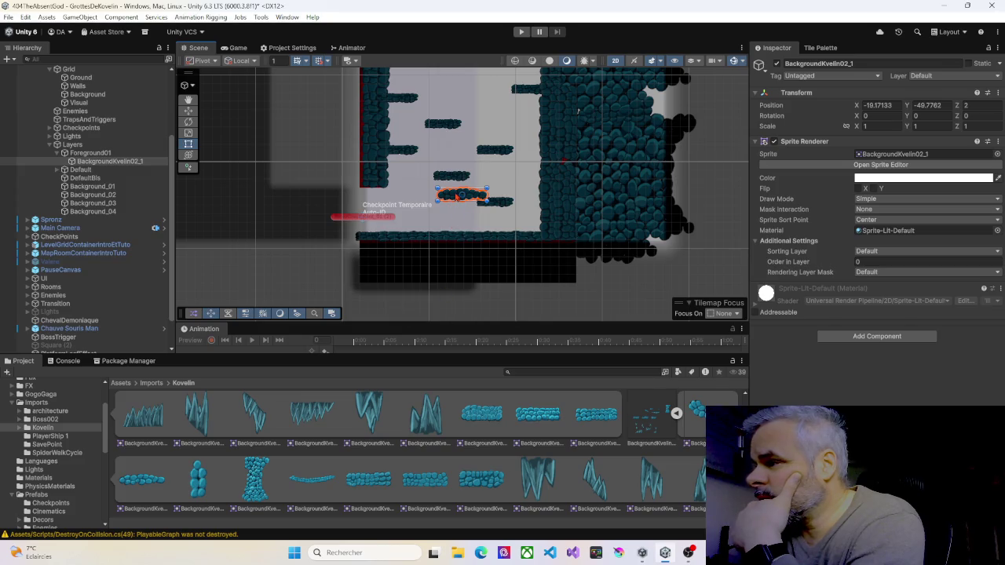
left_click_drag(458, 196, 374, 246)
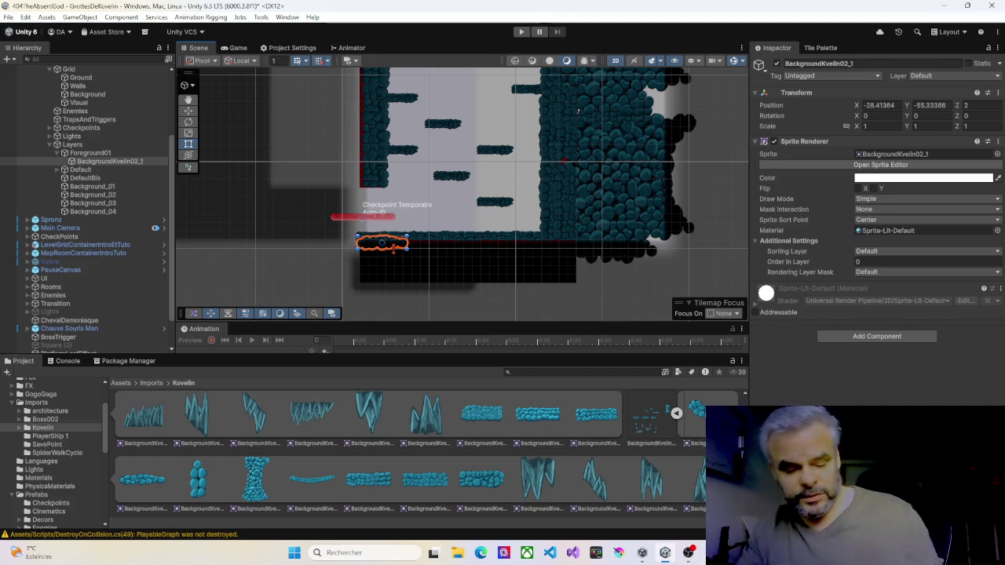
Duplicate the rock twice and line the copies along the floor, copy (2) at X -22.28815, Y -55.24887
key("ctrl+d")
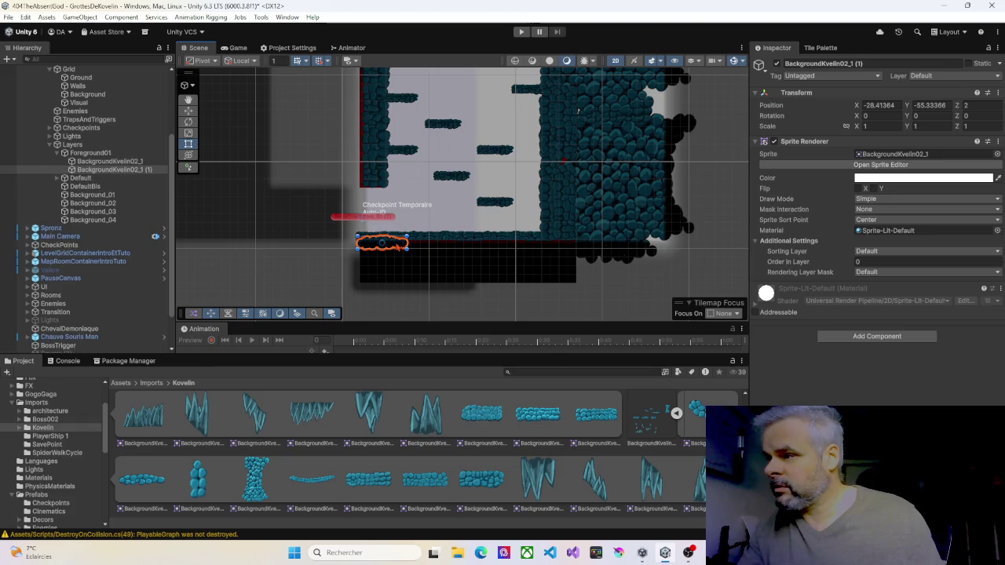
mouse_move(398, 246)
left_mouse_down()
mouse_move(576, 246)
mouse_move(454, 245)
left_mouse_up()
key("ctrl+d")
scroll(411, 249, "up", 5)
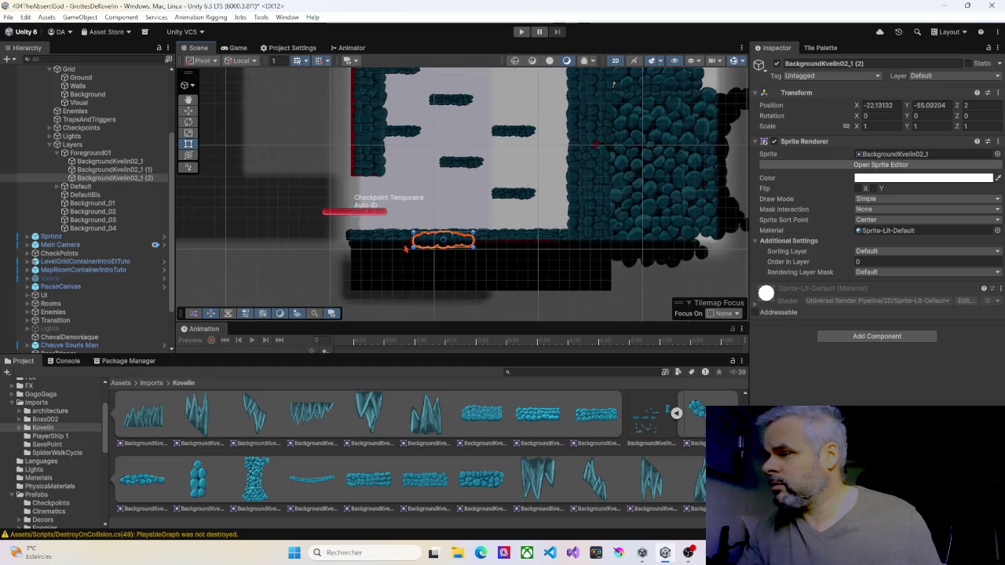
scroll(412, 251, "up", 3)
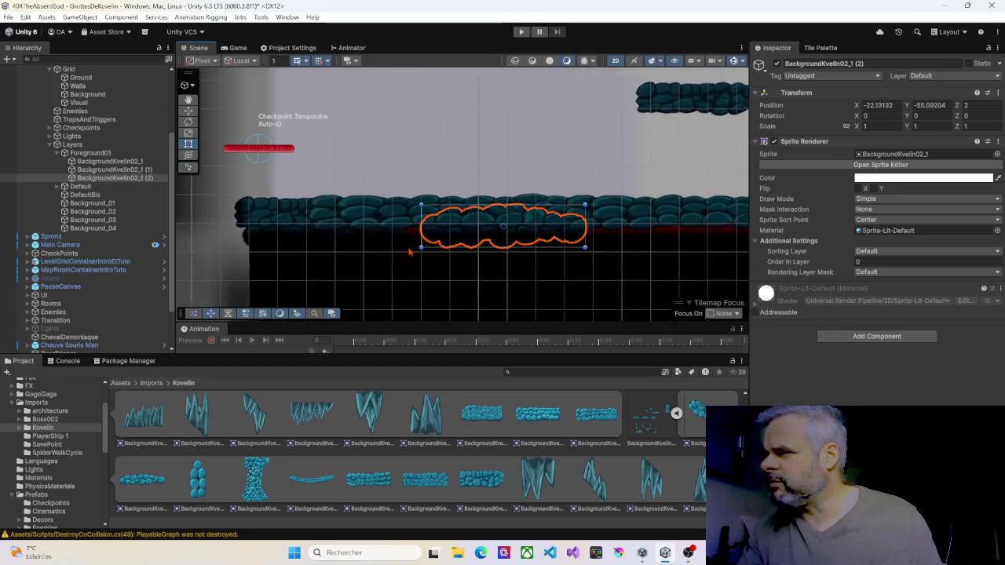
left_click_drag(463, 231, 459, 236)
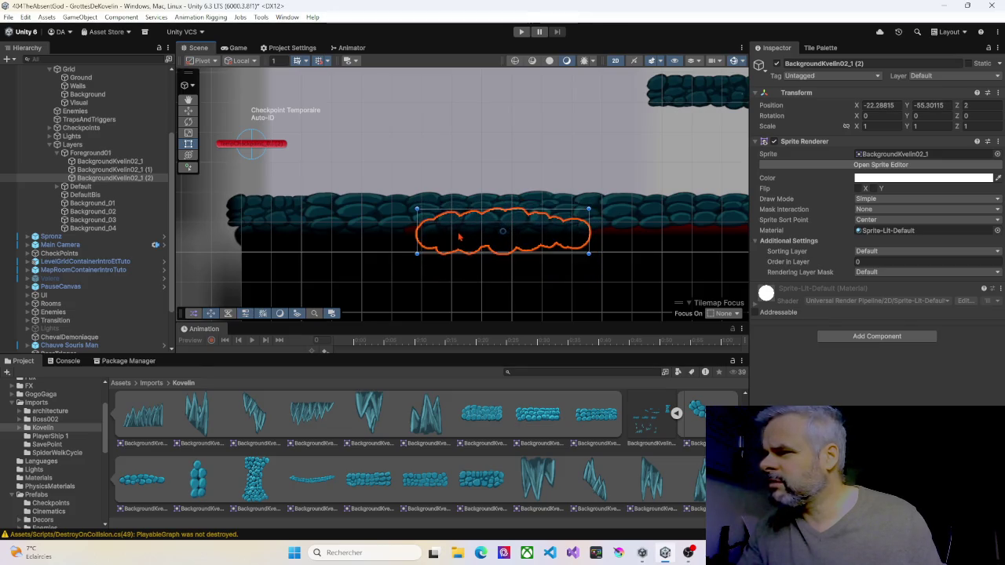
left_click(89, 154)
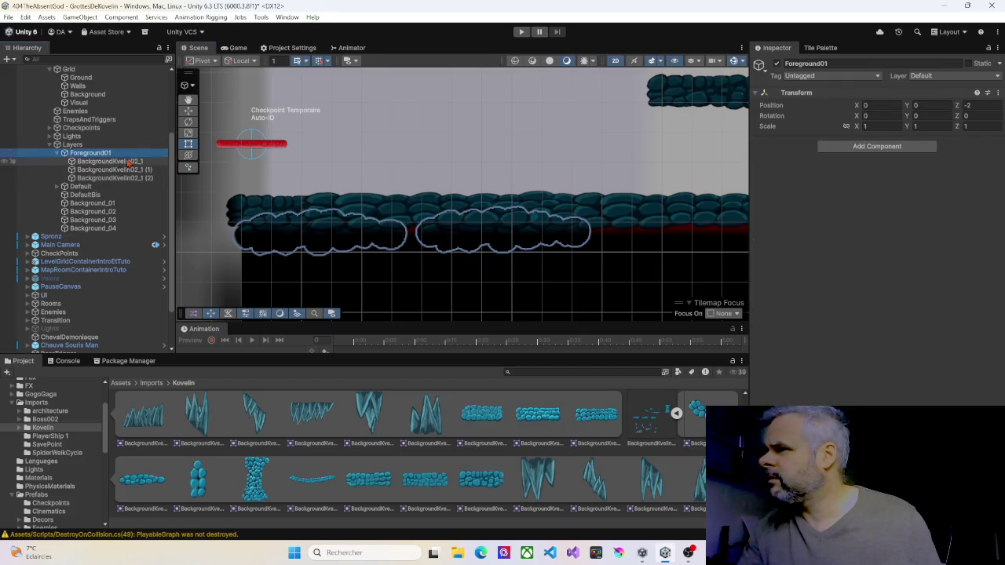
Set Position Z to 0 on the BackgroundKvelin02_1 rock sprites
left_click(110, 161)
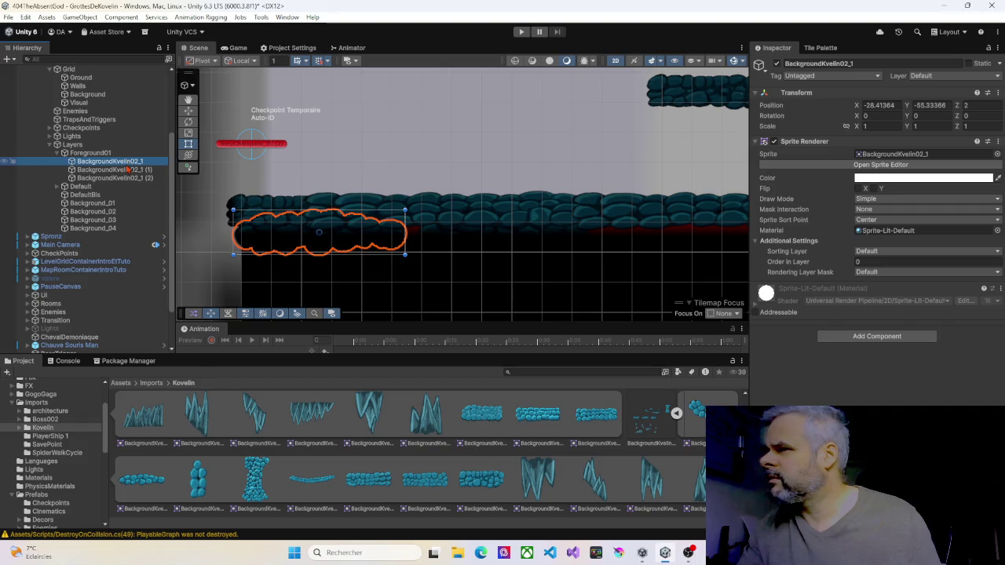
type("0")
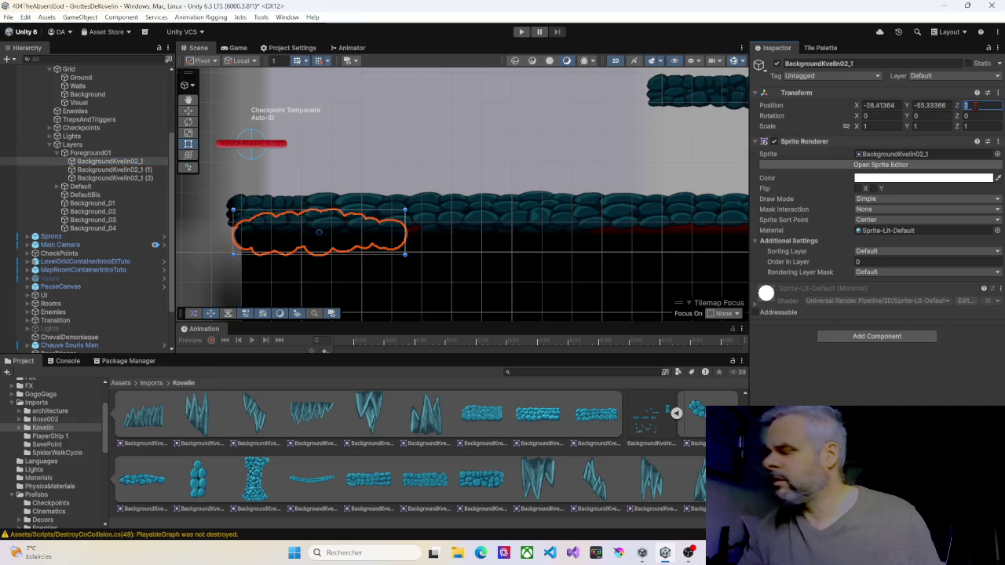
left_click(114, 169)
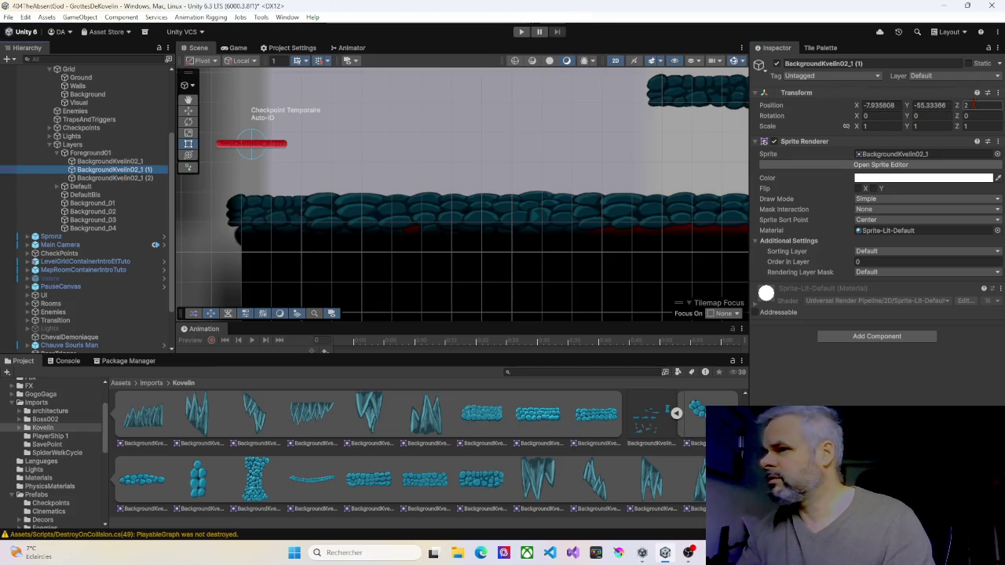
left_click(114, 177)
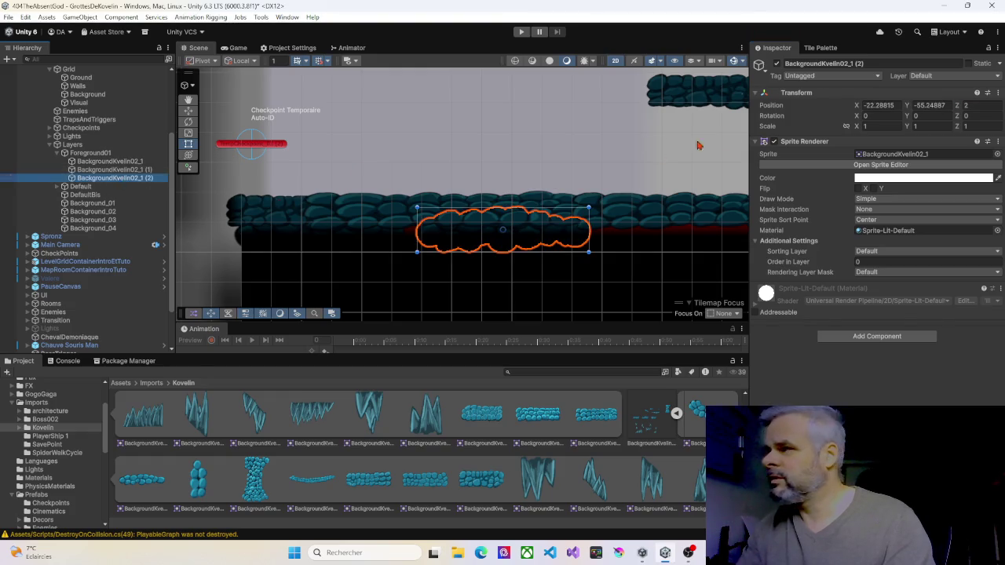
left_click(970, 105)
type("0")
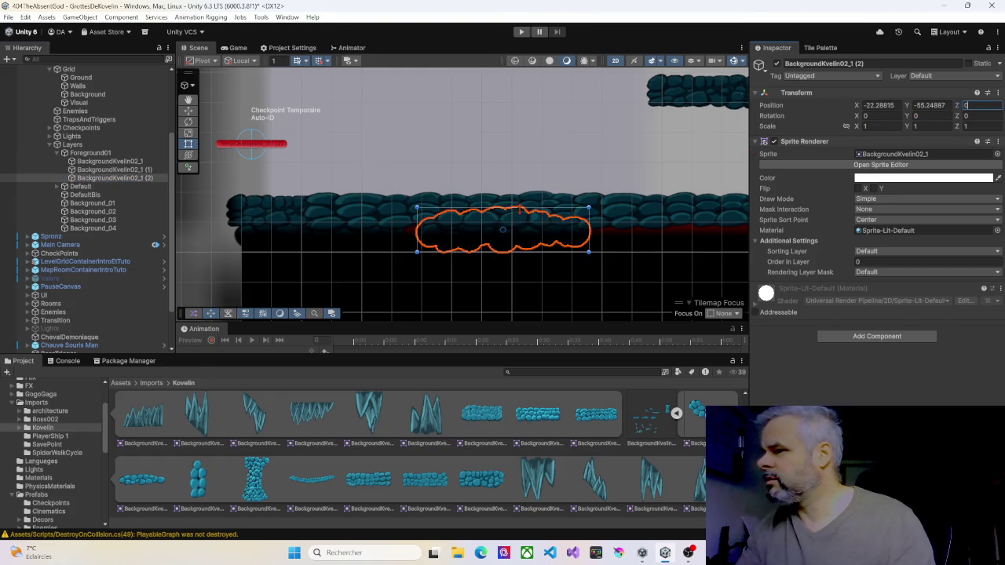
Nudge the leftmost rock slightly in the Scene view and review each rock copy
left_click(369, 234)
mouse_move(369, 234)
left_mouse_down()
mouse_move(369, 245)
mouse_move(368, 233)
left_mouse_up()
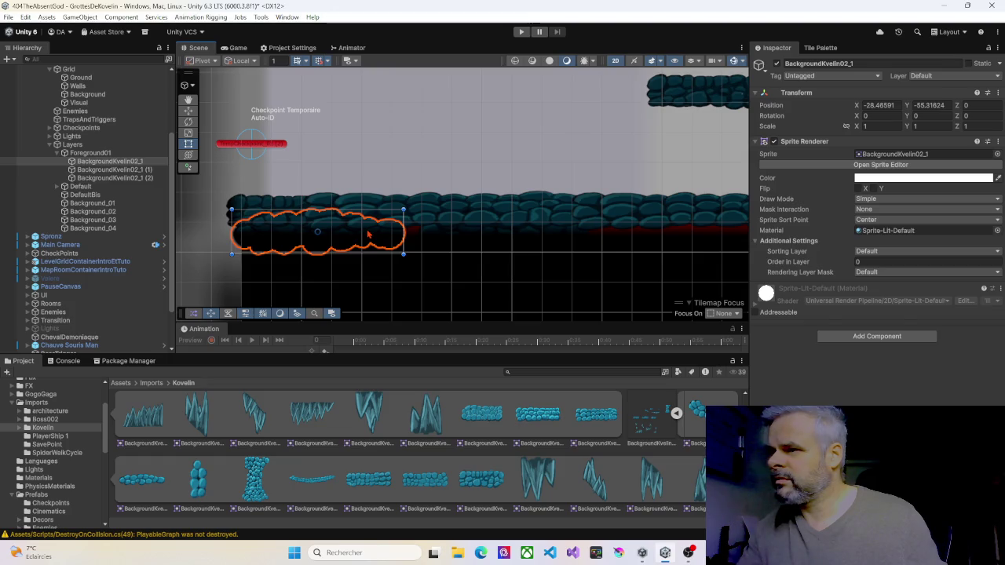
left_click(91, 152)
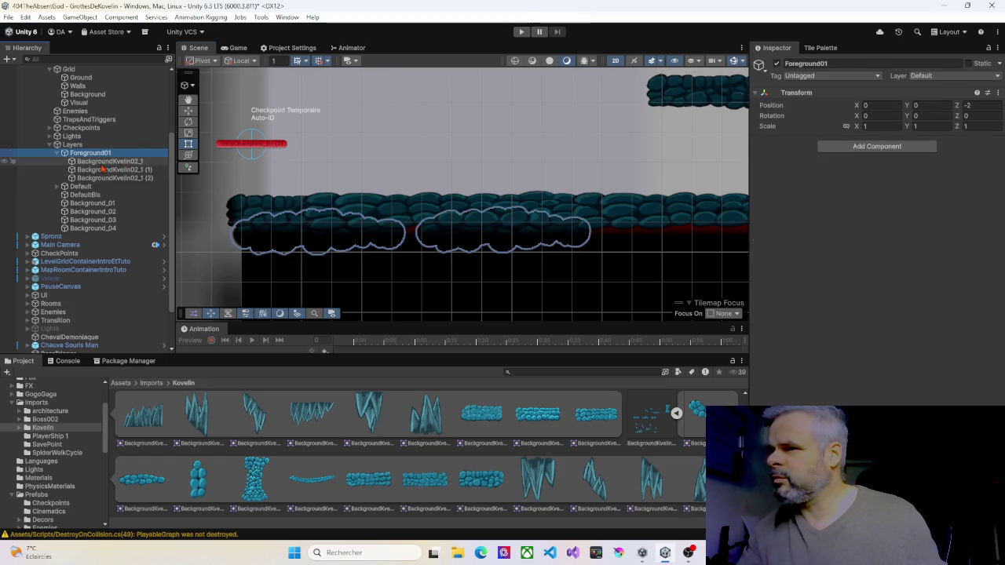
left_click(106, 161)
left_click(108, 170)
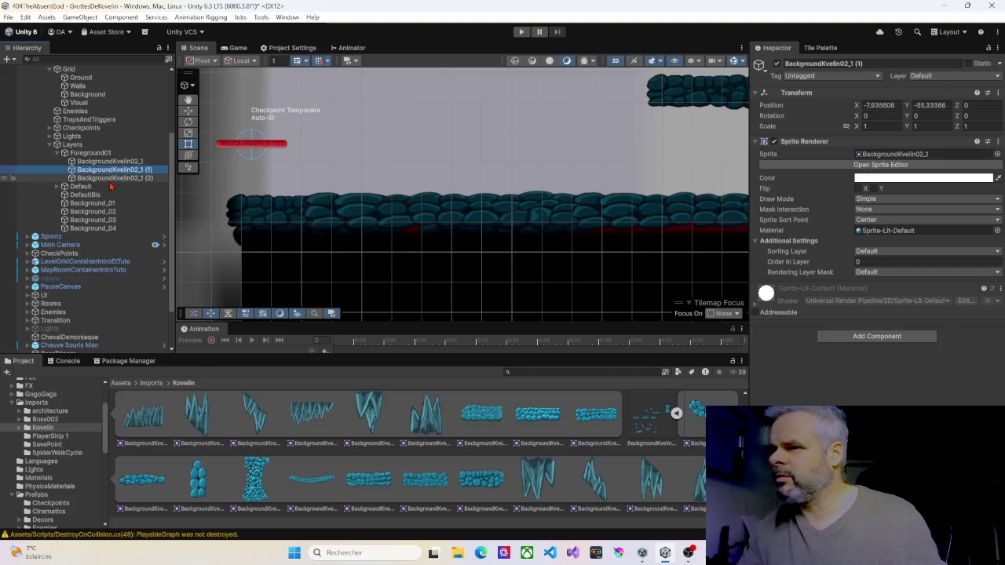
left_click(112, 178)
Expand Default > Ground and inspect PlatedformeX9 at X -29.00677, Y -4.911346, Order in Layer 5
left_click(82, 187)
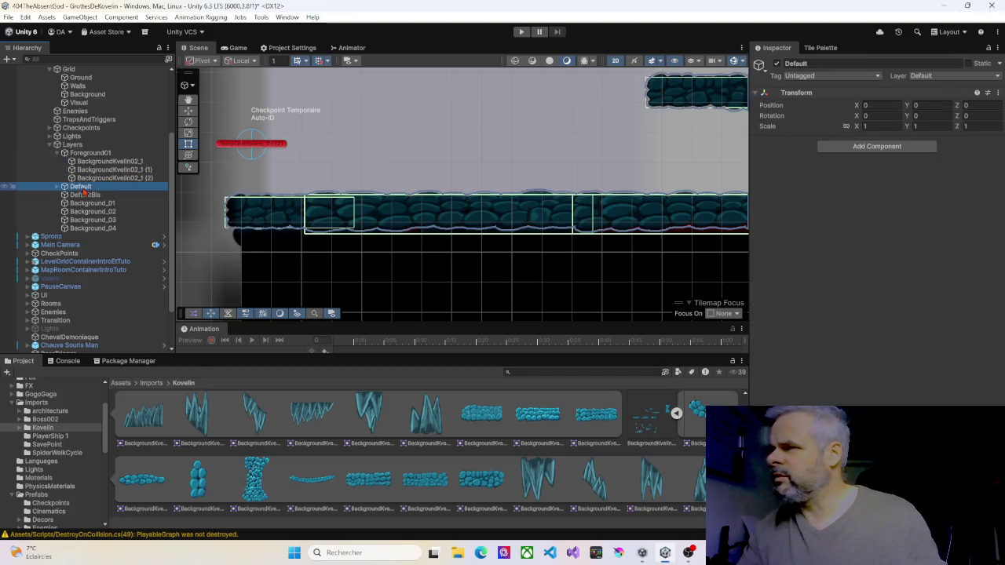
left_click(58, 187)
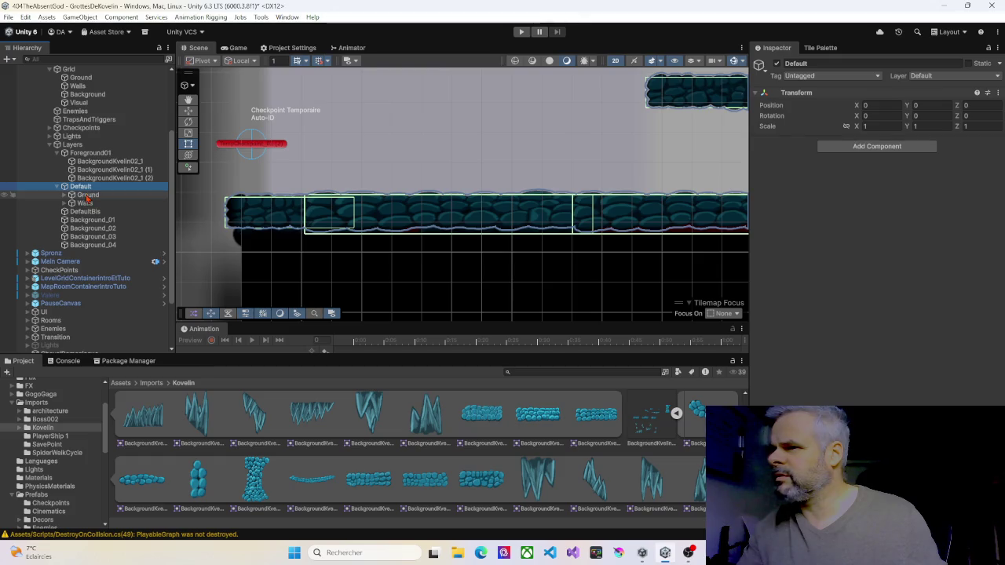
left_click(87, 195)
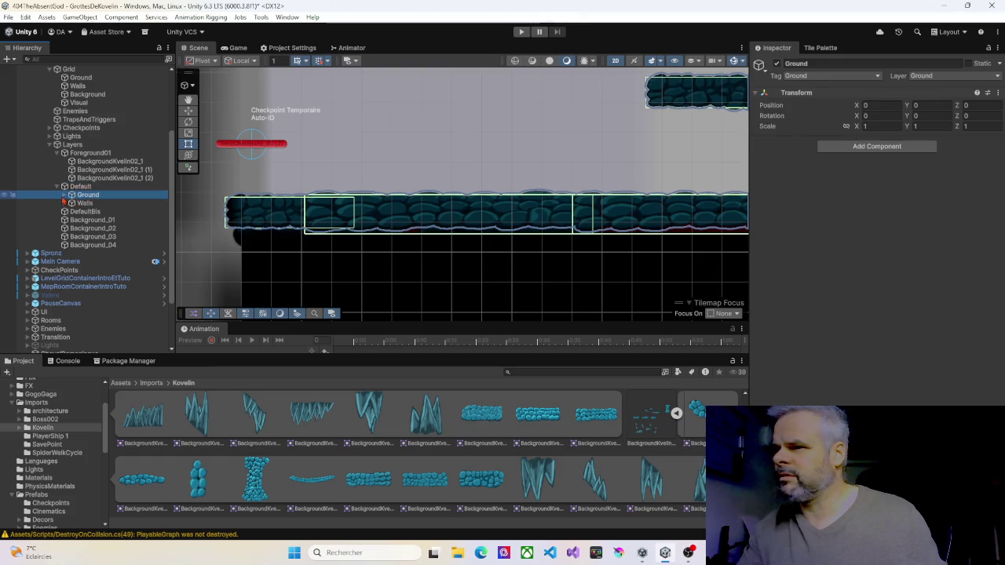
left_click(65, 196)
left_click(87, 204)
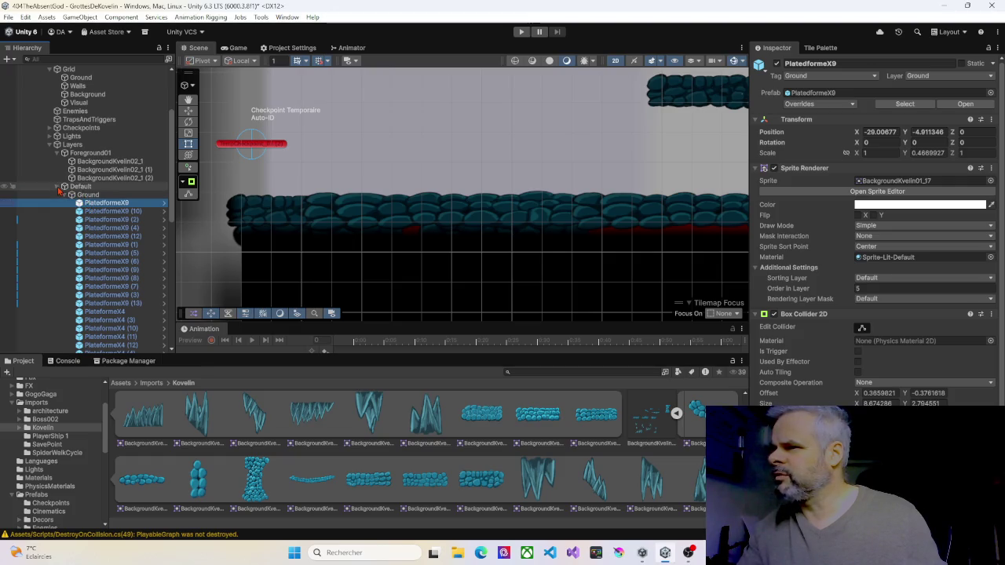
Shift the left rock onto the ledge and give copy (2) Order in Layer 10 at X -23.02002
left_click(65, 186)
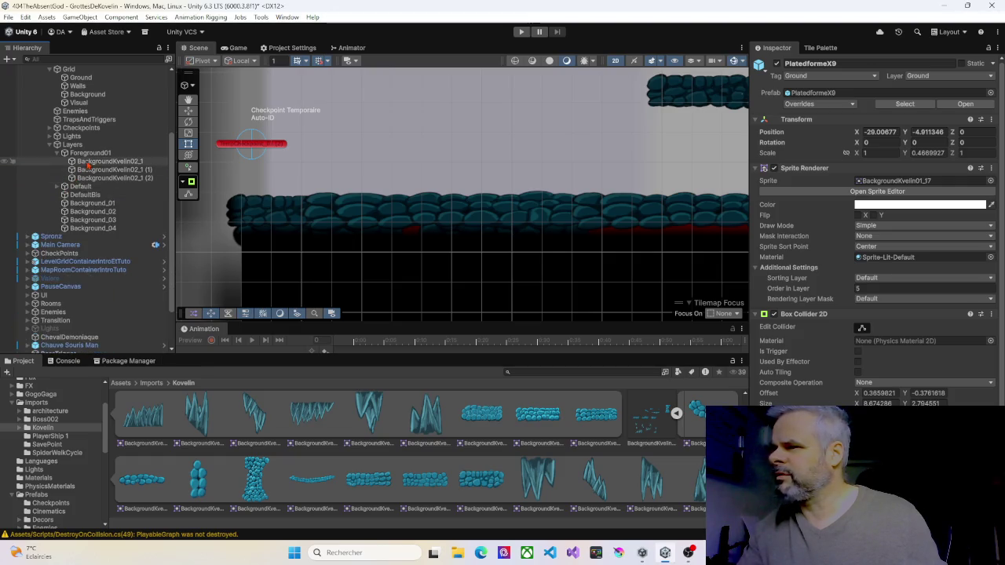
left_click(365, 236)
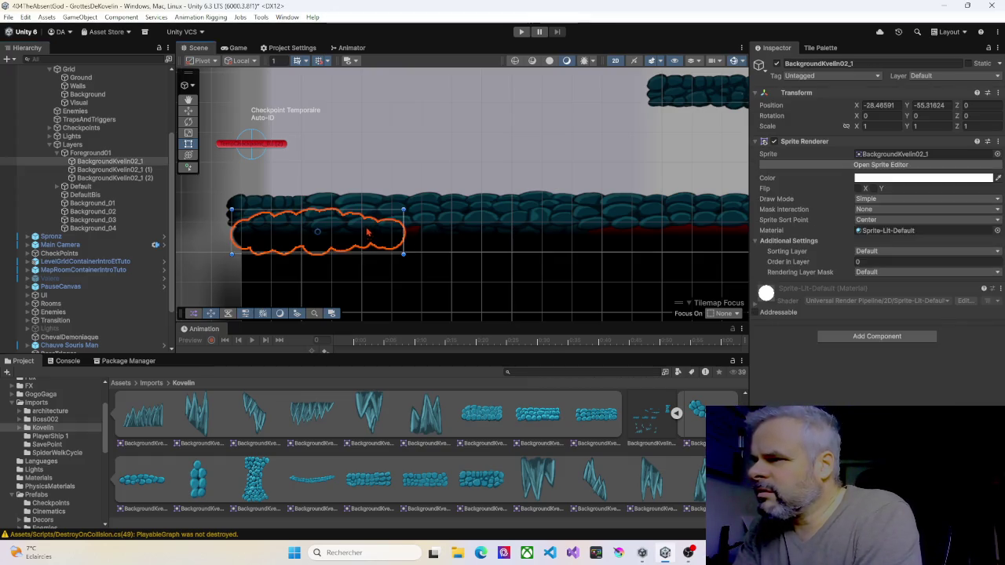
mouse_move(366, 231)
left_mouse_down()
mouse_move(380, 194)
mouse_move(376, 231)
left_mouse_up()
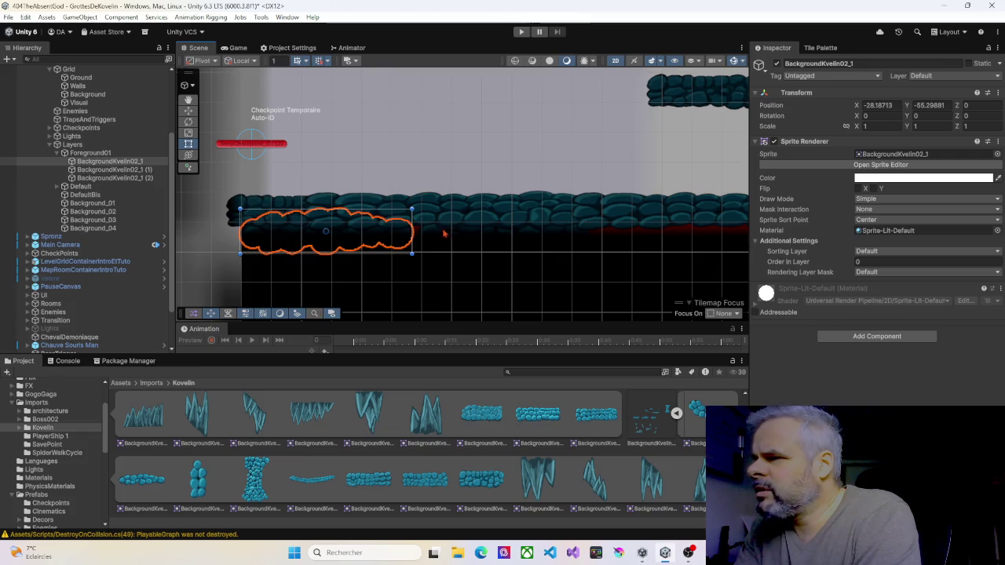
left_click(466, 239)
left_click_drag(466, 239, 447, 239)
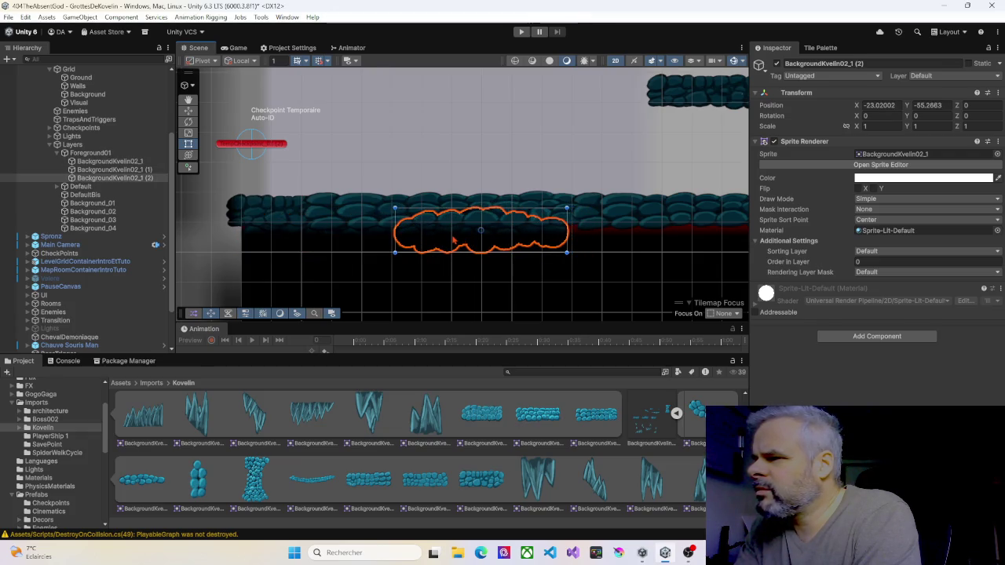
left_click(903, 261)
type("10")
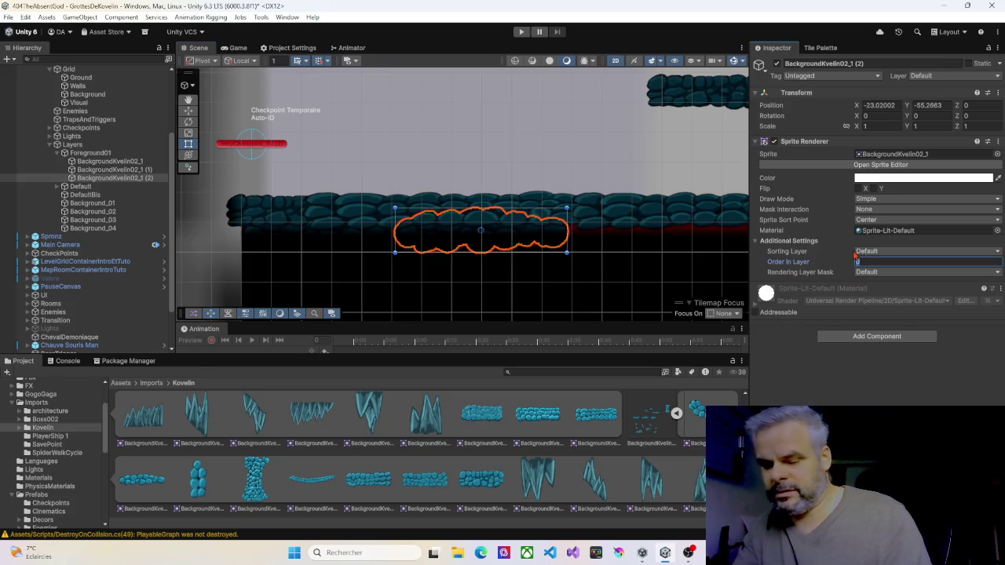
mouse_move(651, 240)
left_mouse_down()
mouse_move(554, 211)
mouse_move(566, 206)
mouse_move(401, 200)
left_mouse_up()
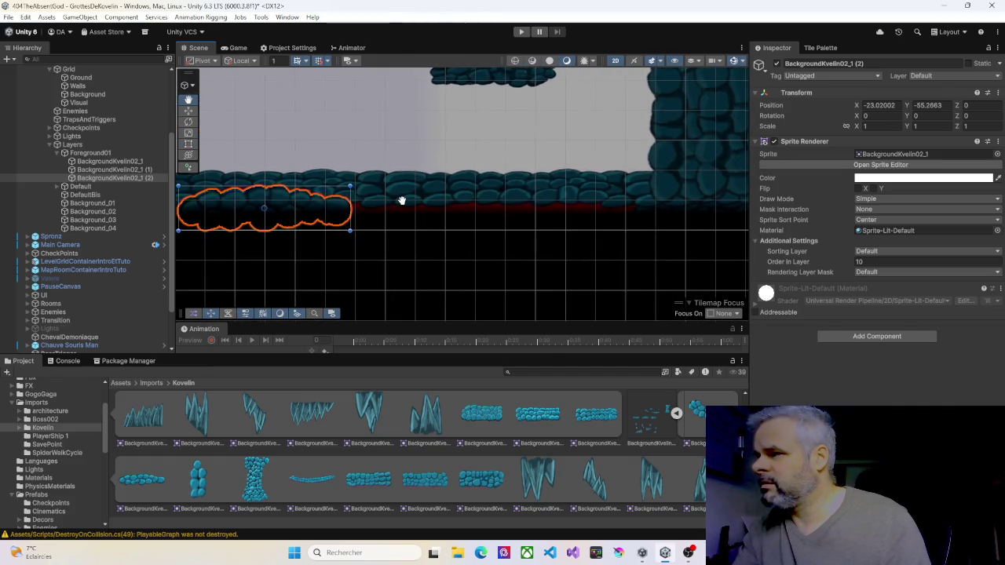
Move copy (1) left to X -18.077, Y -55.33366 and select all three rock strips
left_click(106, 161)
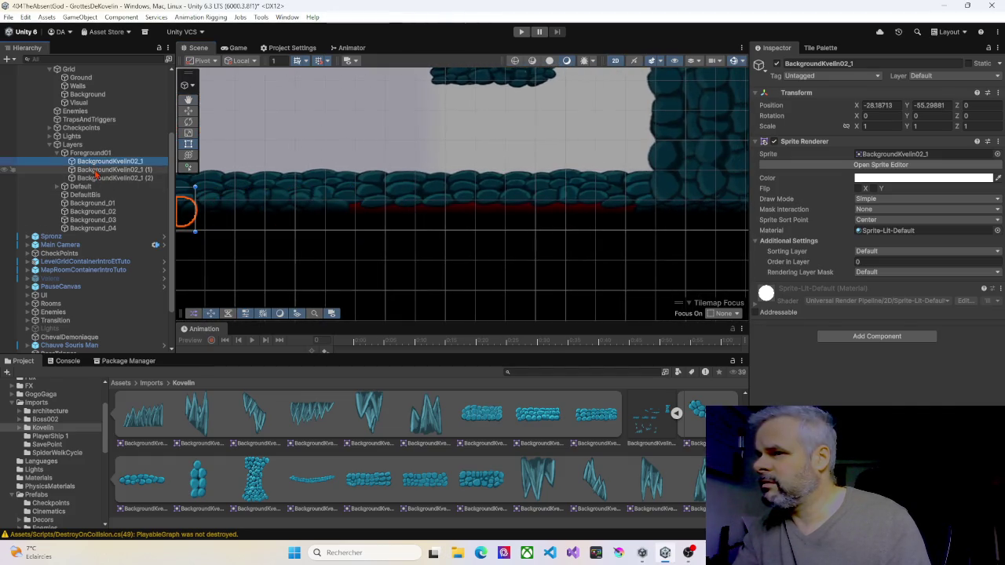
left_click(106, 171)
left_click_drag(656, 224, 360, 224)
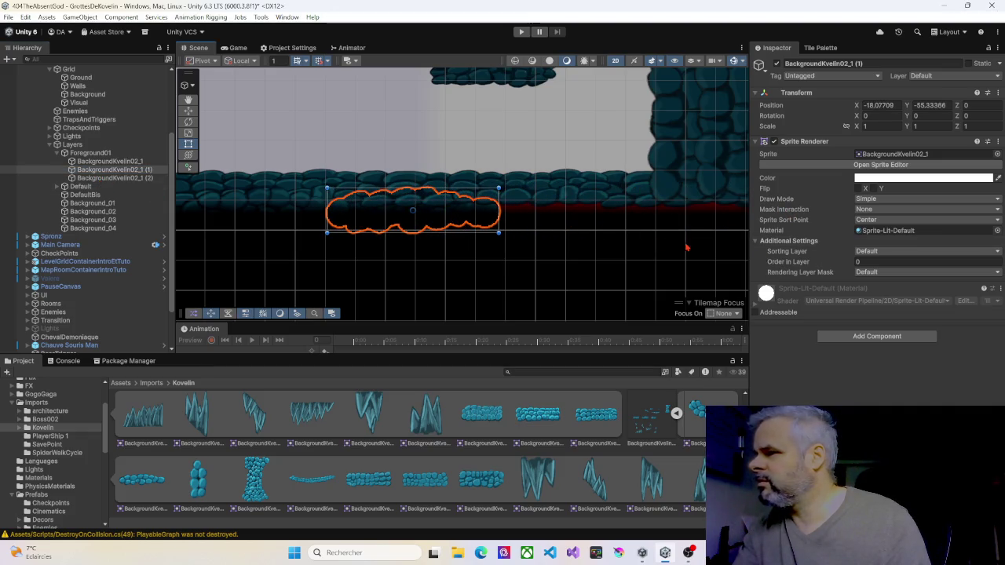
scroll(440, 244, "down", 5)
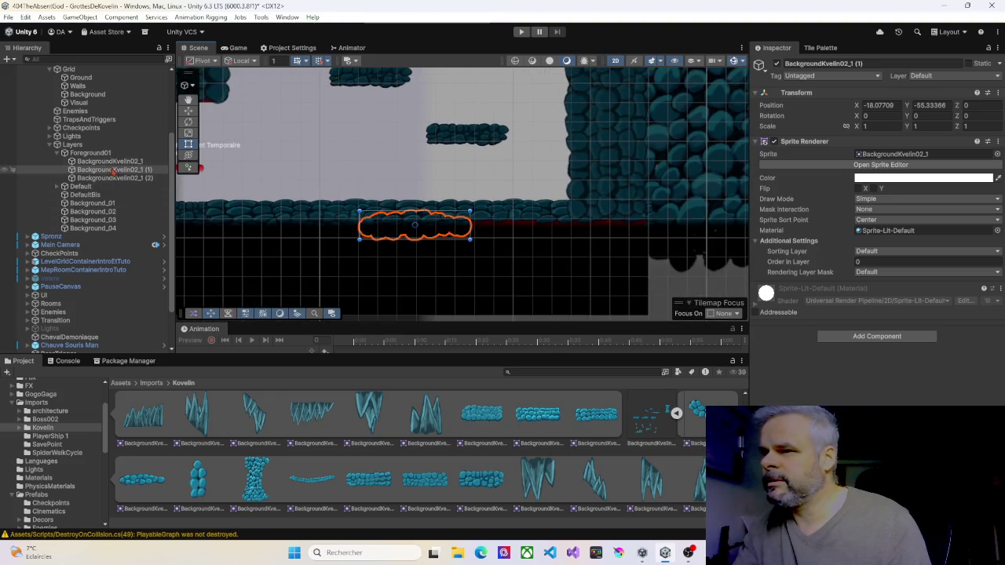
left_click(106, 162)
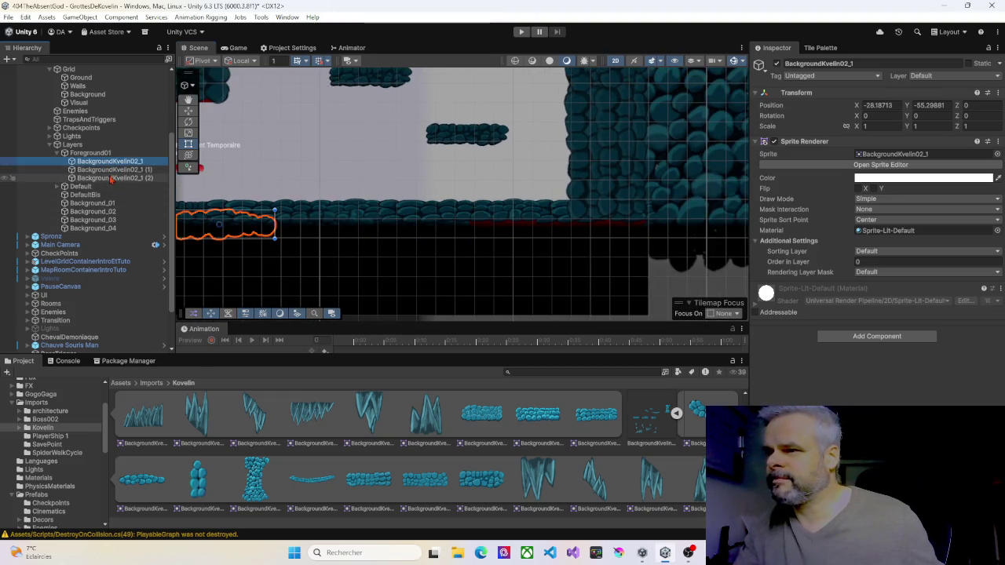
left_click(111, 178, "shift")
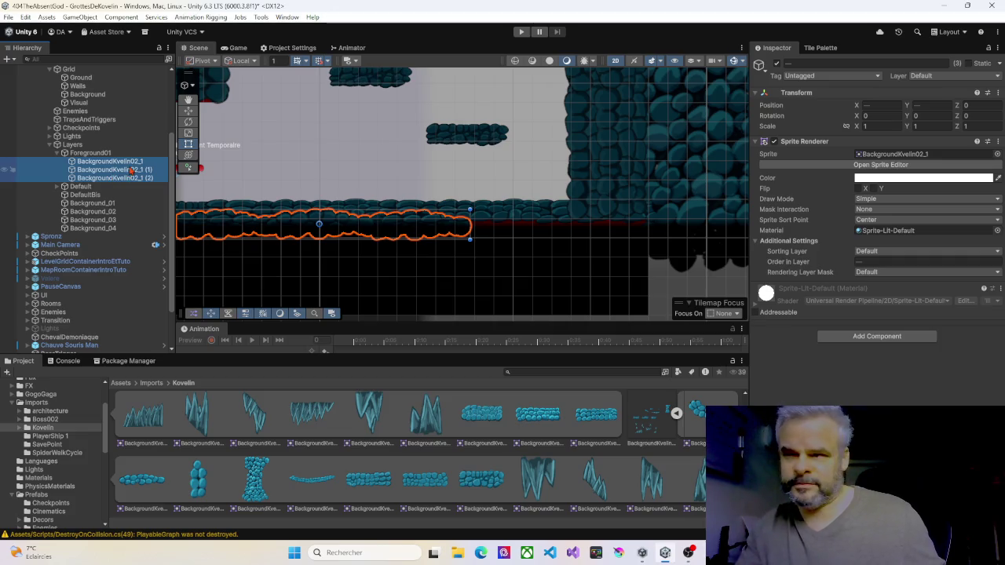
Duplicate the three rock strips as copies (3) to (5) and drag them right to extend the floor
key("ctrl+d")
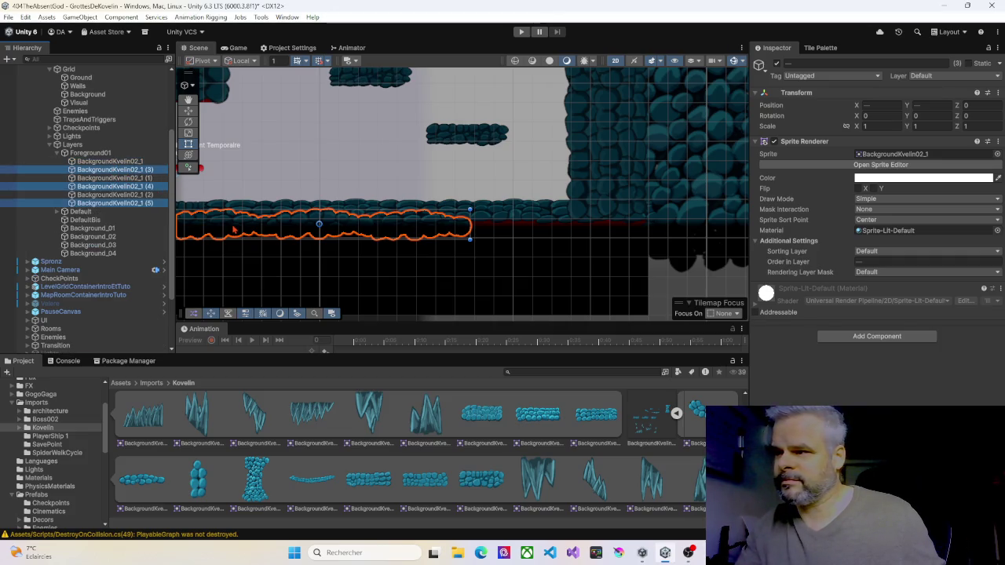
mouse_move(233, 228)
left_mouse_down()
mouse_move(577, 229)
mouse_move(522, 230)
left_mouse_up()
scroll(536, 232, "down", 3)
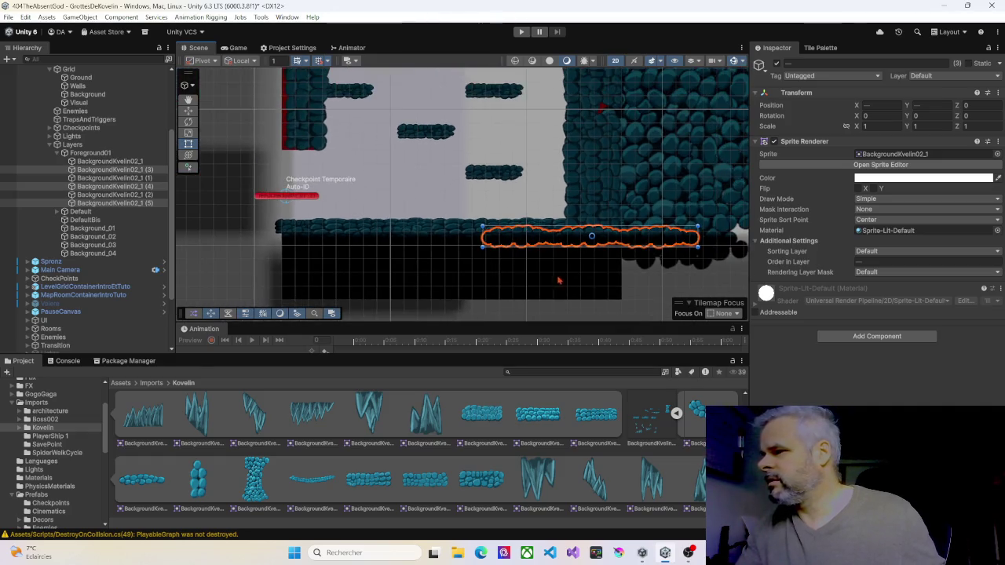
left_click(521, 32)
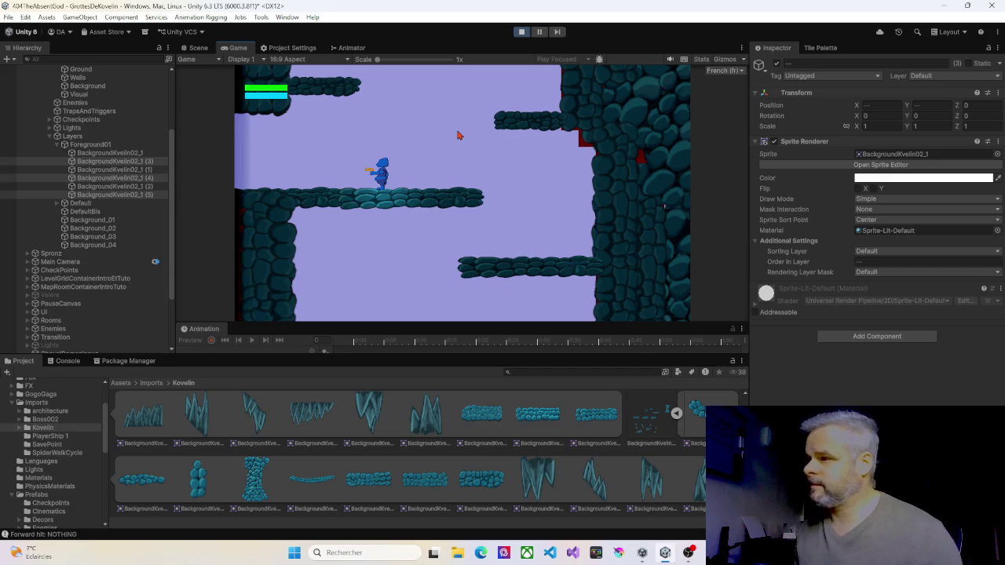
Run the character off the platform and steer it down the shaft onto the ground
key("Right")
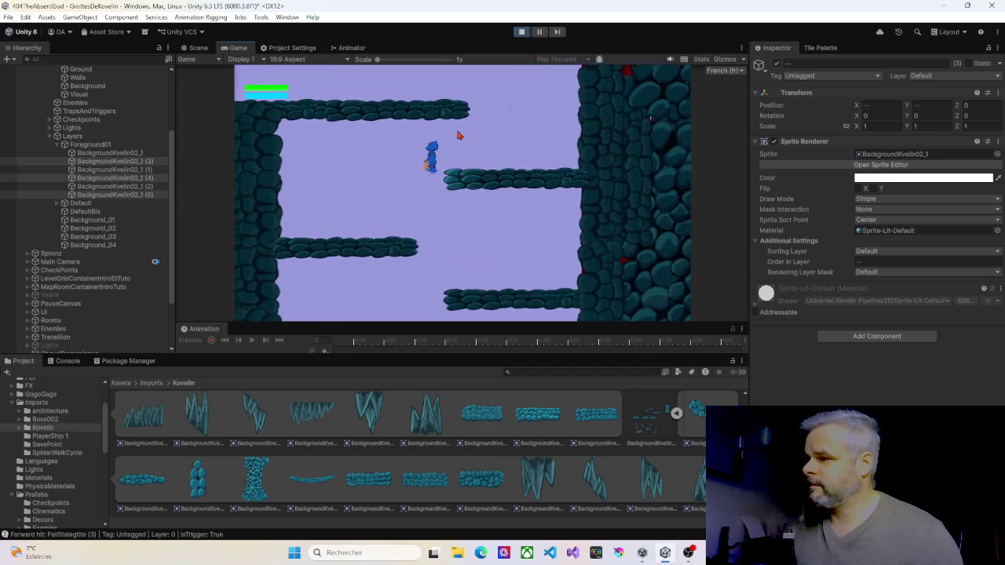
key("Left")
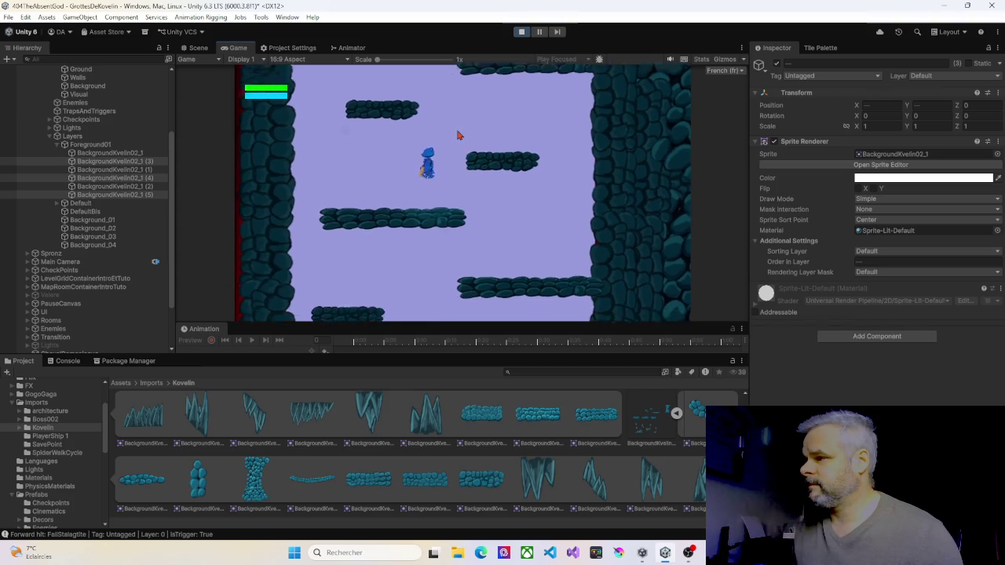
key("Right")
key("Left")
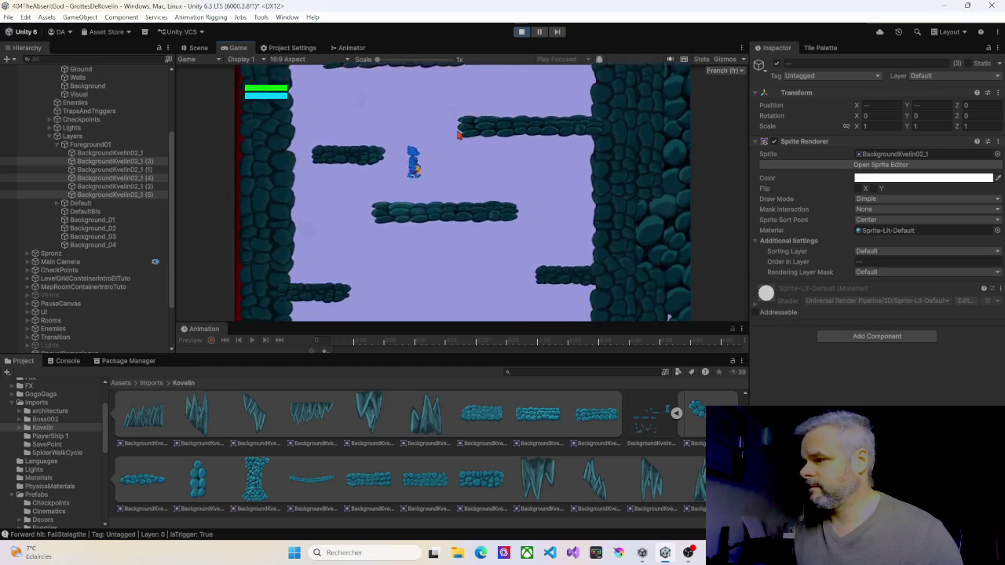
key("Right")
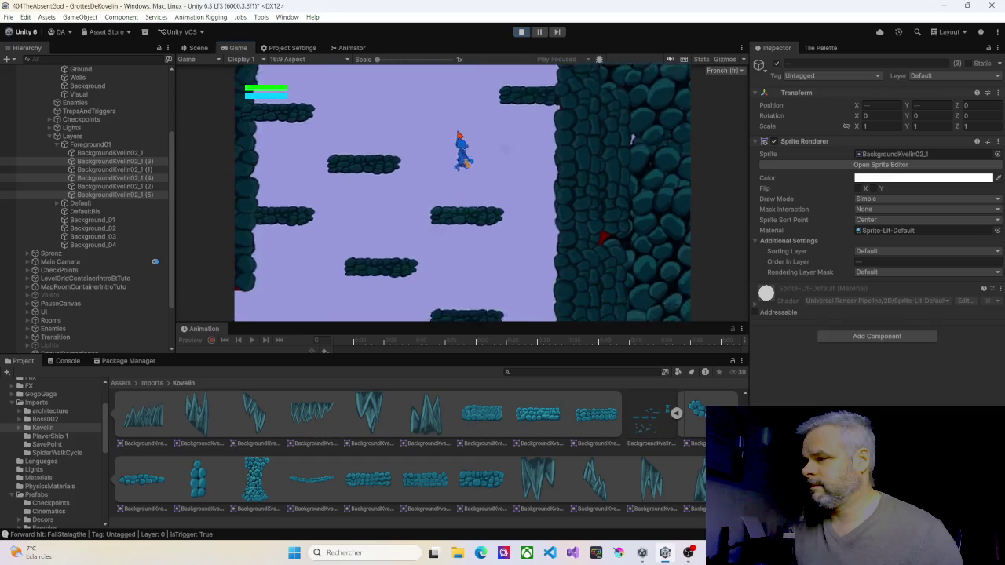
key("Left")
key("Right")
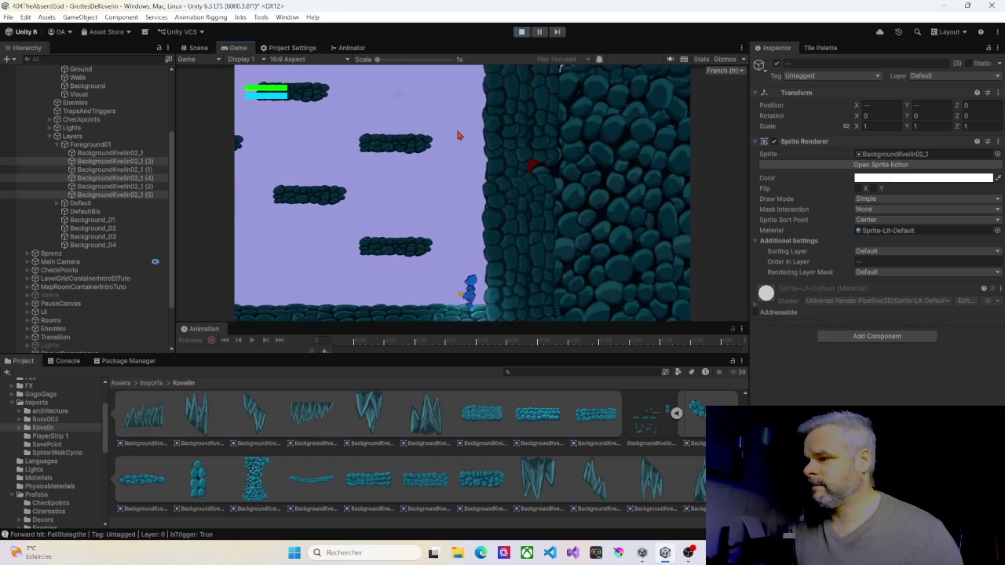
key("Left")
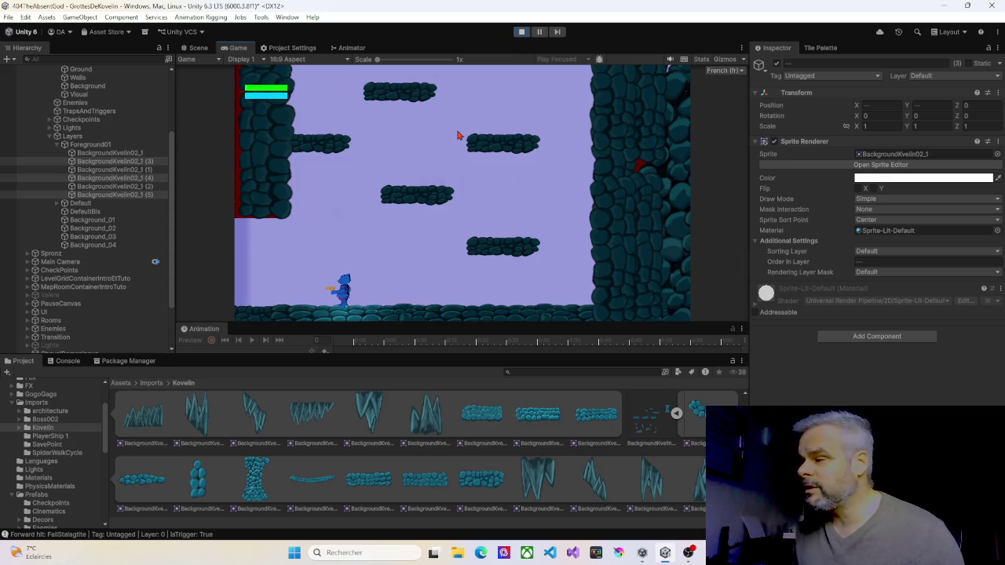
Run toward the big wall and jump the character up onto the higher platforms
key("Right")
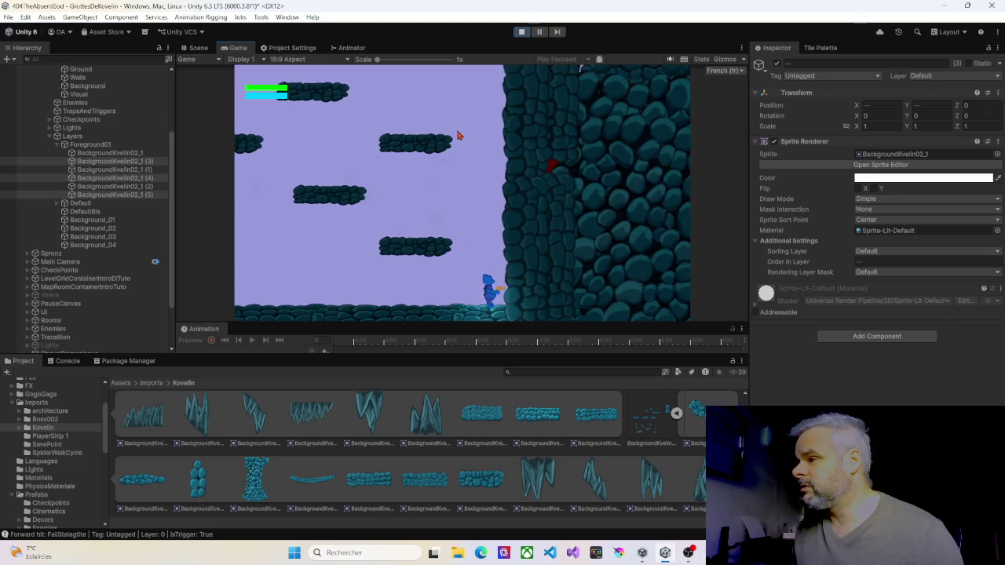
key("Left")
key("space")
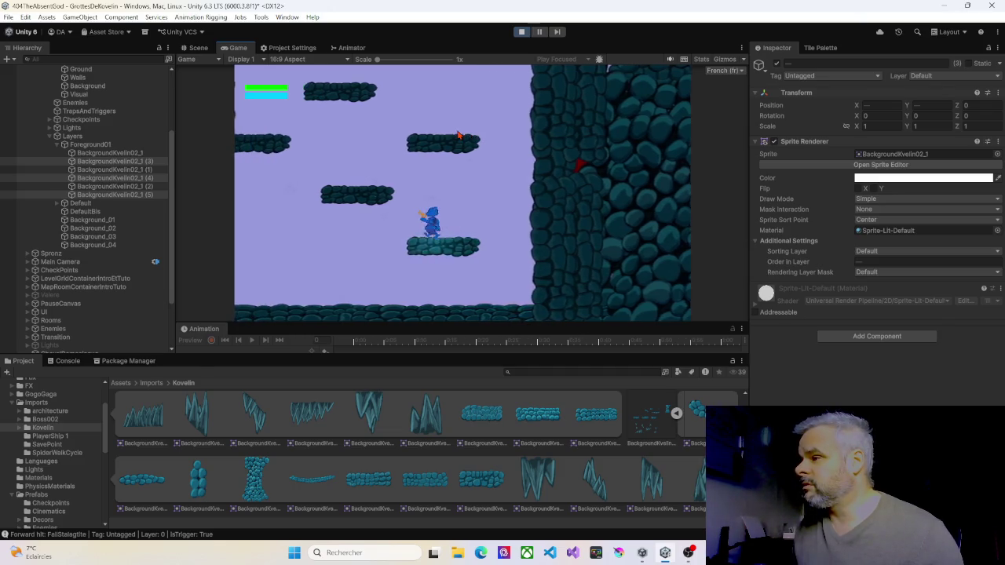
key("space")
key("Left")
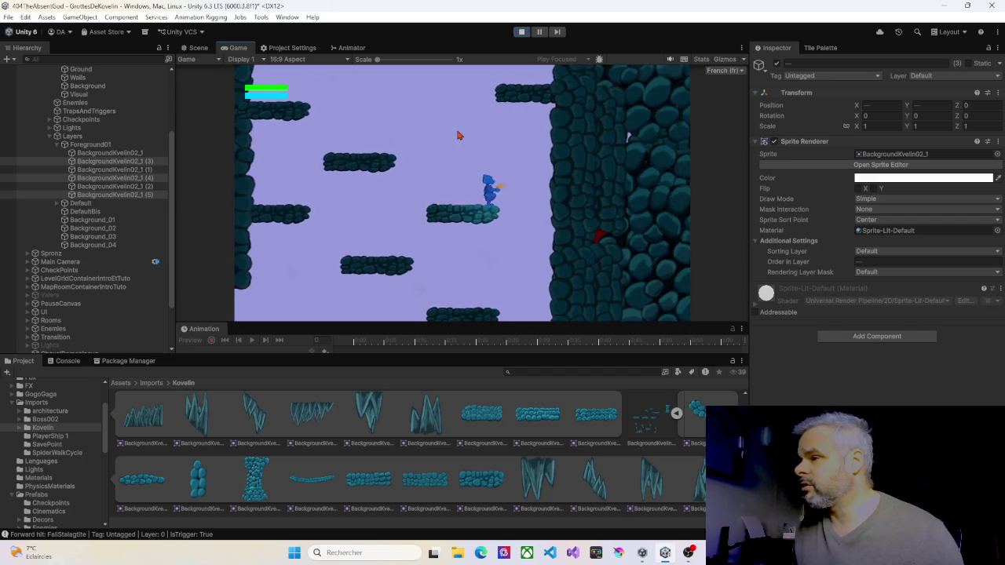
key("space")
key("Left")
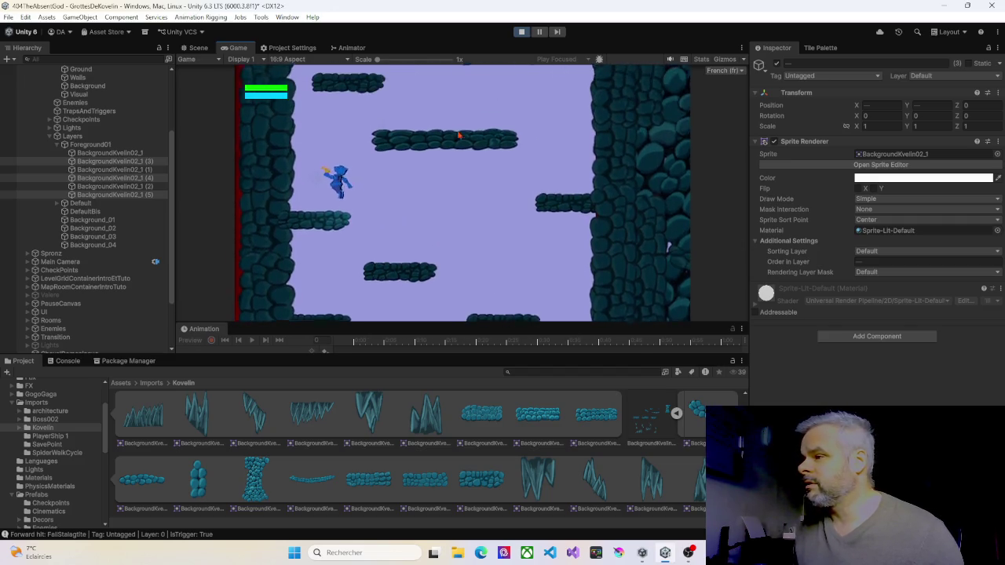
key("space")
Climb the stone ledges up the tall right-hand rock wall, then stop Play mode
key("Right")
key("Right")
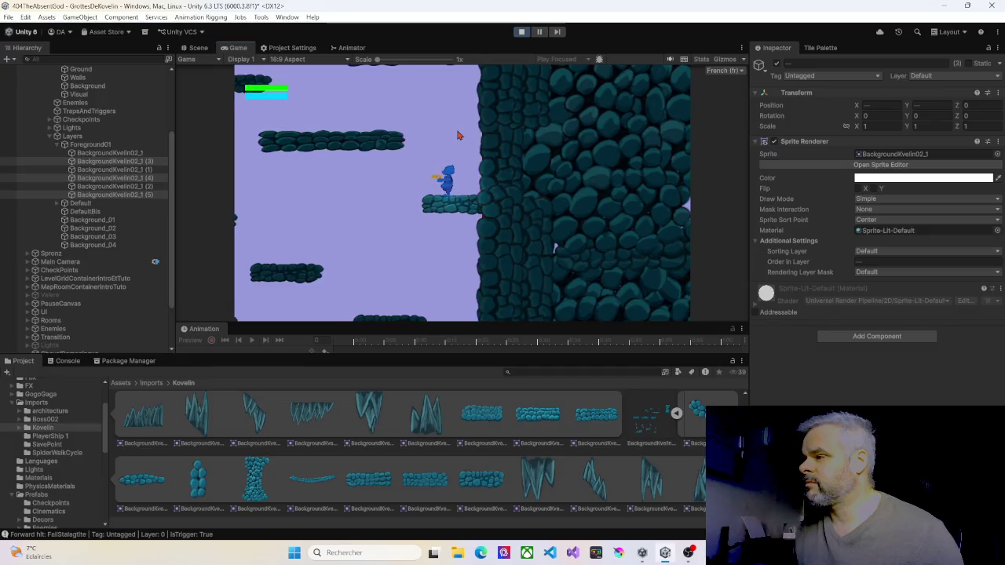
key("Left")
key("Left")
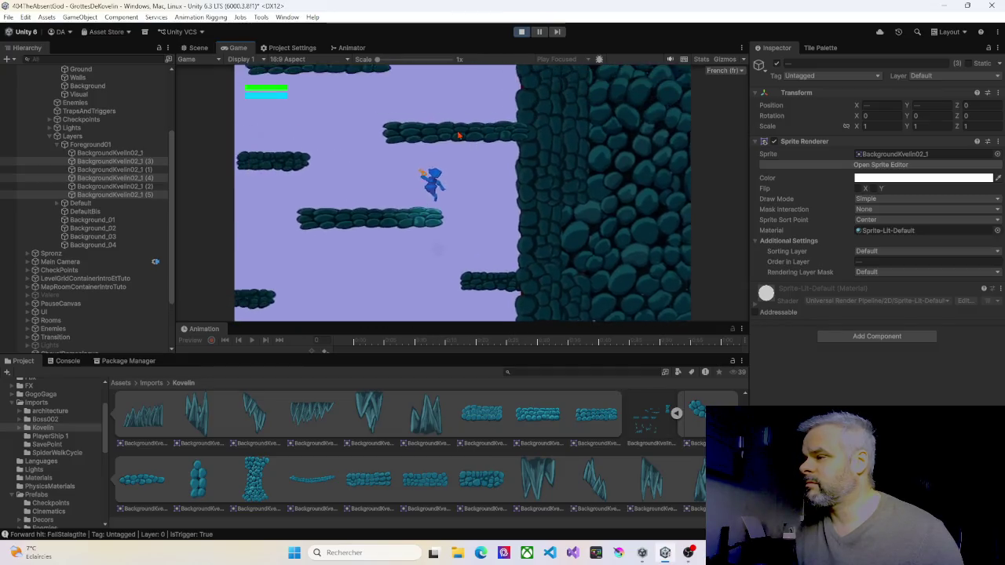
key("space")
key("space")
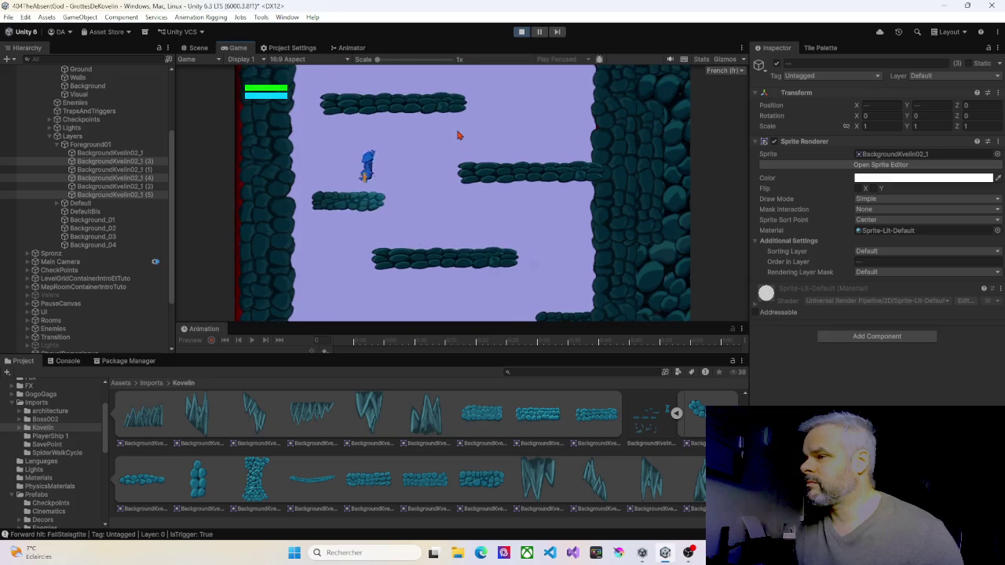
key("Right")
key("Left")
key("space")
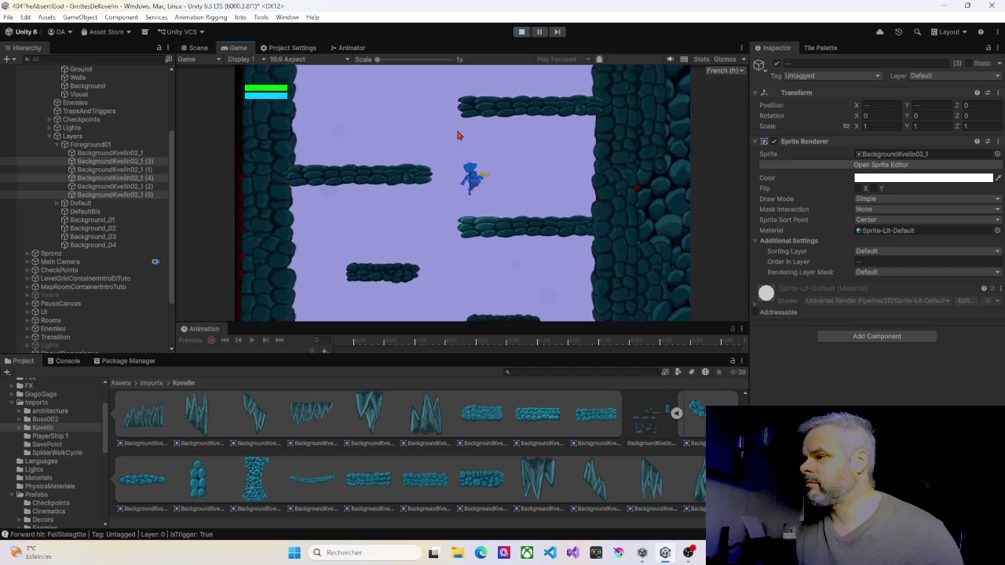
key("space")
key("Right")
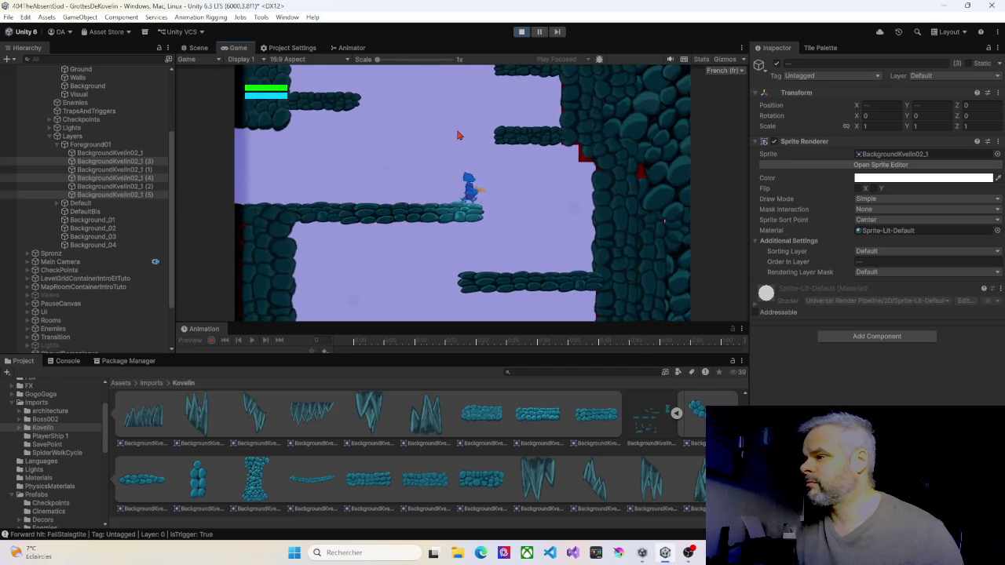
key("space")
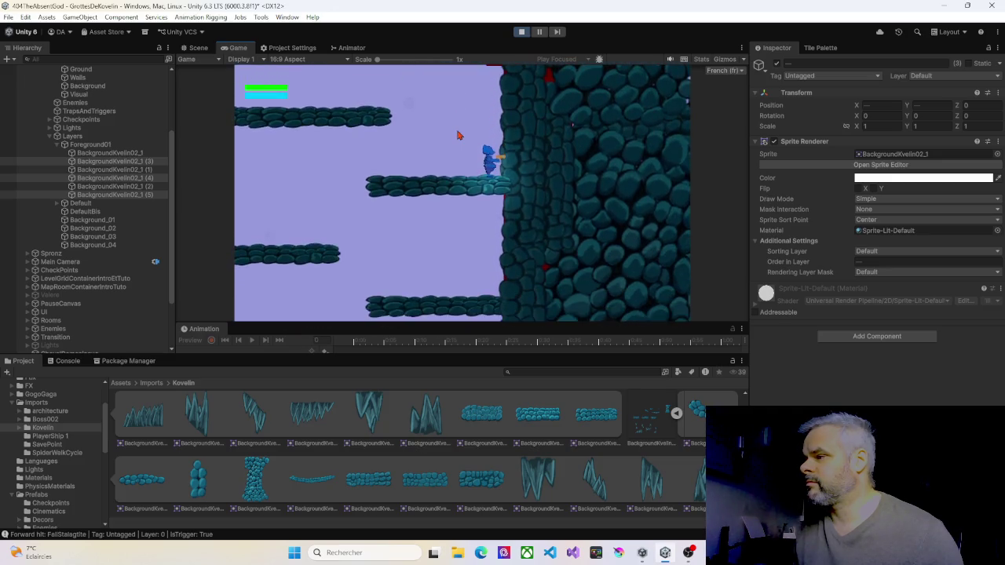
key("space")
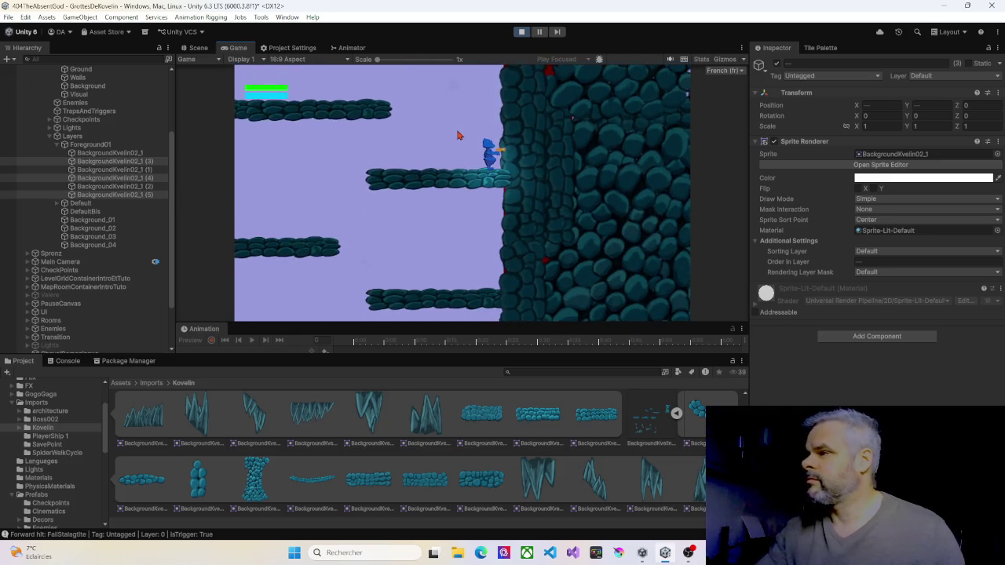
left_click(521, 31)
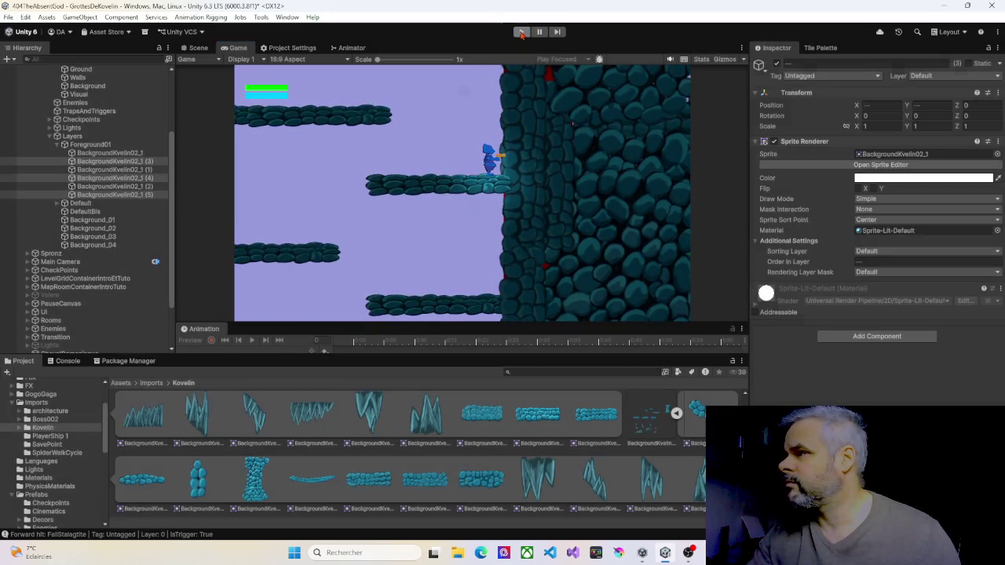
Bring the cave shaft into view and click through the overlapping rock sprites around the slab
left_click_drag(536, 120, 423, 263)
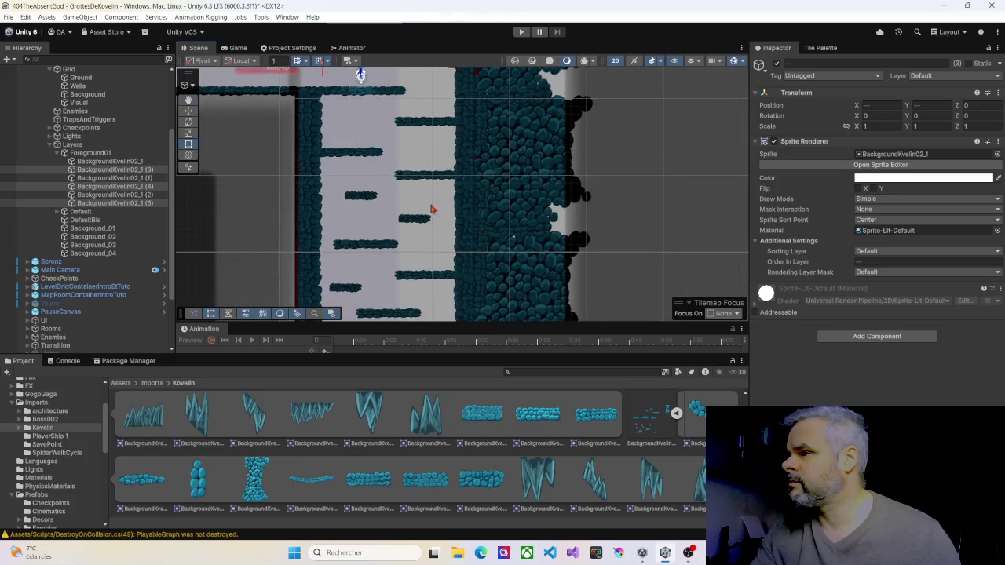
scroll(433, 204, "up", 3)
left_click_drag(438, 155, 409, 252)
left_click(496, 175)
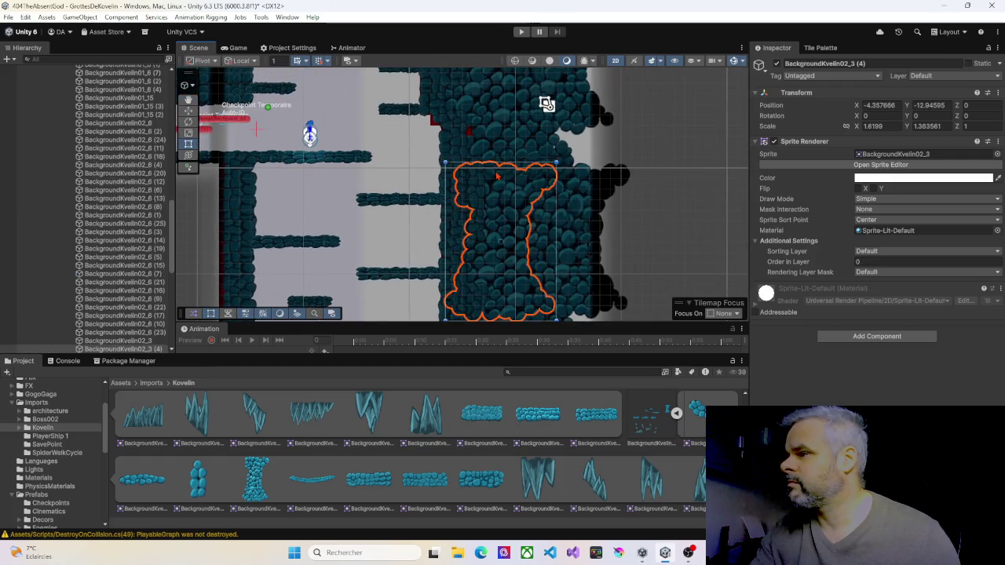
left_click(532, 174)
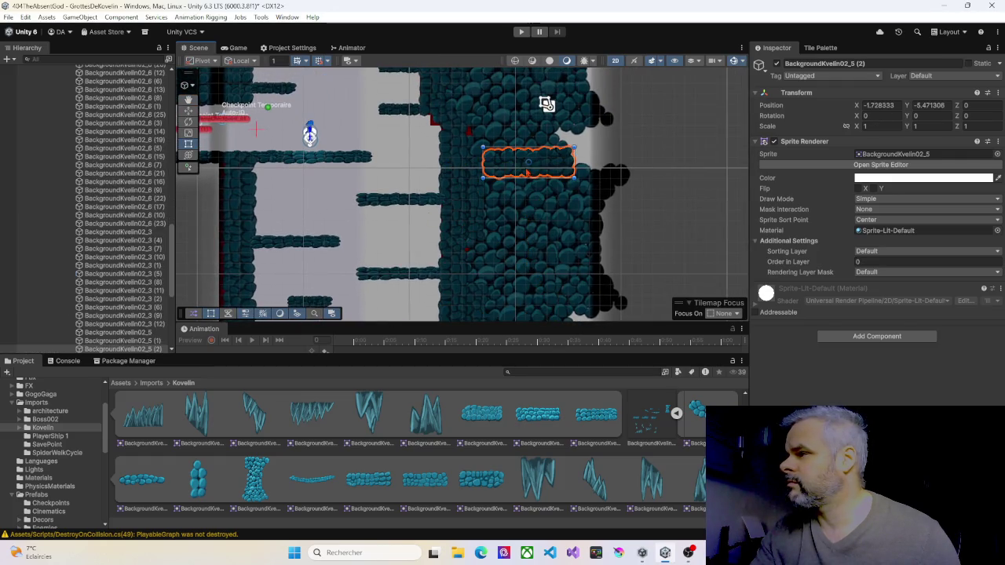
left_click(509, 201)
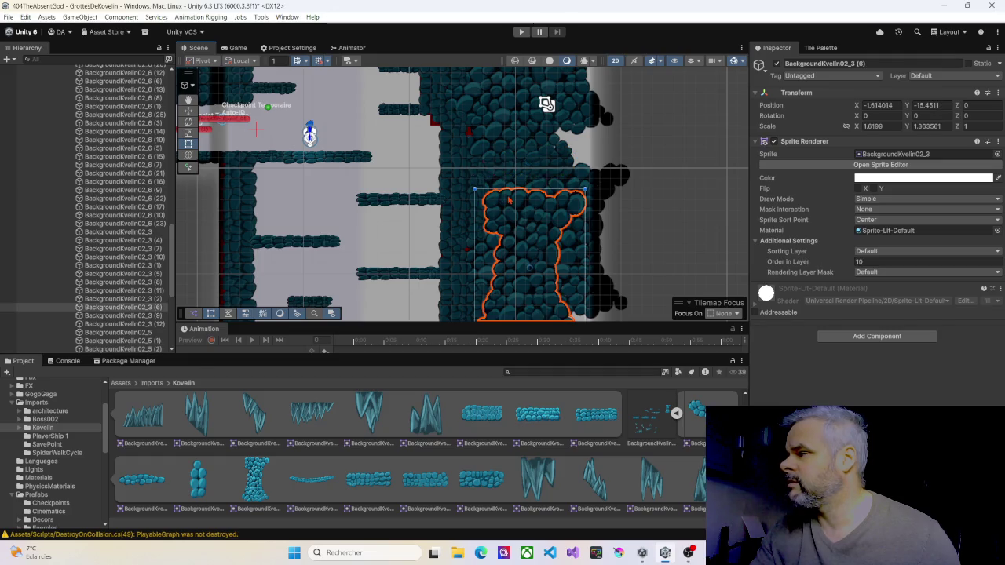
left_click(512, 146)
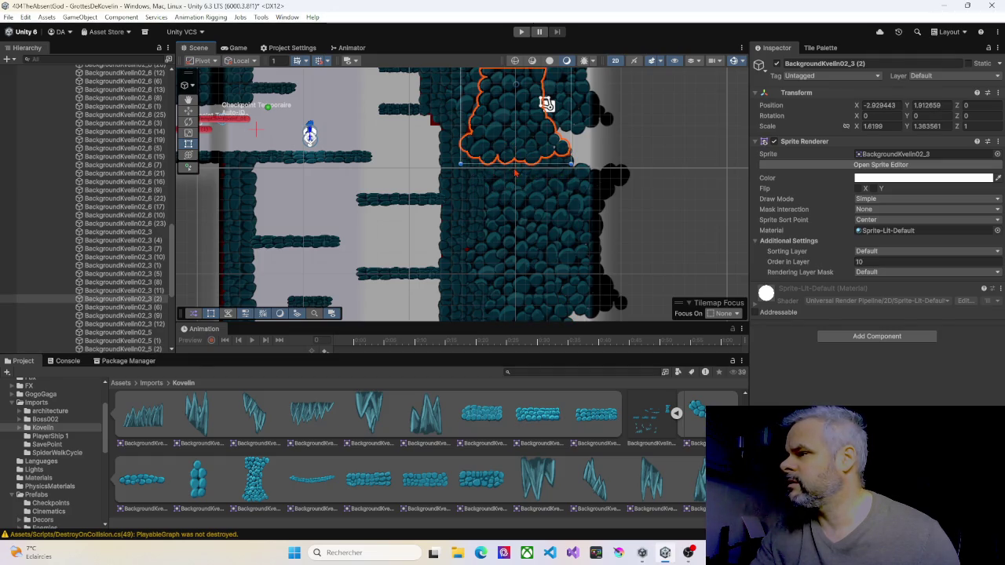
left_click(526, 174)
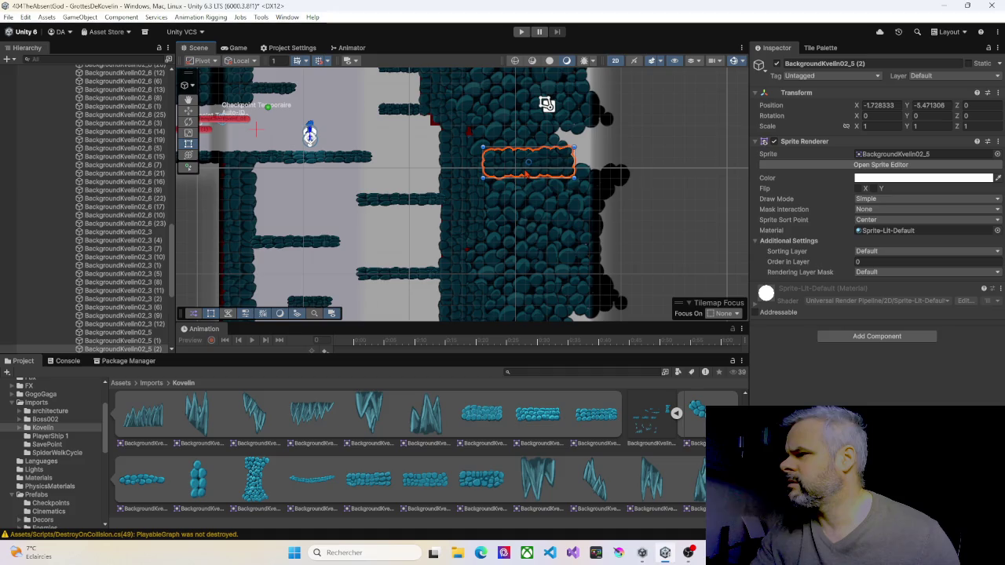
left_click(476, 174)
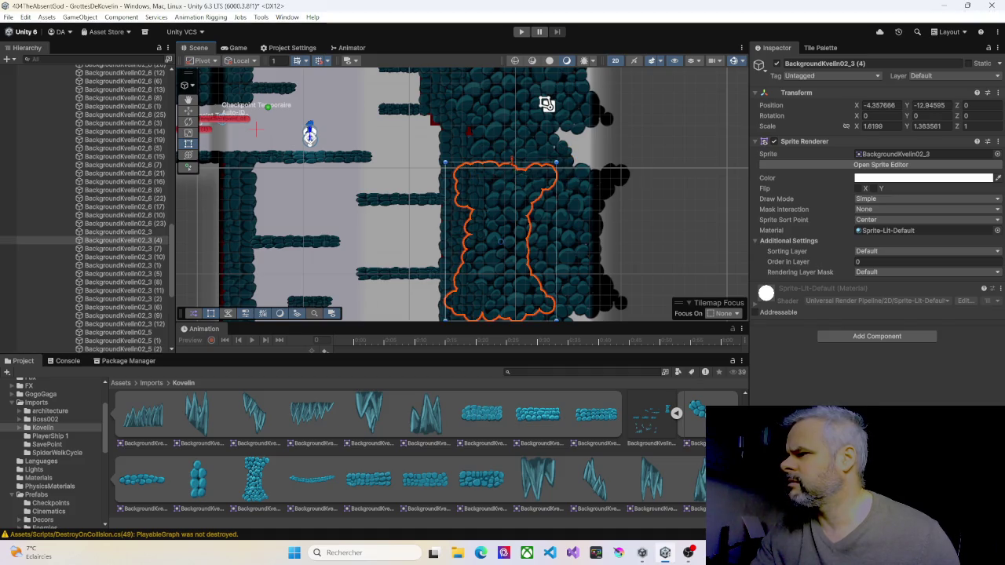
left_click(564, 165)
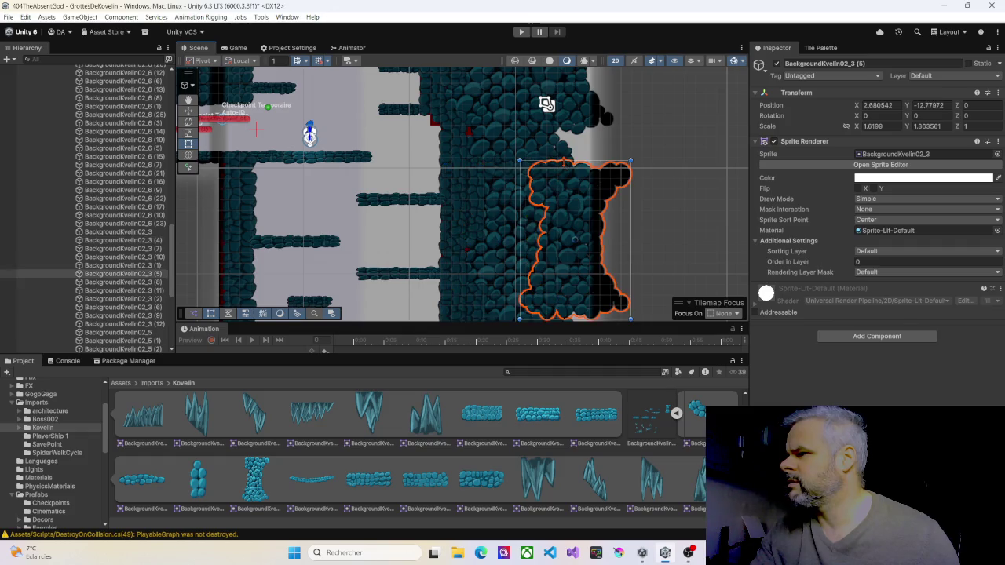
Select the BackgroundKvelin02_5 (2) slab and drag its Order in Layer higher than the overlapping rocks
left_click(526, 153)
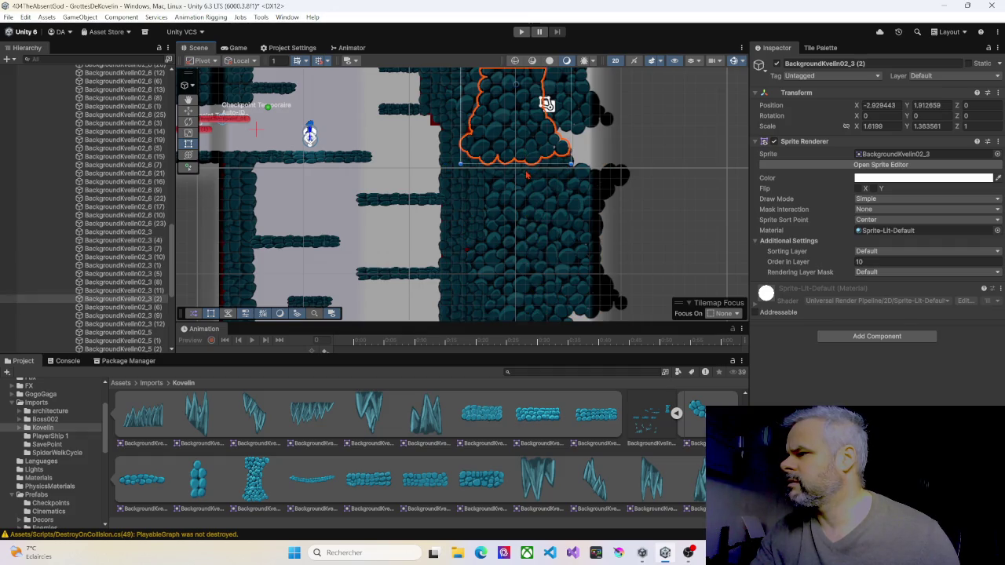
left_click(526, 176)
left_click(567, 163)
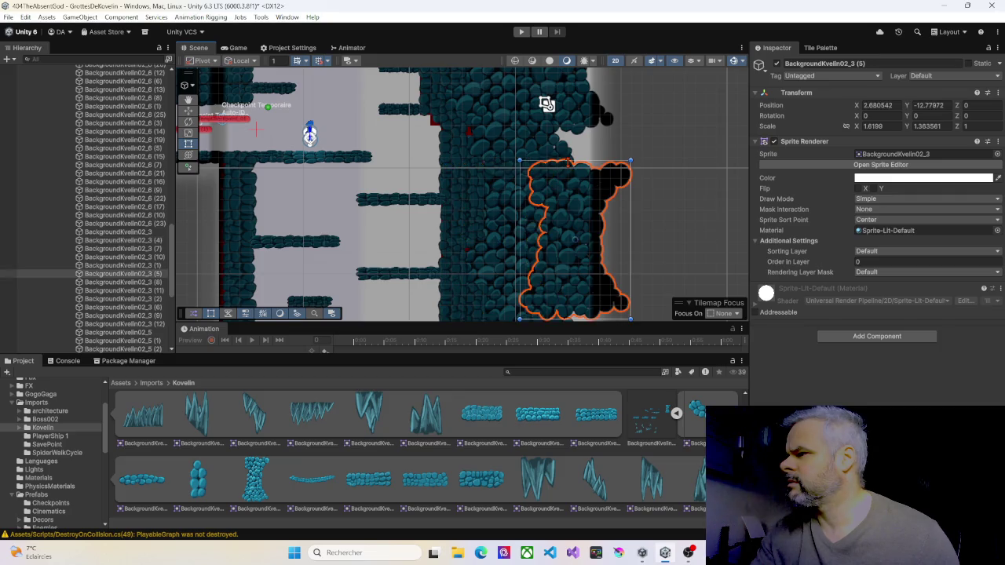
left_click(533, 156)
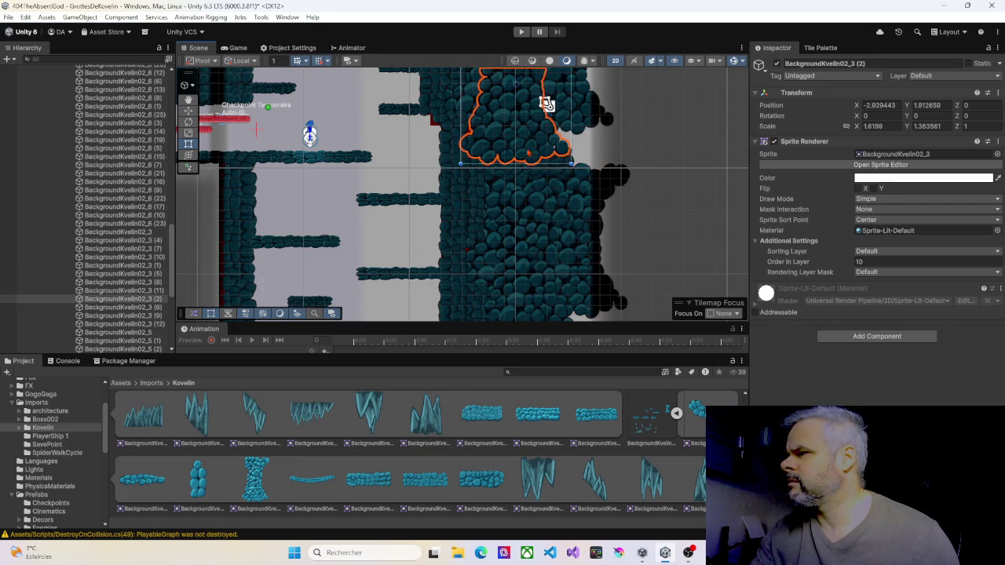
left_click(458, 167)
left_click(490, 170)
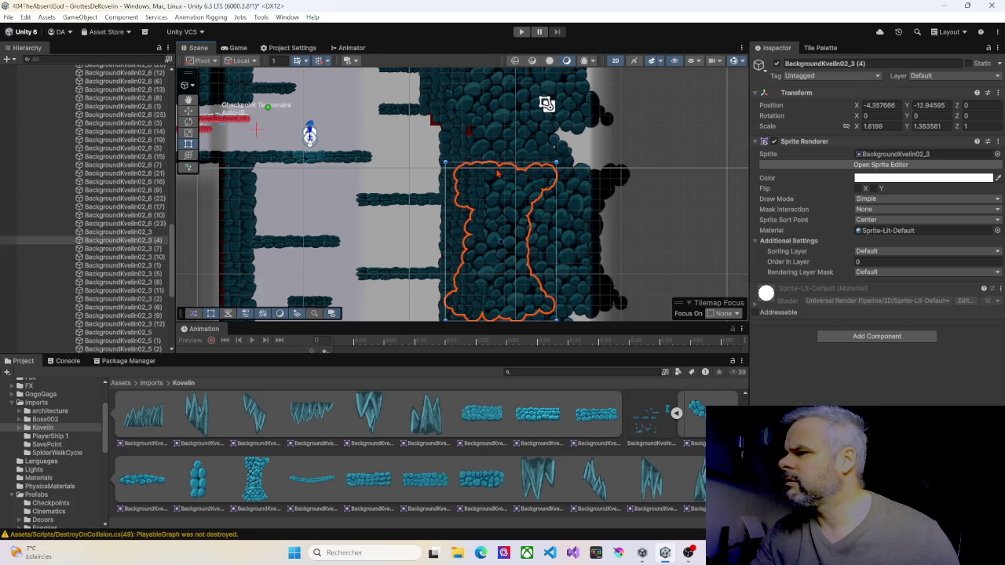
left_click(497, 174)
left_click_drag(844, 260, 849, 262)
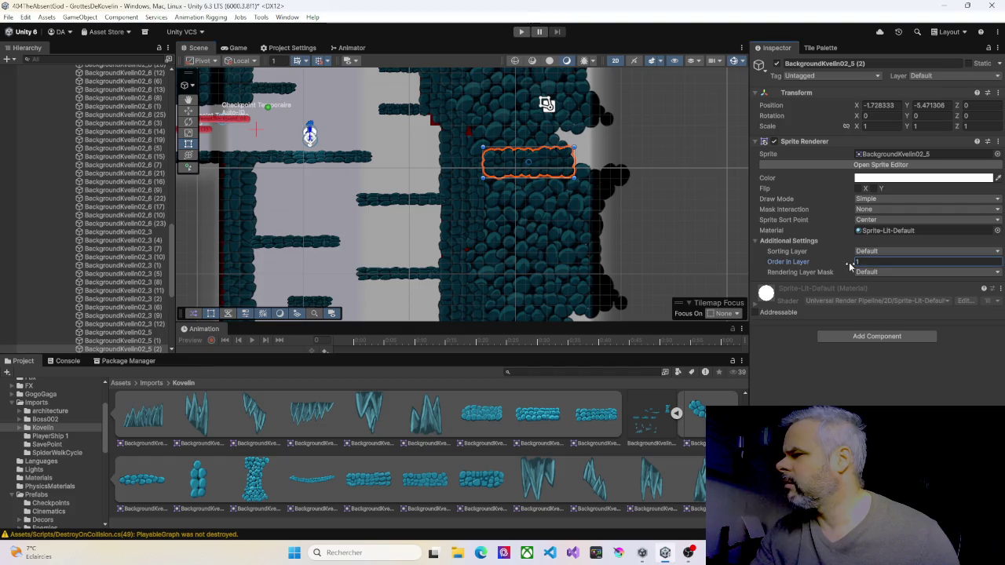
Pan around the cave level down to the bottom of the shaft
left_click_drag(487, 160, 500, 230)
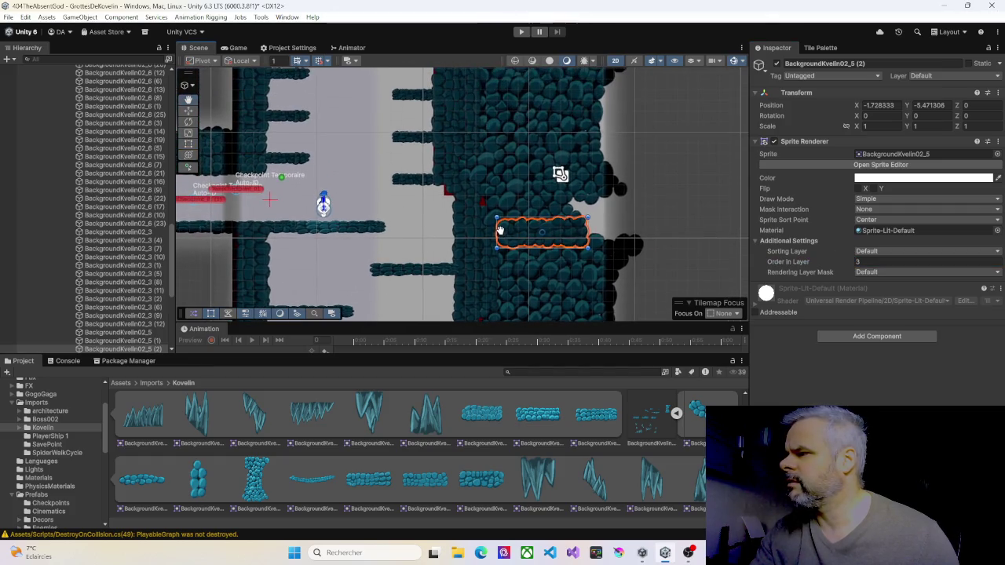
scroll(490, 195, "down", 5)
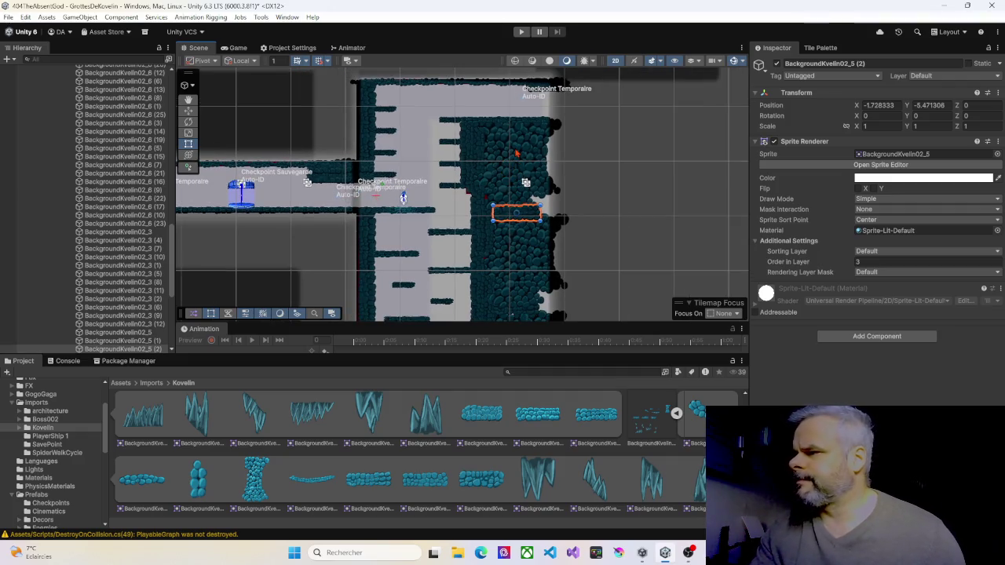
mouse_move(518, 153)
left_mouse_down()
mouse_move(498, 152)
mouse_move(507, 170)
mouse_move(512, 150)
mouse_move(530, 140)
mouse_move(478, 97)
mouse_move(482, 75)
left_mouse_up()
left_click_drag(507, 184, 515, 116)
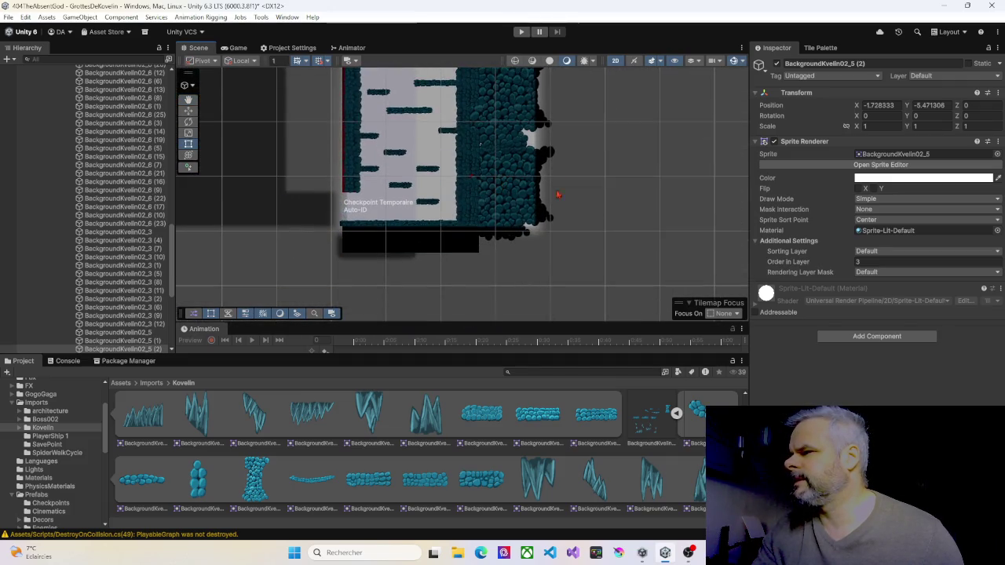
scroll(483, 147, "up", 3)
scroll(491, 153, "down", 5)
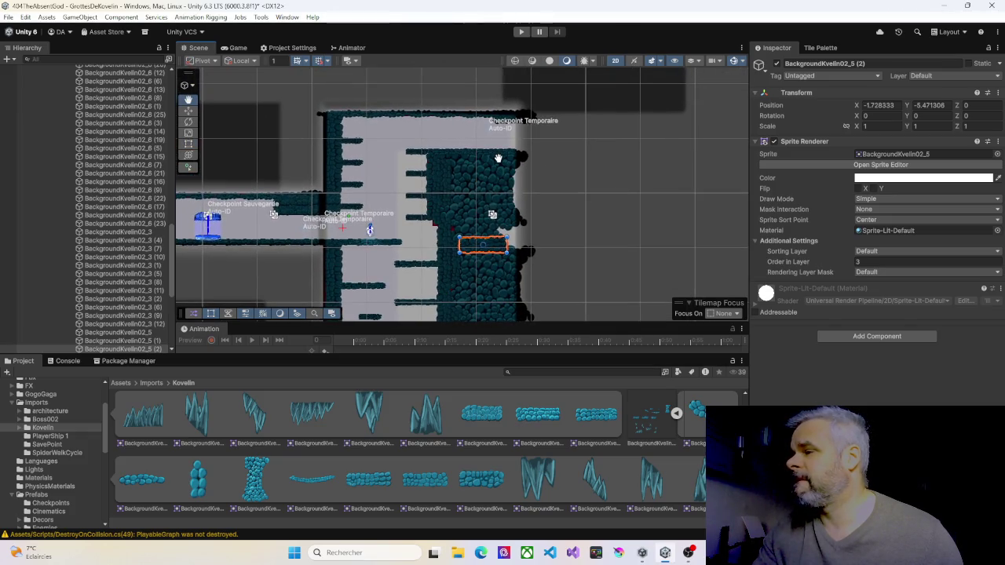
scroll(86, 196, "up", 10)
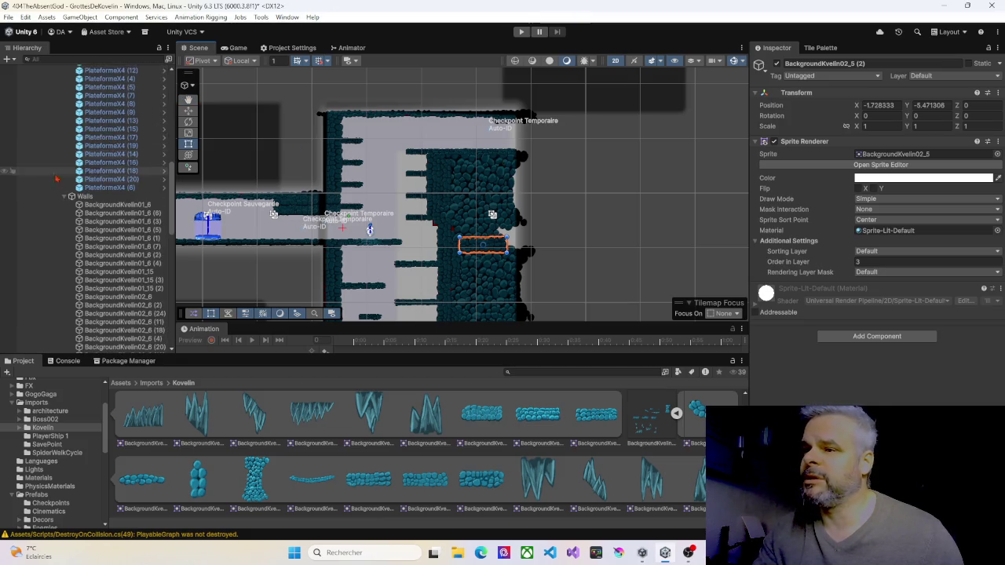
scroll(65, 199, "up", 10)
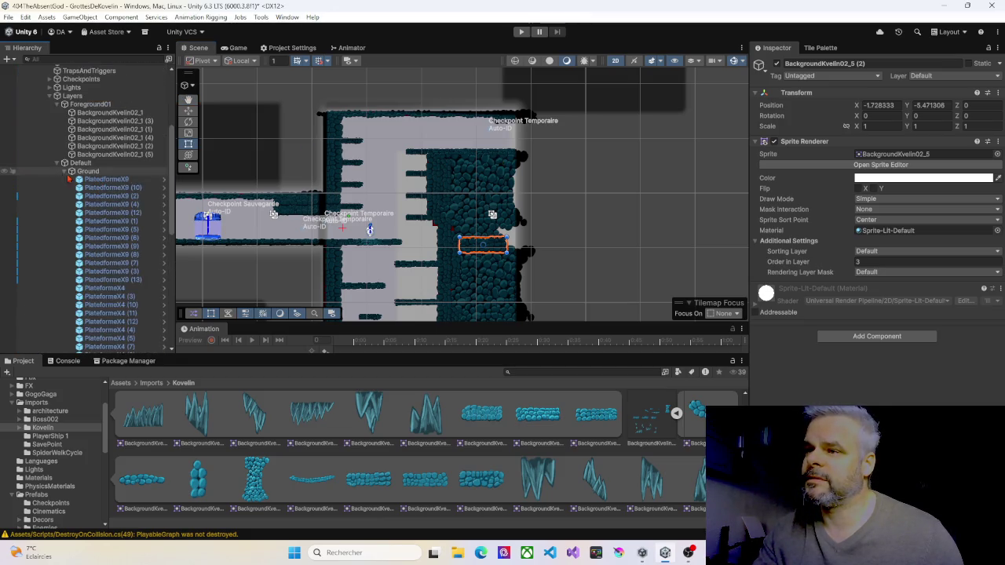
Collapse the Default and Foreground01 groups and select the Limites camera-bounds object
left_click(58, 163)
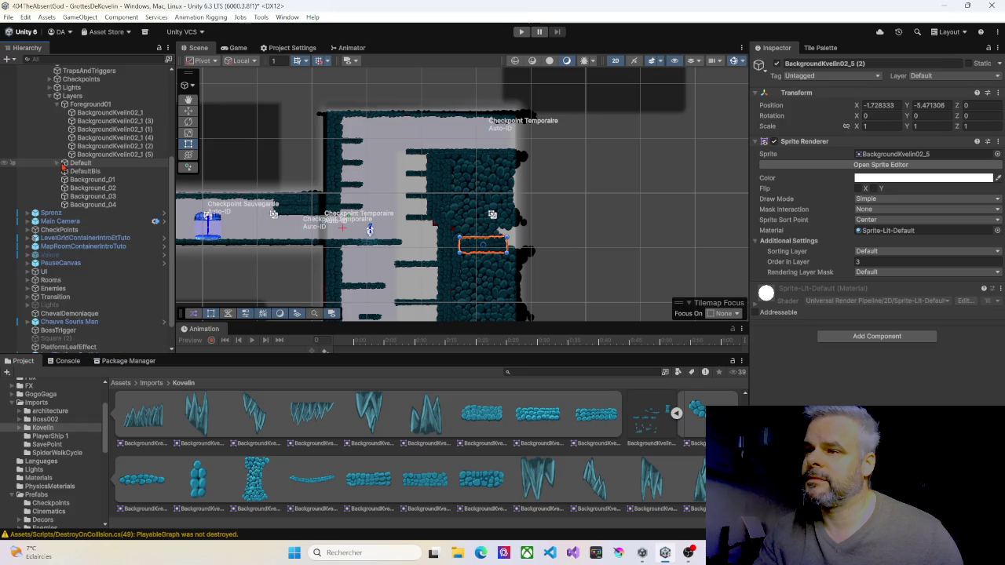
left_click(57, 106)
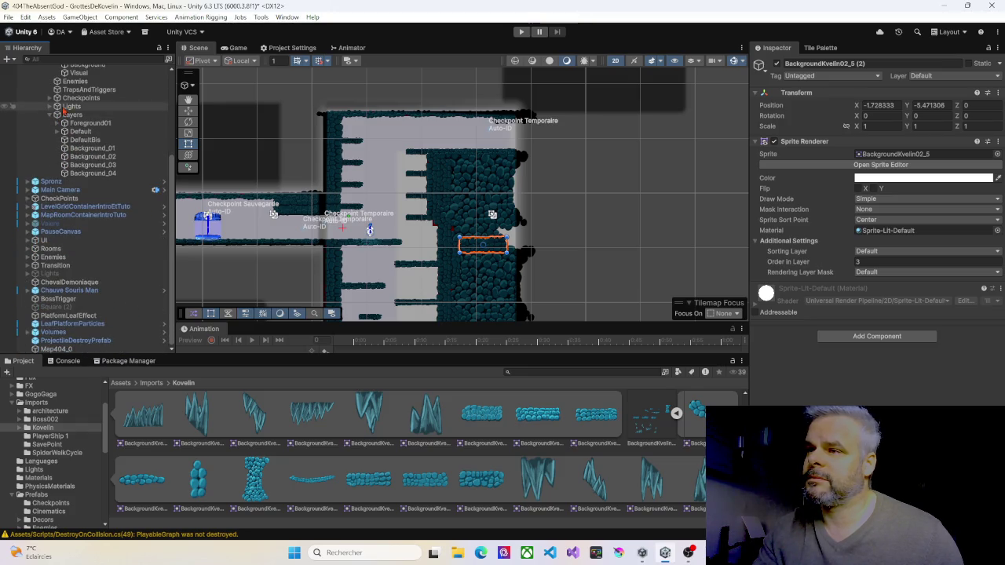
scroll(73, 98, "up", 4)
left_click(67, 86)
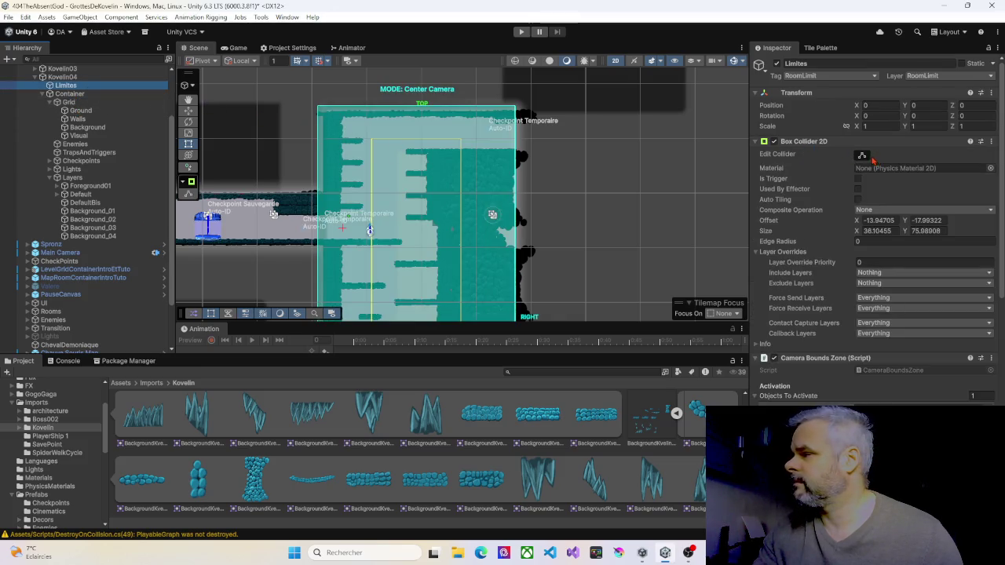
Pull the Limites Box Collider 2D's right edge inward
scroll(512, 267, "up", 3)
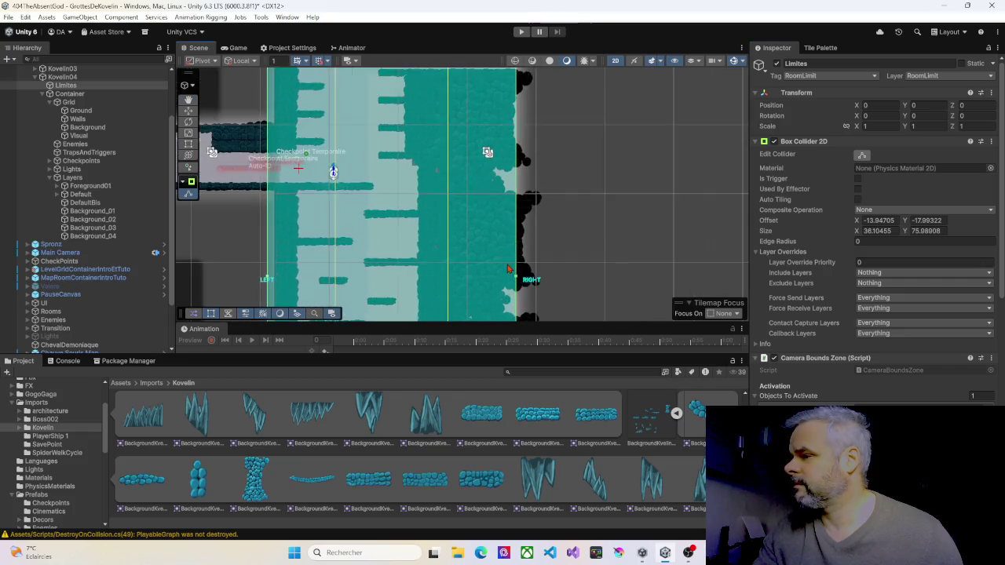
scroll(511, 269, "up", 3)
left_click_drag(519, 285, 517, 286)
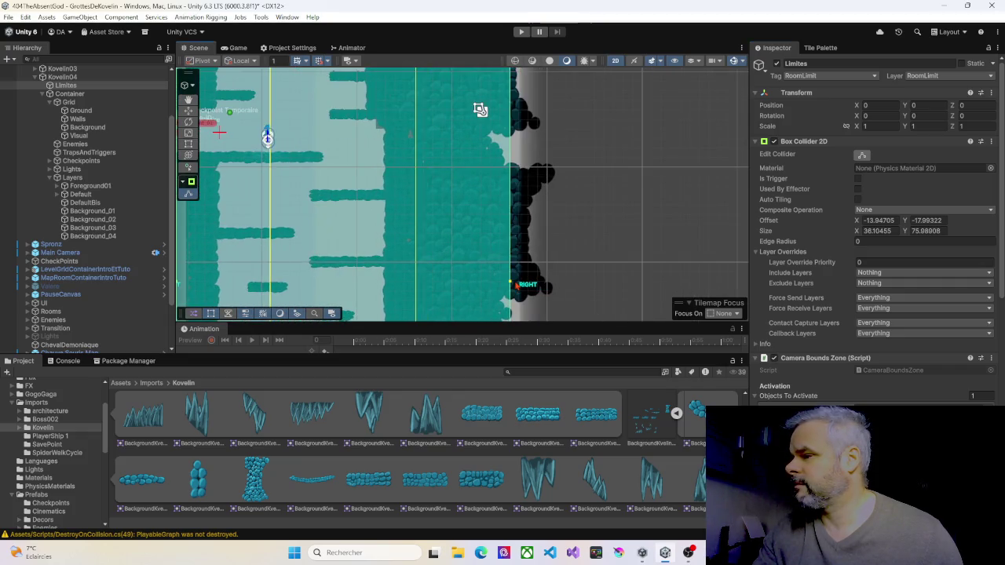
scroll(510, 259, "down", 5)
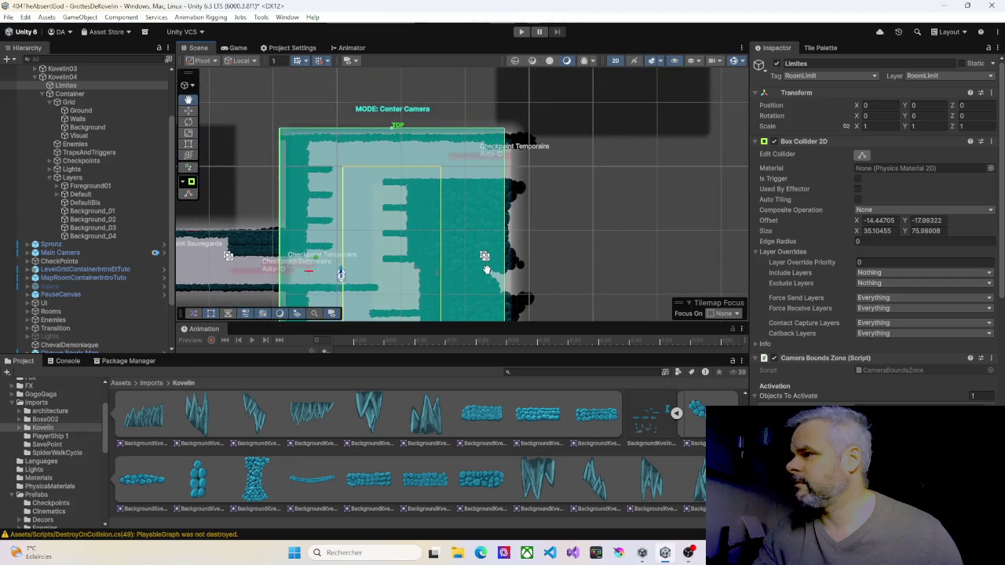
scroll(499, 198, "up", 5)
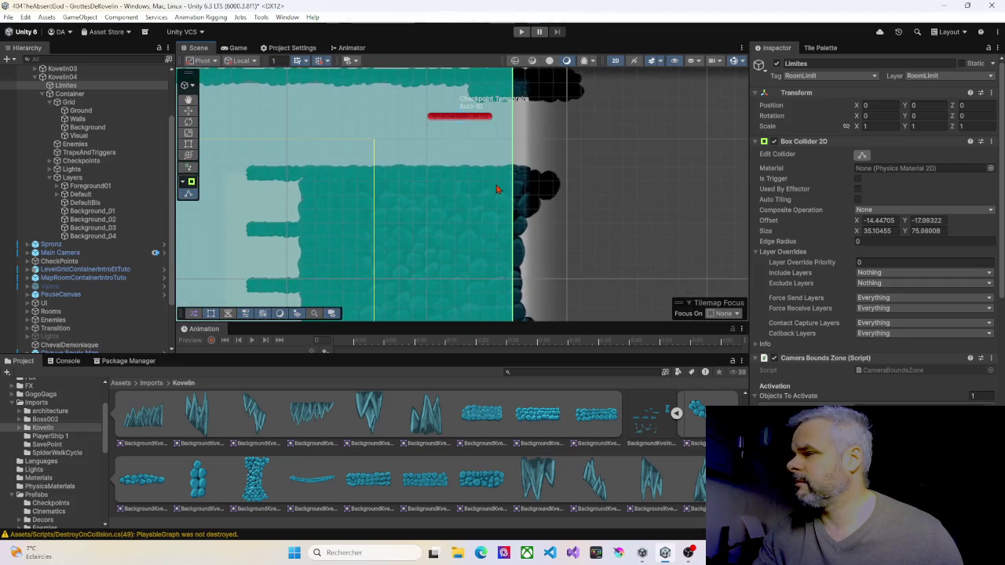
scroll(496, 189, "down", 5)
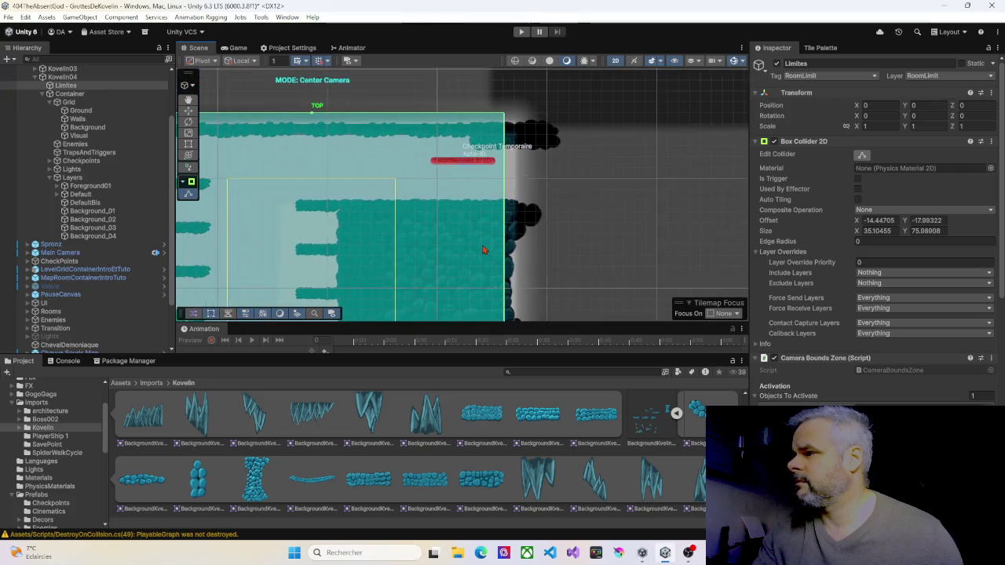
scroll(485, 246, "up", 5)
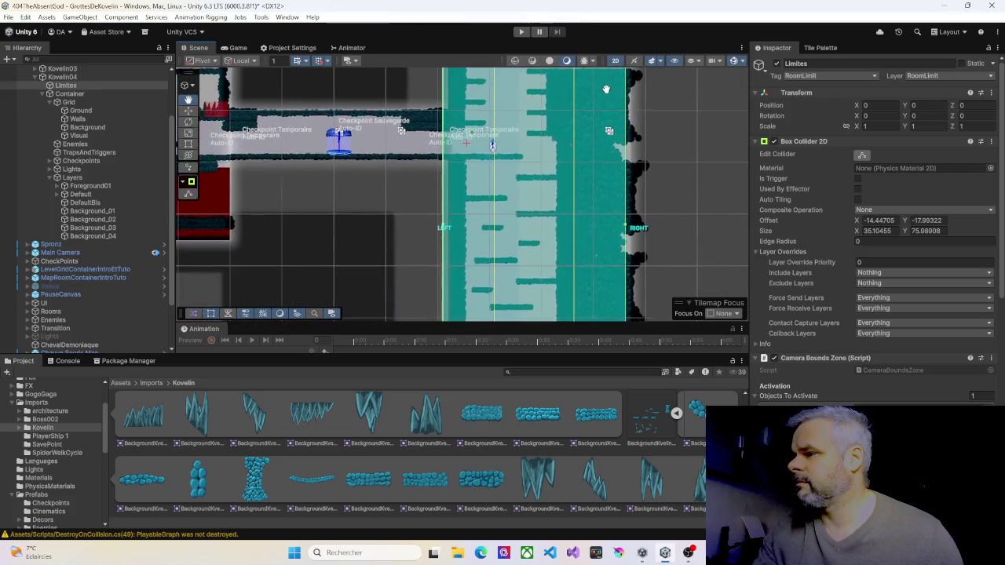
Extend the bounds' bottom edge lower to the shaft bottom, making the collider 35.10455 × 76.68908
mouse_move(563, 186)
left_mouse_down()
mouse_move(503, 72)
mouse_move(486, 70)
left_mouse_up()
scroll(441, 249, "up", 3)
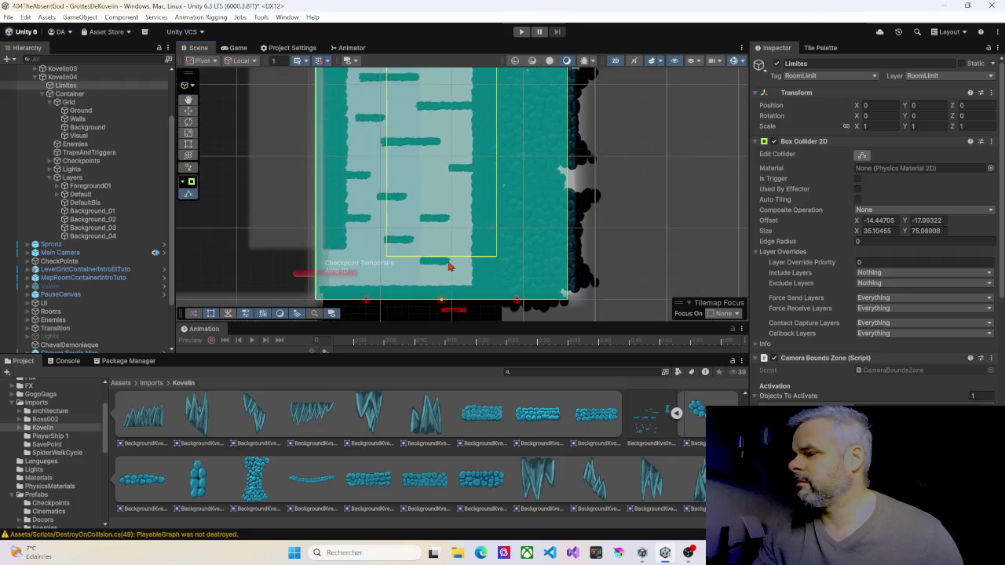
left_click_drag(448, 265, 454, 158)
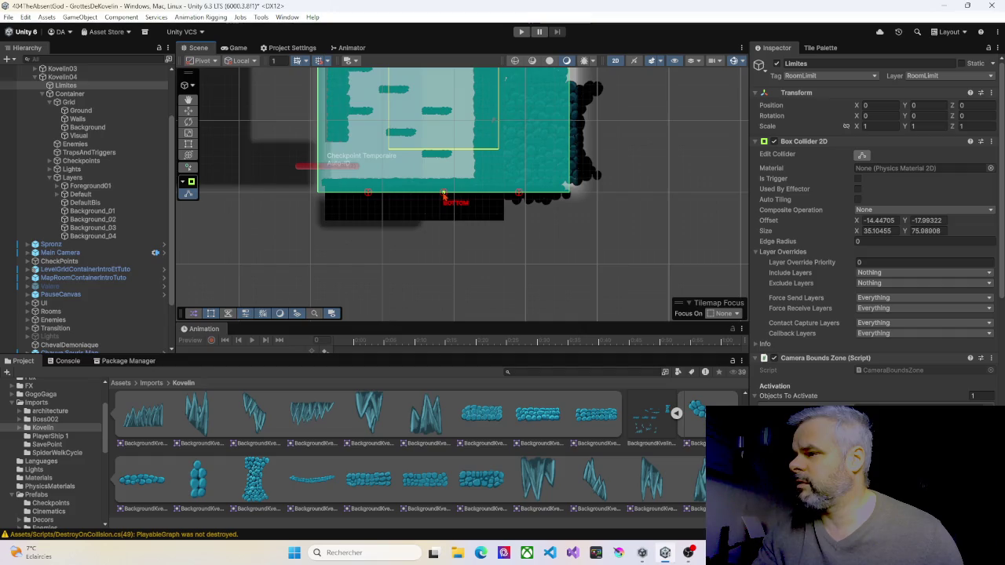
left_click_drag(443, 193, 444, 201)
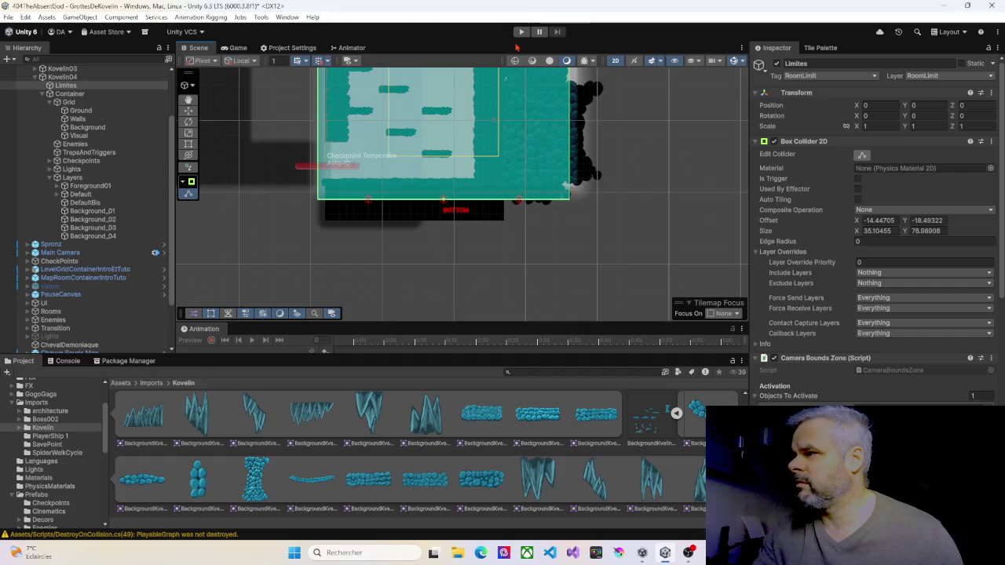
Play-test by walking, jumping and steering the character down the shaft past the platforms
left_click(521, 32)
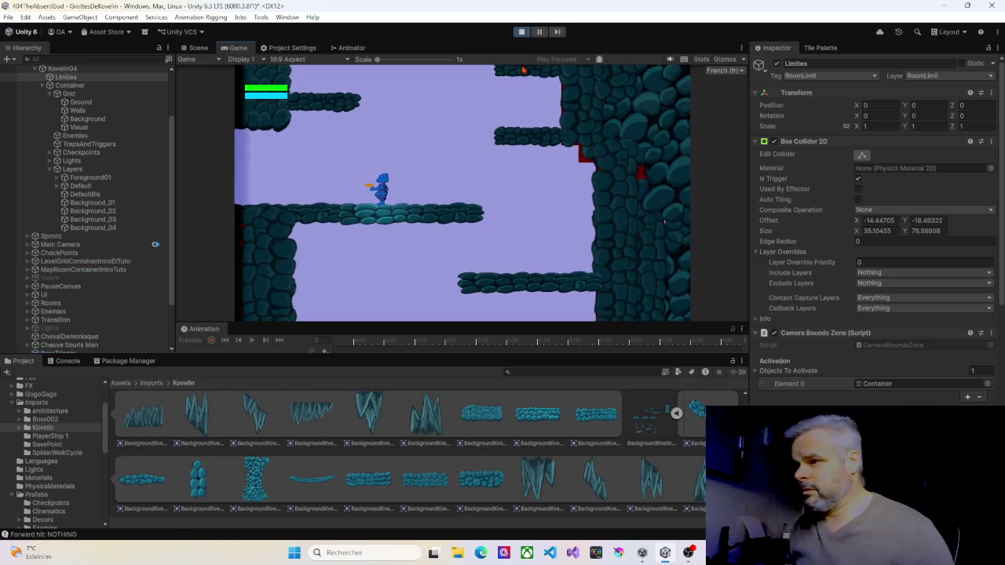
key("Left")
key("Right")
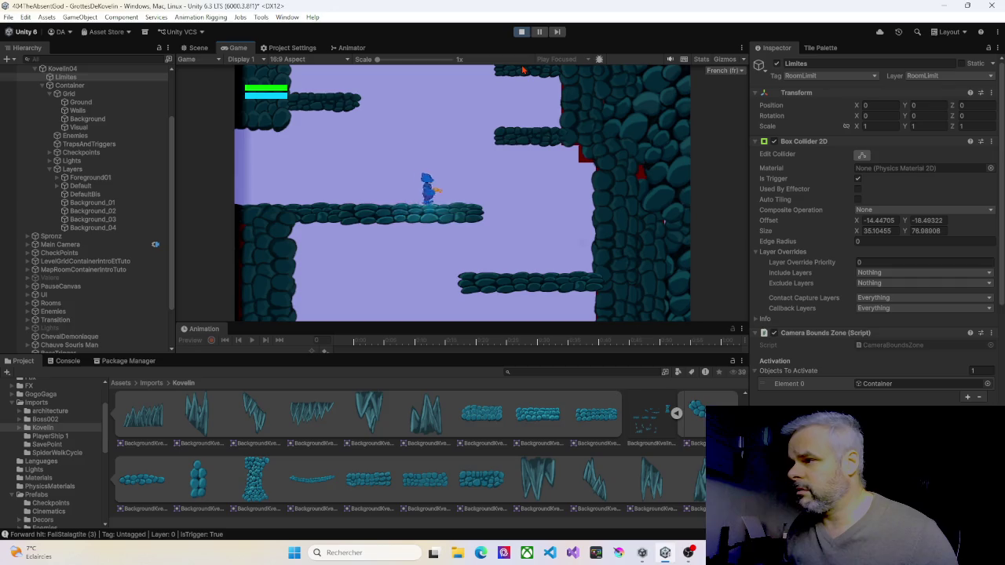
key("space")
key("Left")
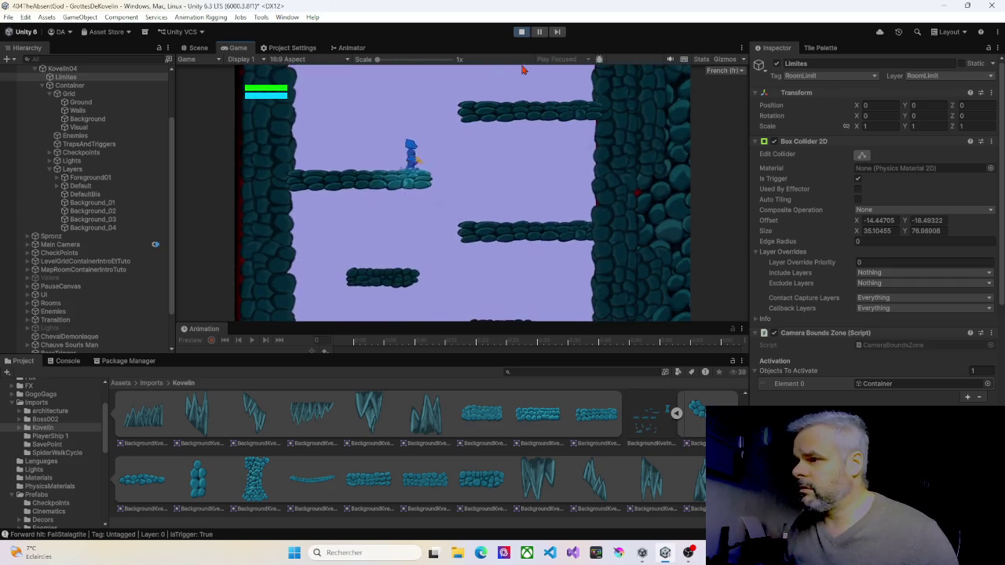
key("Right")
key("Left")
key("Right")
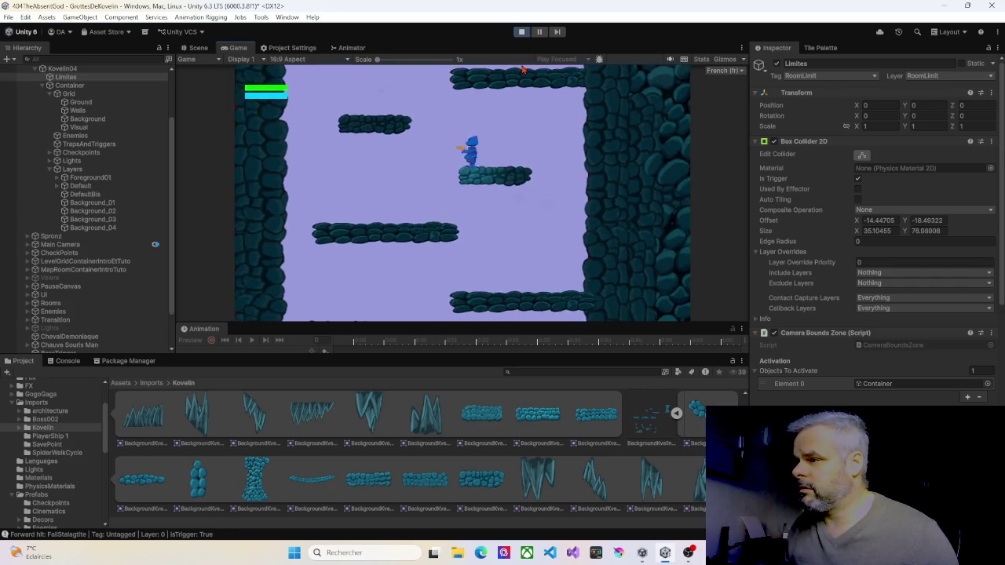
key("Left")
Drop into the lower room, land on the rock floor, walk along it, then stop Play mode
key("Right")
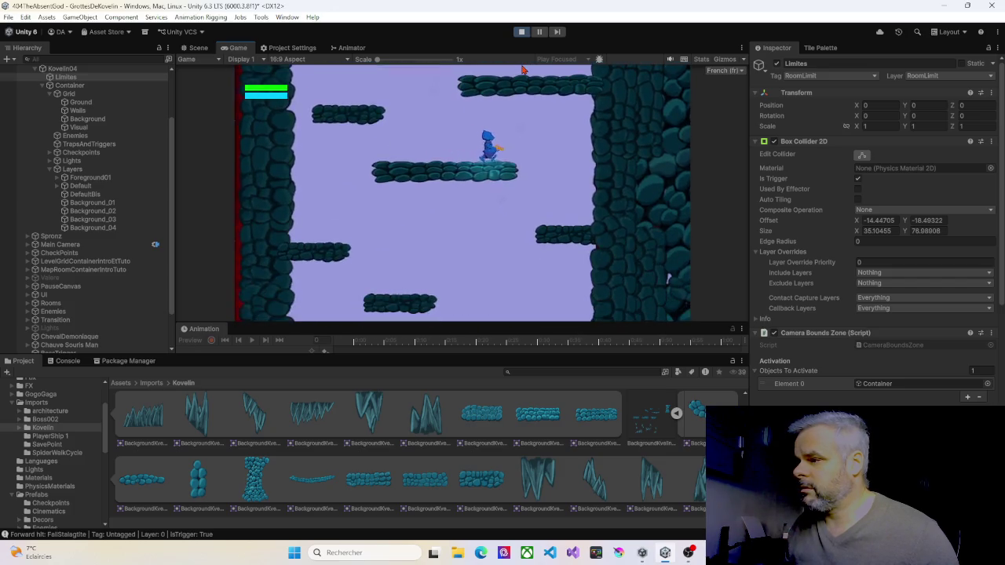
key("Left")
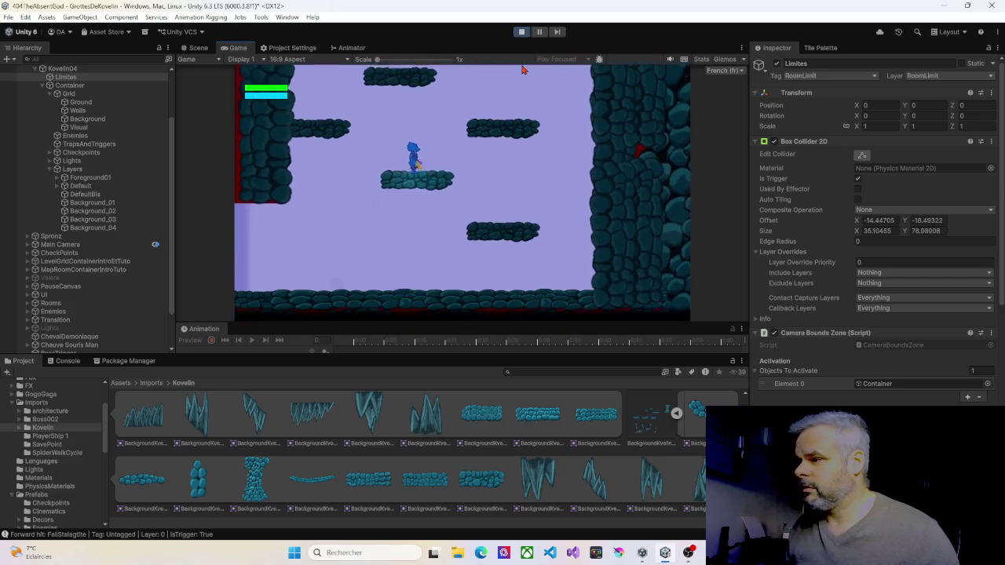
key("Left")
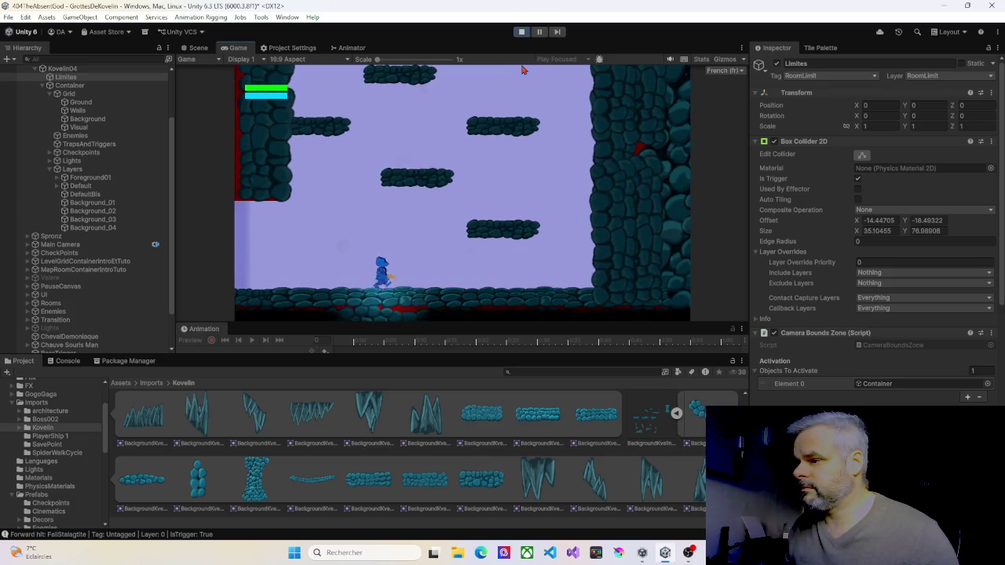
key("Right")
key("Left")
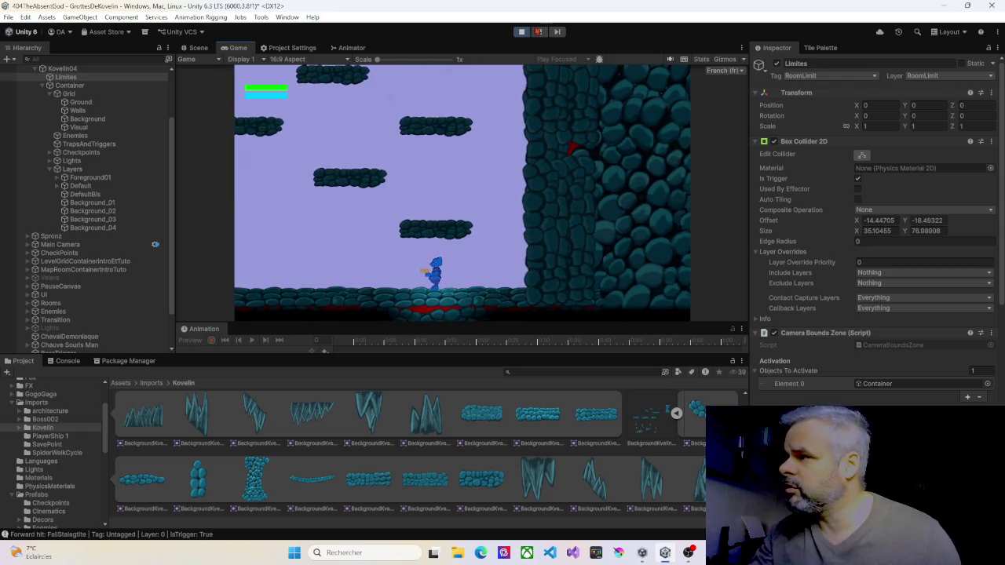
left_click(523, 33)
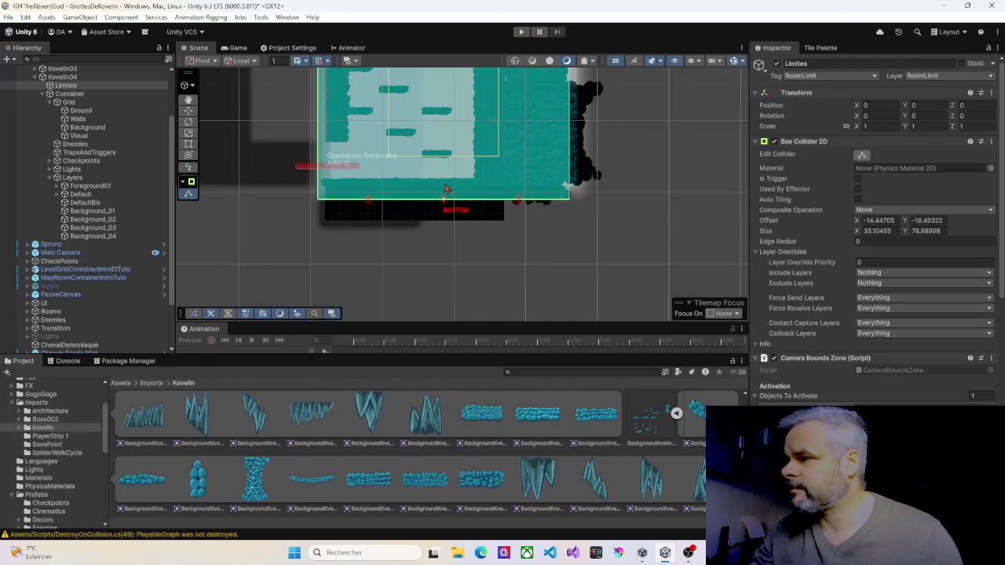
Expand Foreground01, select its six BackgroundKvelin02_1 rock strips and frame them to inspect the floor band
left_click(86, 186)
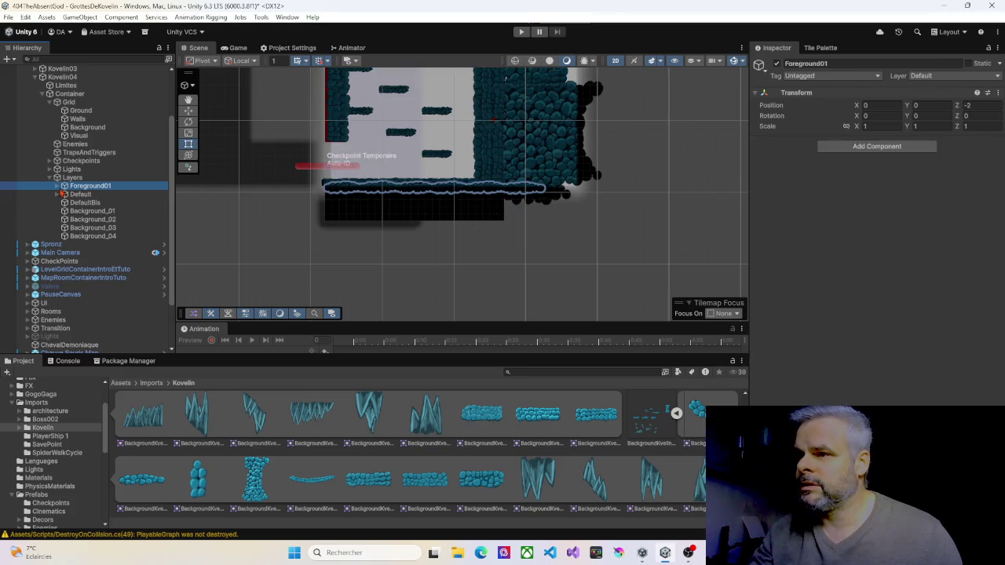
left_click(57, 188)
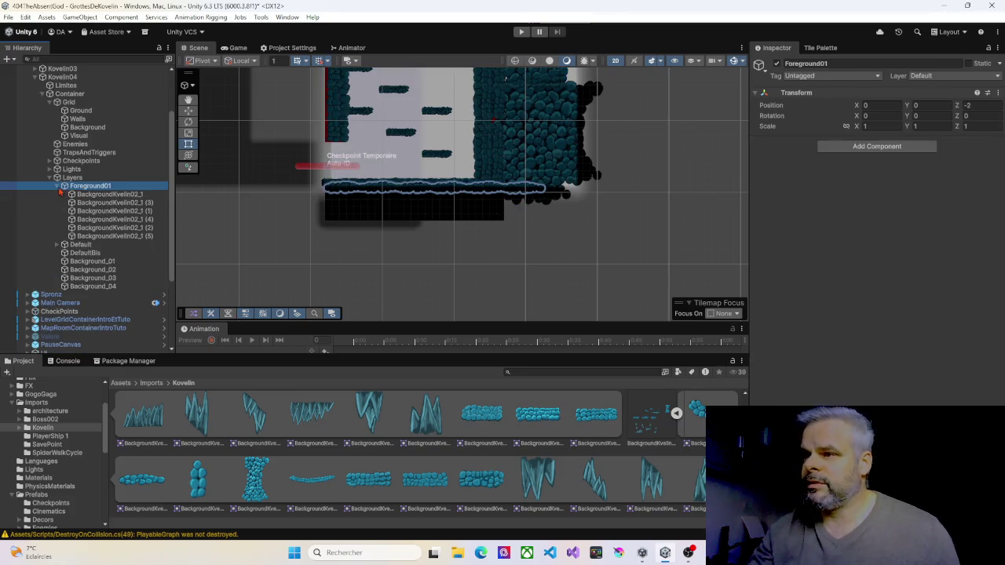
left_click(110, 194)
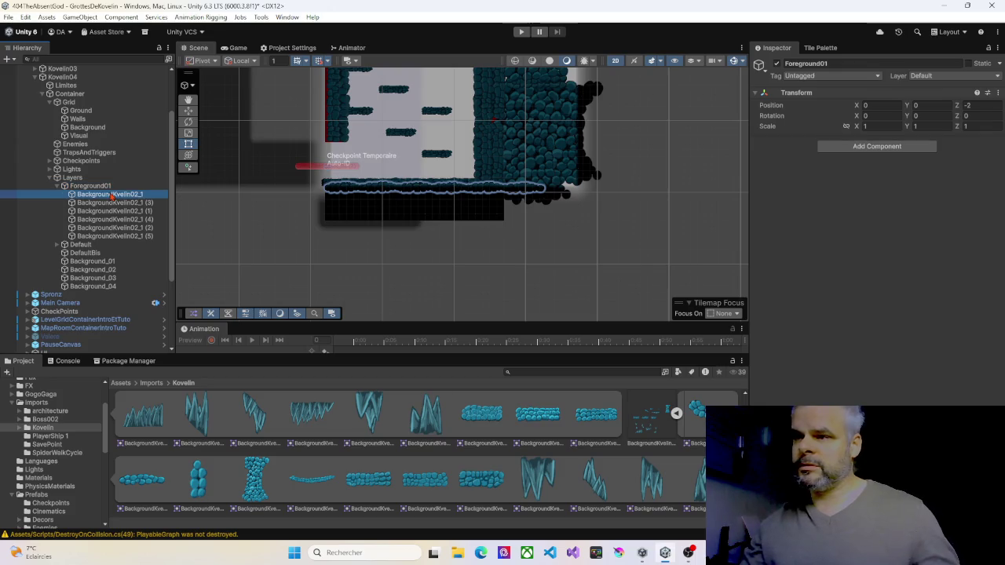
left_click(114, 237, "shift")
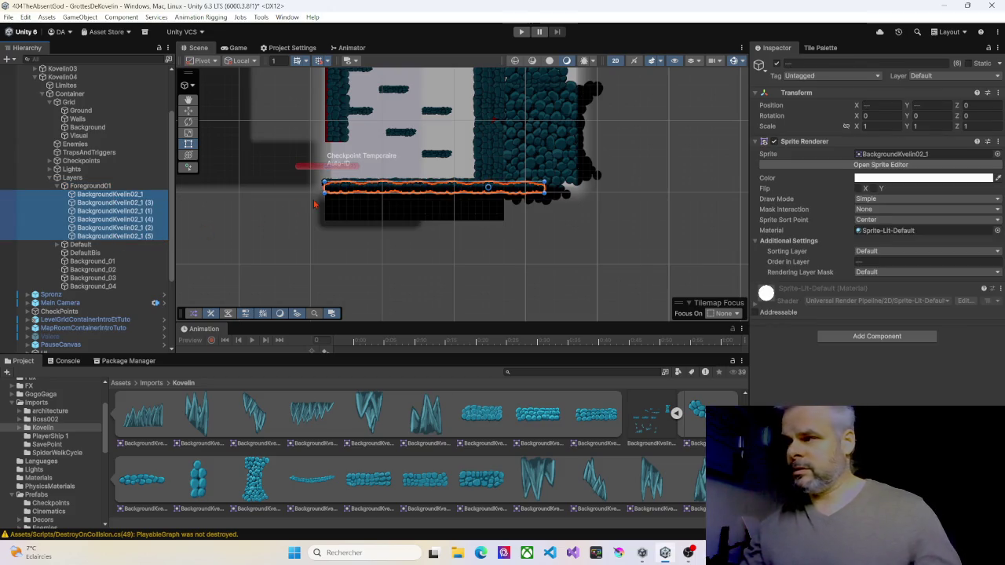
key("f")
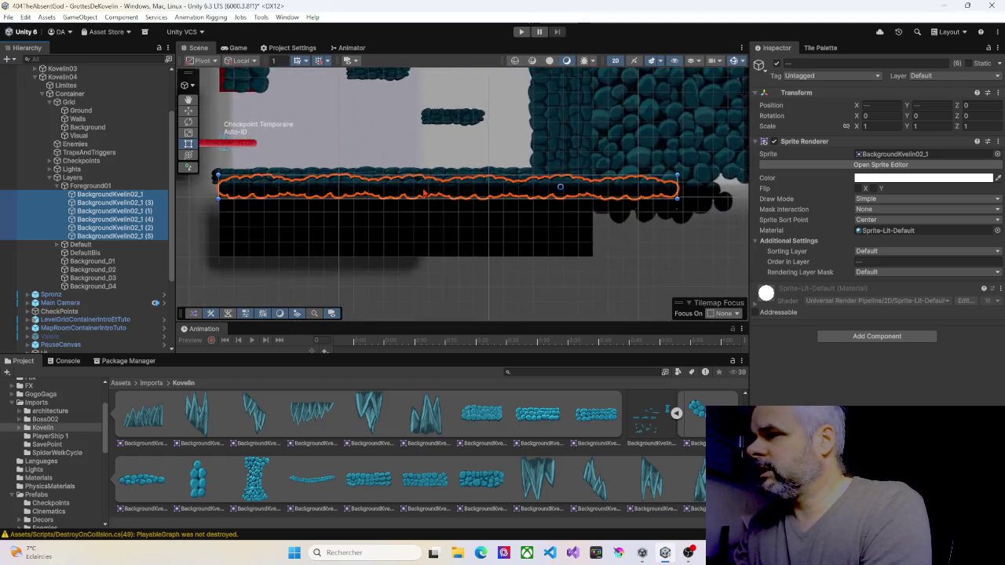
scroll(424, 191, "up", 2)
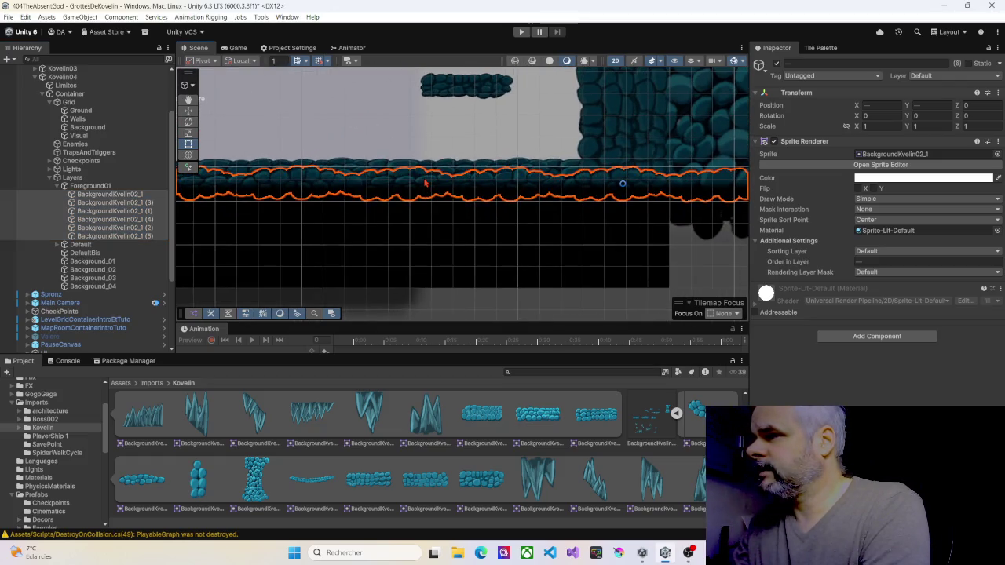
left_click_drag(421, 194, 507, 190)
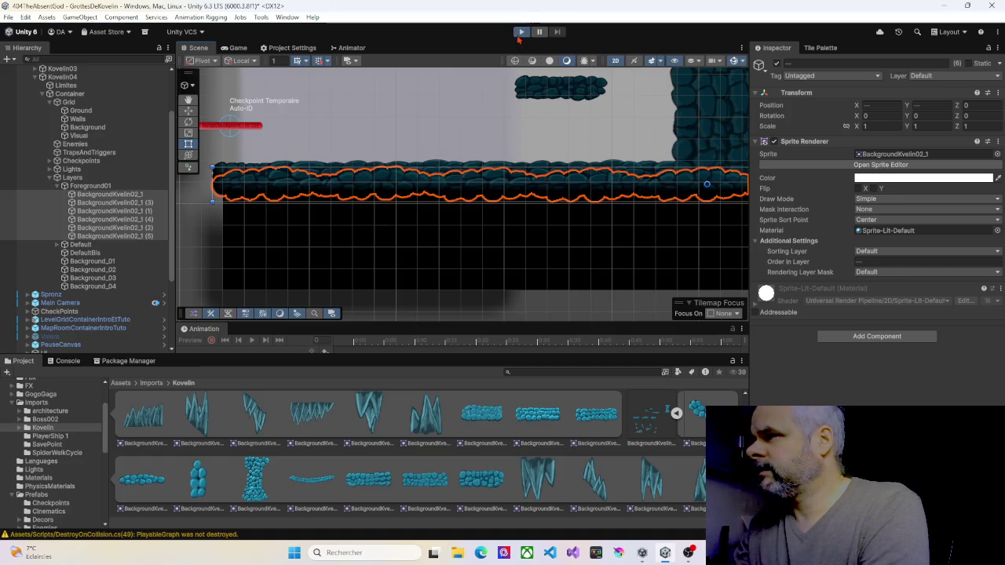
Enter Play mode and walk the character through the rooms, dropping it onto the floor
left_click(520, 33)
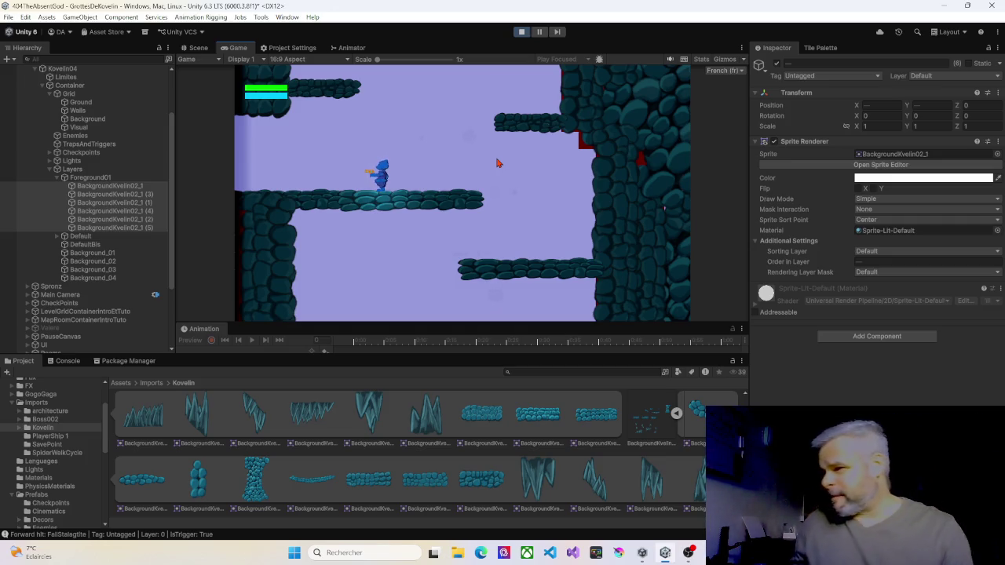
key("Right")
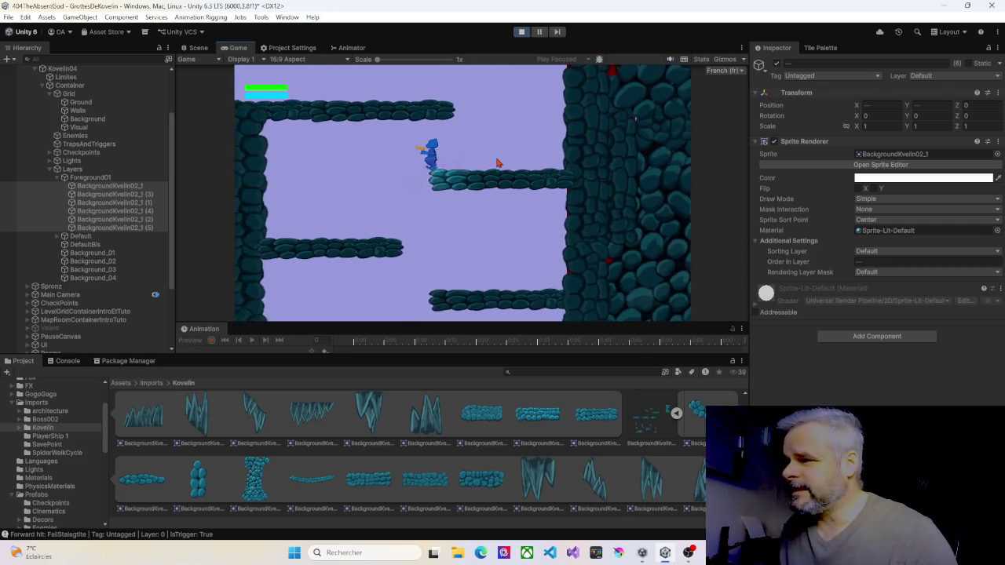
key("Left")
key("Right")
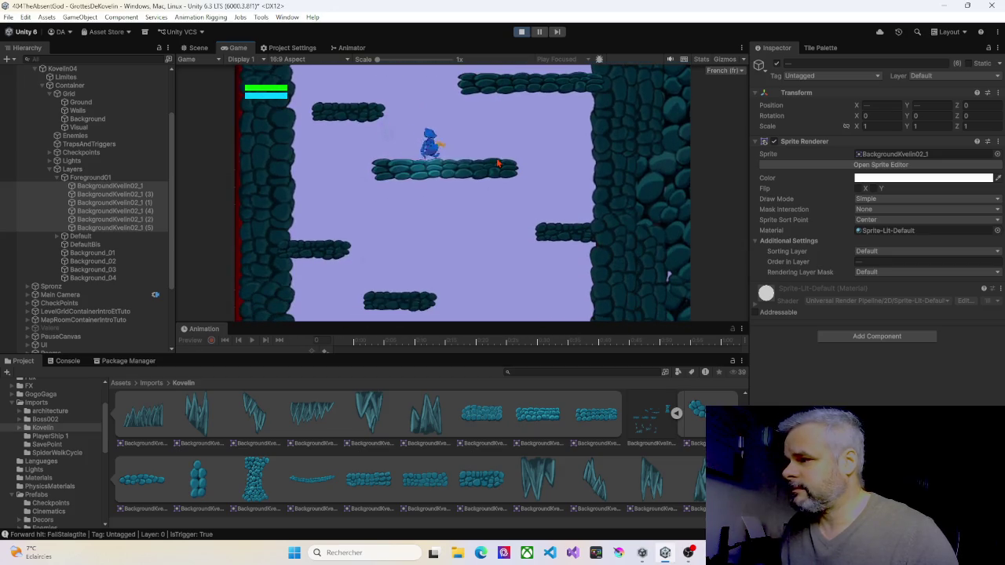
key("Right")
key("Left")
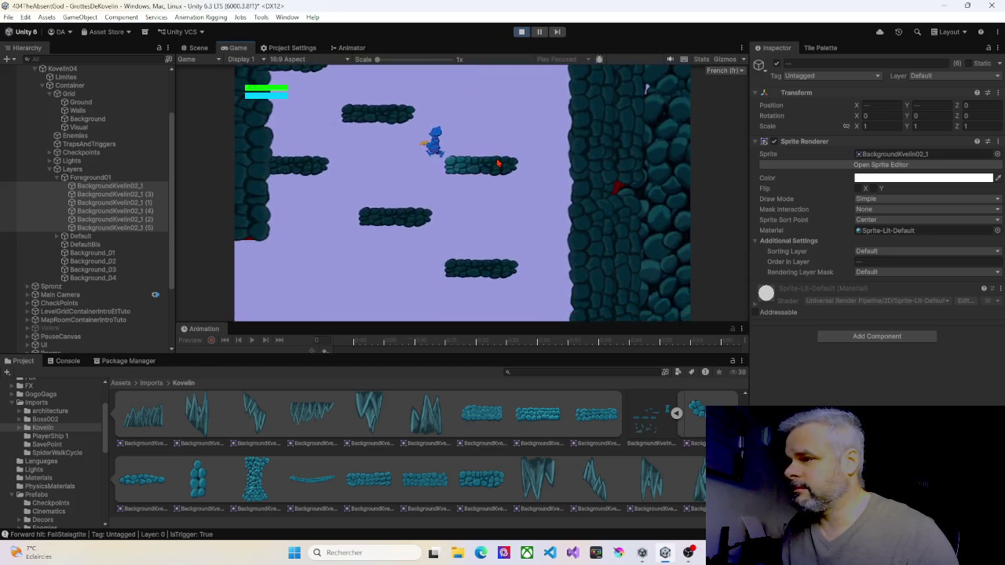
key("Right")
key("Left")
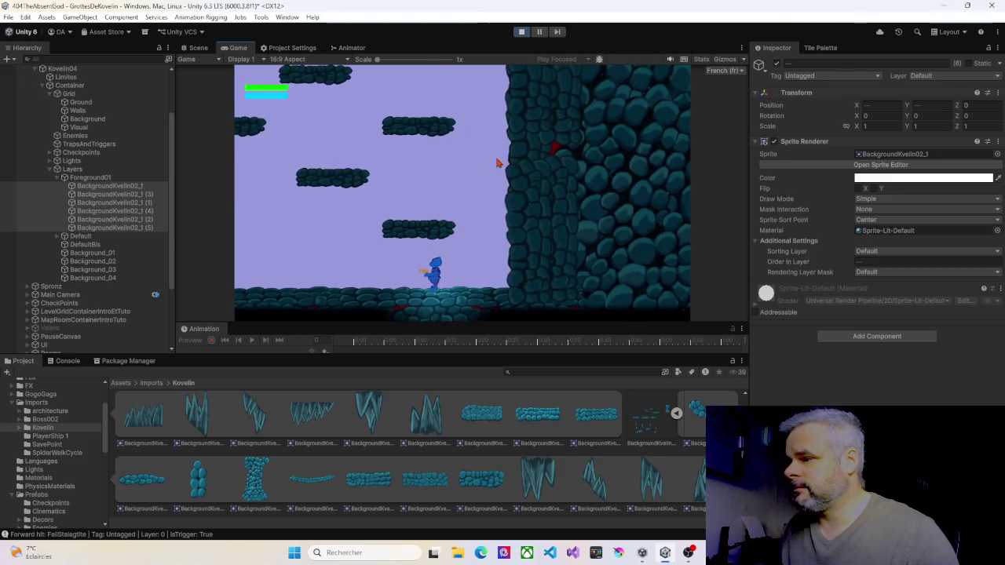
Run the character left and right along the extended rock floor
key("Left")
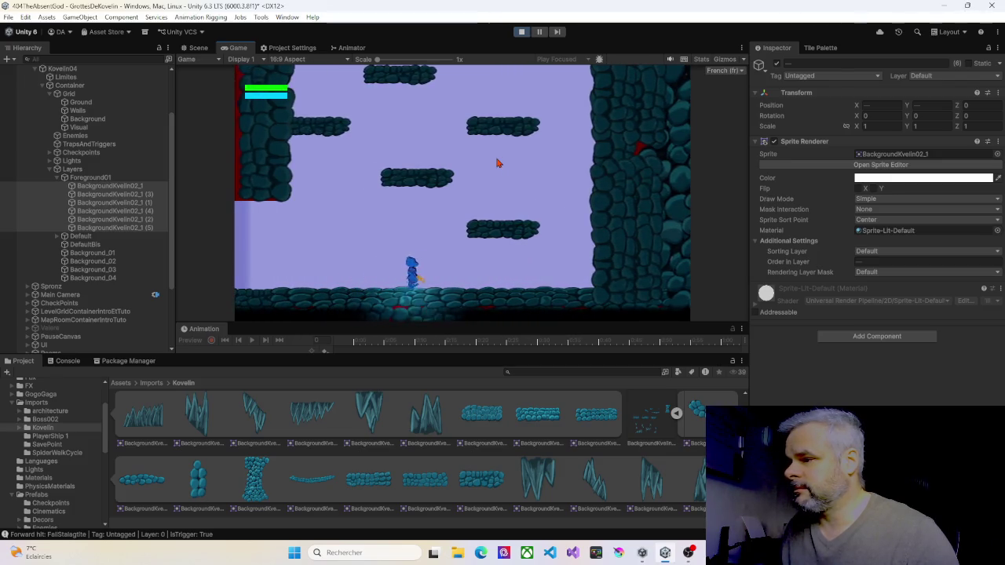
key("Right")
key("Left")
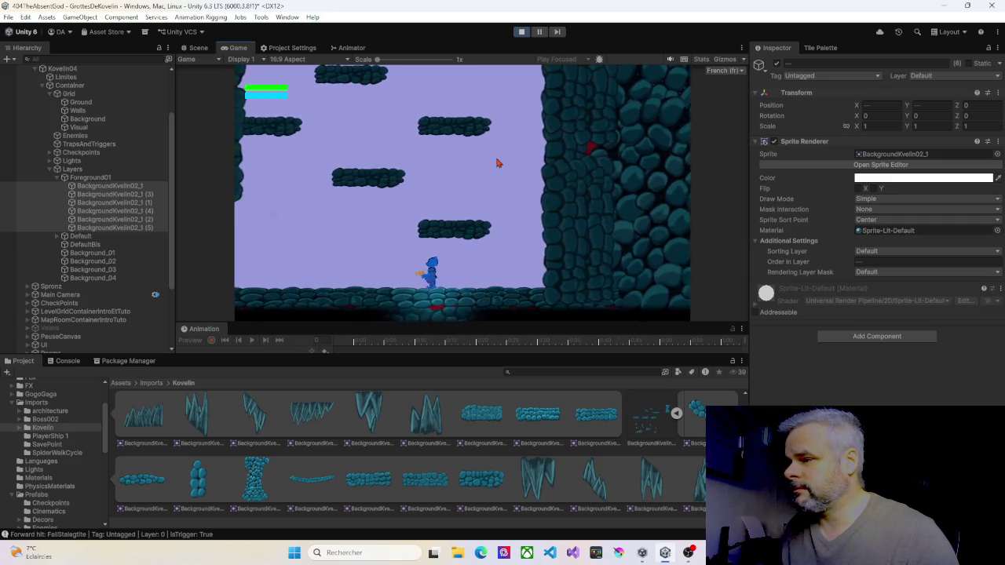
key("Left")
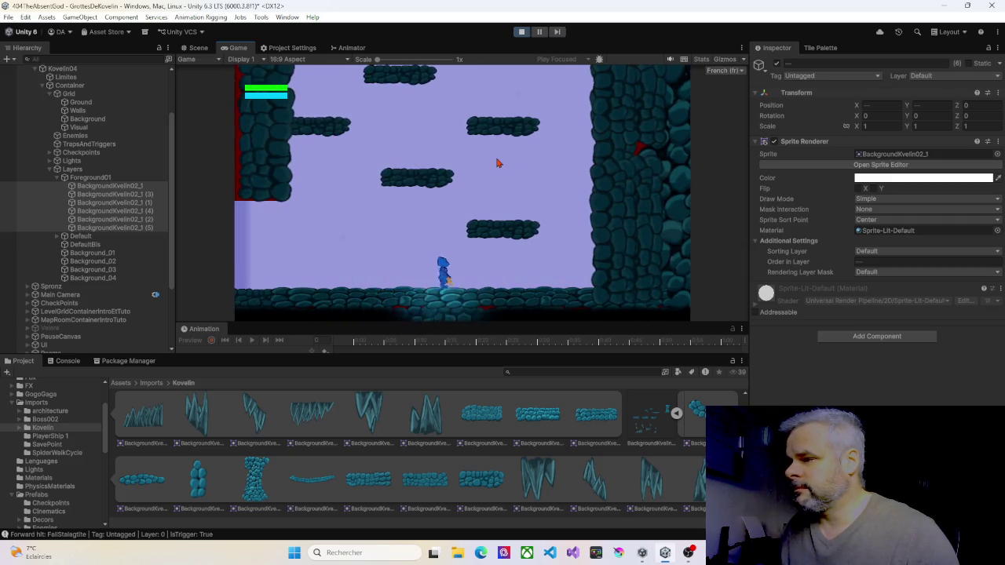
key("Left")
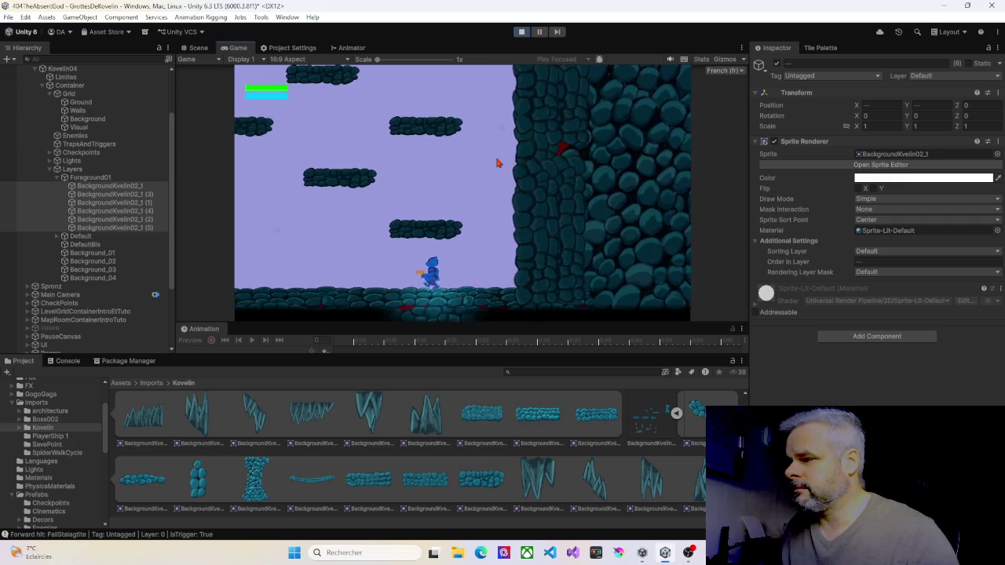
key("Right")
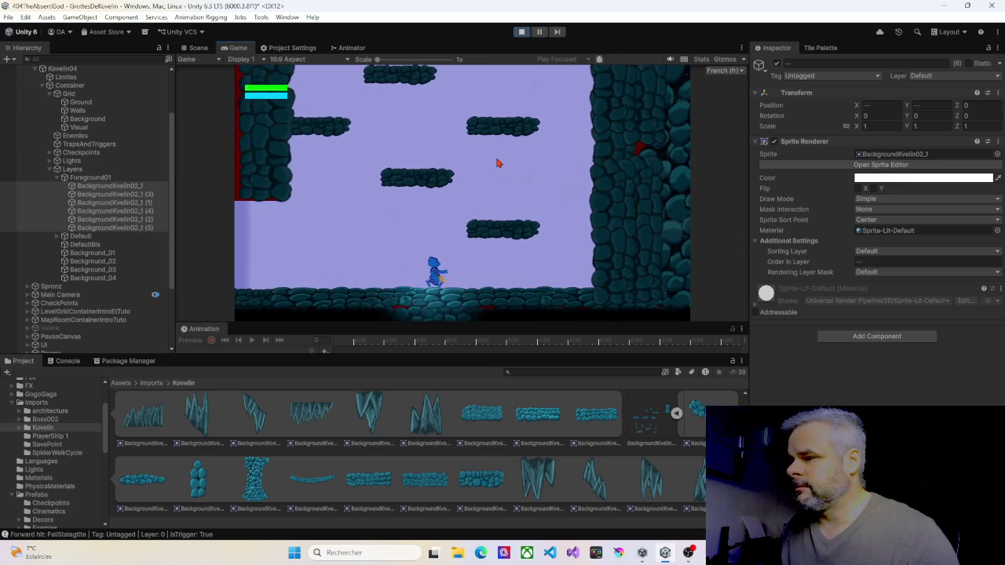
key("Right")
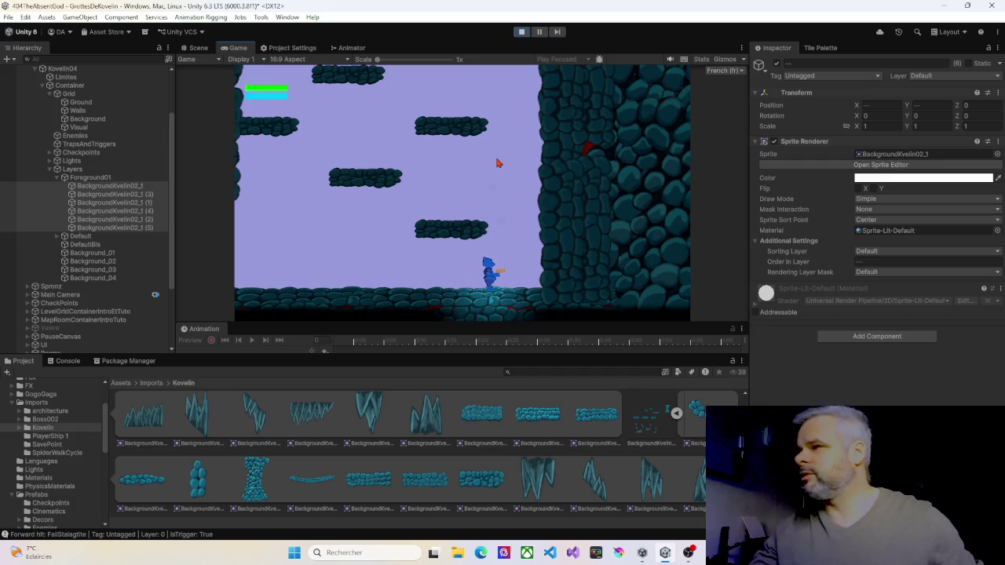
Stop the play-test and put the six rock floor sprites on the ForeGround01 sorting layer
left_click(521, 32)
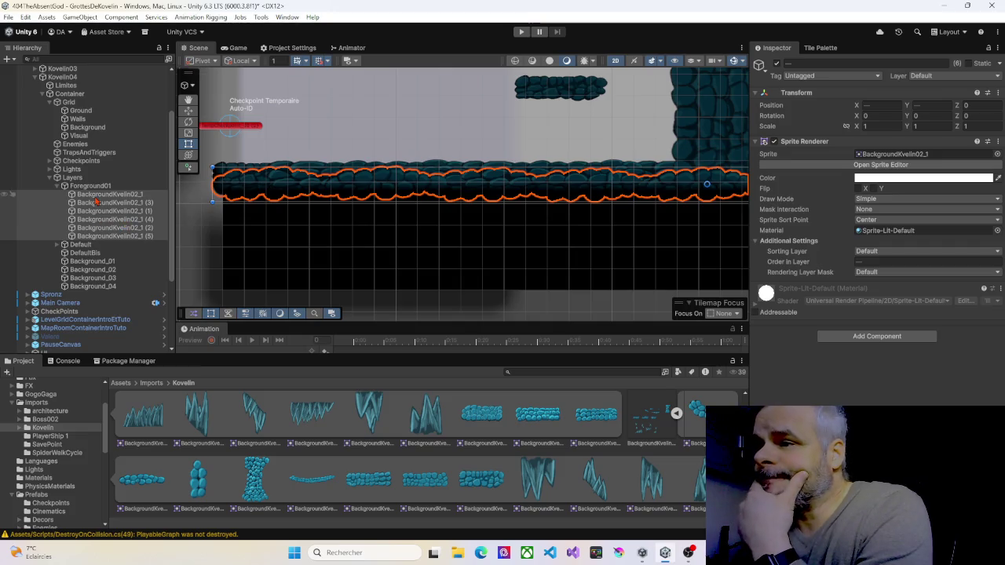
left_click(93, 187)
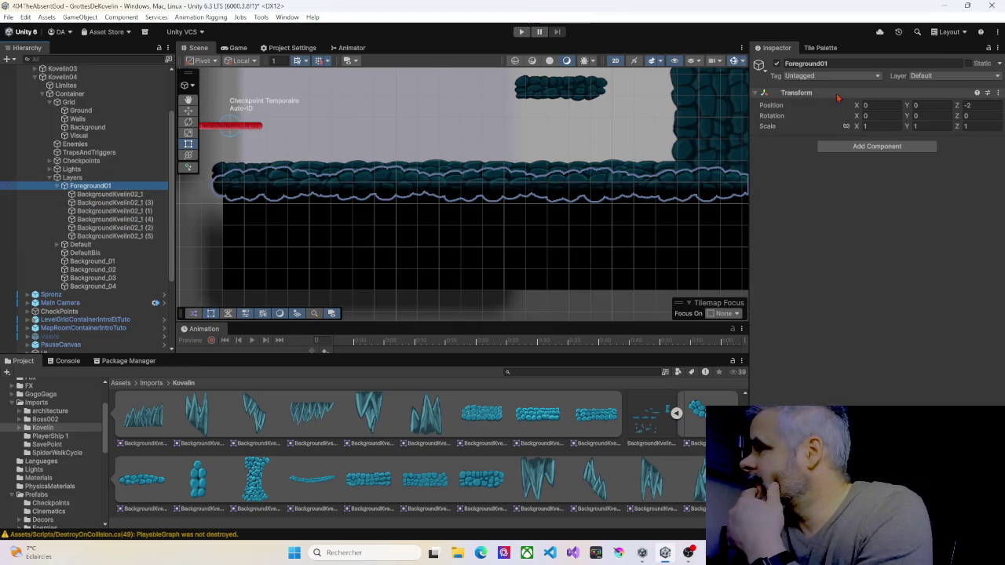
left_click(110, 194)
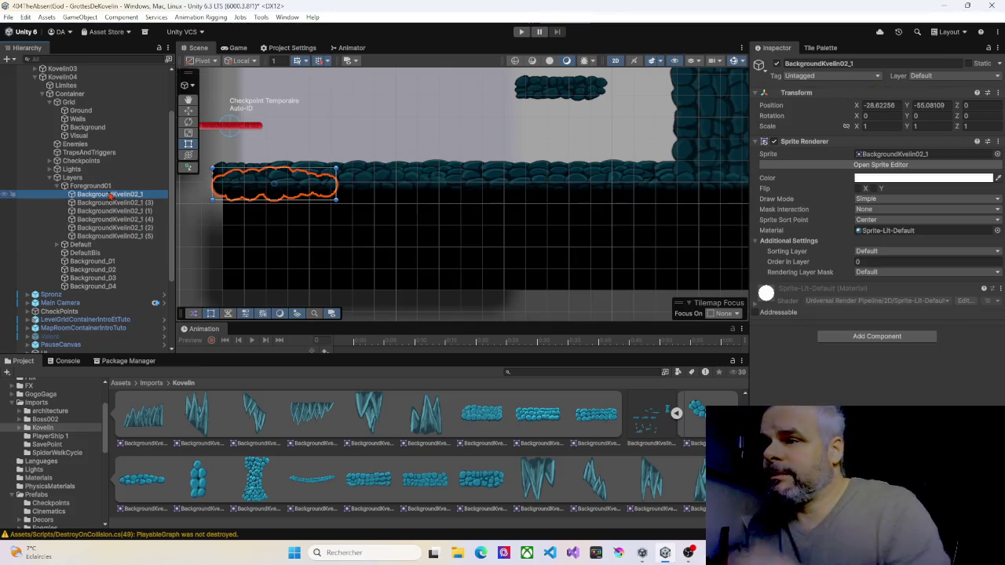
left_click(116, 236, "shift")
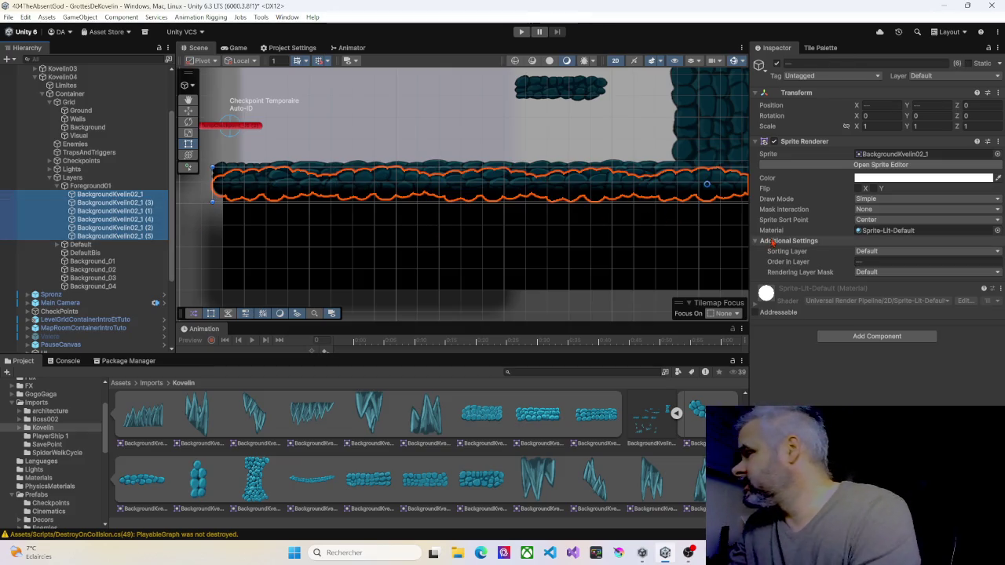
left_click(866, 251)
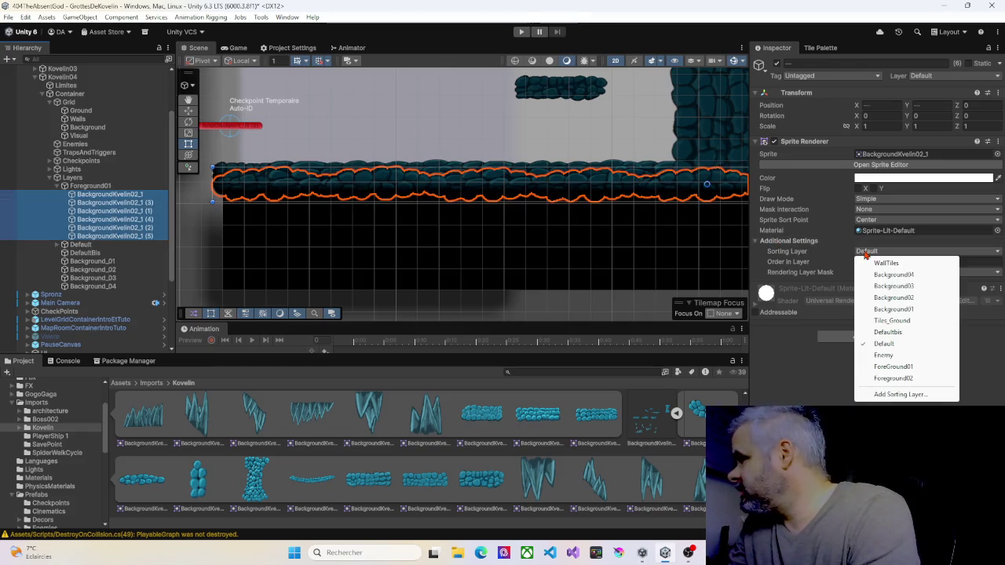
left_click(894, 367)
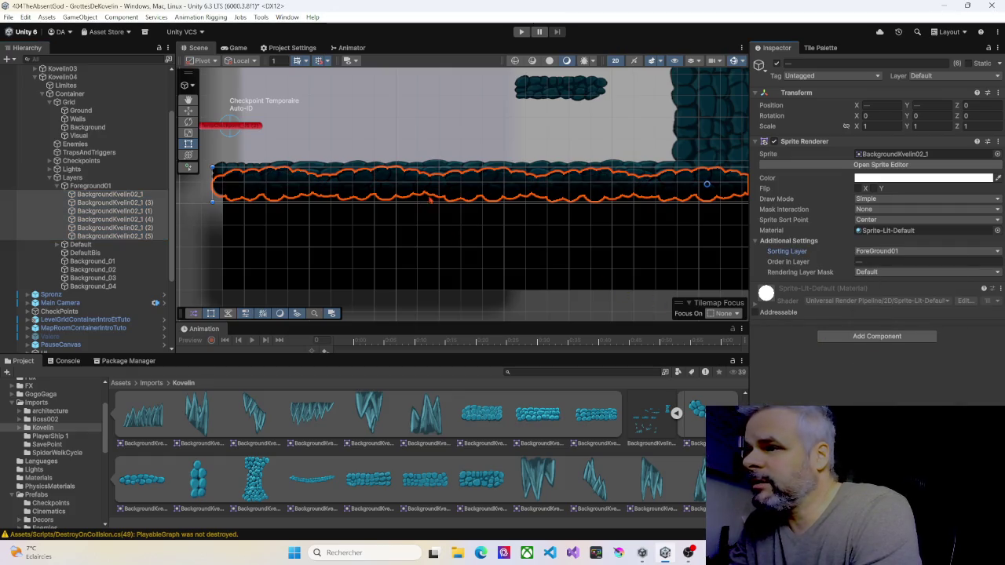
Raise the six stone floor sprites slightly and start a new play-test
left_click_drag(463, 191, 463, 189)
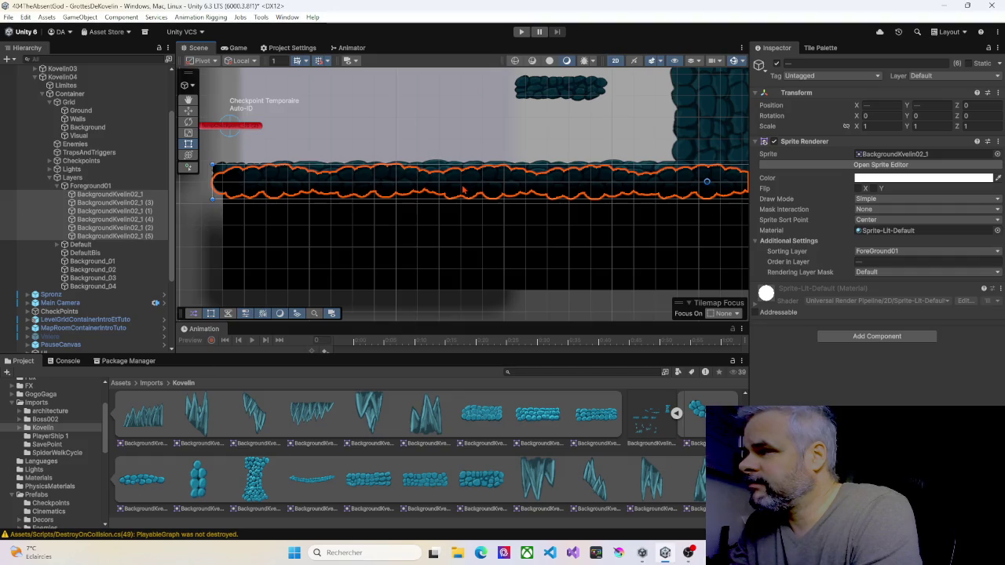
left_click_drag(464, 189, 463, 185)
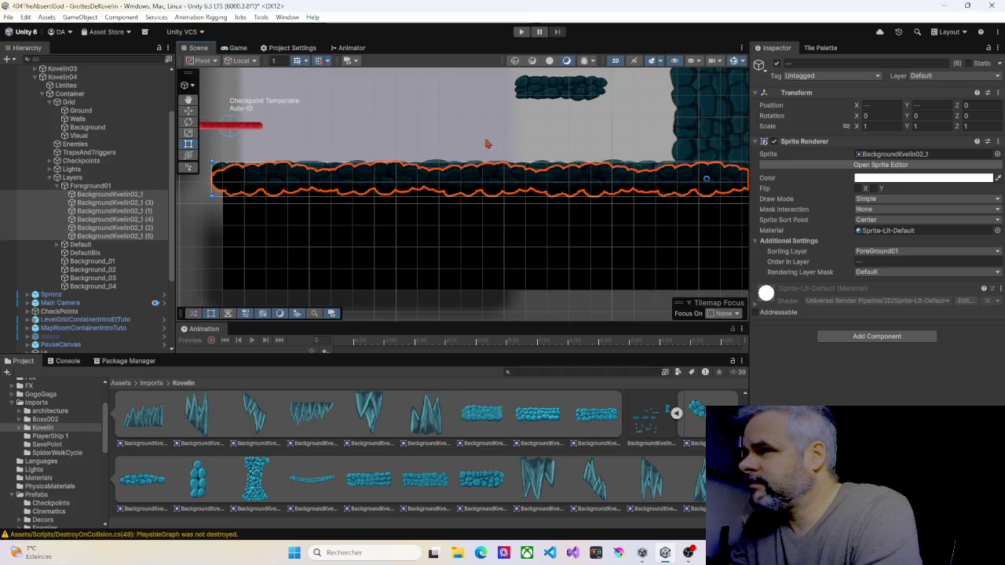
left_click(520, 31)
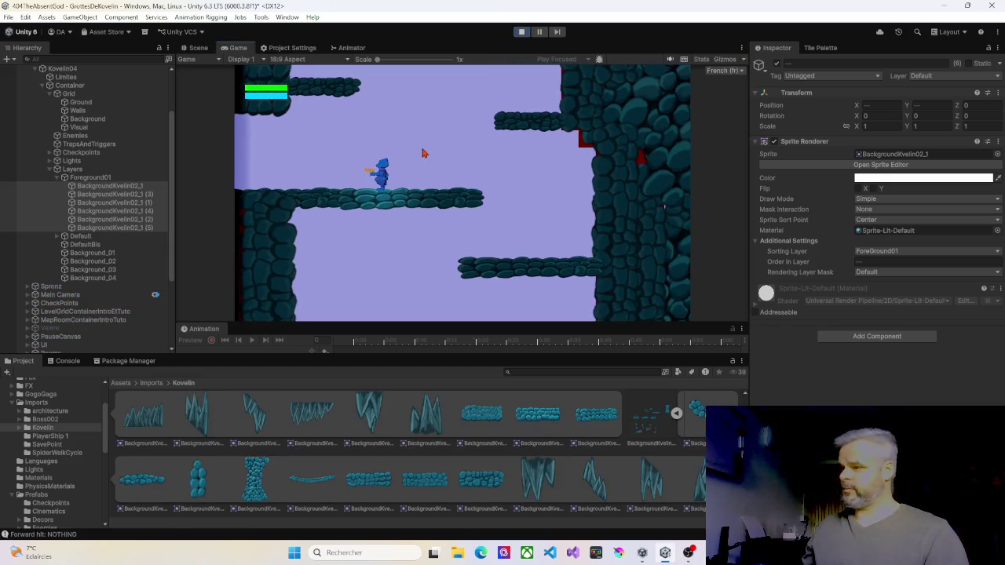
Walk the character off the platform down to the rock floor and along it
key("Right")
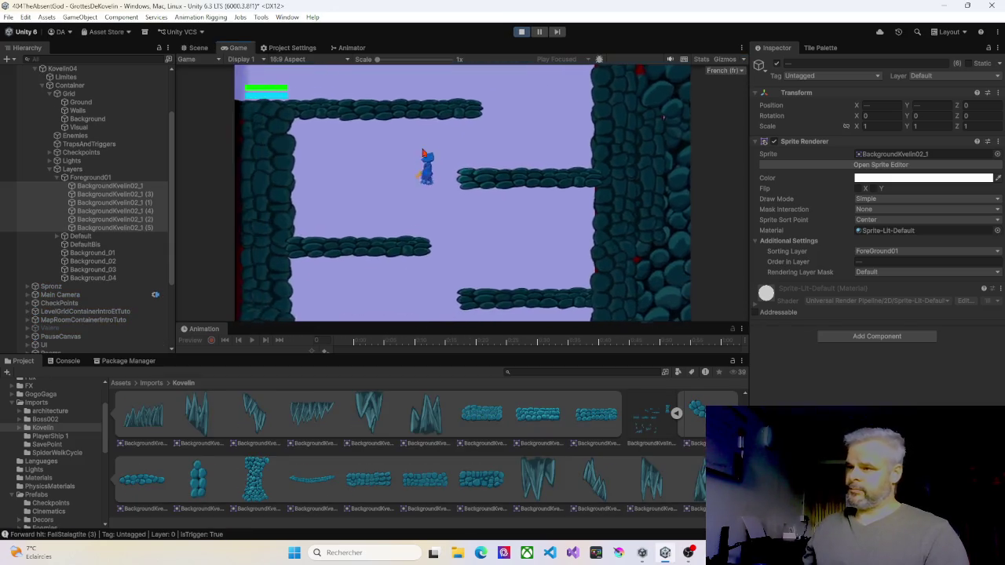
key("Left")
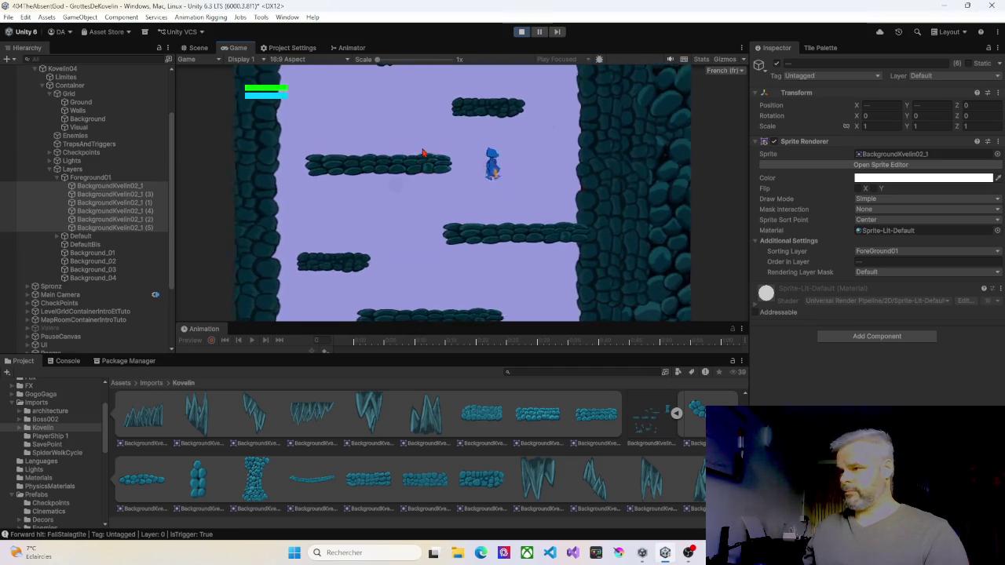
key("Right")
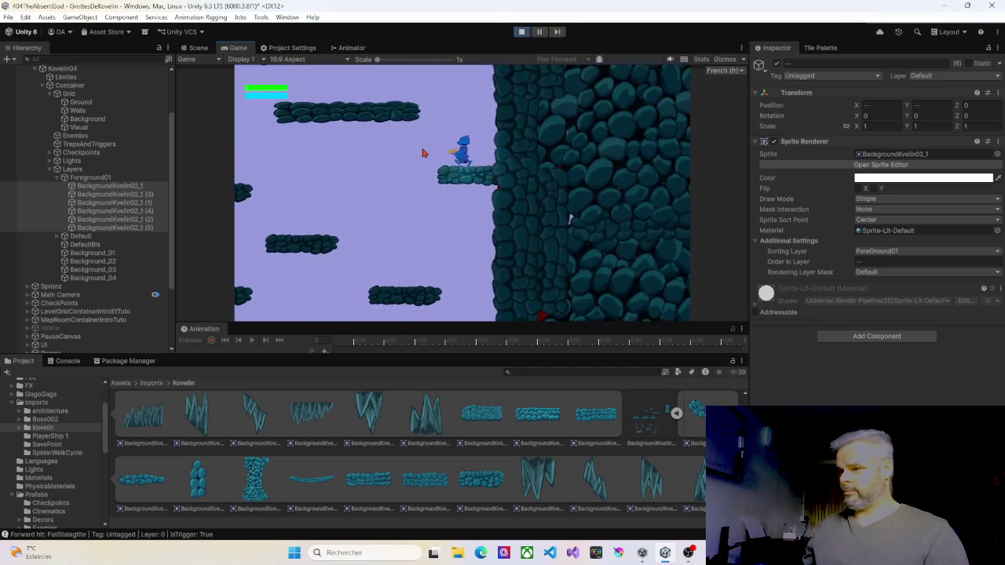
key("Right")
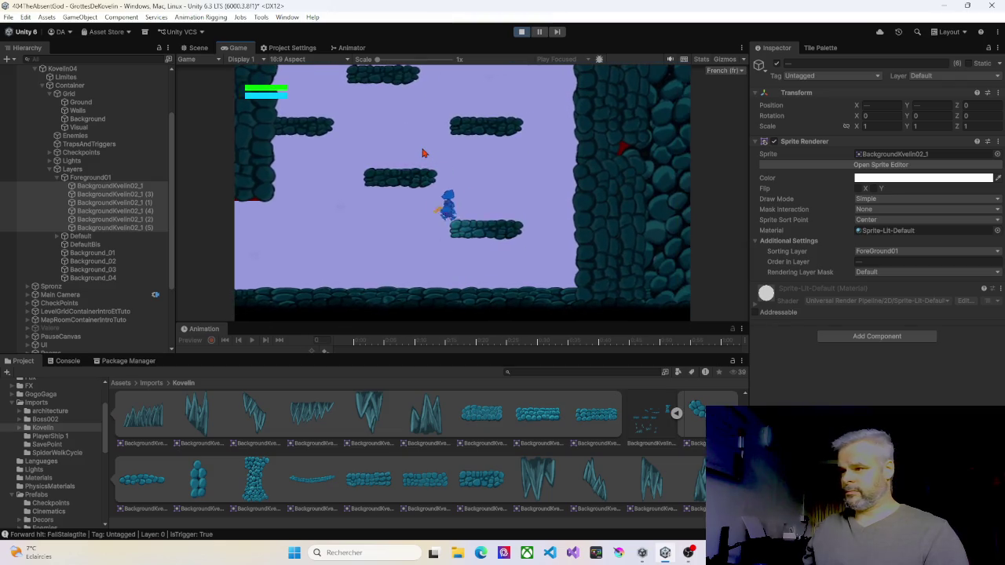
key("Right")
key("Left")
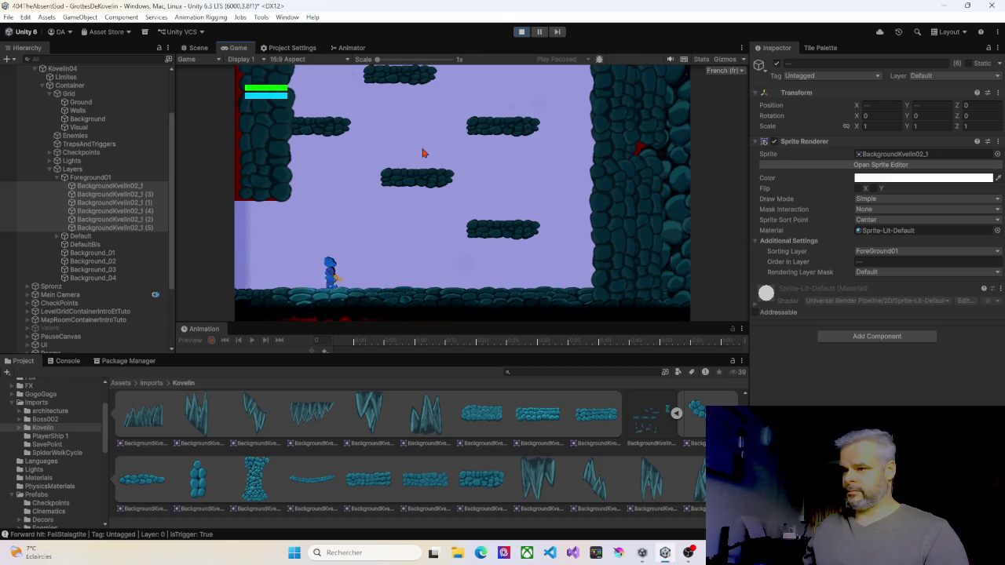
key("Left")
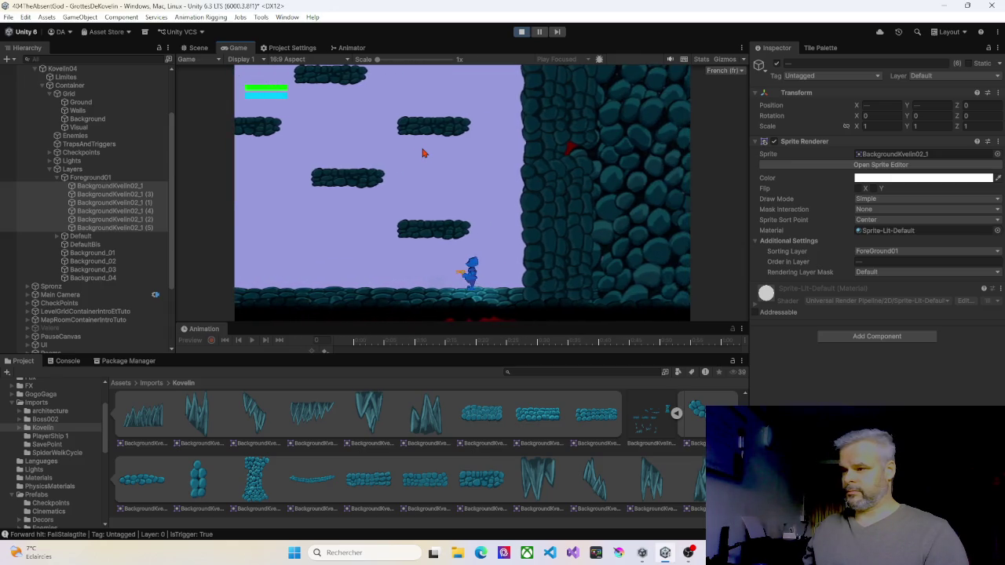
key("Left")
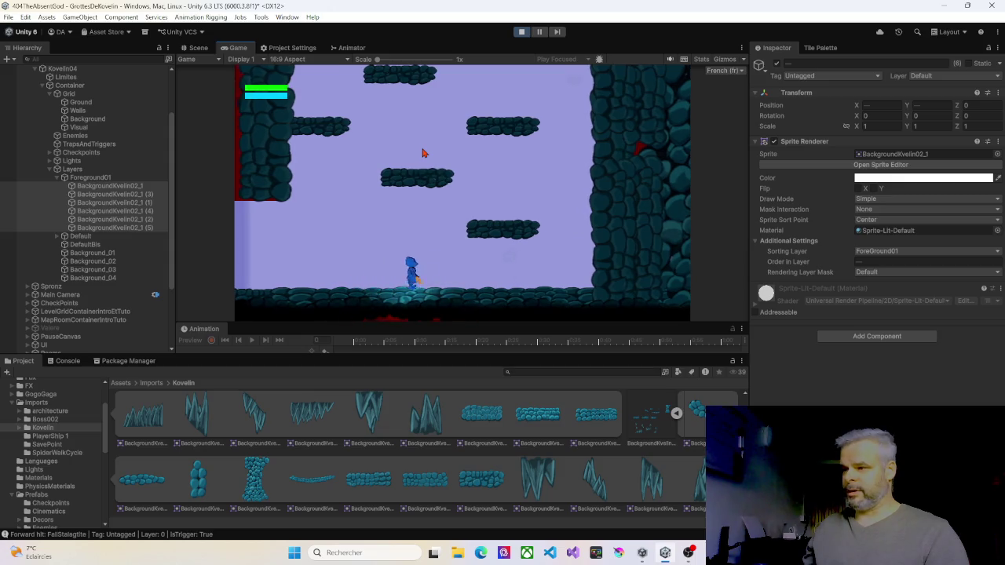
key("Right")
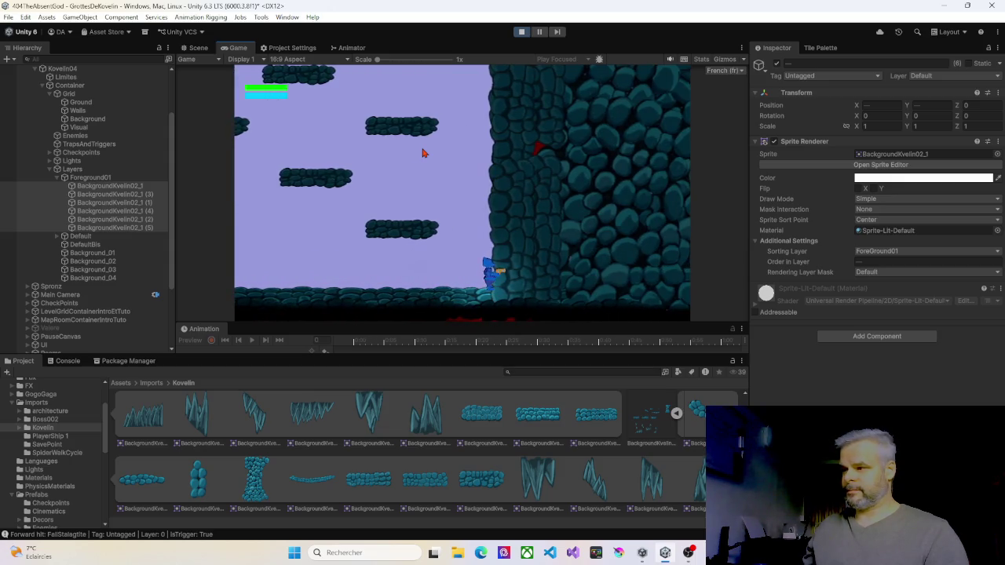
key("Left")
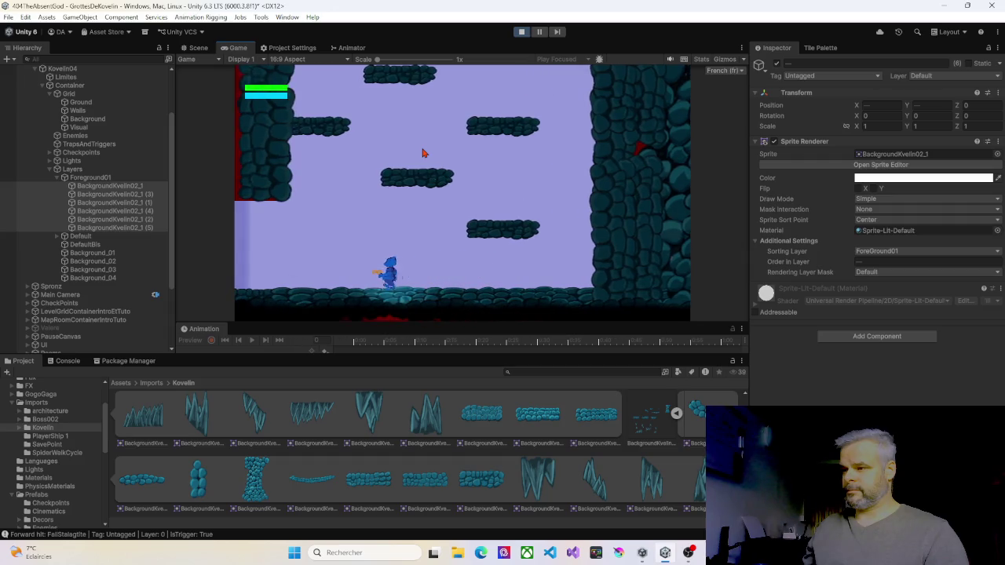
Save a temporary checkpoint, jump up the left platforms to the higher ledge, and stop
key("Right")
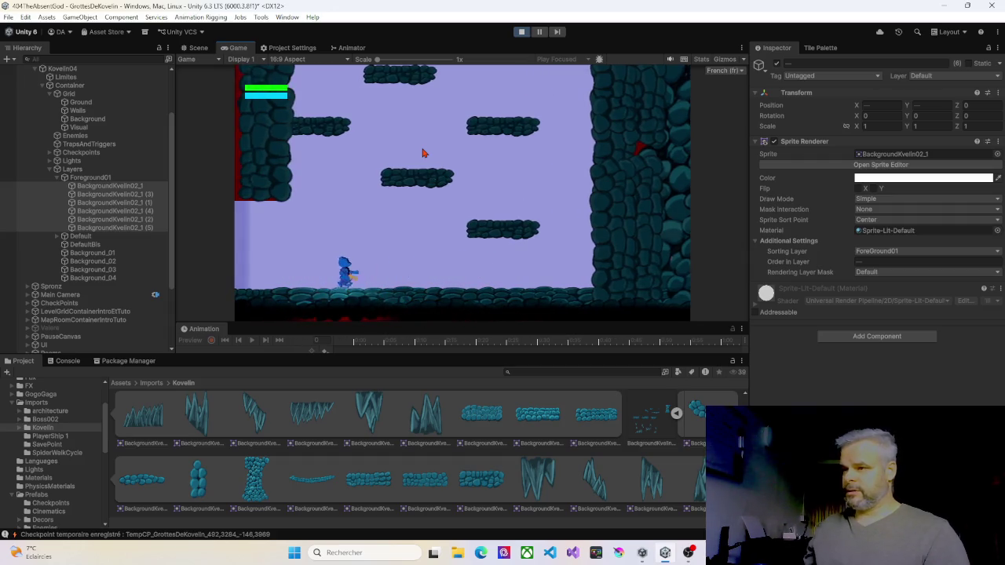
key("space")
key("Left")
key("space")
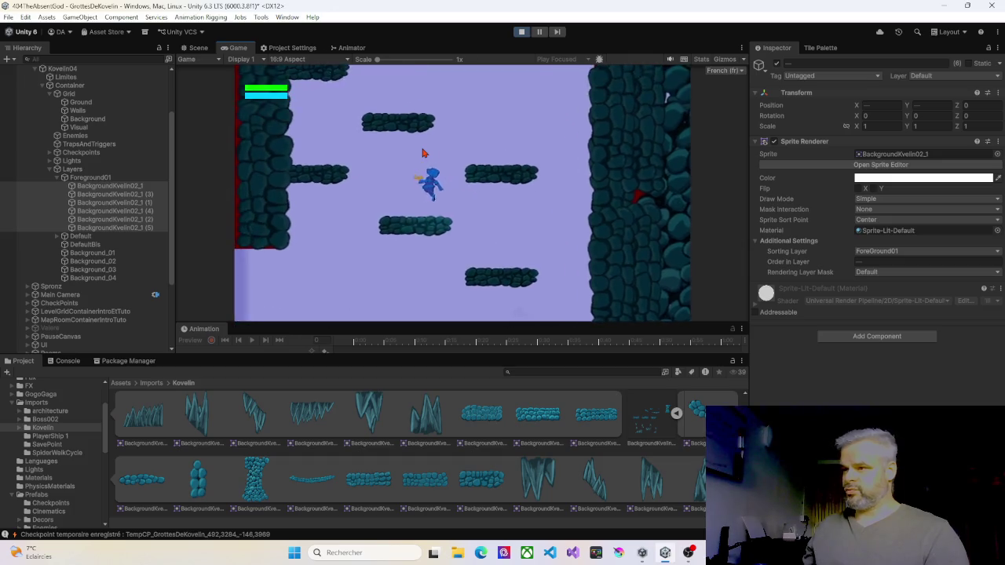
key("space")
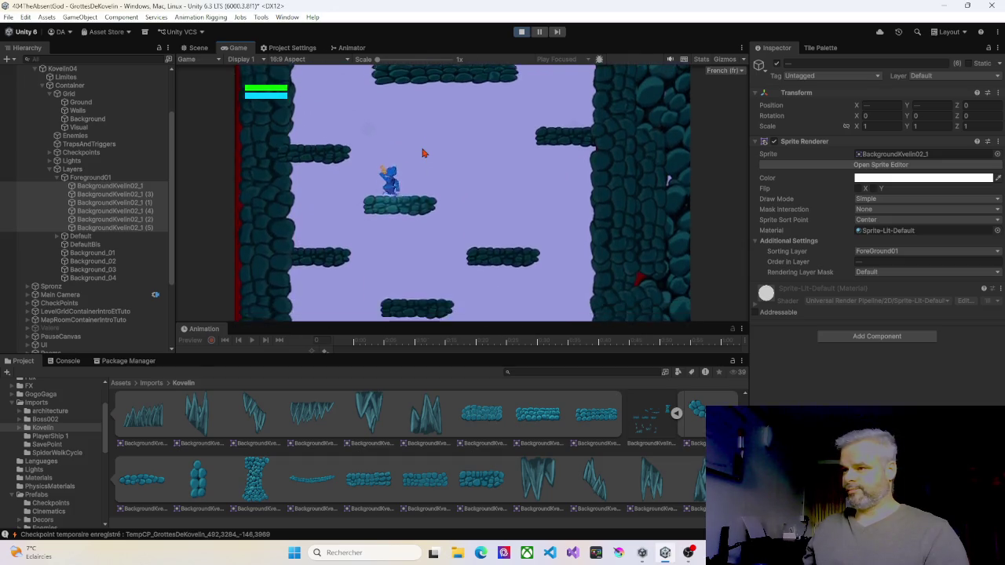
key("Left")
key("space")
key("space")
key("Left")
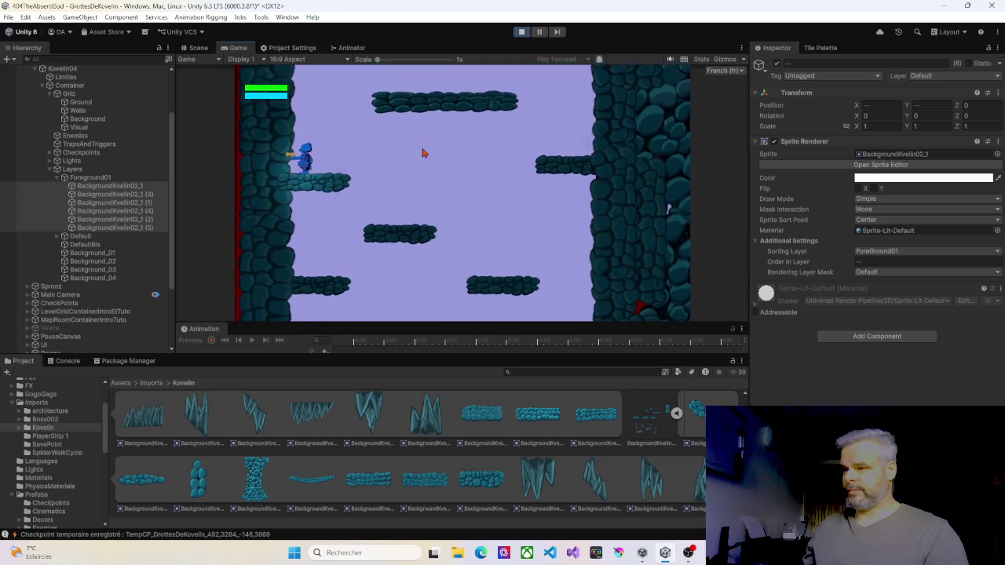
left_click(522, 33)
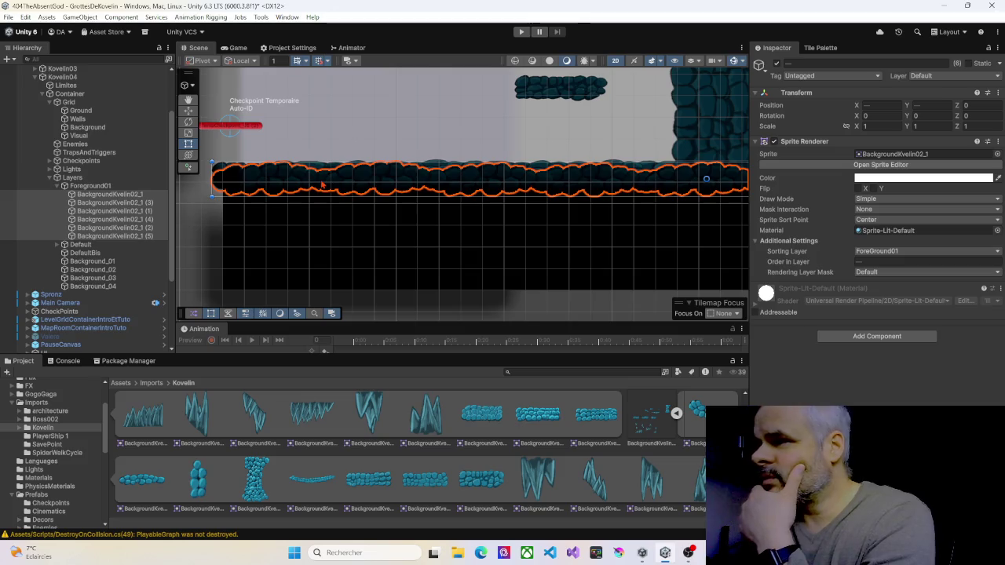
Duplicate the six stone floor sprites and set the copies just below the original floor
left_click(103, 198)
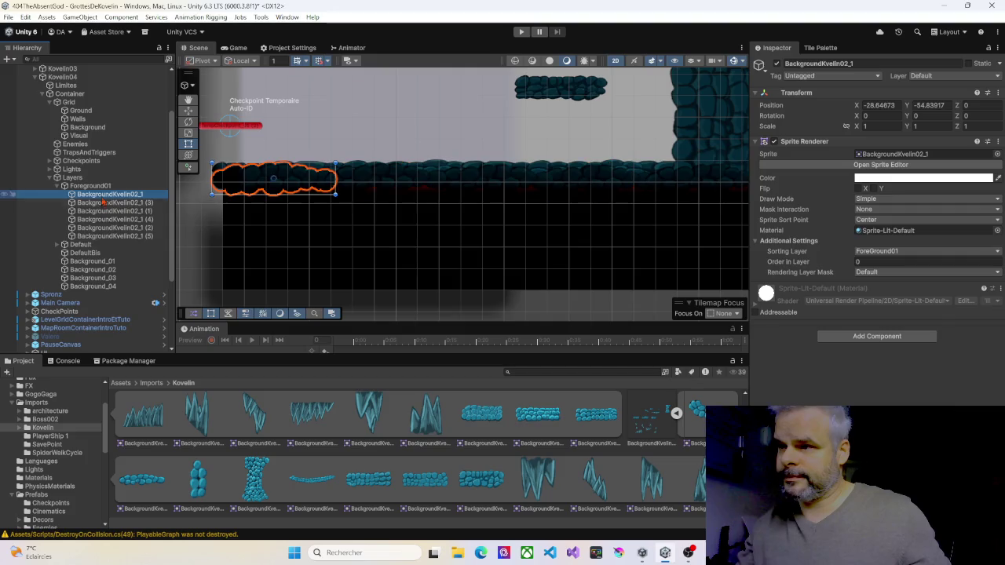
left_click(114, 236, "shift")
key("ctrl+d")
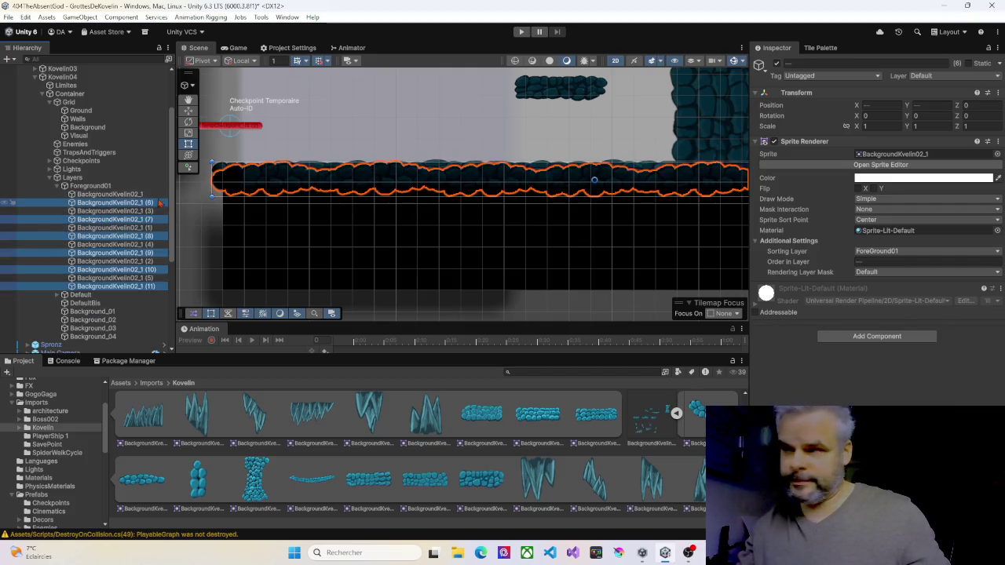
left_click_drag(468, 189, 474, 198)
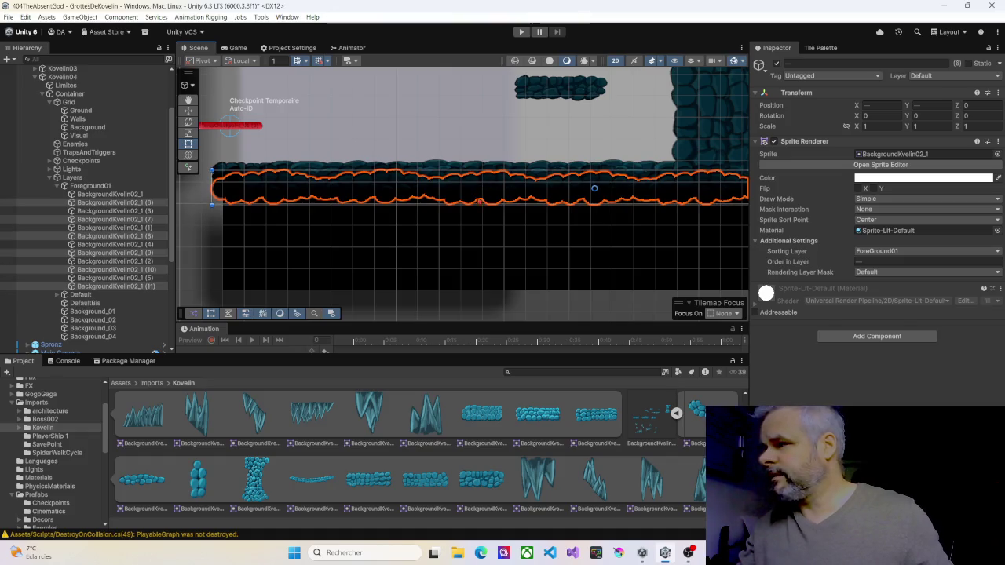
Frame the platforms above the thickened floor and start a new play-test
scroll(477, 203, "down", 2)
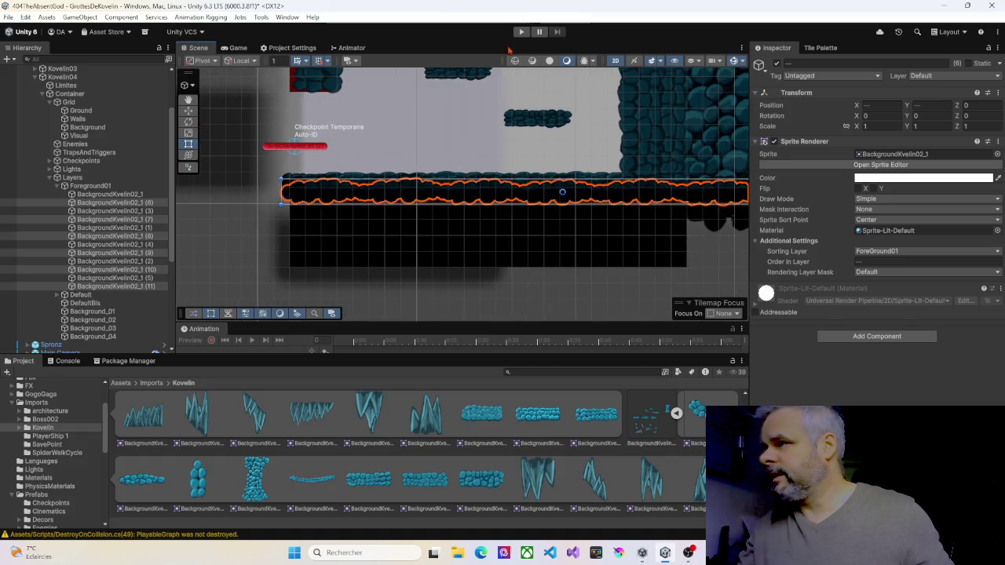
mouse_move(355, 83)
left_mouse_down()
mouse_move(363, 174)
mouse_move(387, 223)
left_mouse_up()
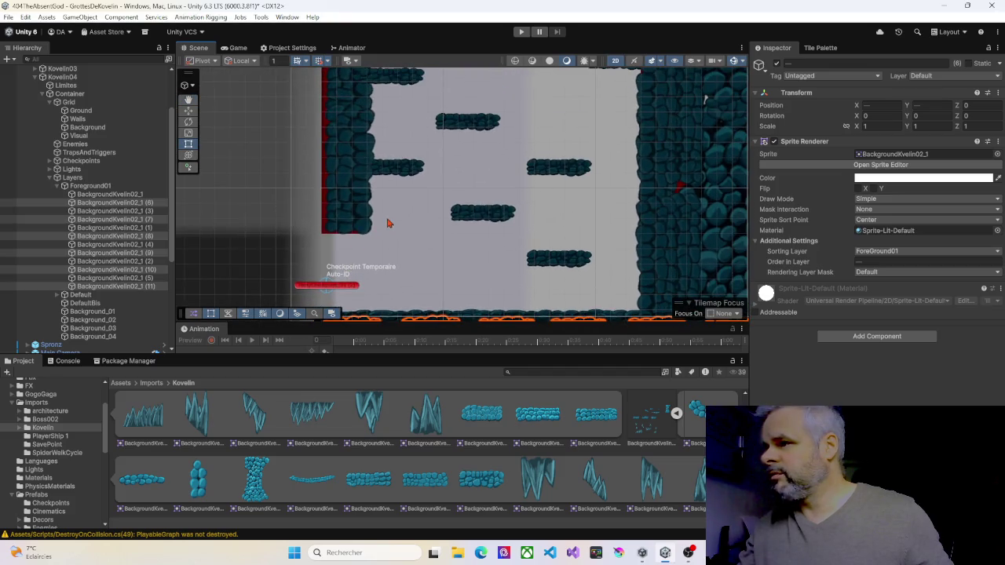
scroll(387, 227, "up", 1)
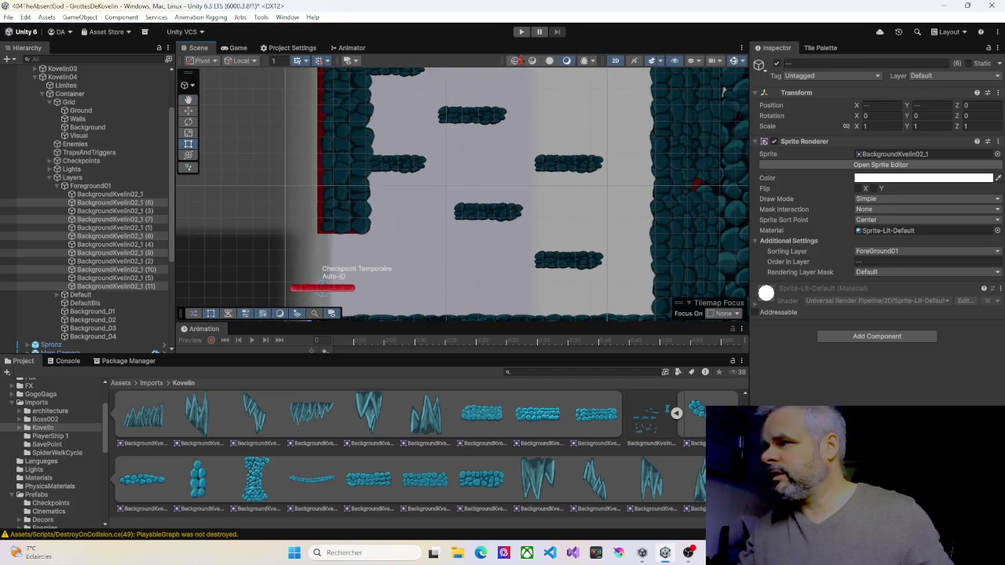
left_click(521, 33)
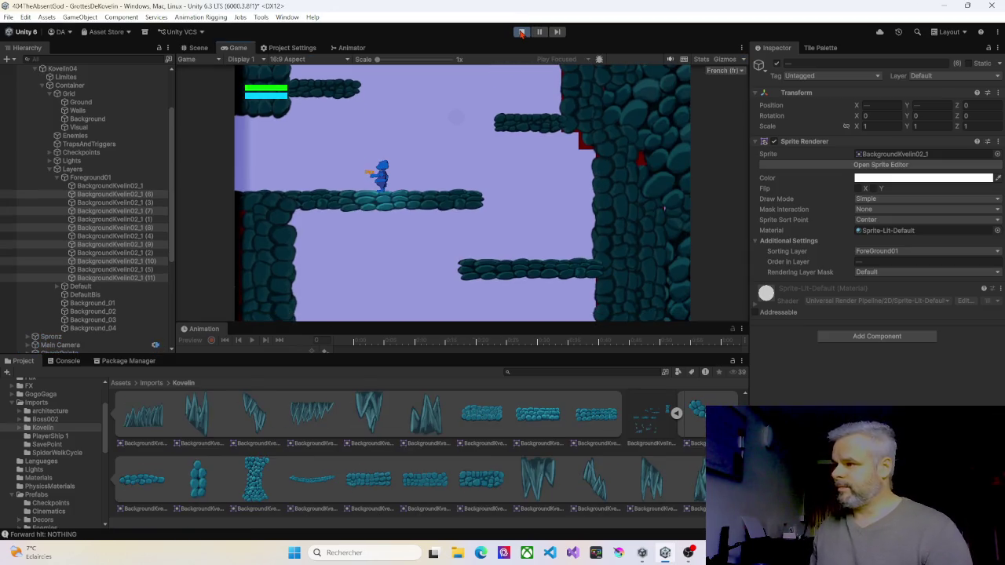
Jump the character up the right platforms and wall, then drop it to the floor
key("Right")
key("space")
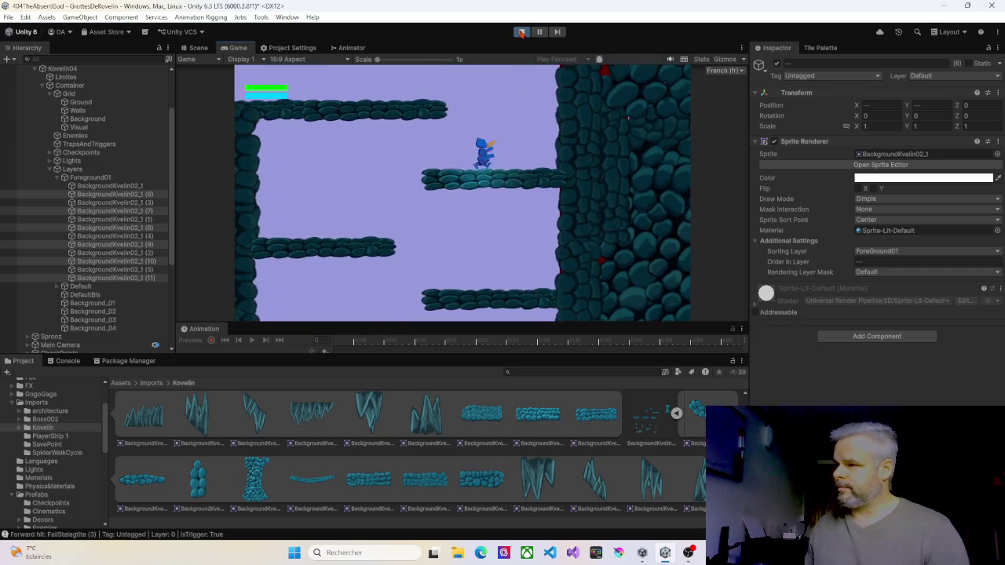
key("Right")
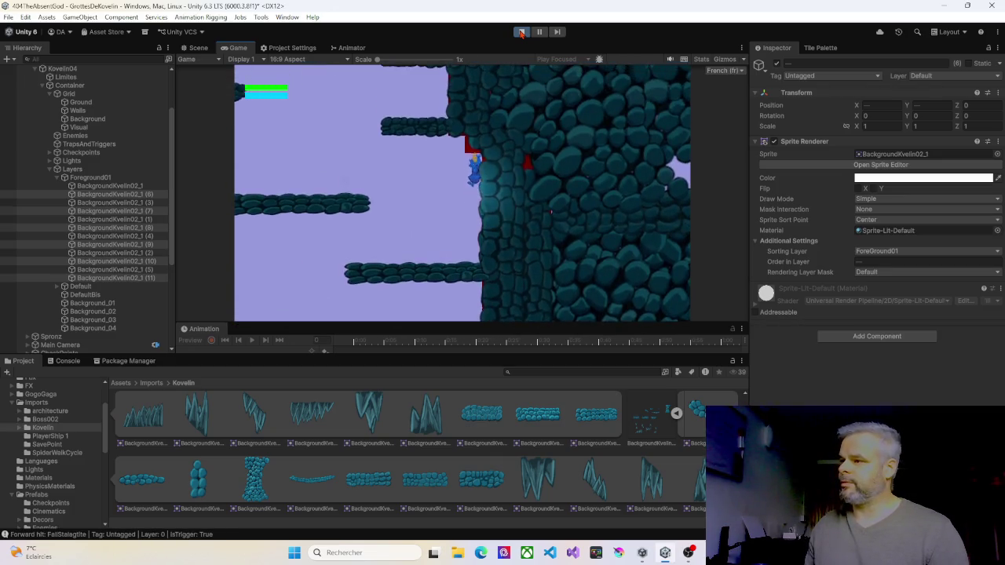
key("space")
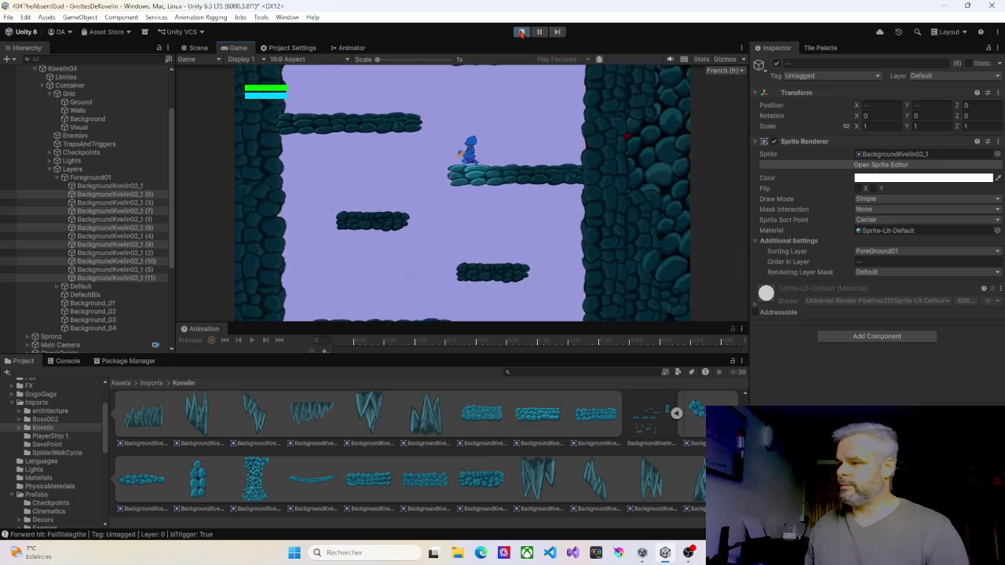
key("Down")
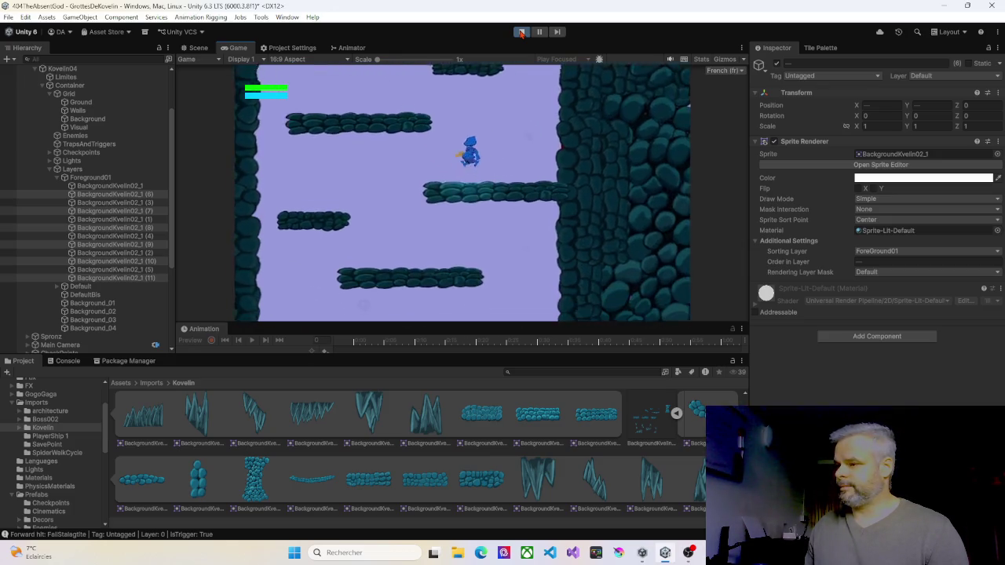
key("Right")
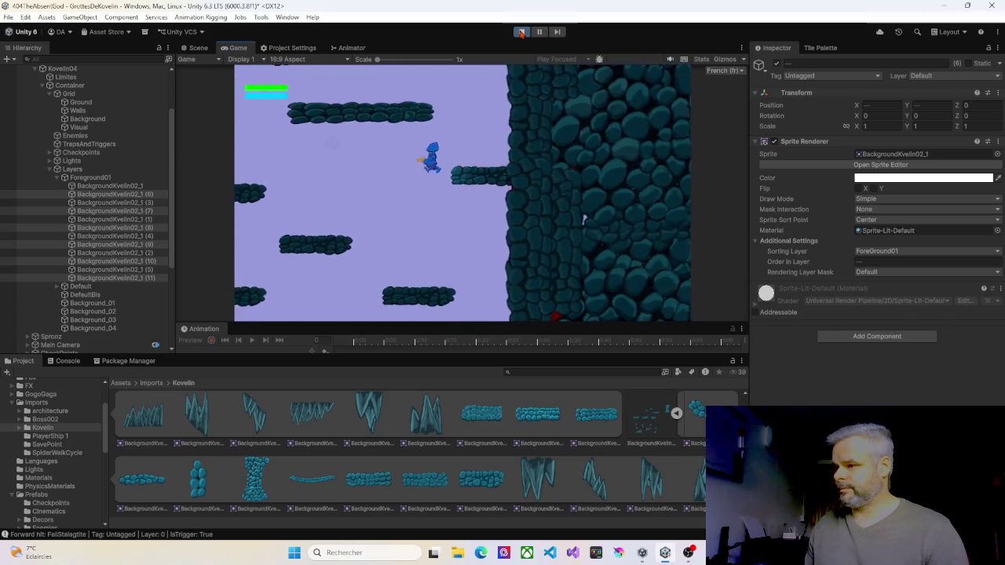
key("Right")
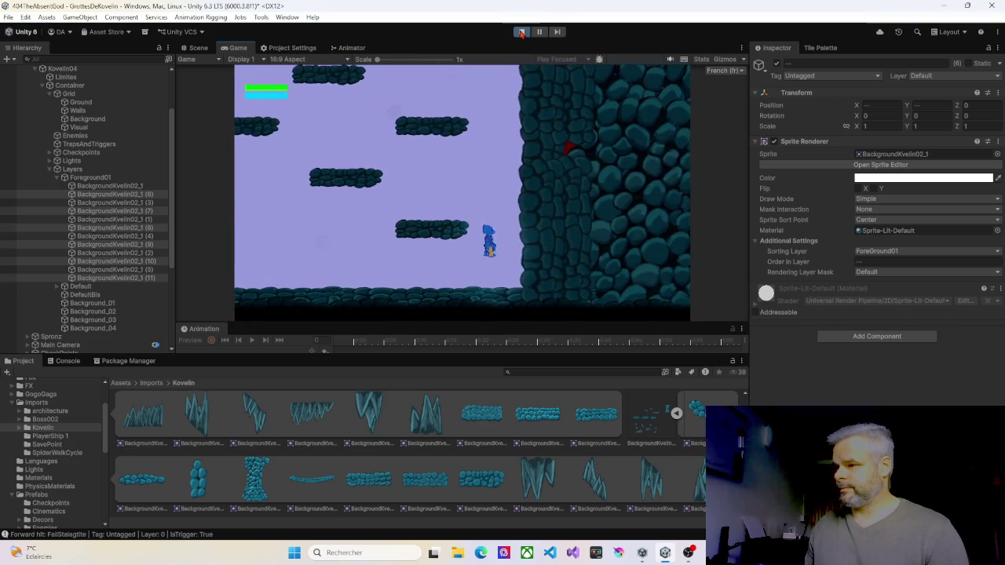
Walk the character back and forth along the thickened rock floor
key("Left")
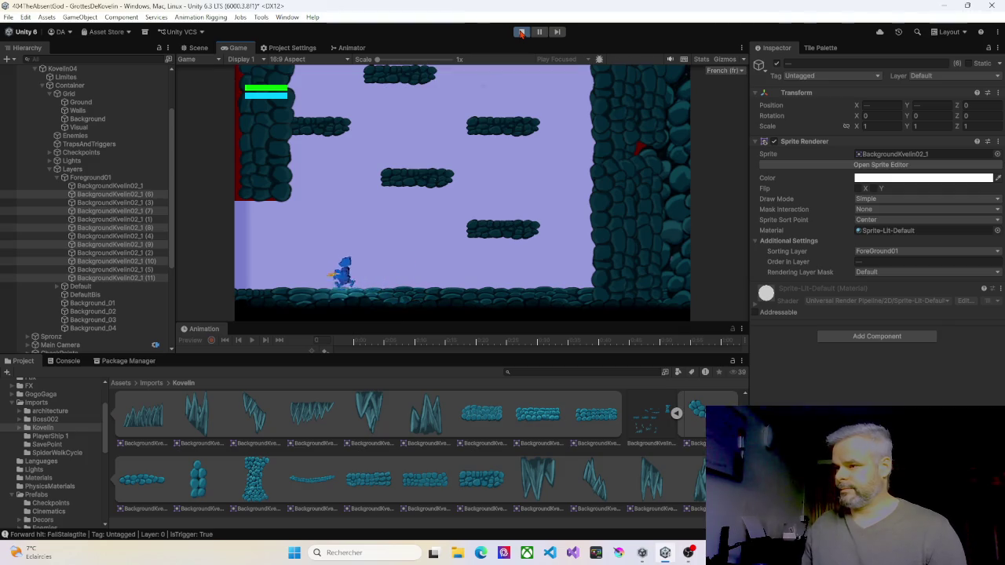
key("Right")
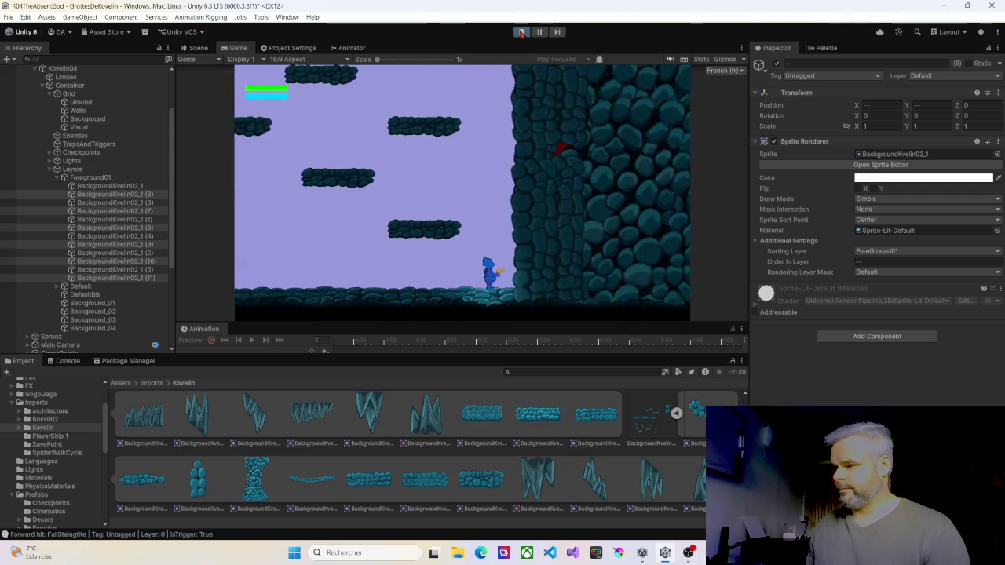
key("Left")
key("Left")
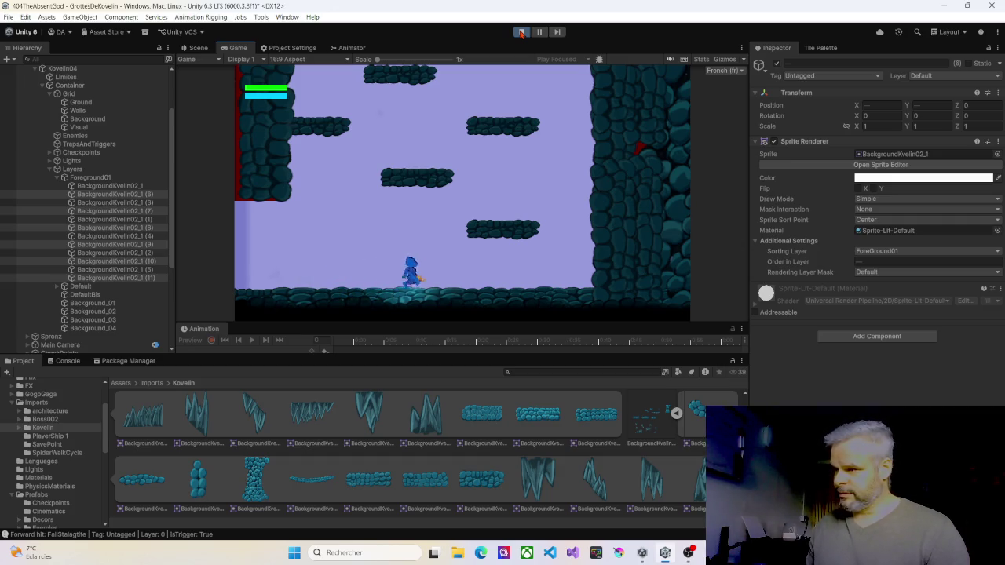
key("Right")
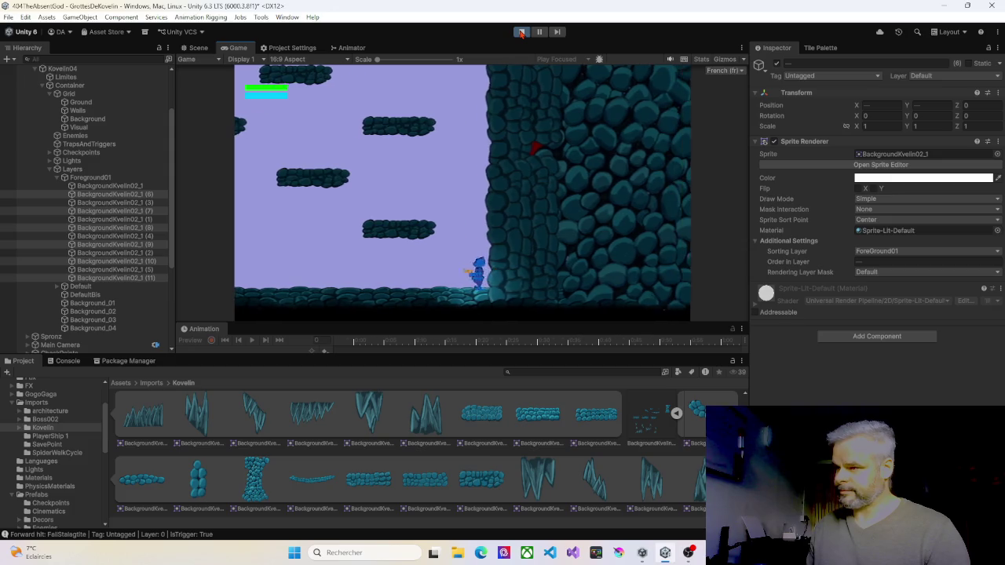
key("Left")
key("Right")
key("Left")
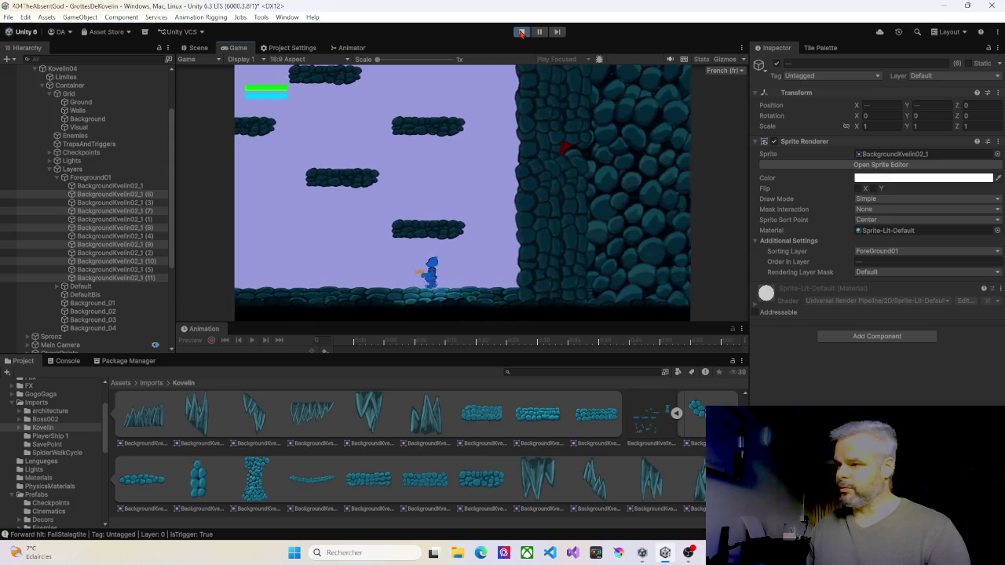
key("Left")
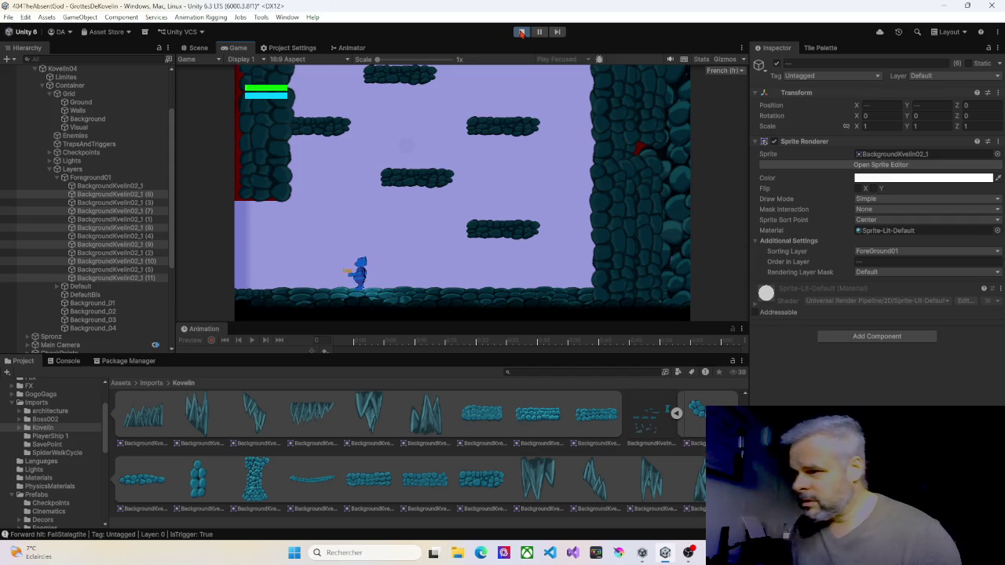
Push the character against the right cave wall, walk it back left, and stop the test
key("Right")
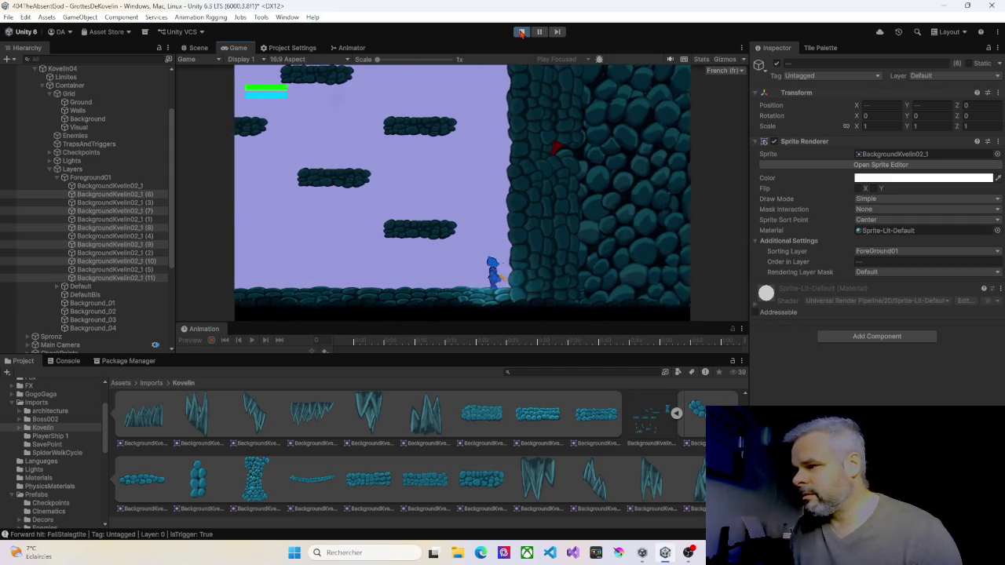
key("Right")
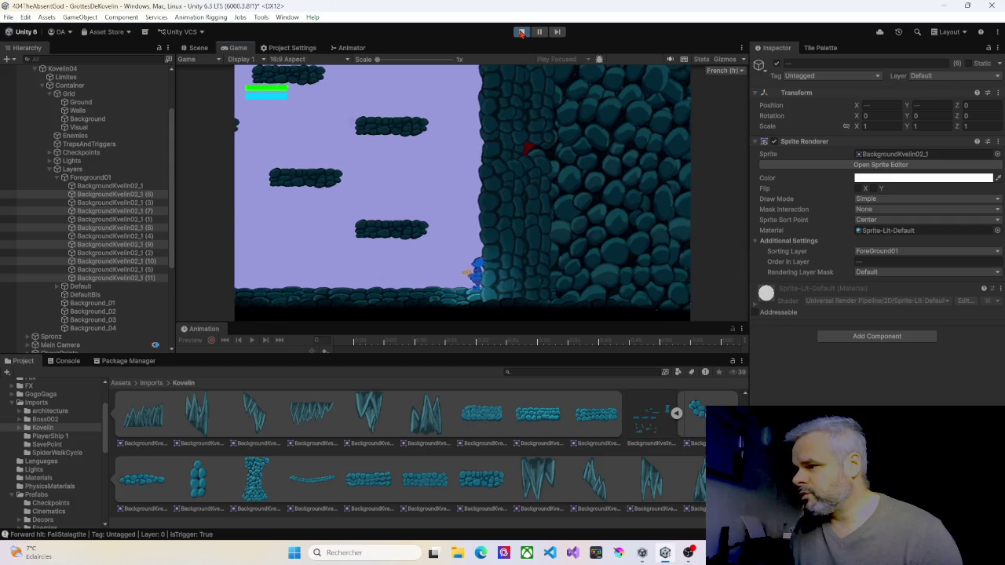
key("Left")
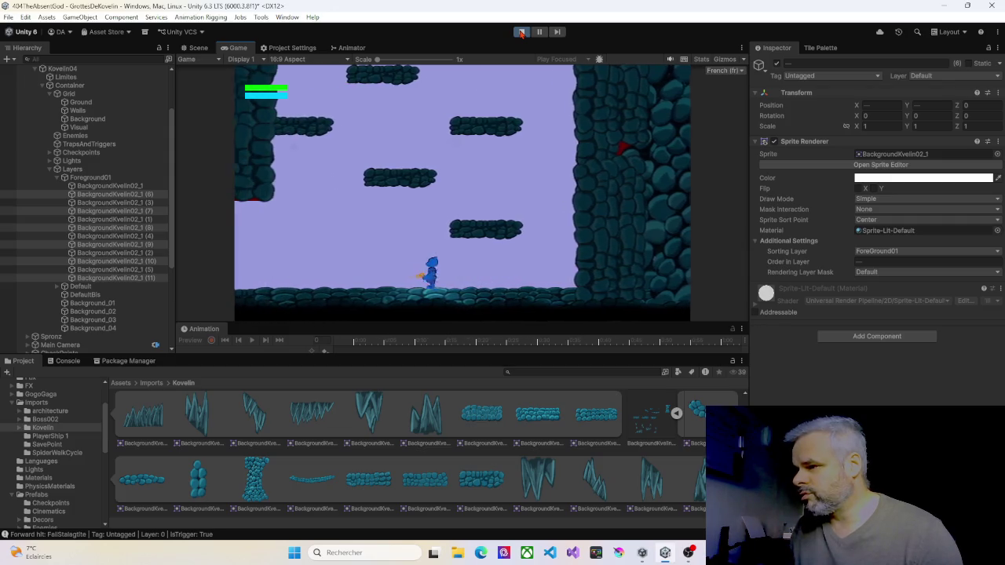
key("Left")
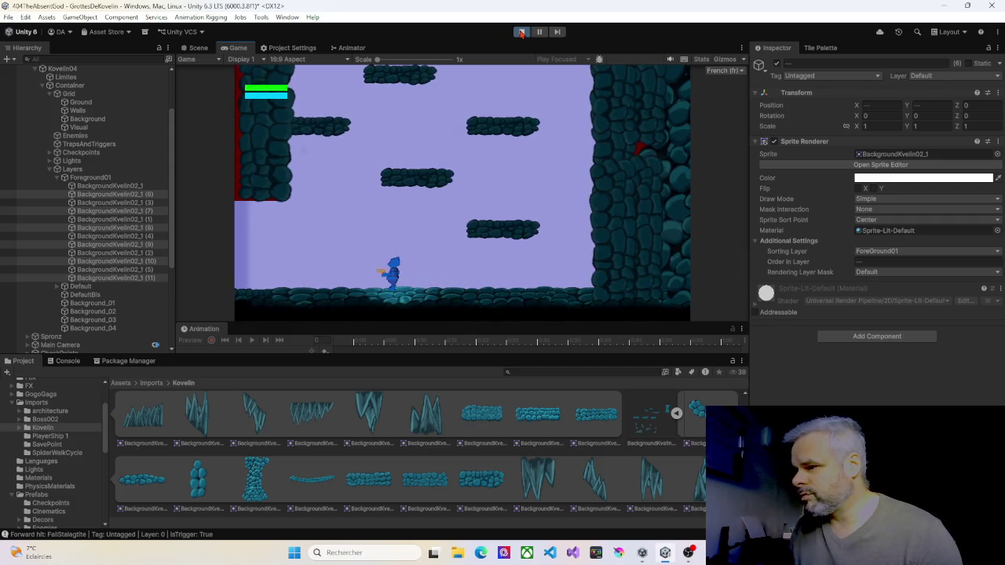
key("Left")
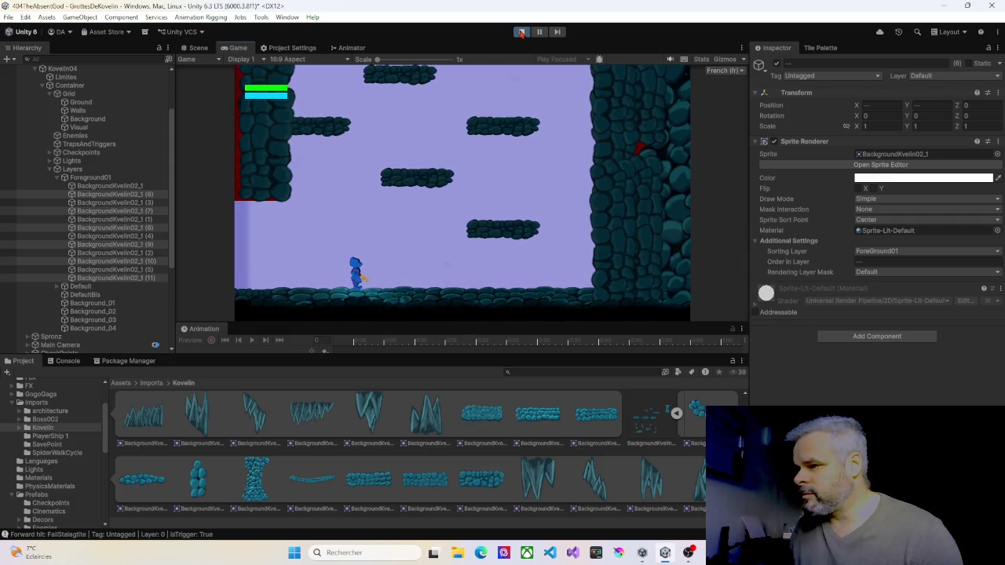
key("Right")
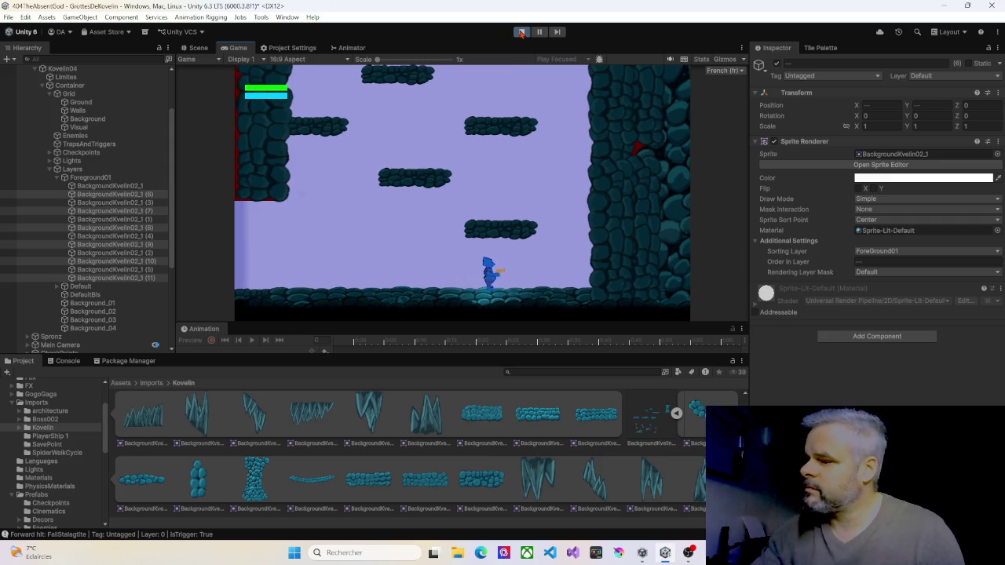
left_click(521, 32)
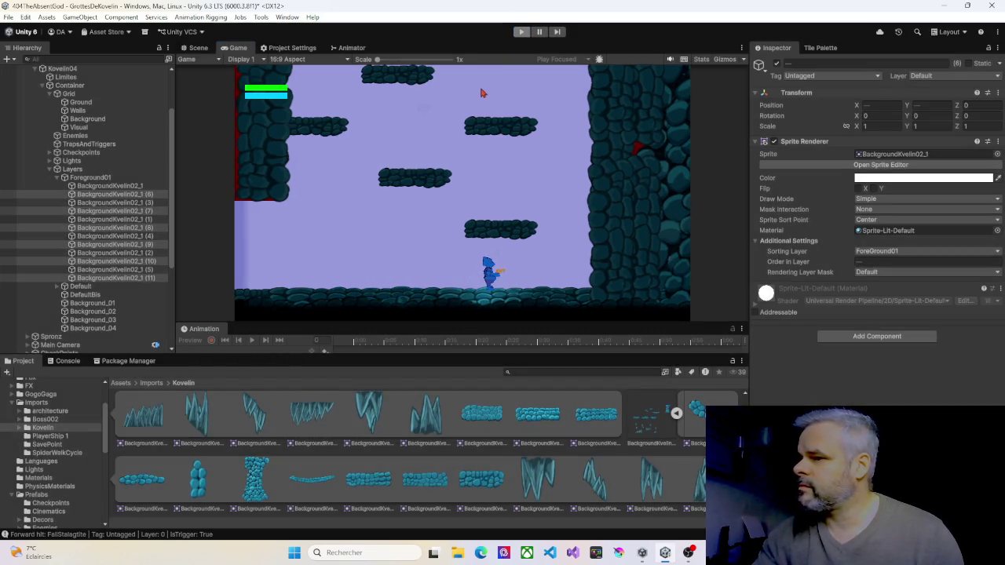
Open the MinesDeKovelin Decors prefab folder and bring the extended floor into view
scroll(343, 413, "down", 2)
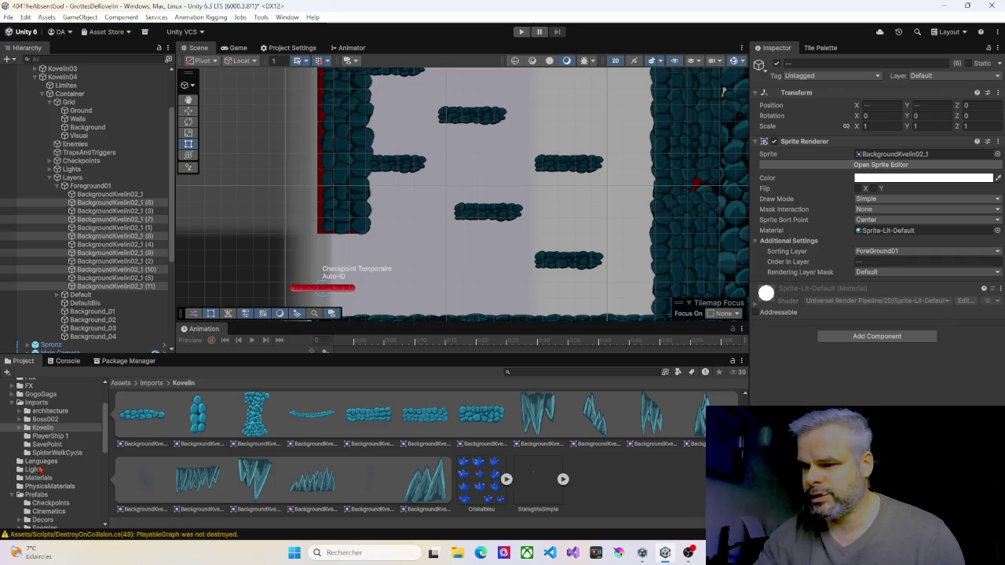
scroll(33, 493, "down", 4)
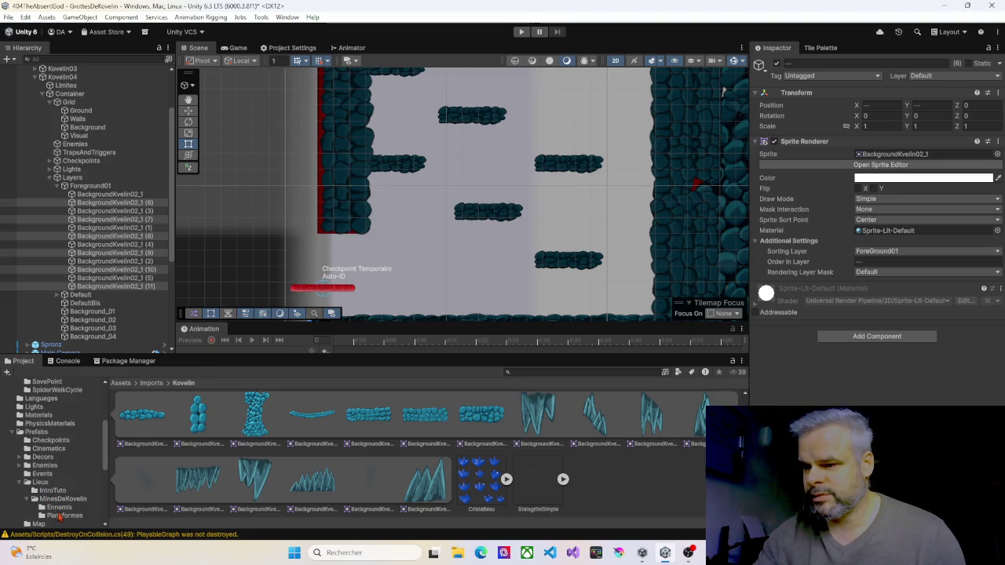
left_click(56, 501)
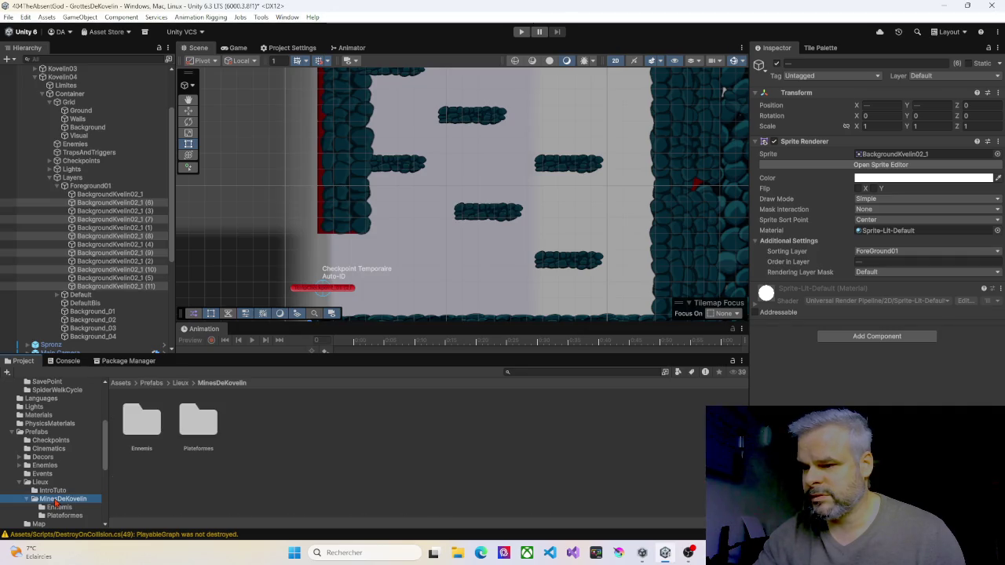
left_click(43, 457)
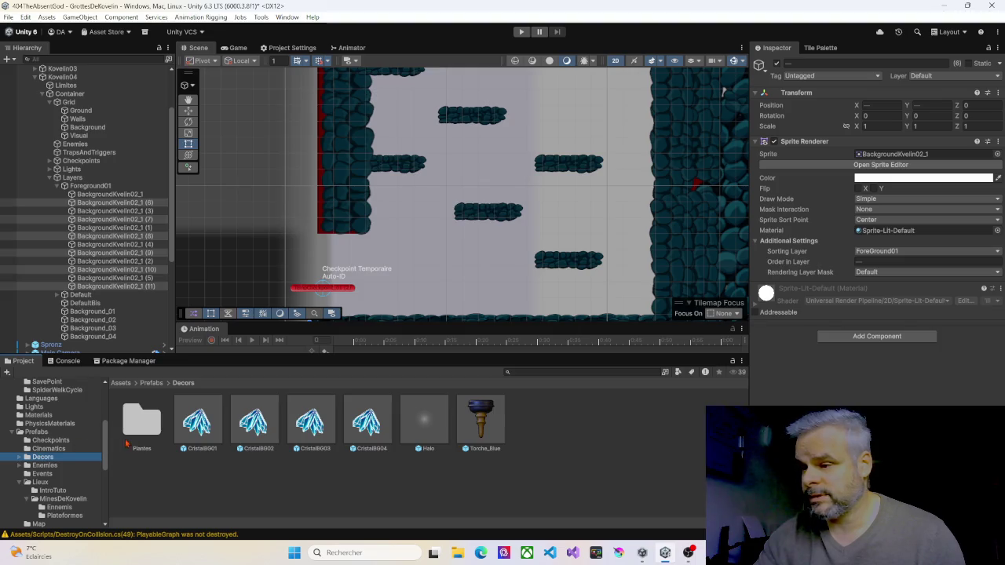
scroll(425, 291, "down", 3)
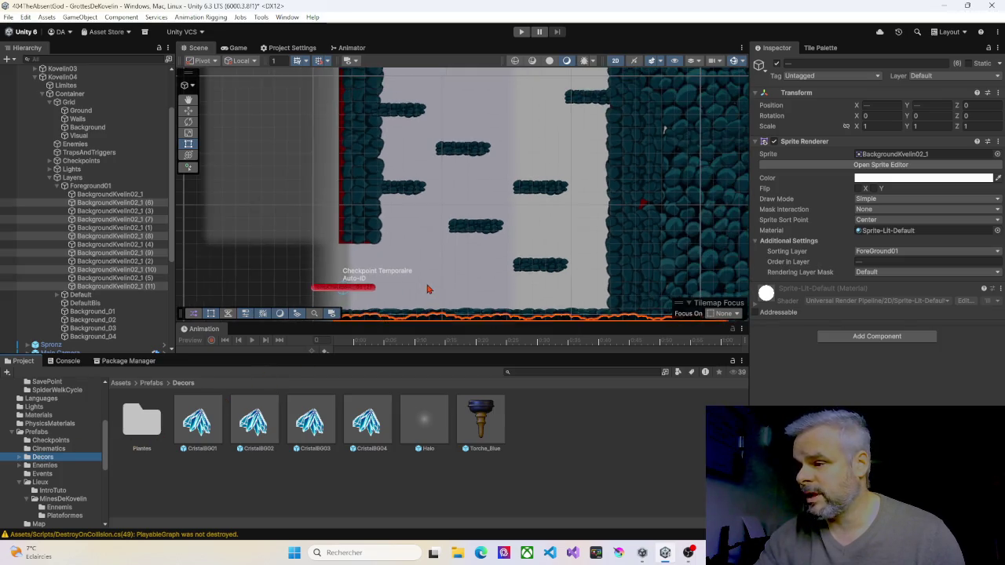
left_click_drag(425, 291, 412, 226)
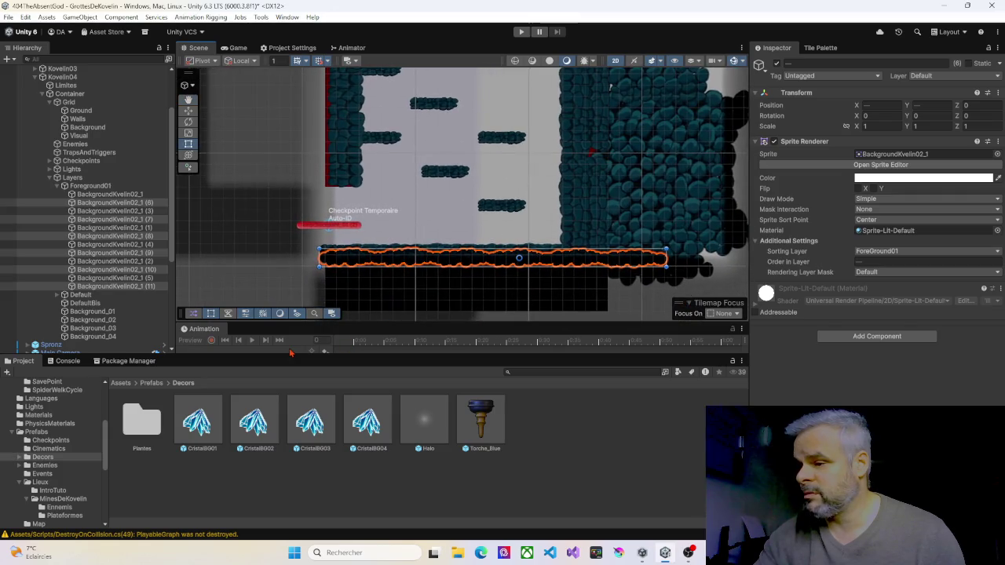
Compare the CristalBG01–04 prefabs and place CristalBG01 under Foreground01 above the floor
left_click(200, 421)
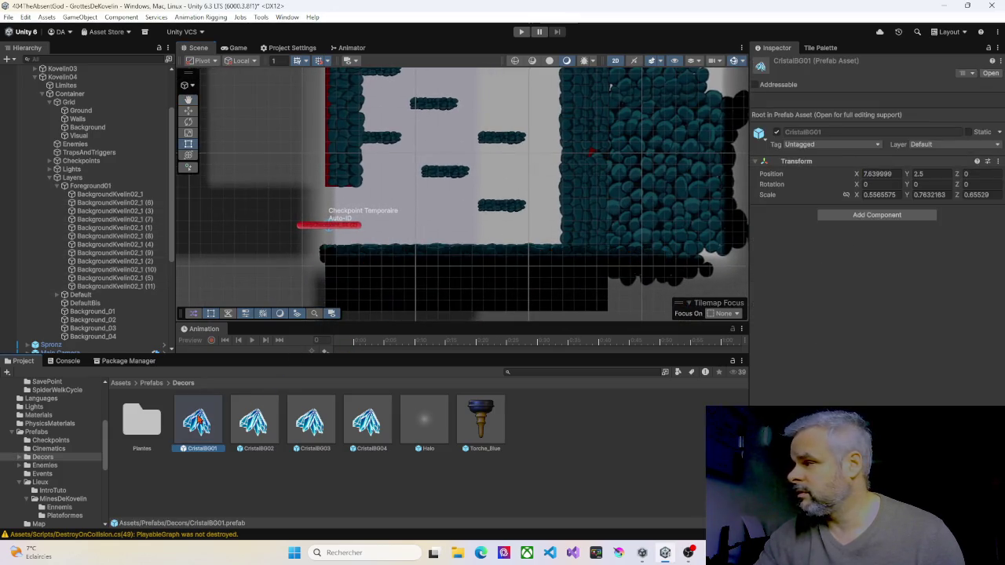
left_click(254, 424)
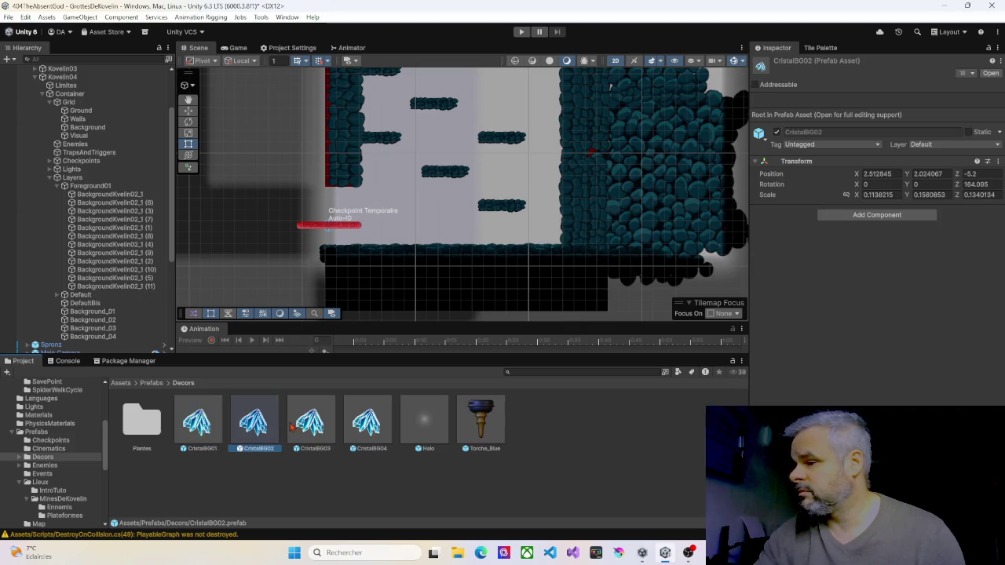
left_click(305, 428)
left_click(362, 428)
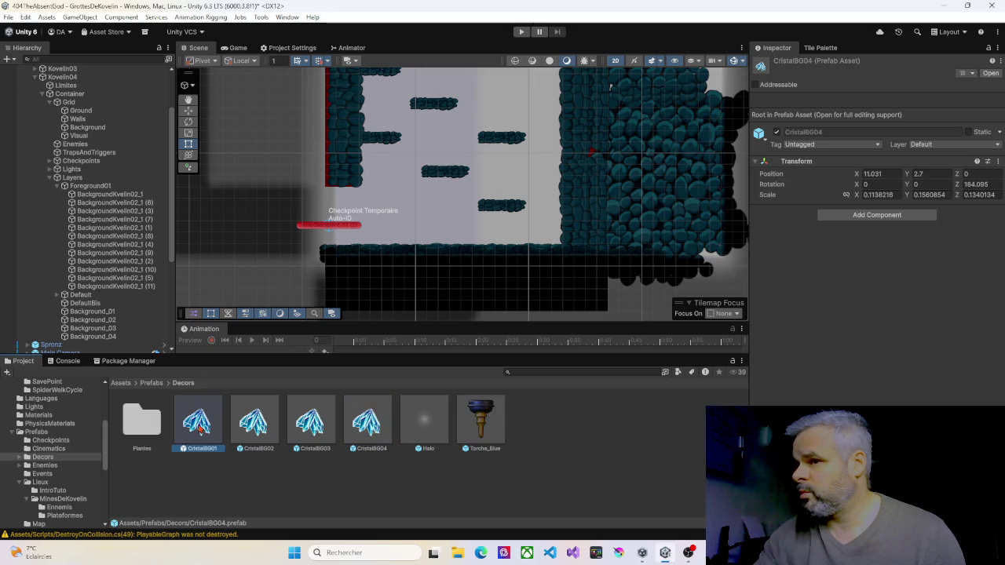
left_click_drag(100, 191, 101, 187)
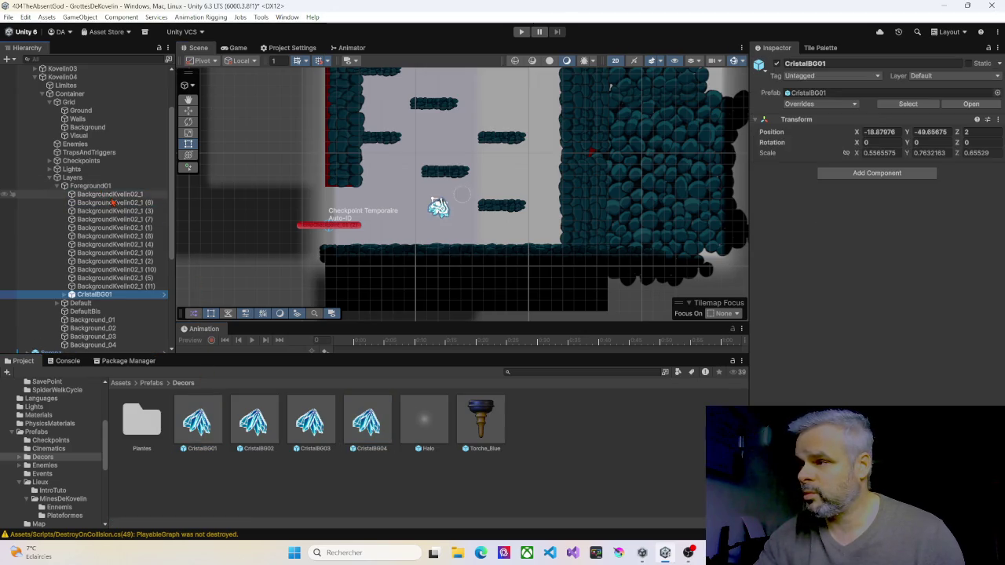
scroll(421, 229, "up", 4)
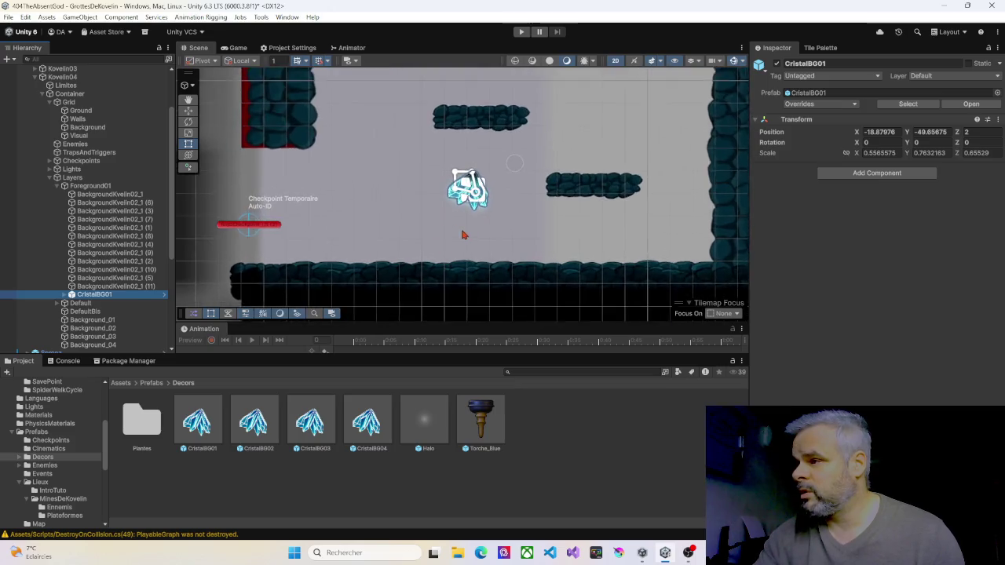
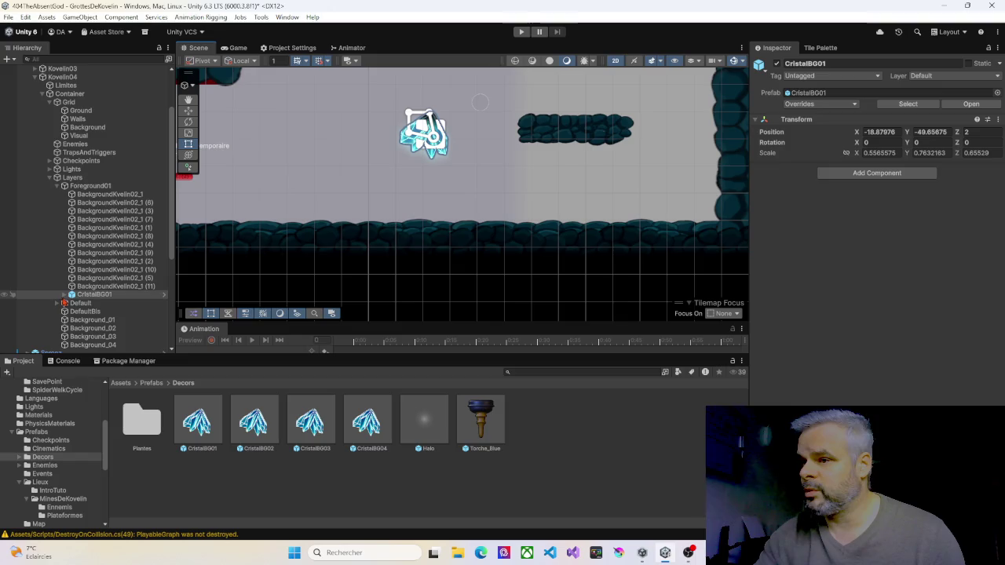
Delete the CristalBG01 crystal prefab instance from the Foreground01 layer
left_click(64, 294)
scroll(87, 283, "down", 1)
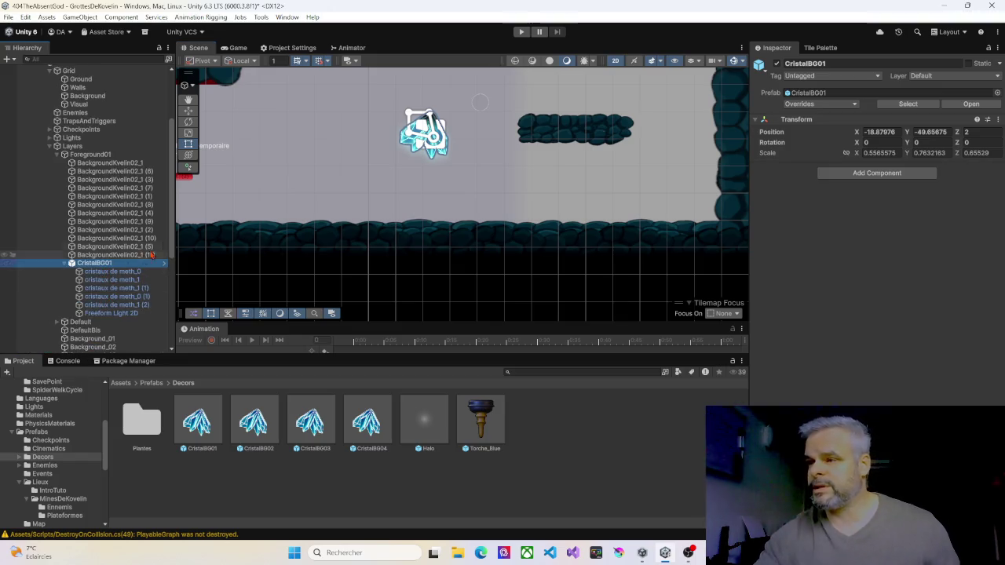
left_click(112, 266)
key("ctrl+z")
key("ctrl+z")
key("ctrl+z")
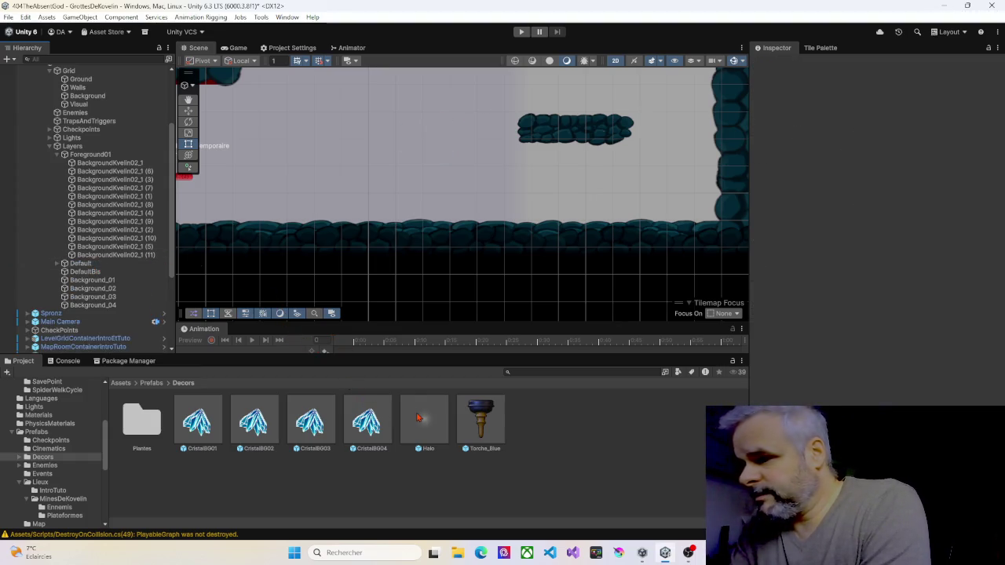
left_click(11, 433)
Open the Assets > Imports > Kovelin folder in the Project window
scroll(36, 433, "up", 3)
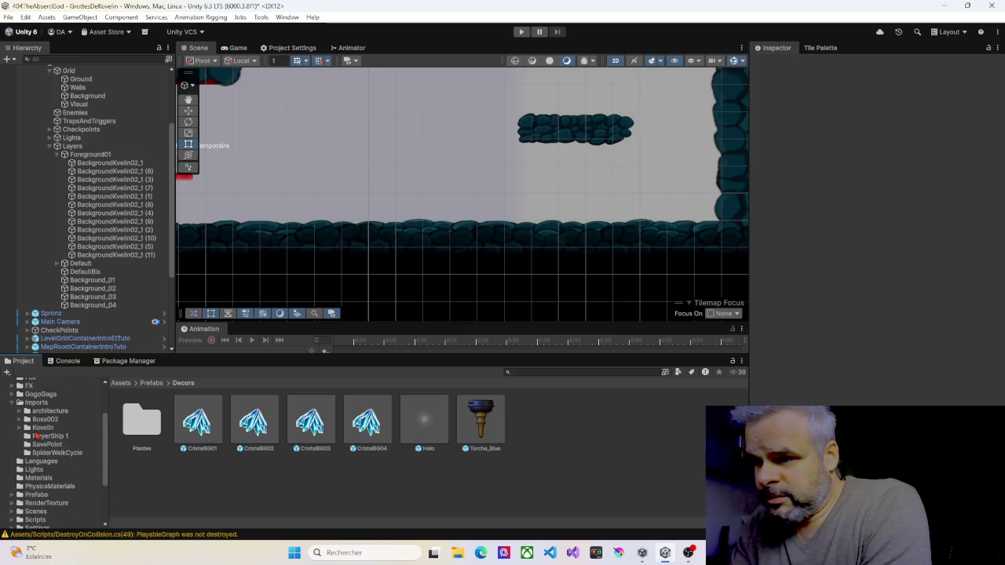
scroll(36, 437, "up", 1)
left_click(36, 433)
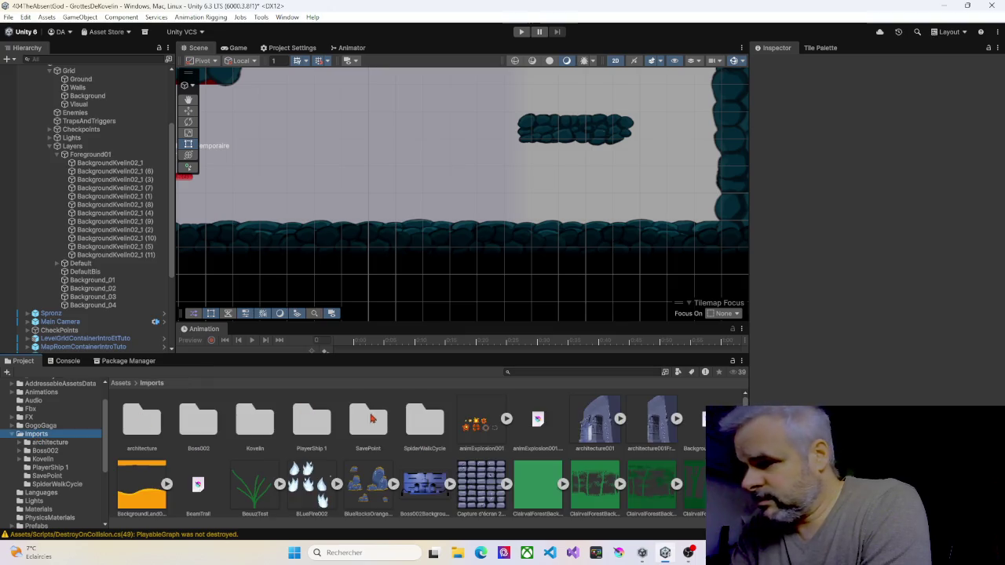
scroll(387, 422, "down", 4)
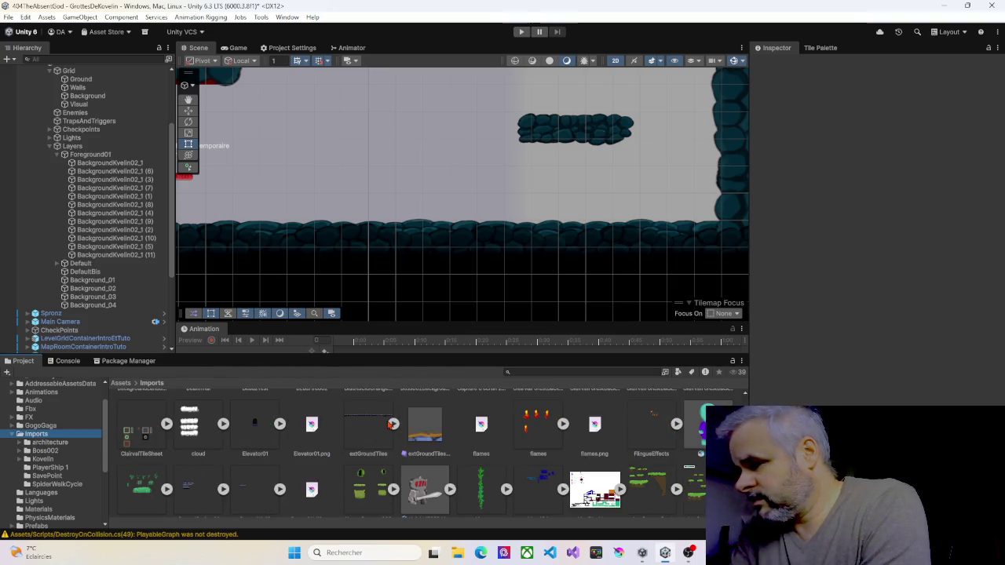
scroll(392, 424, "up", 4)
left_click(250, 426)
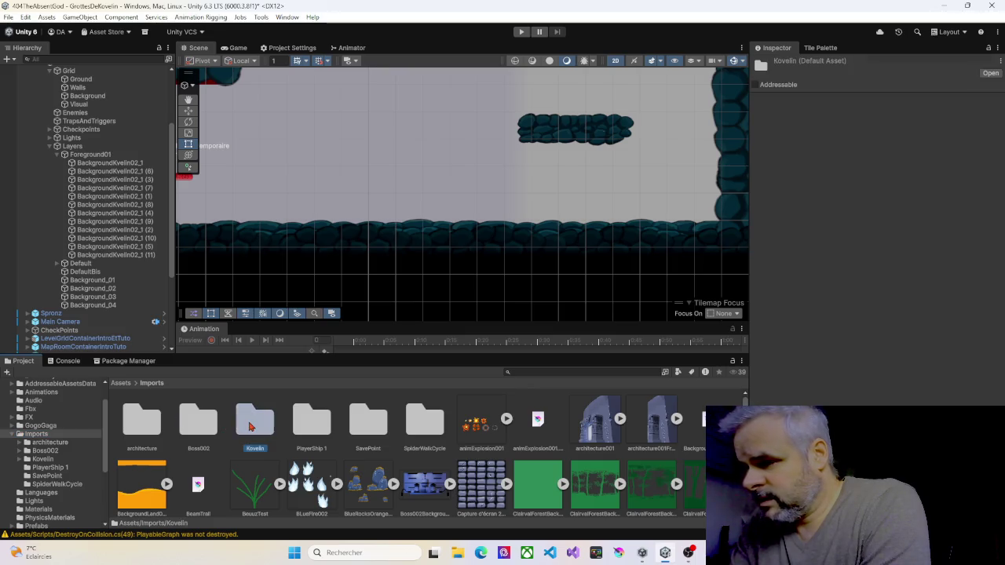
double_click(251, 426)
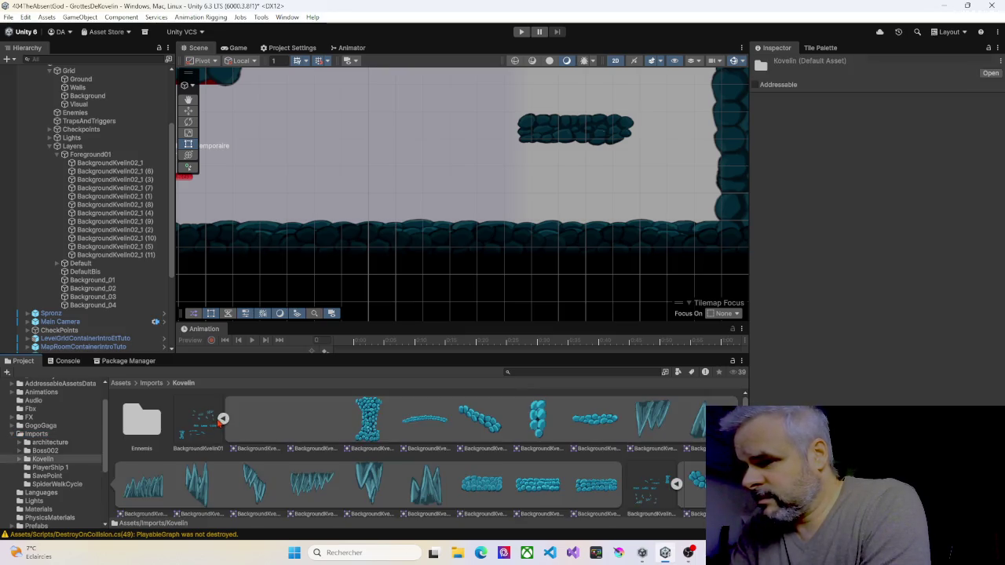
Collapse the background sprite sheets, expand Cristalbleu and drag Cristalbleu_0 under Foreground01
left_click(223, 420)
left_click(279, 419)
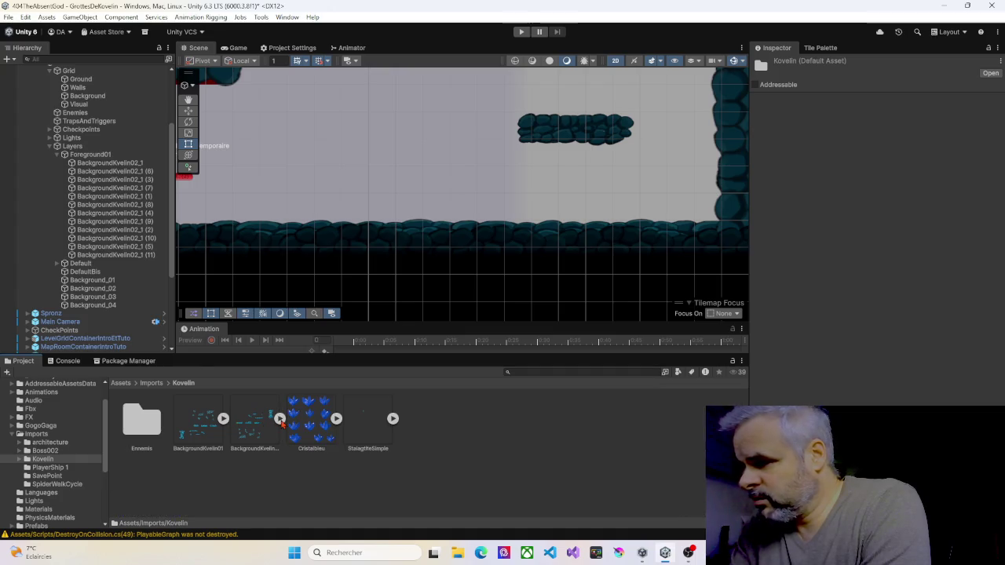
left_click(336, 420)
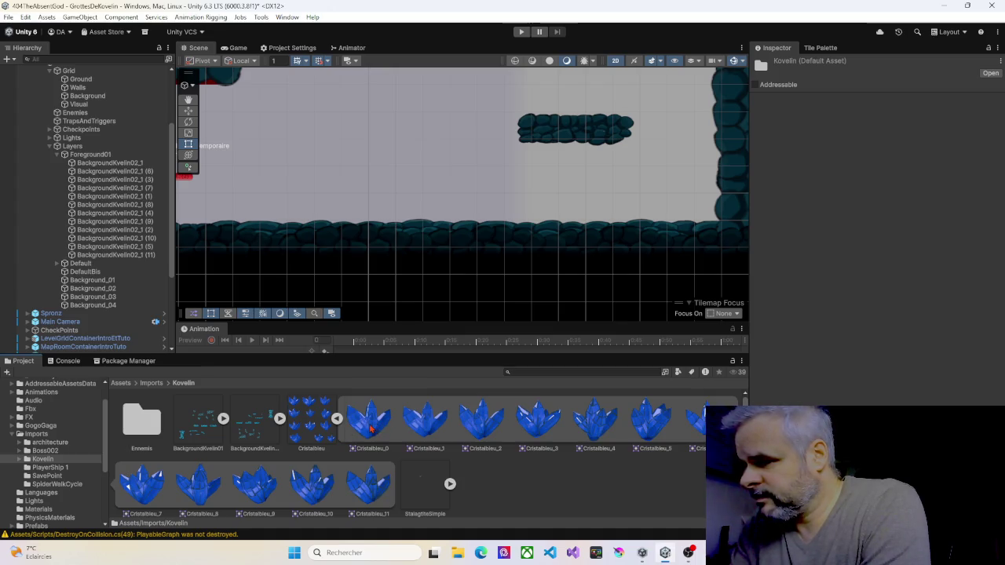
mouse_move(370, 427)
left_mouse_down()
mouse_move(417, 278)
mouse_move(395, 225)
mouse_move(213, 172)
mouse_move(102, 151)
mouse_move(97, 160)
left_mouse_up()
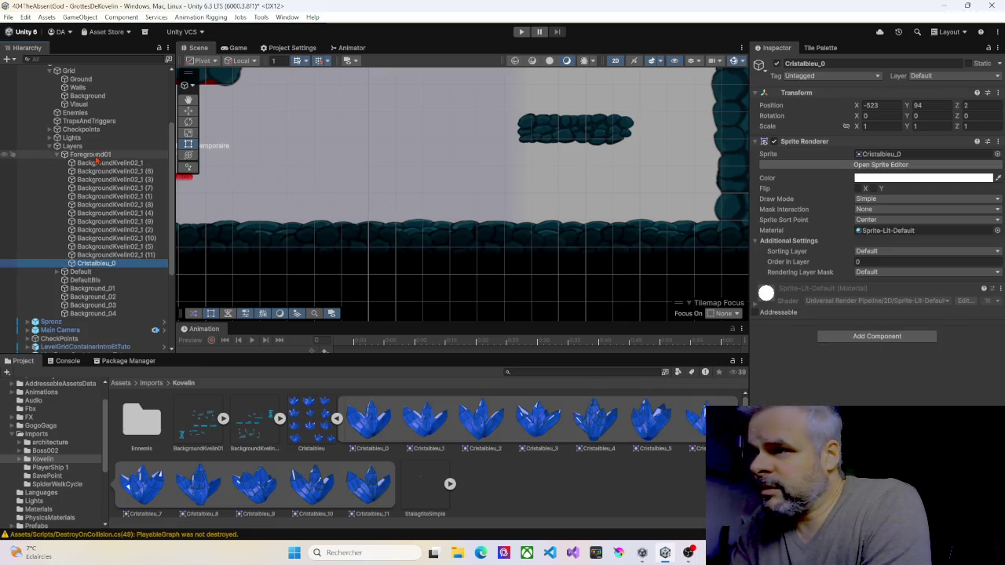
Move Cristalbleu_0 to the view centre and give it a child Spot Light 2D
right_click(419, 209)
left_click(457, 276)
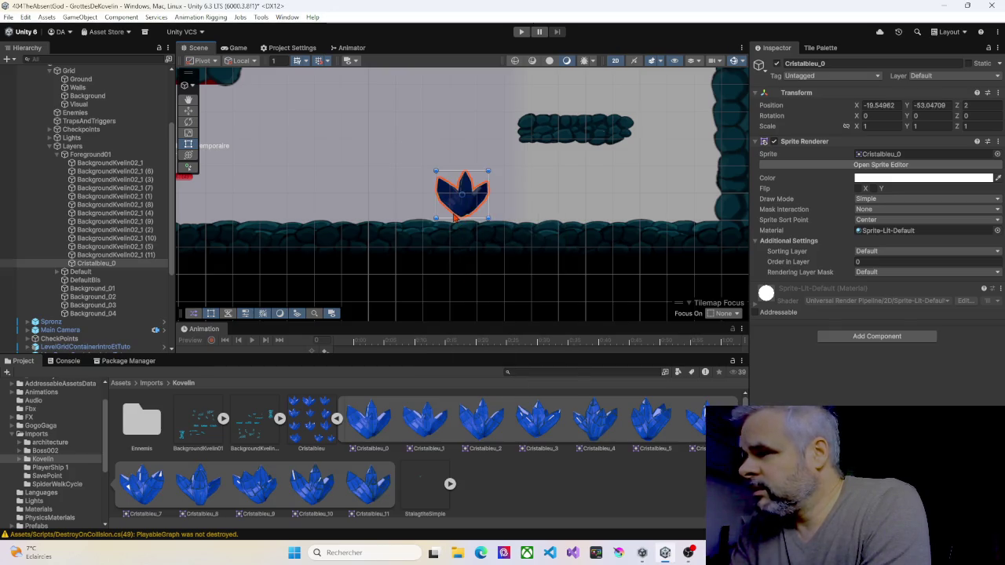
right_click(100, 267)
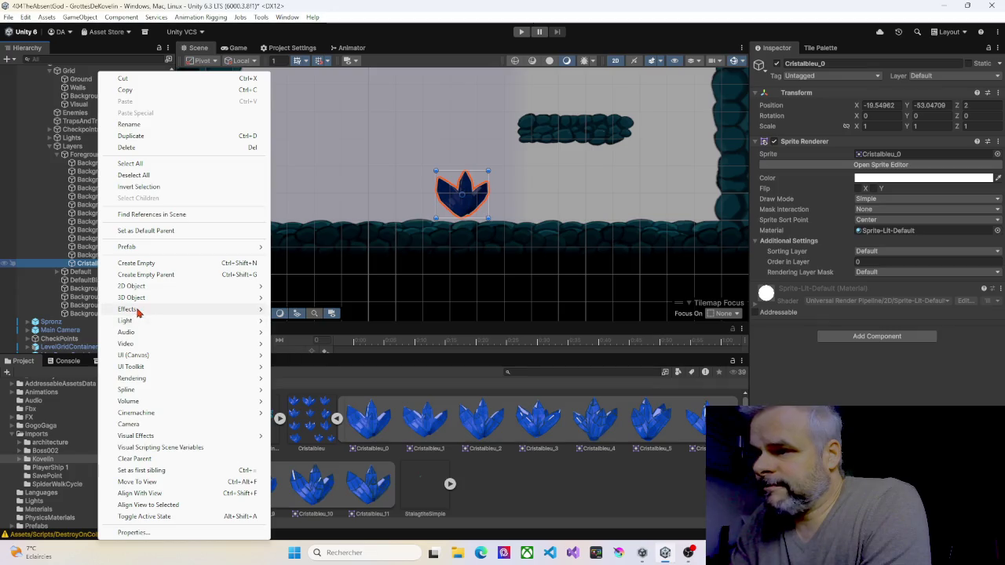
mouse_move(131, 324)
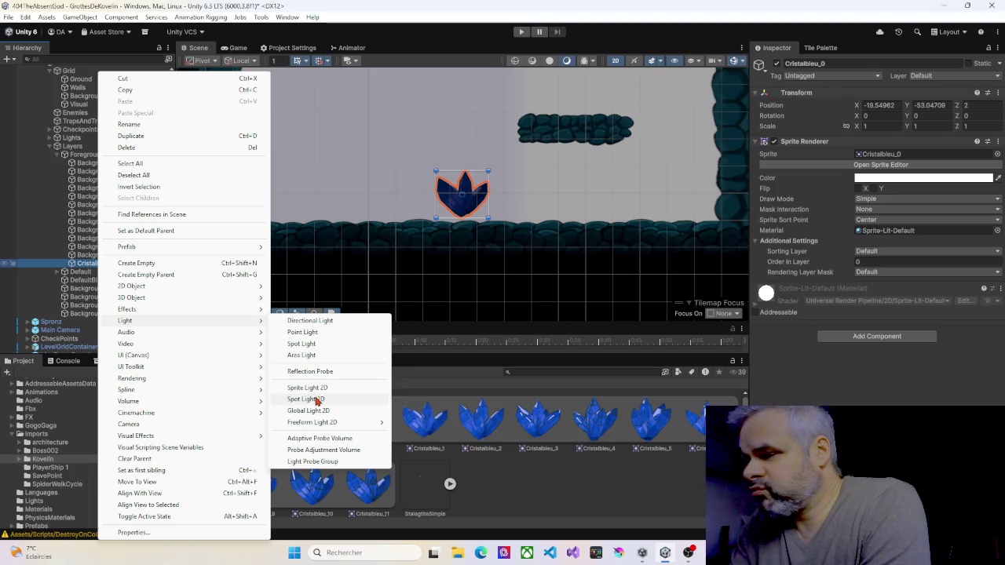
left_click(317, 401)
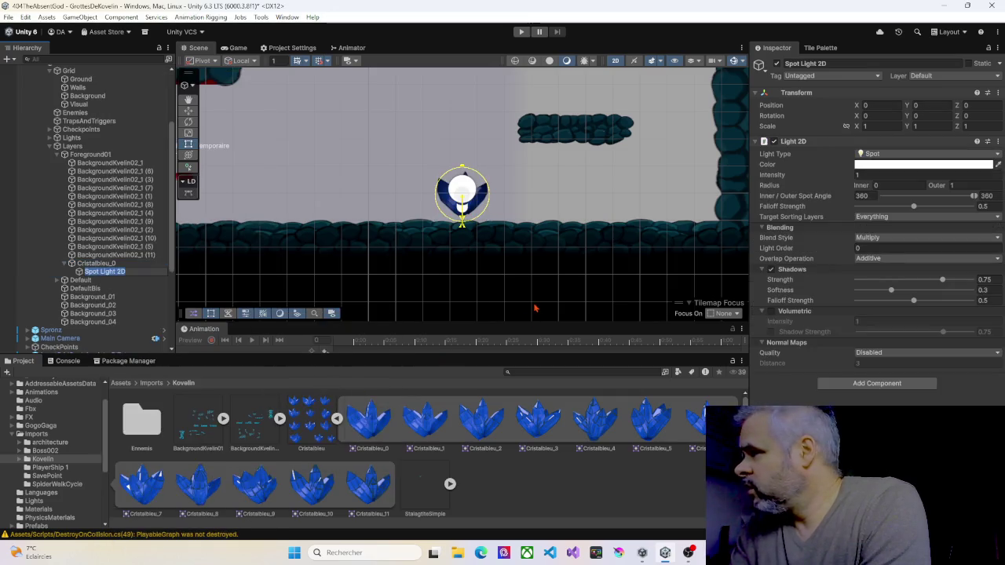
Set the Spot Light 2D colour to a light cyan
left_click(873, 165)
left_click(886, 264)
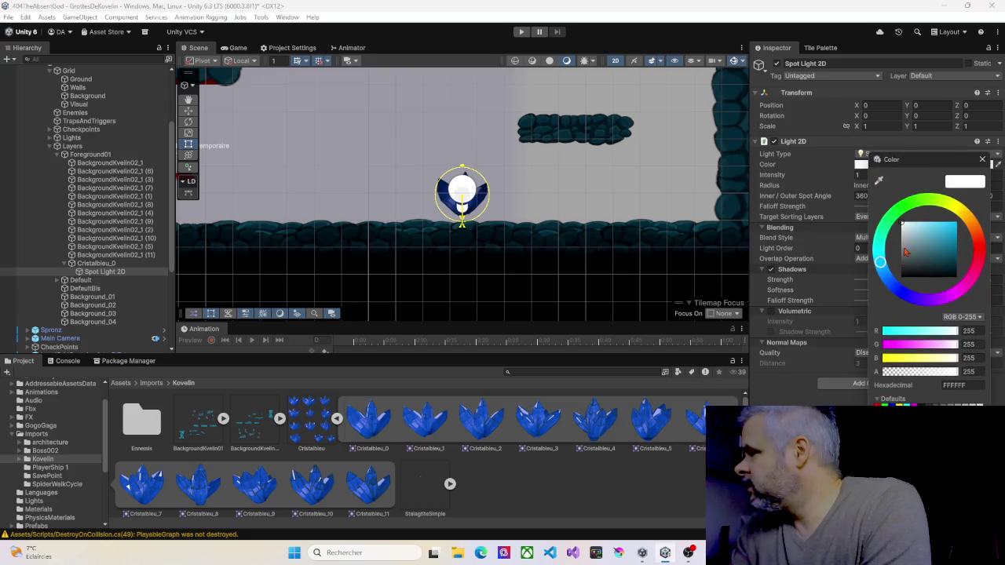
left_click_drag(910, 237, 947, 228)
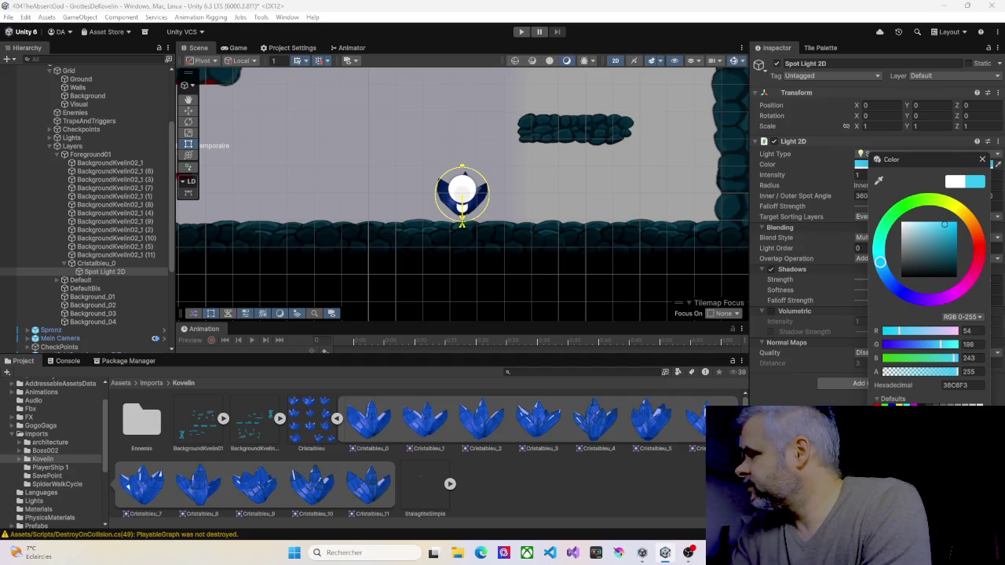
key("Return")
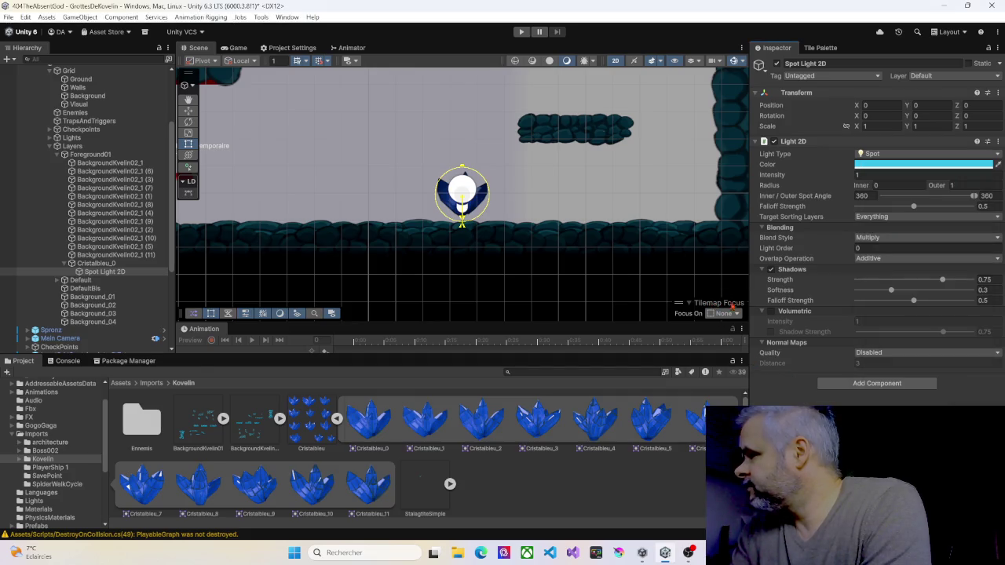
Enable Volumetric on the light and lower it beneath the crystal
left_click(773, 312)
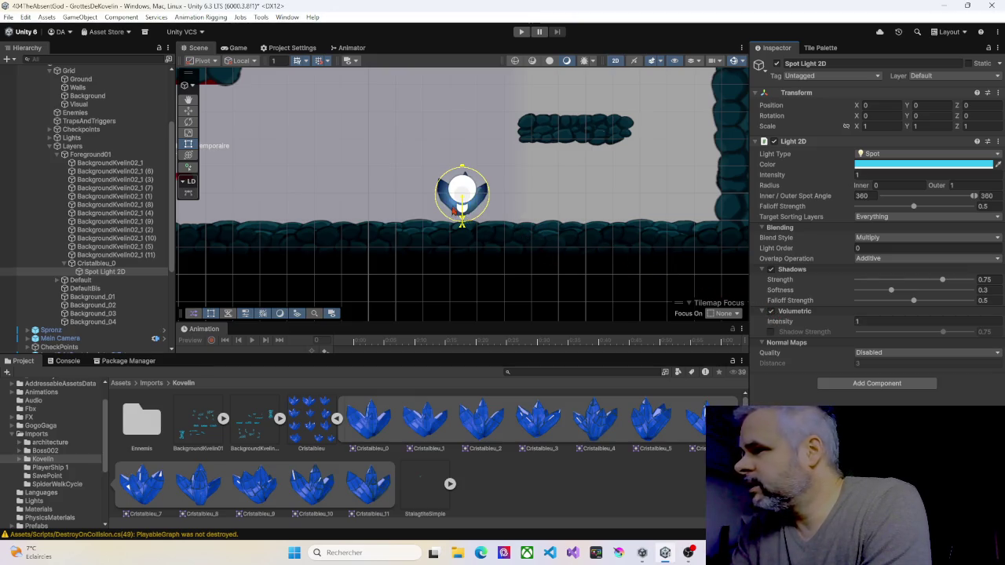
key("w")
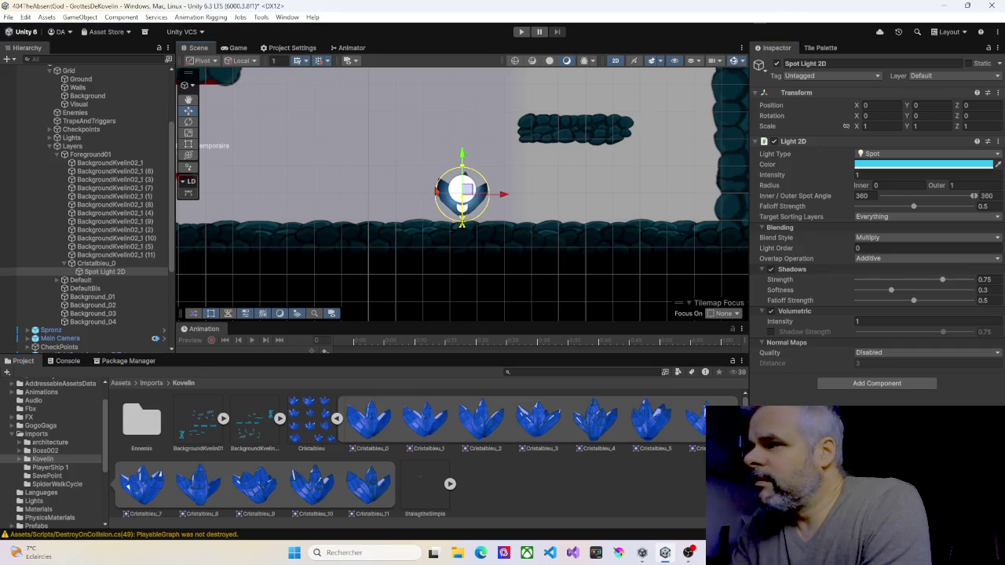
mouse_move(466, 192)
left_mouse_down()
mouse_move(464, 238)
mouse_move(464, 192)
left_mouse_up()
left_click(102, 264)
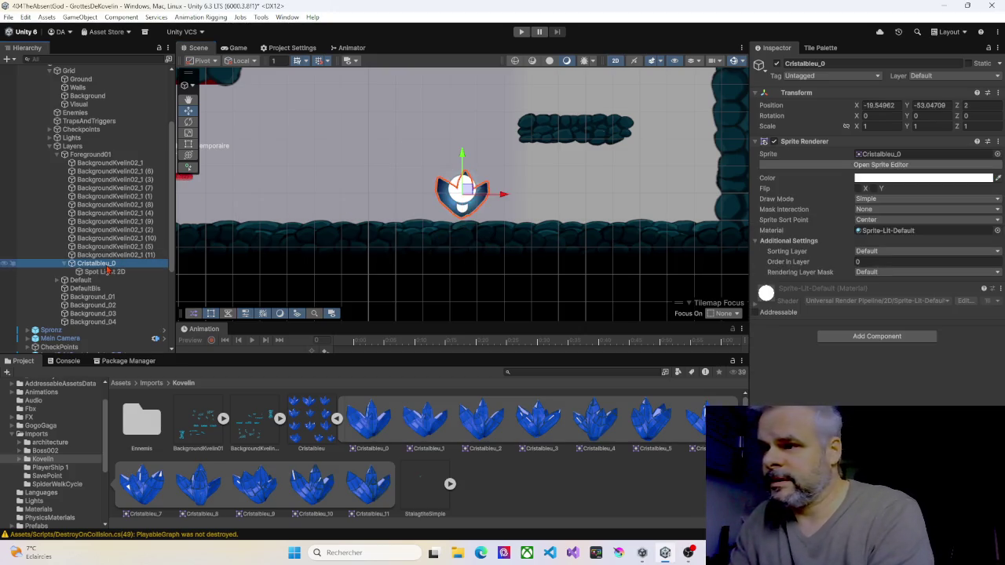
Put the crystal on the ForeGround01 sorting layer and move it down-left onto the cave floor
left_click(871, 253)
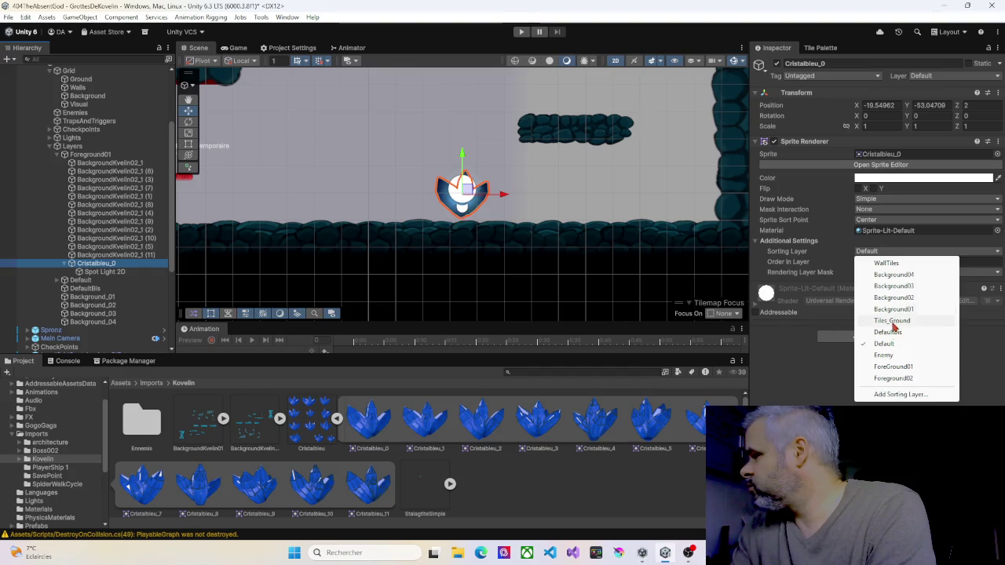
left_click(891, 367)
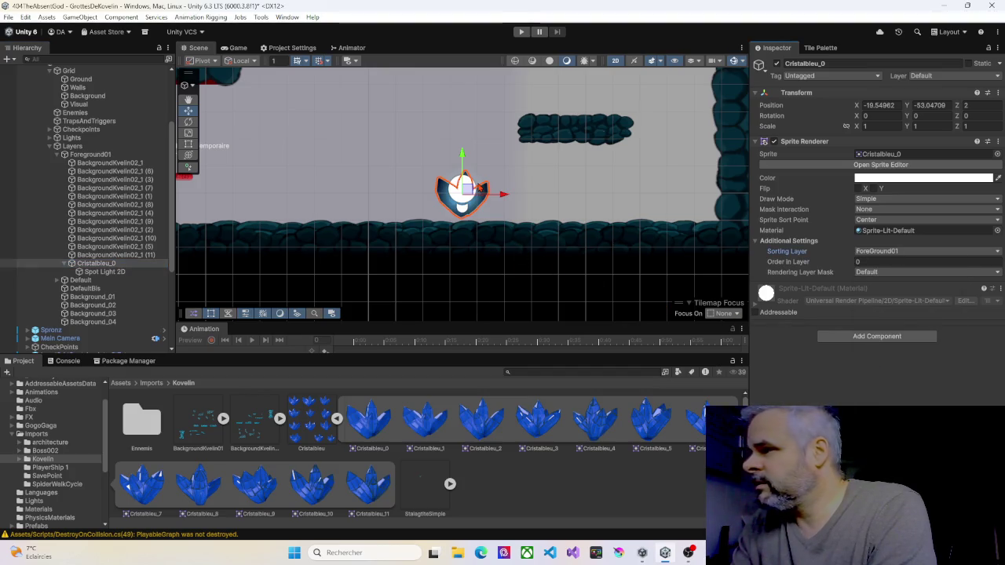
left_click_drag(468, 189, 414, 243)
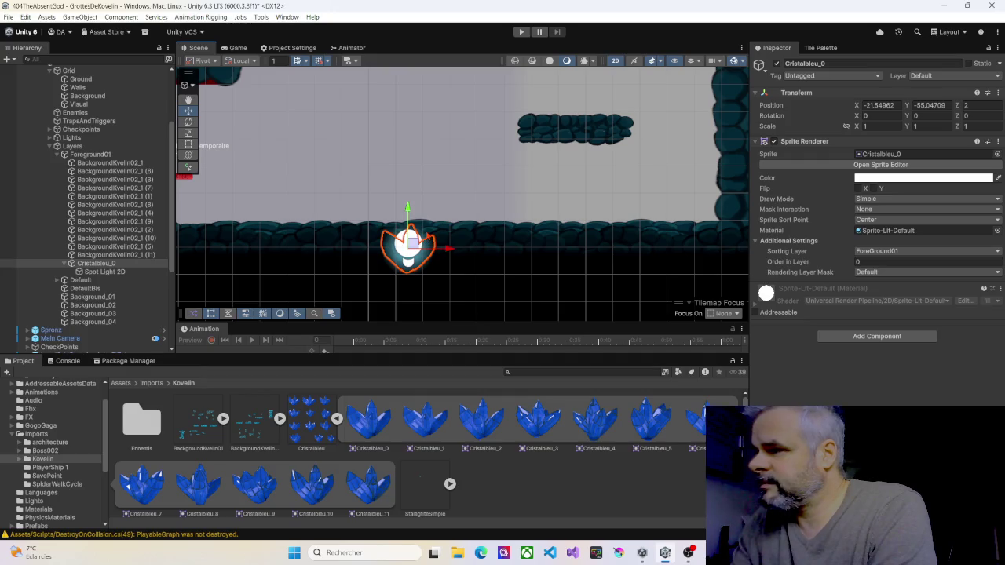
left_click(104, 265)
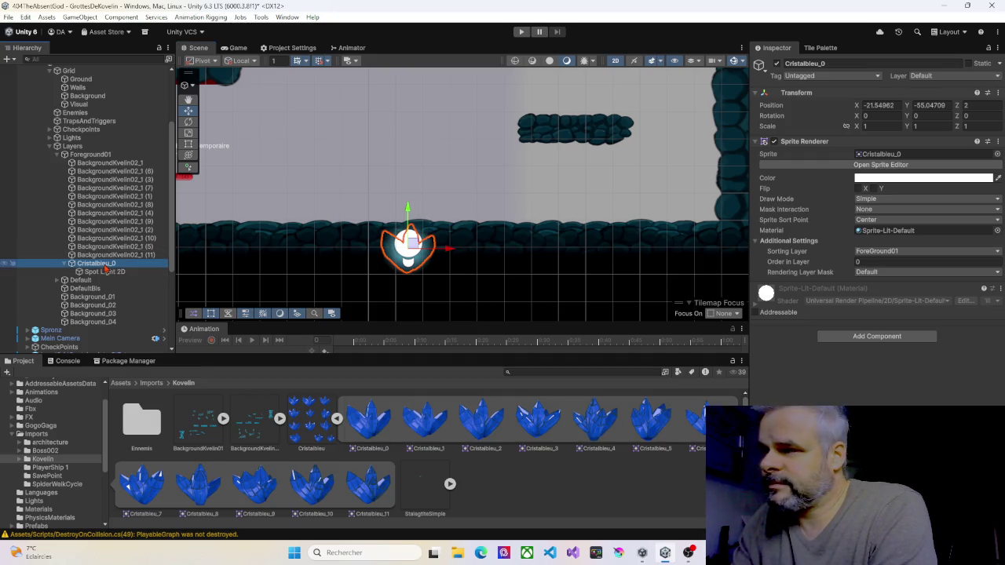
Set the Spot Light 2D's Target Sorting Layers to Nothing, then ForeGround01 only
left_click(138, 271)
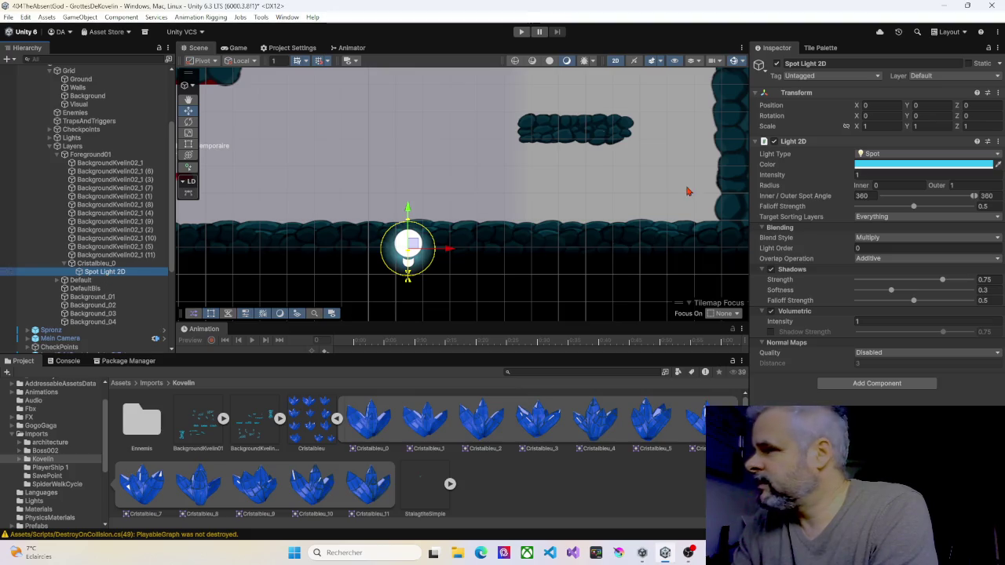
left_click(862, 219)
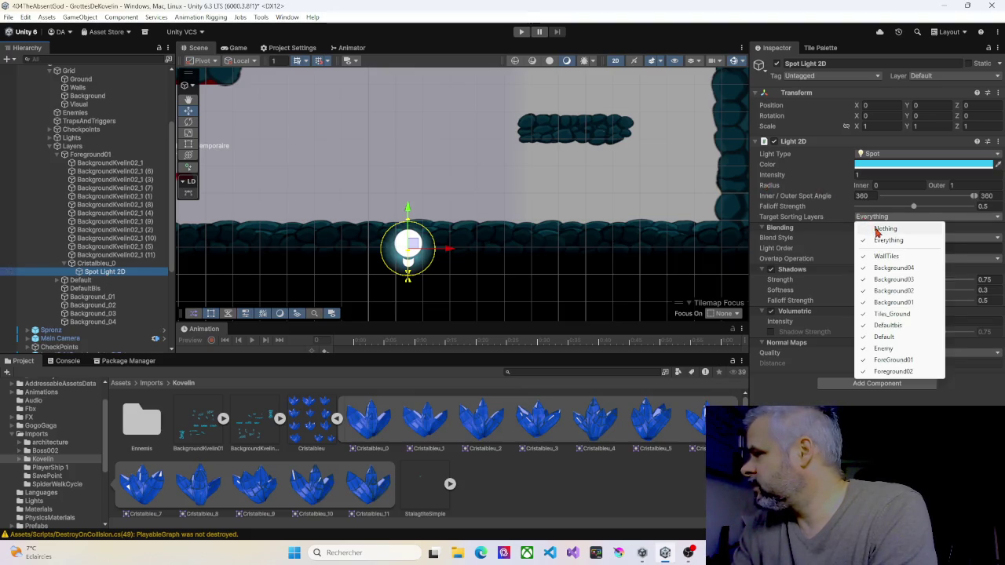
left_click(873, 229)
left_click(877, 218)
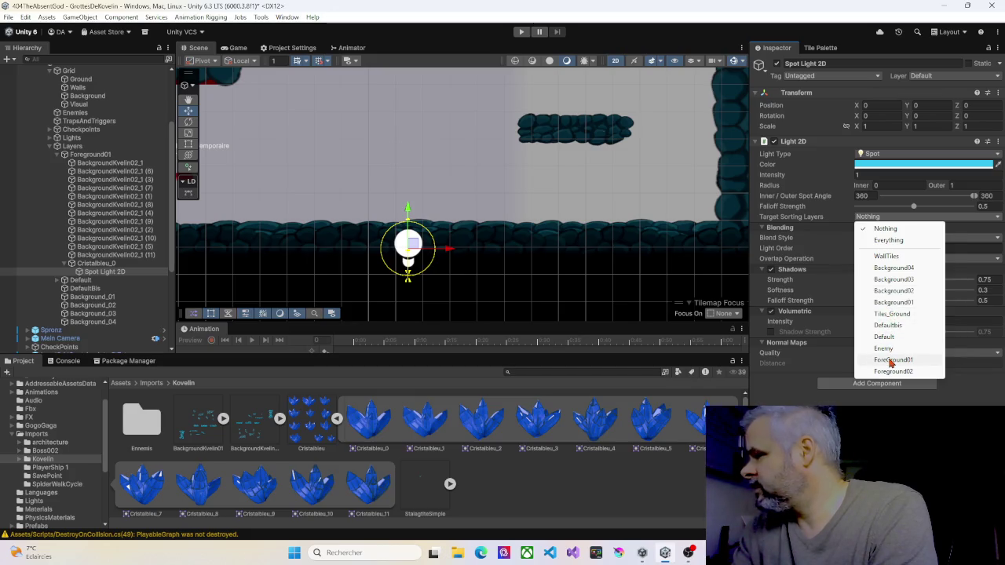
left_click(893, 360)
left_click(94, 263)
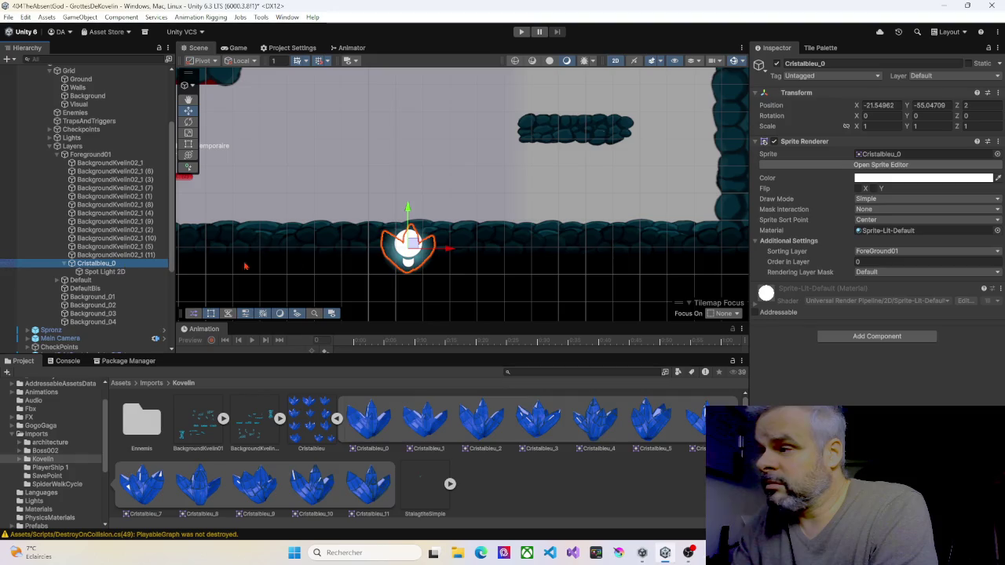
scroll(346, 249, "down", 2)
Start Play mode and move the player right, then down to the cave floor
mouse_move(346, 249)
left_mouse_down()
mouse_move(402, 240)
mouse_move(347, 238)
left_mouse_up()
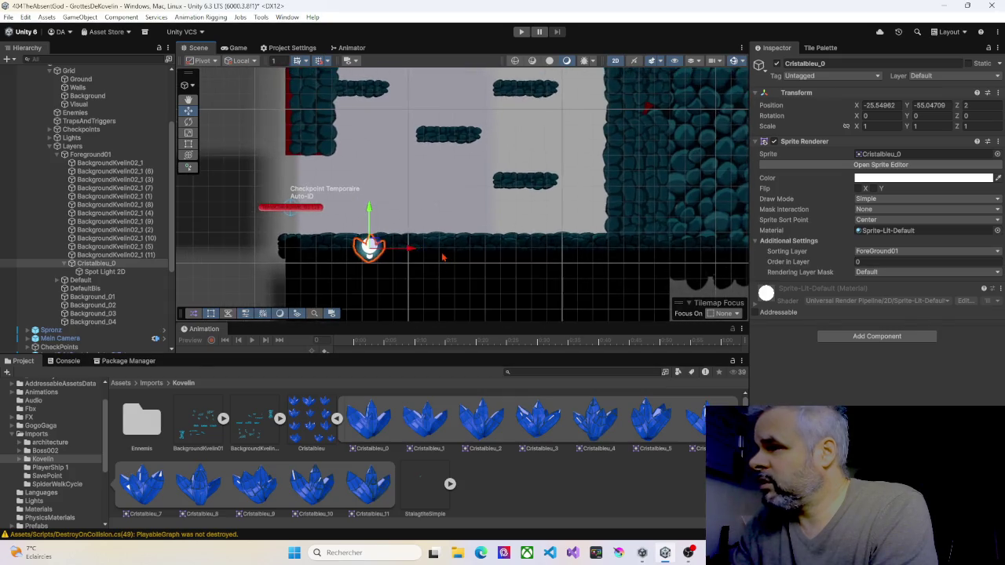
left_click(521, 32)
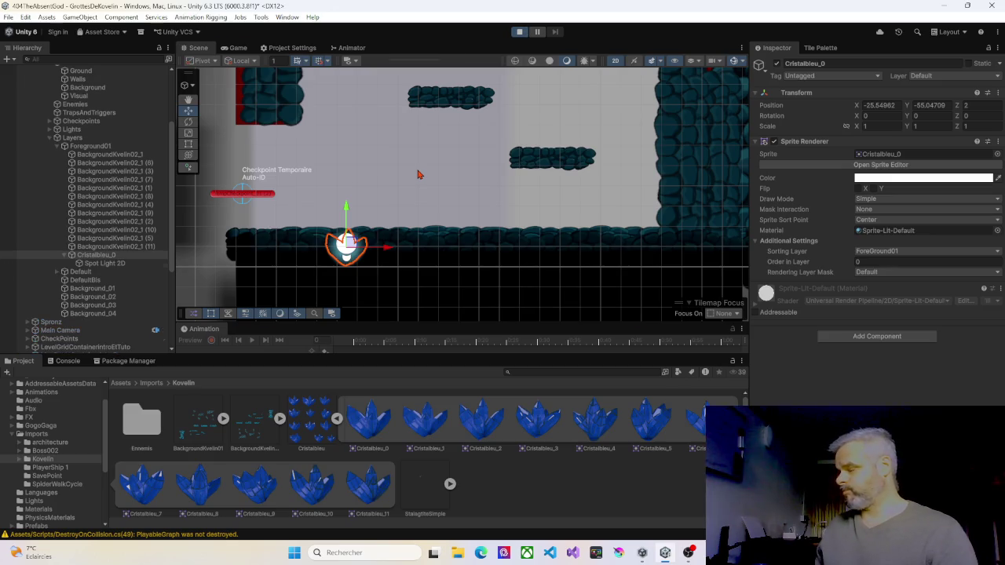
key("Right")
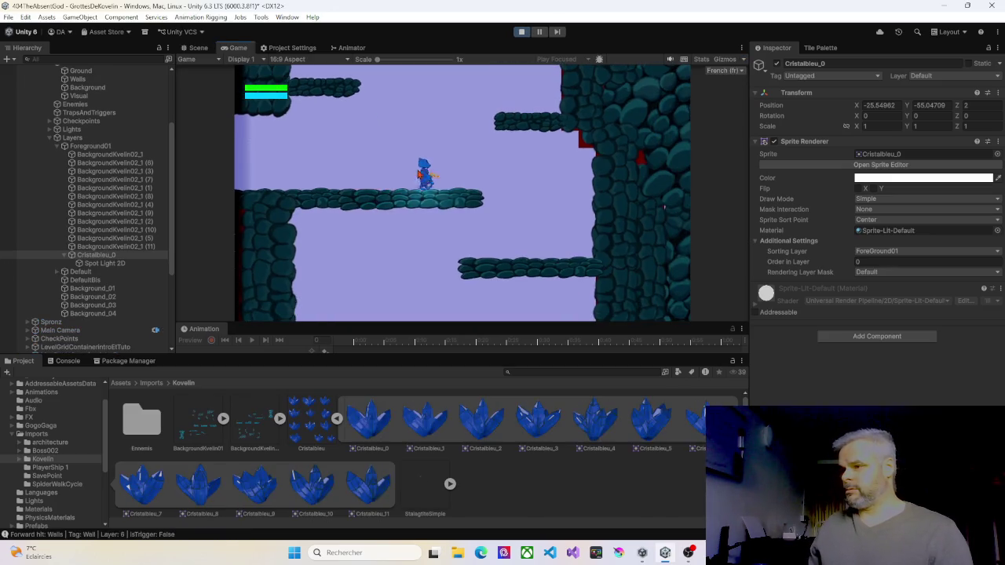
key("Right")
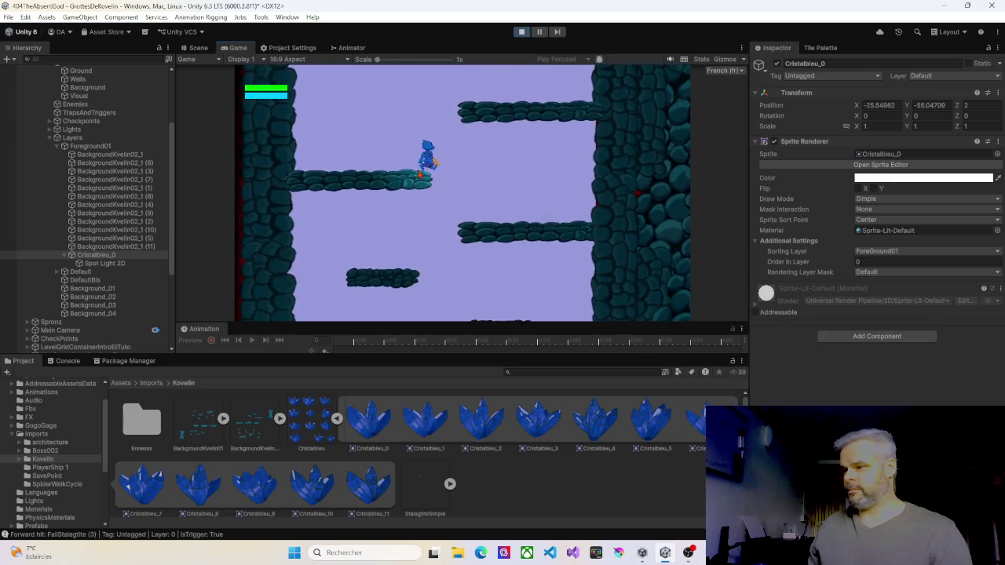
key("Down")
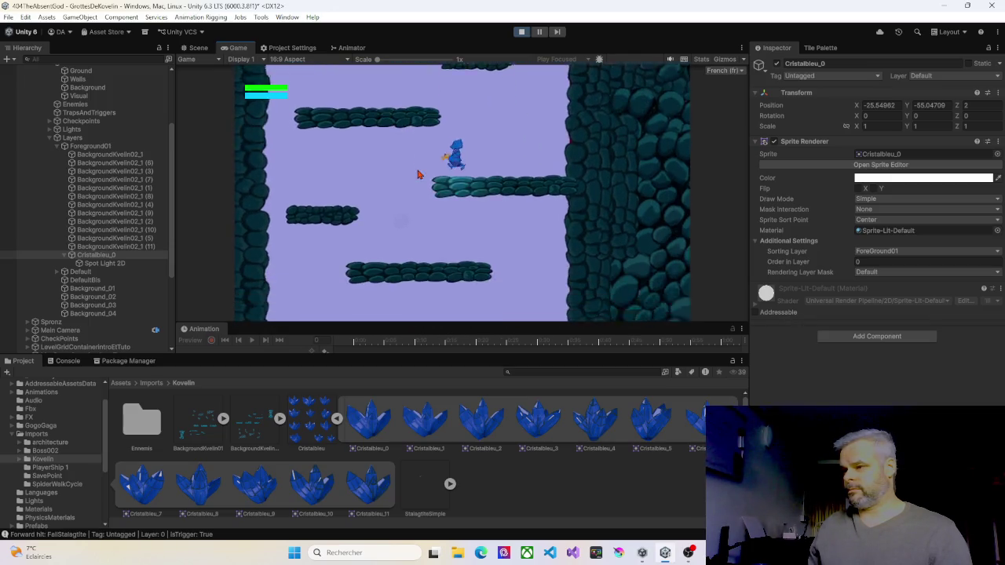
key("Down")
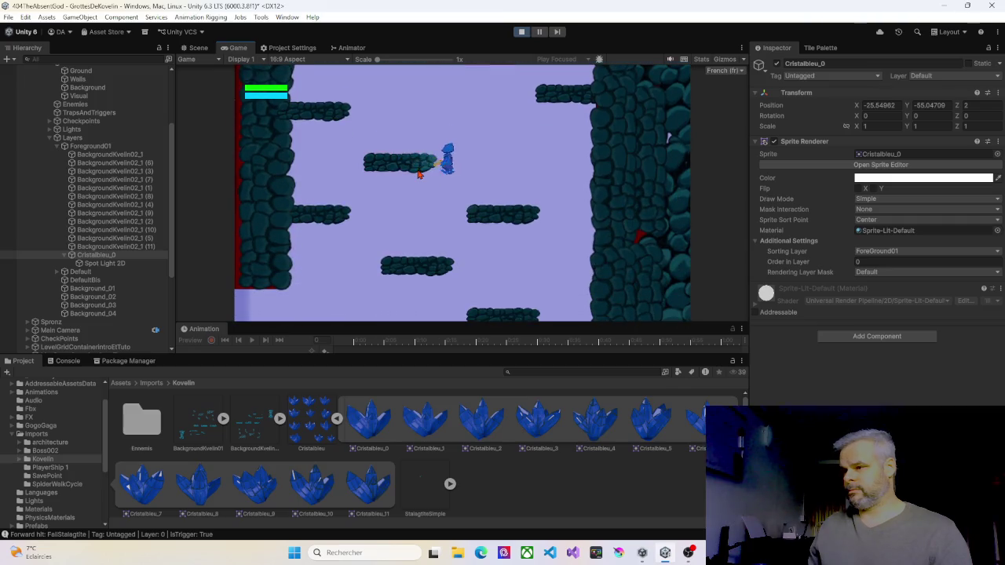
key("Left")
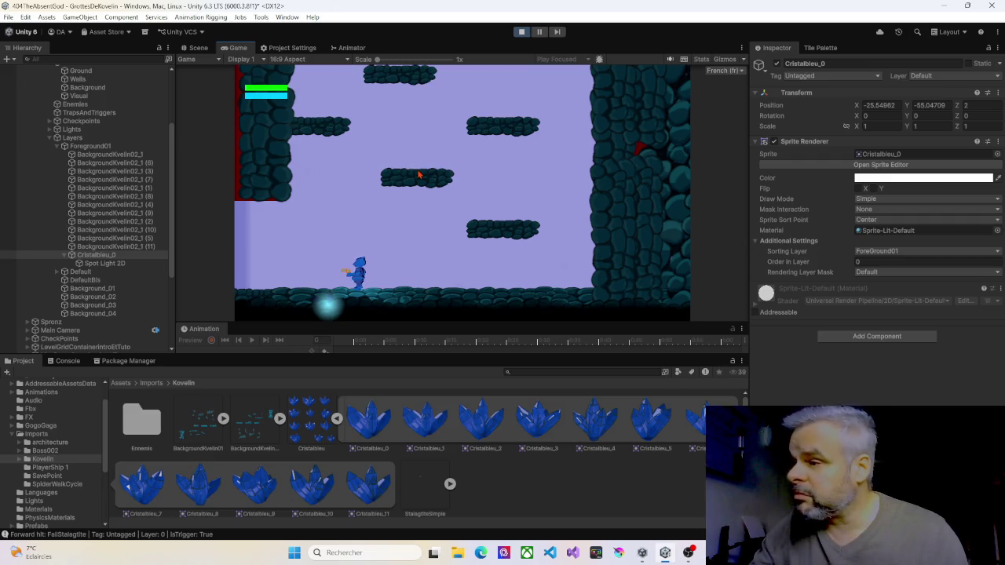
In the Scene view, raise Cristalbleu_0 slightly to Y -54.32, then return to Game
left_click(101, 256)
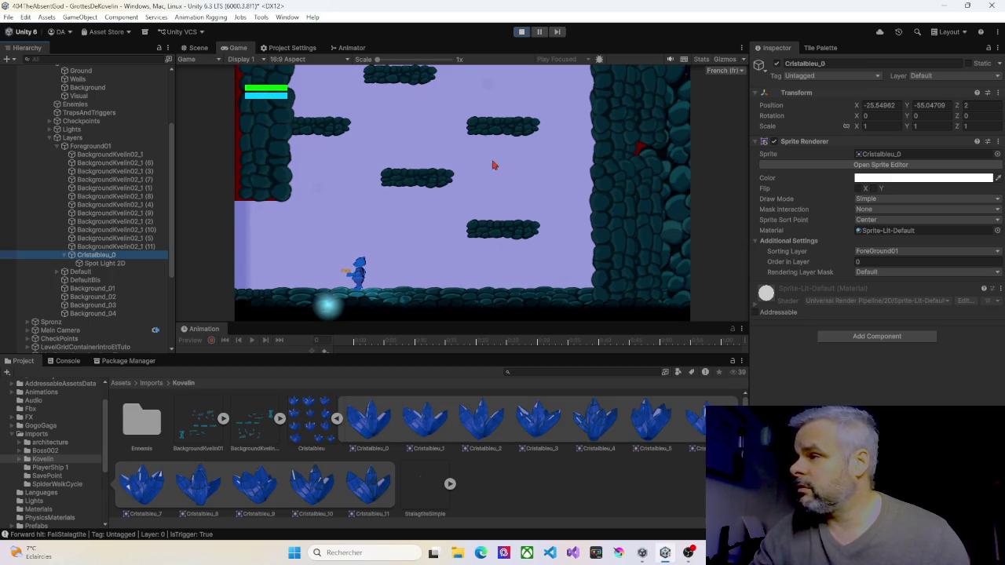
left_click(196, 47)
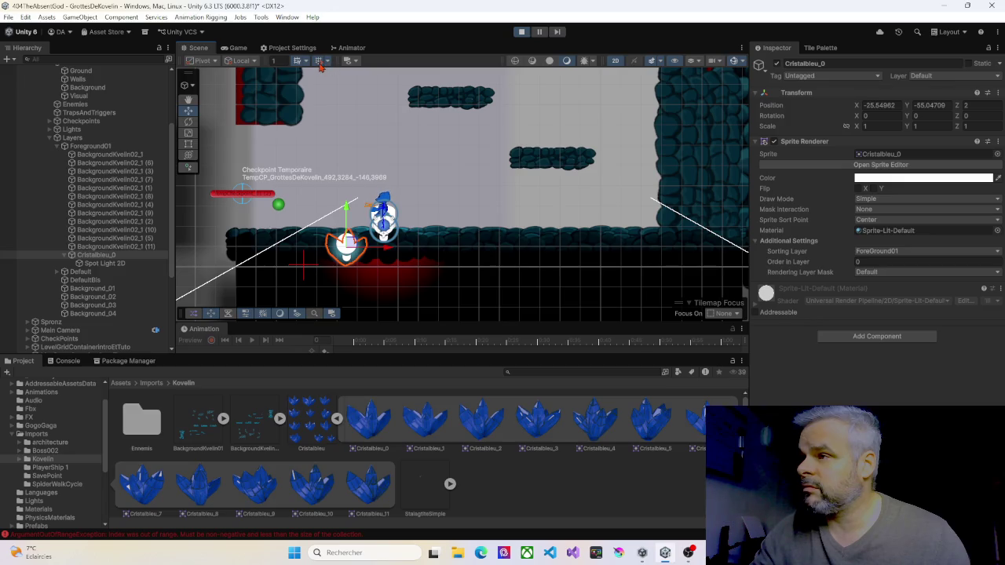
left_click_drag(345, 211, 347, 197)
left_click(245, 52)
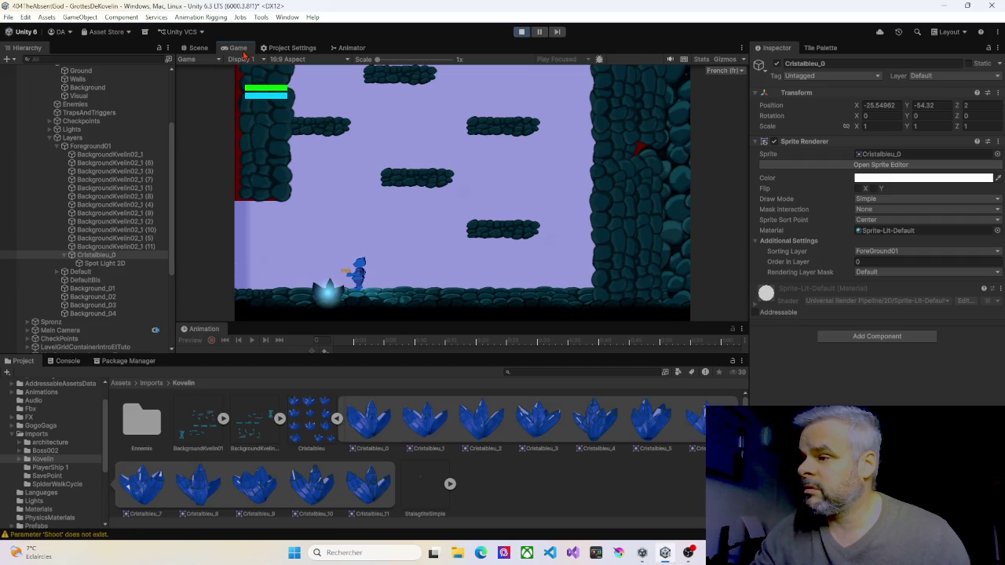
Walk the player back and forth past the glowing crystal
key("Left")
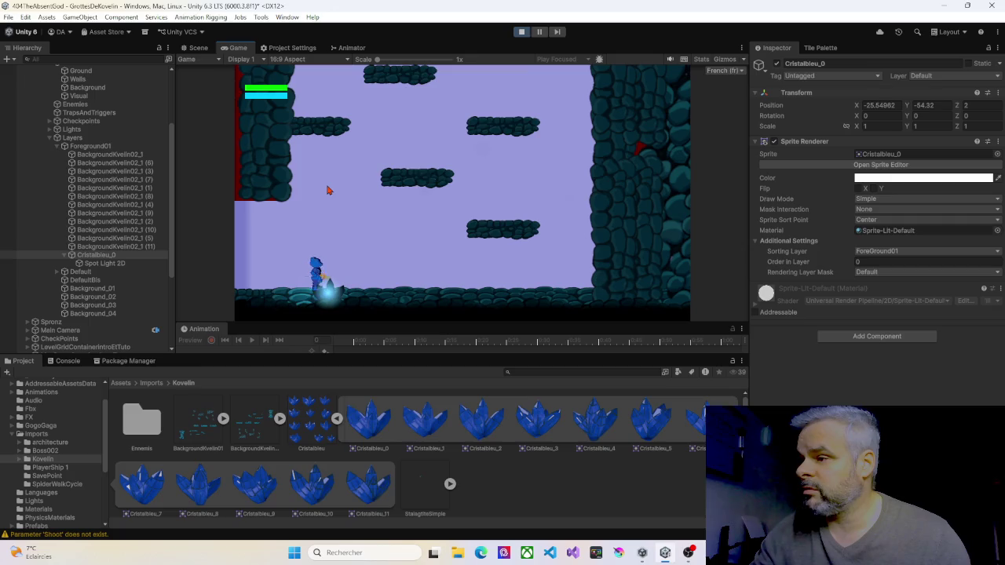
key("Right")
key("Right")
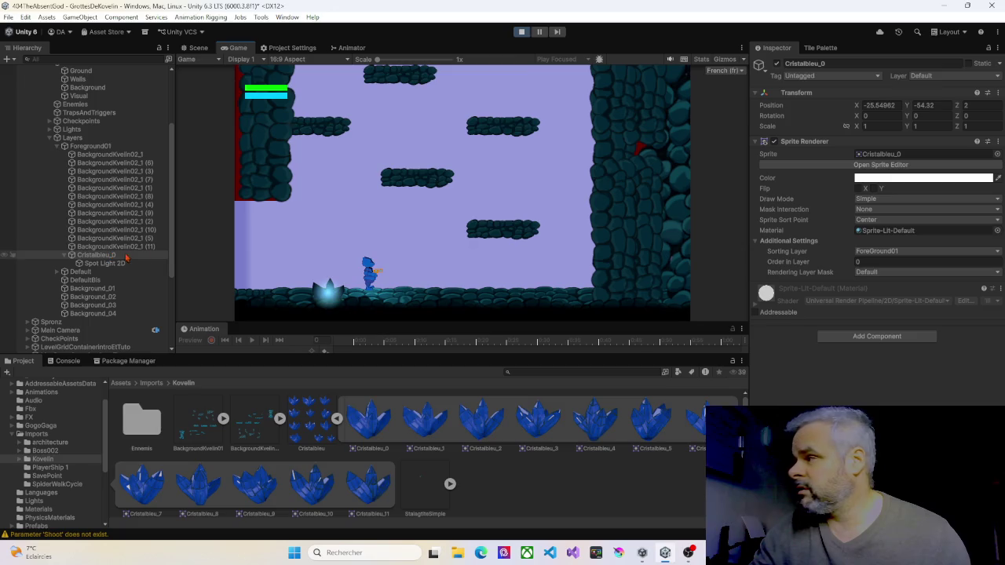
key("Left")
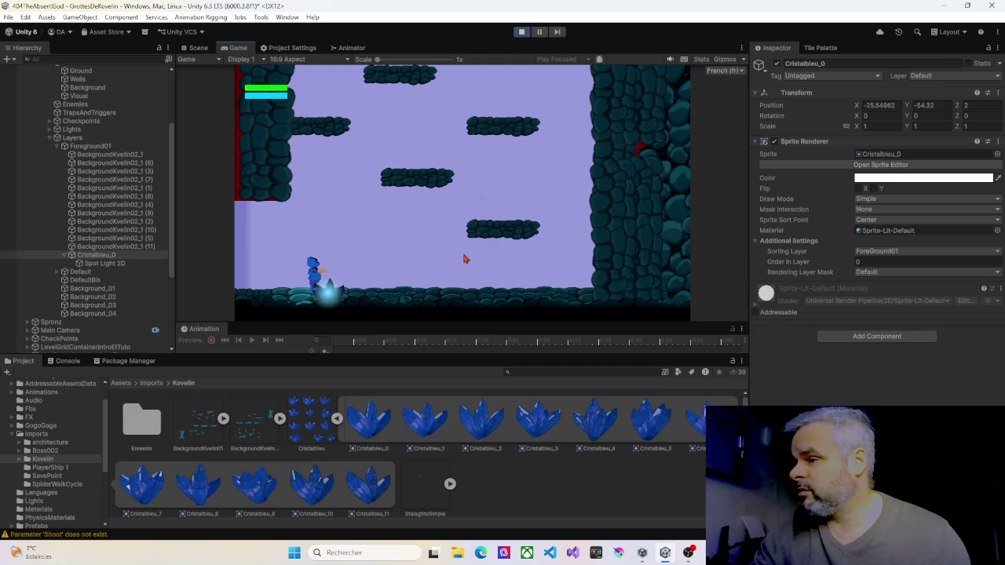
key("Right")
key("Left")
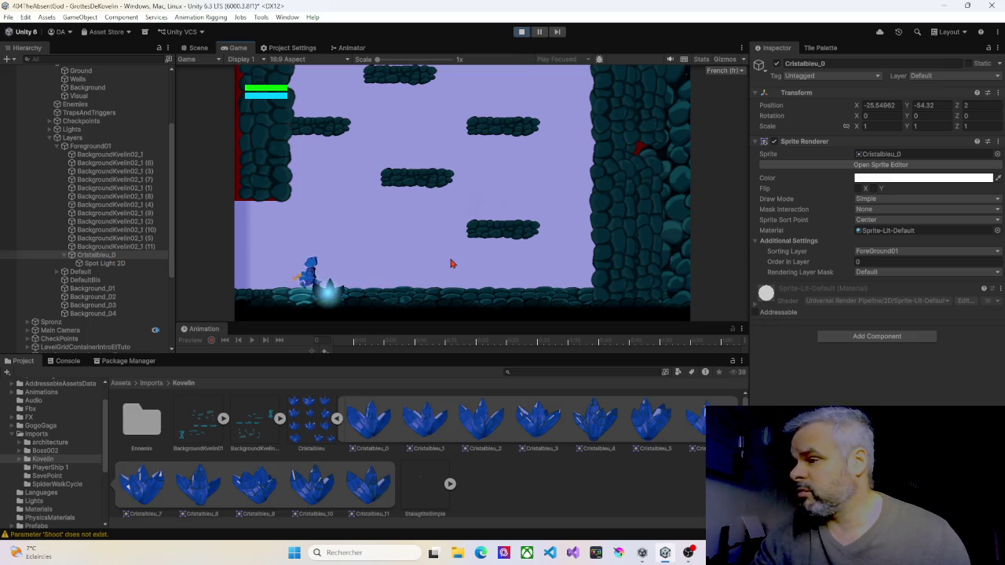
key("Right")
key("Left")
key("Right")
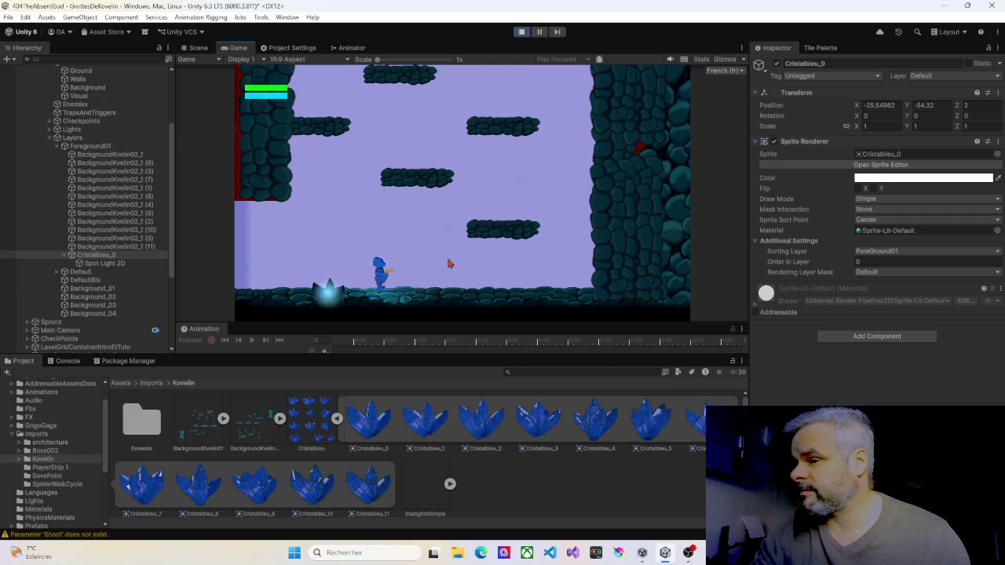
left_click(11, 146)
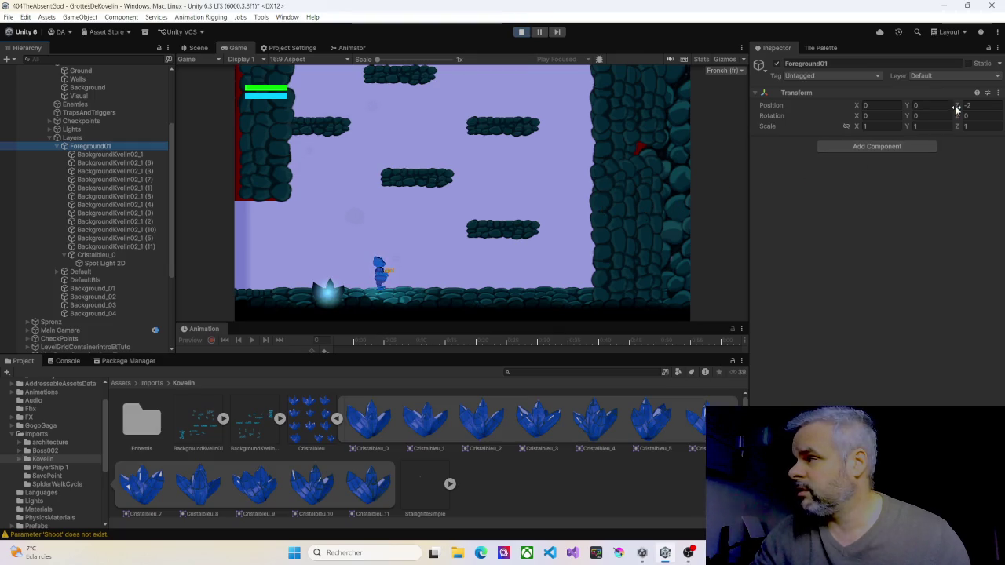
Set Foreground01's Z position to -5, then stop Play mode
left_click_drag(958, 106, 956, 107)
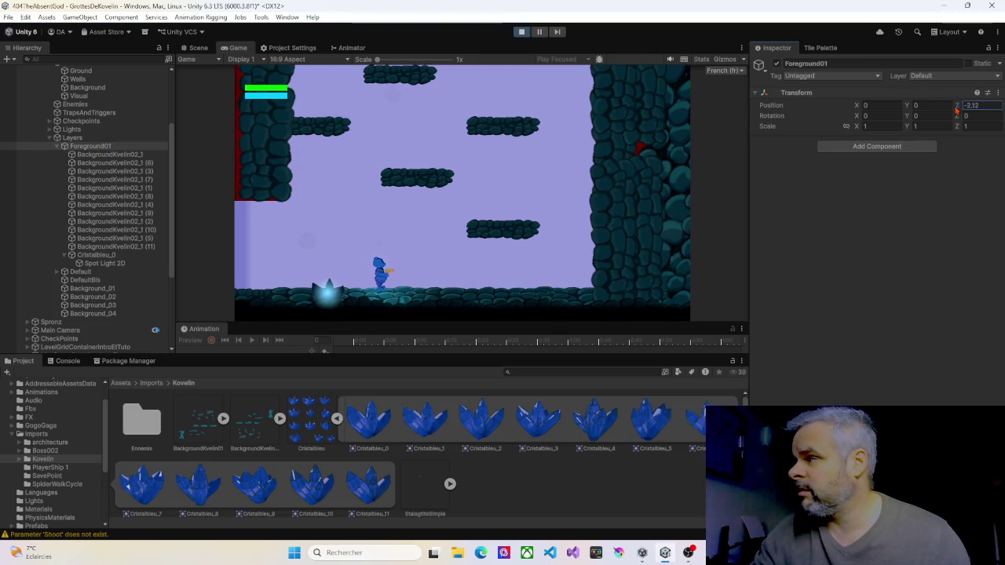
left_click(972, 106)
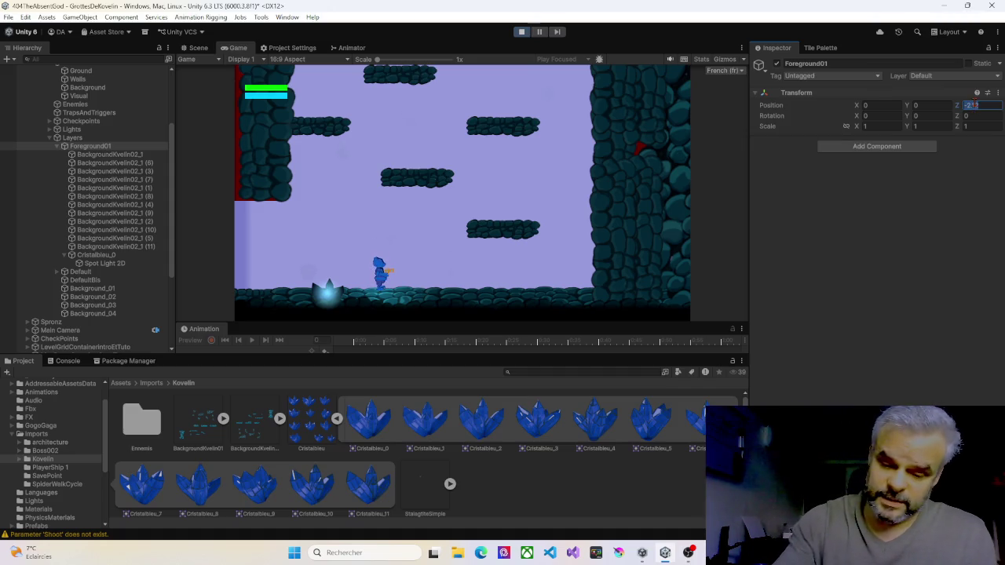
type("-")
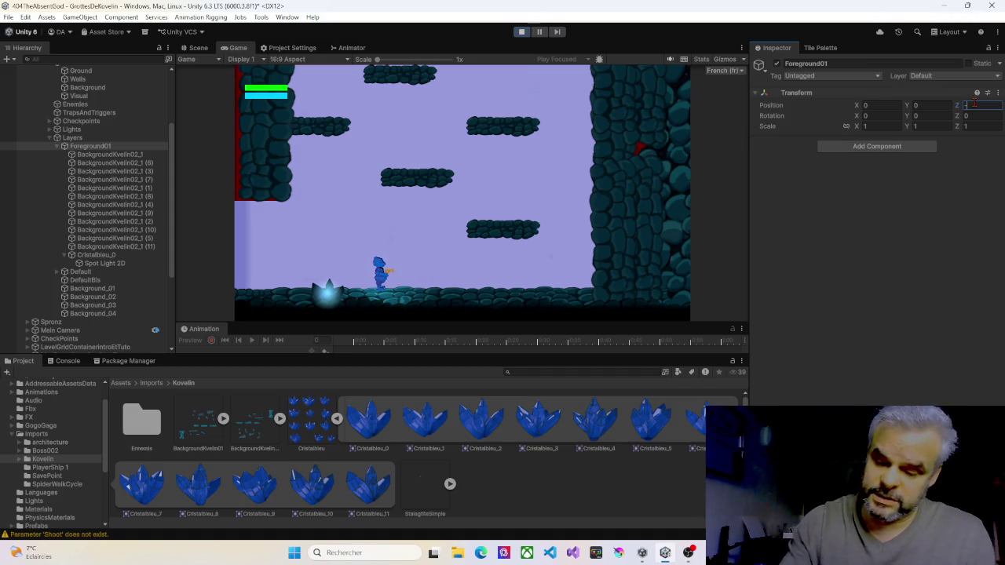
type("5")
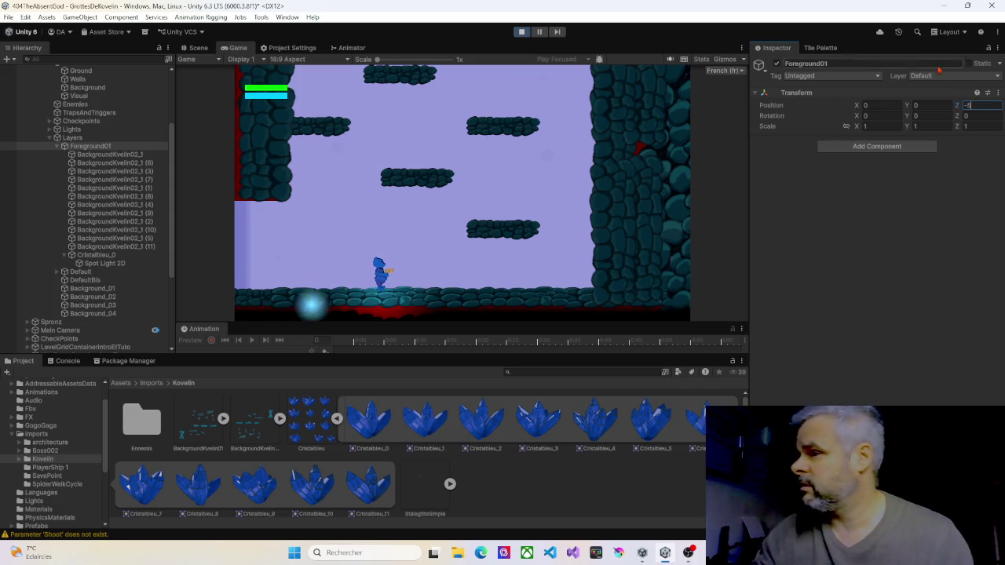
left_click(520, 32)
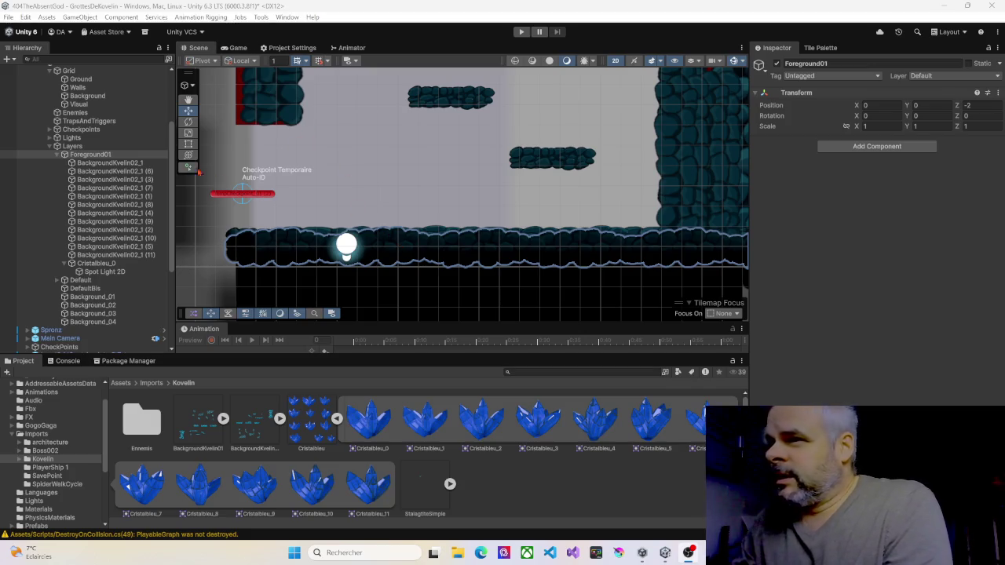
Set Foreground01's Z to -5, then raise the floor tiles and crystal to Y -53.55
left_click(966, 105)
type("-5")
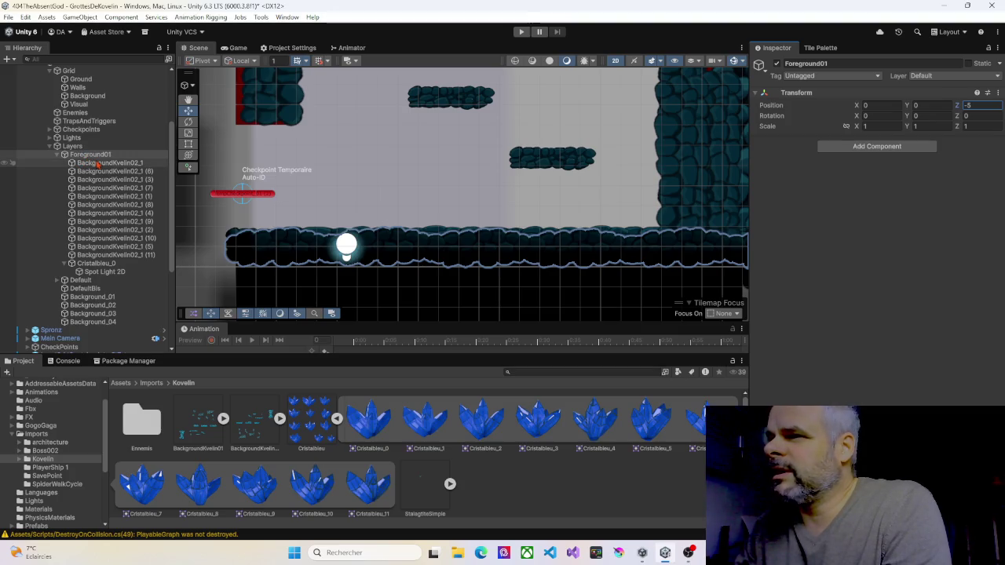
left_click(106, 163)
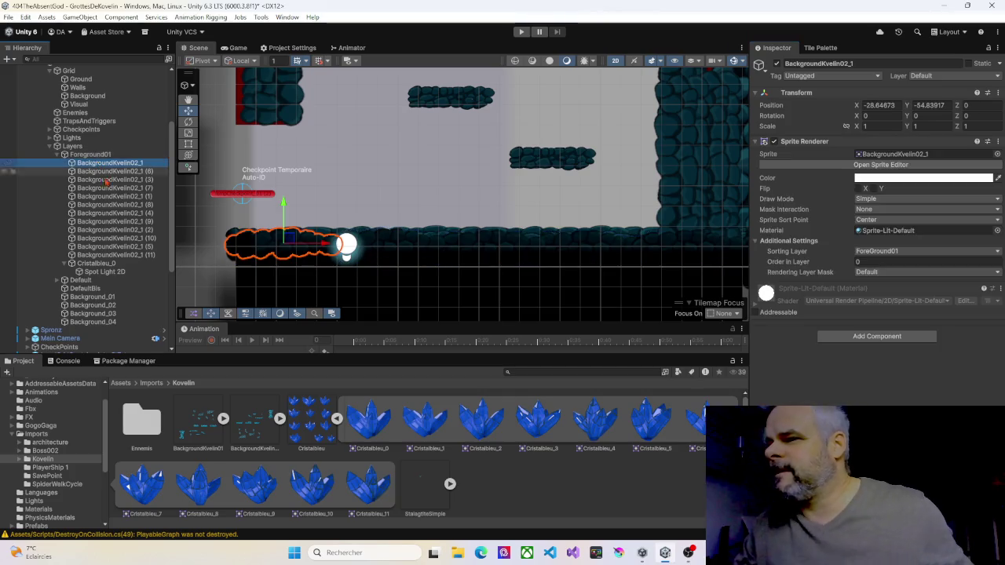
left_click(117, 264, "shift")
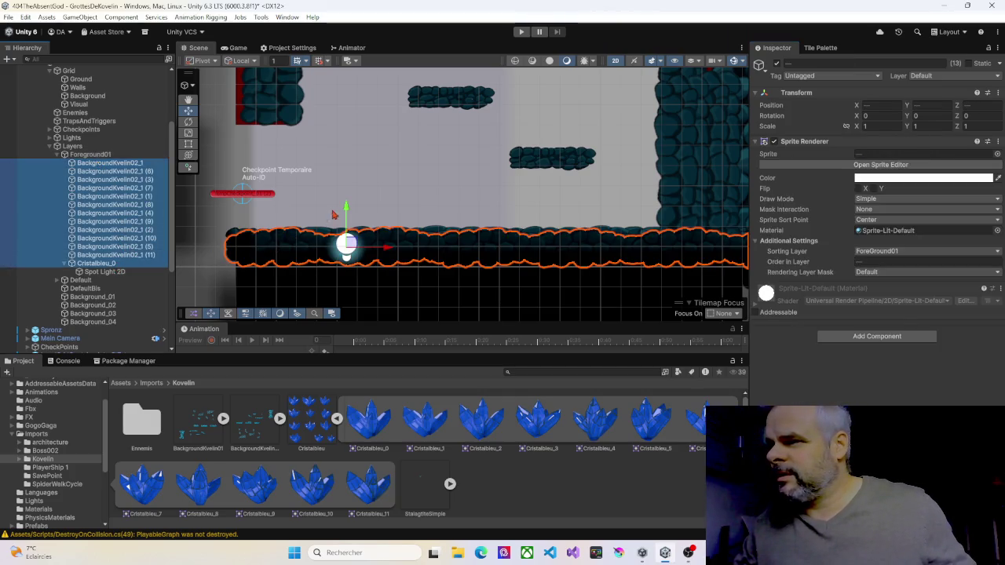
left_click_drag(346, 213, 348, 200)
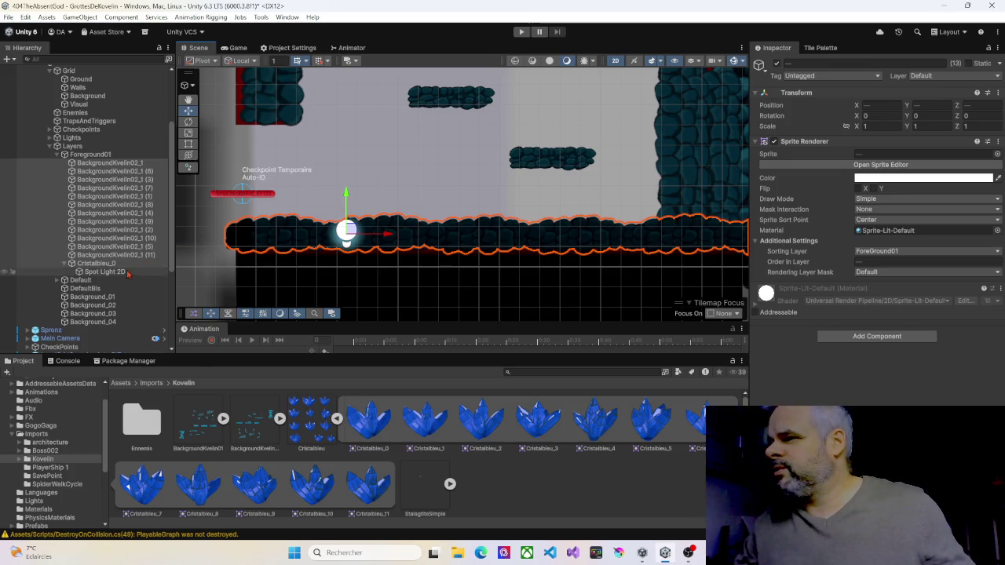
left_click(282, 211)
left_click_drag(347, 196, 351, 182)
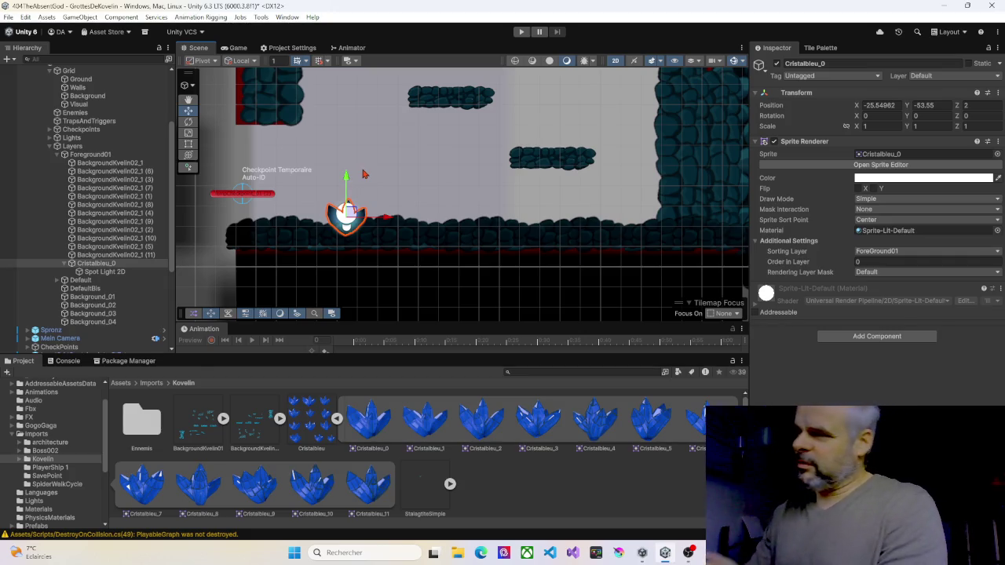
Start Play mode and drop the character down the shaft to the ground
left_click(521, 32)
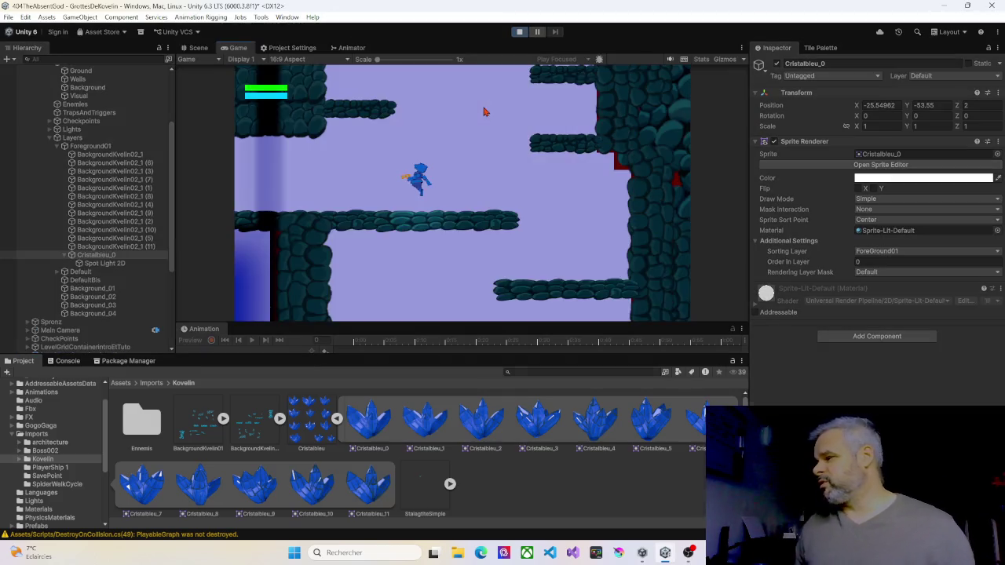
key("Right")
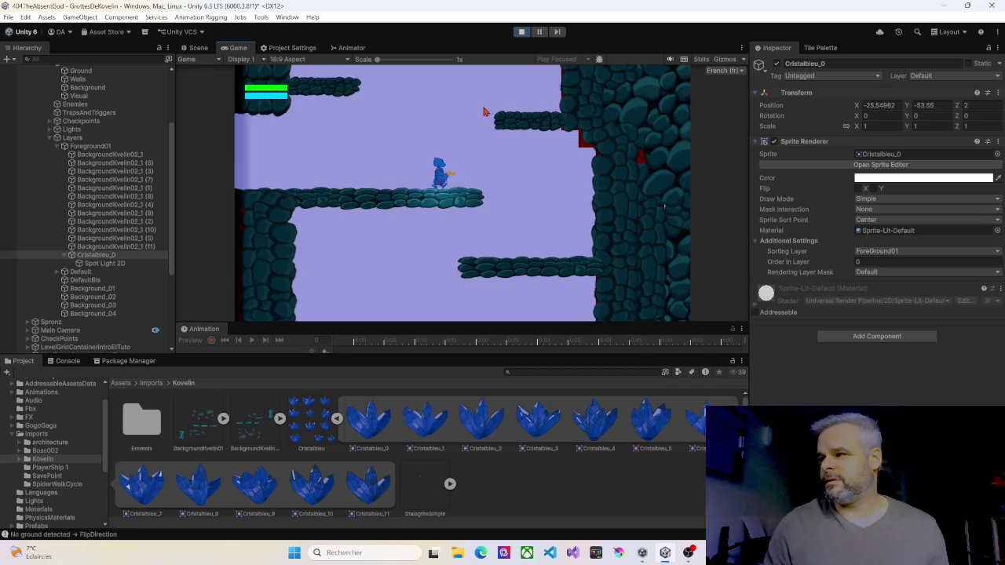
key("Right")
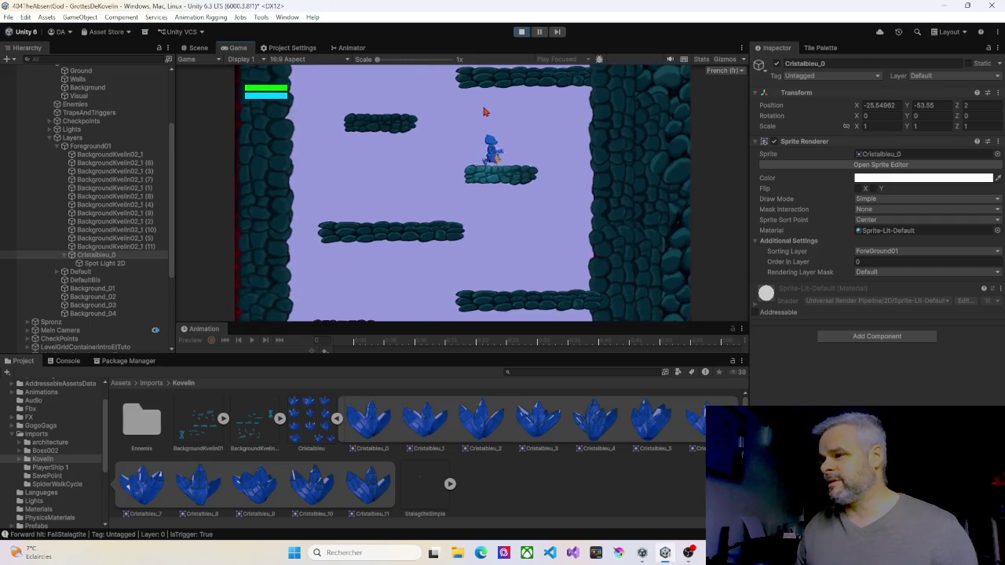
key("Left")
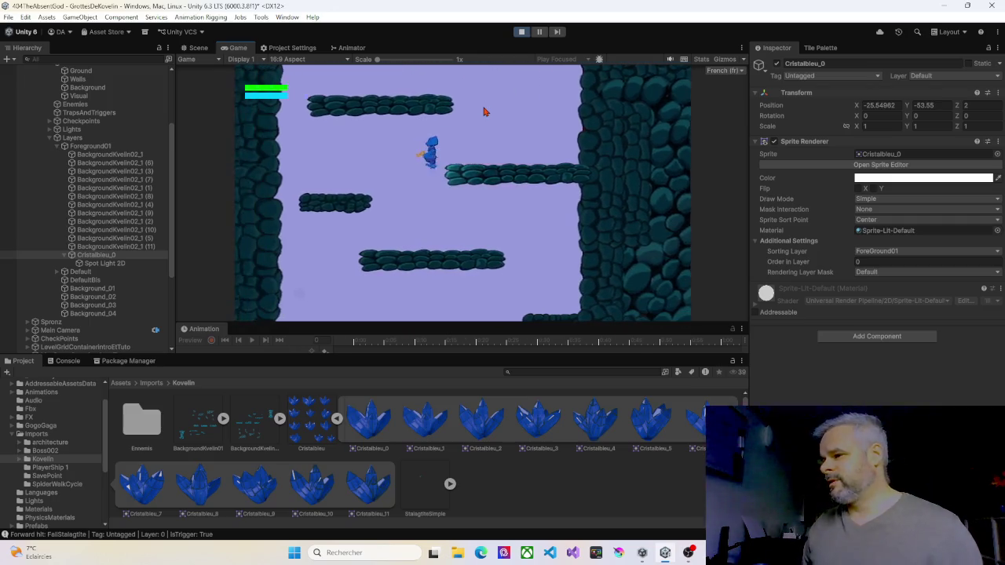
key("Right")
key("Left")
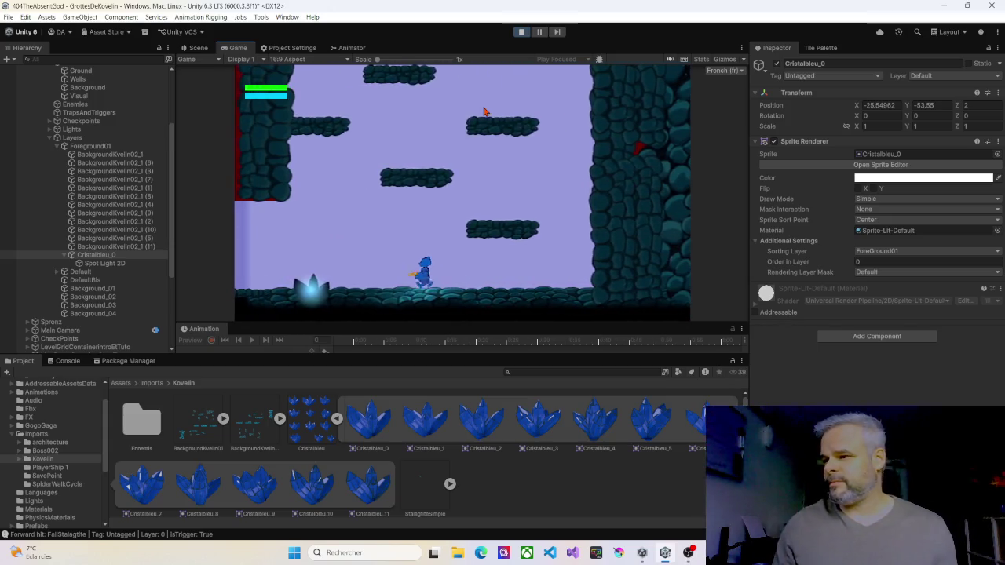
Walk the character back and forth along the cave floor past the crystal
key("Right")
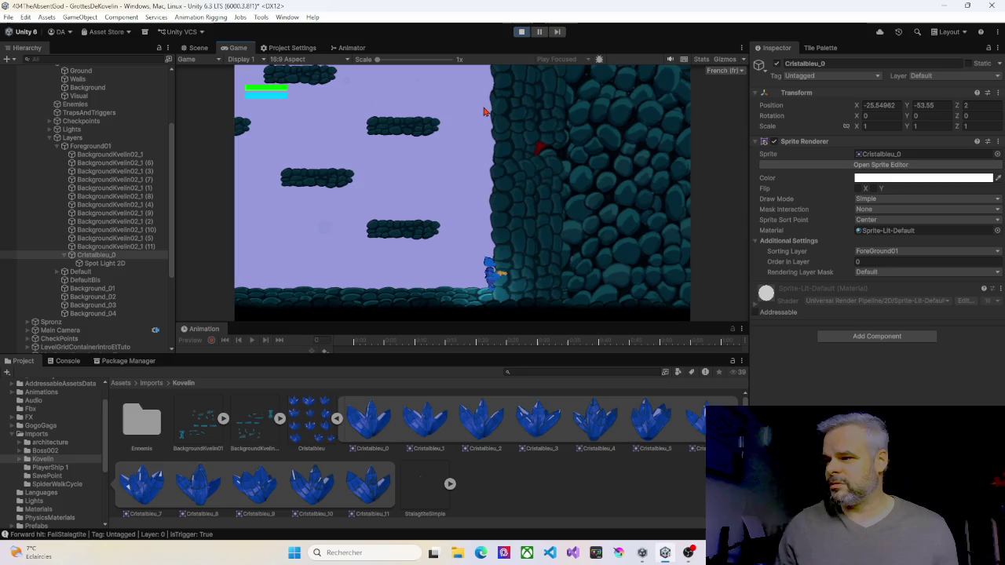
key("Left")
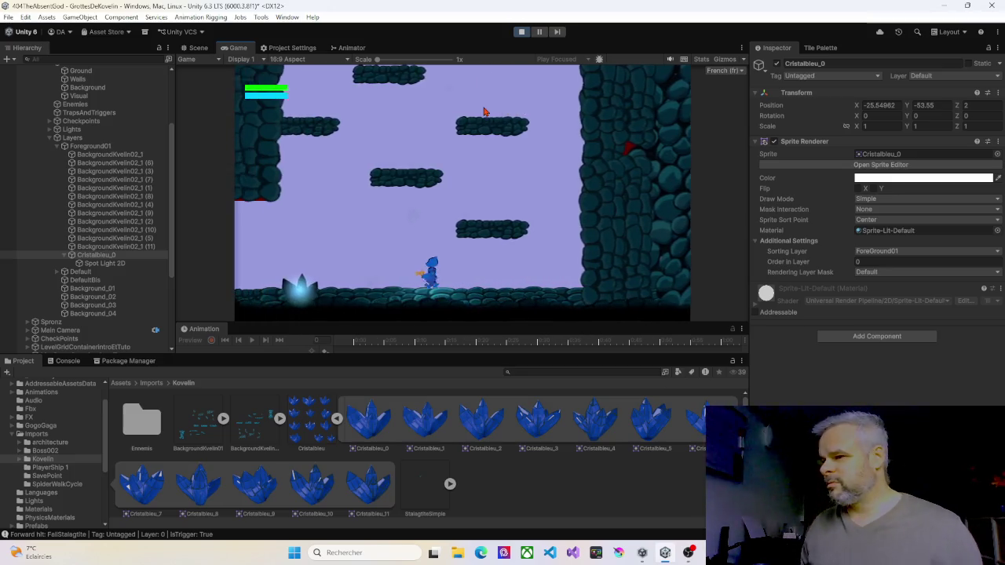
key("Left")
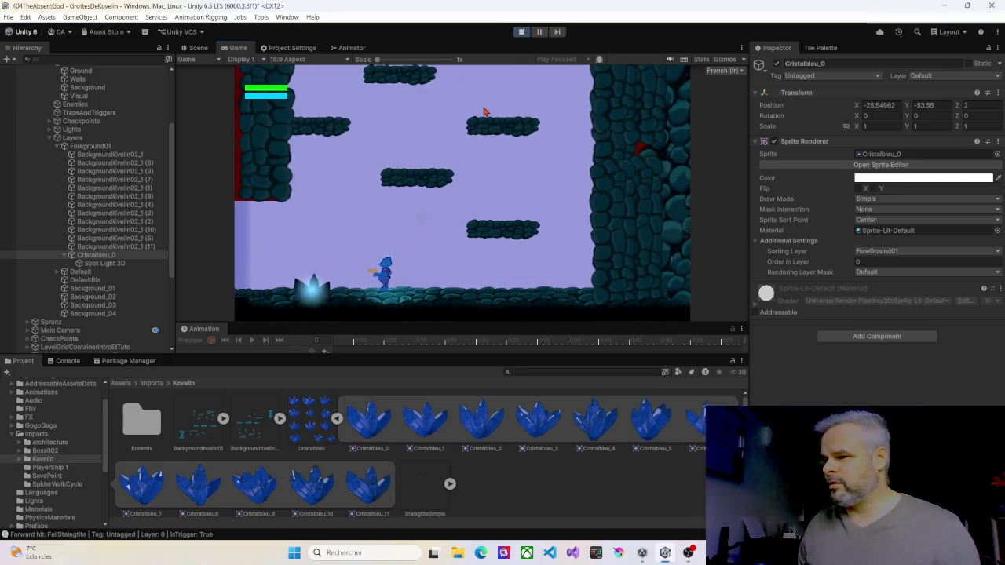
key("Right")
key("Left")
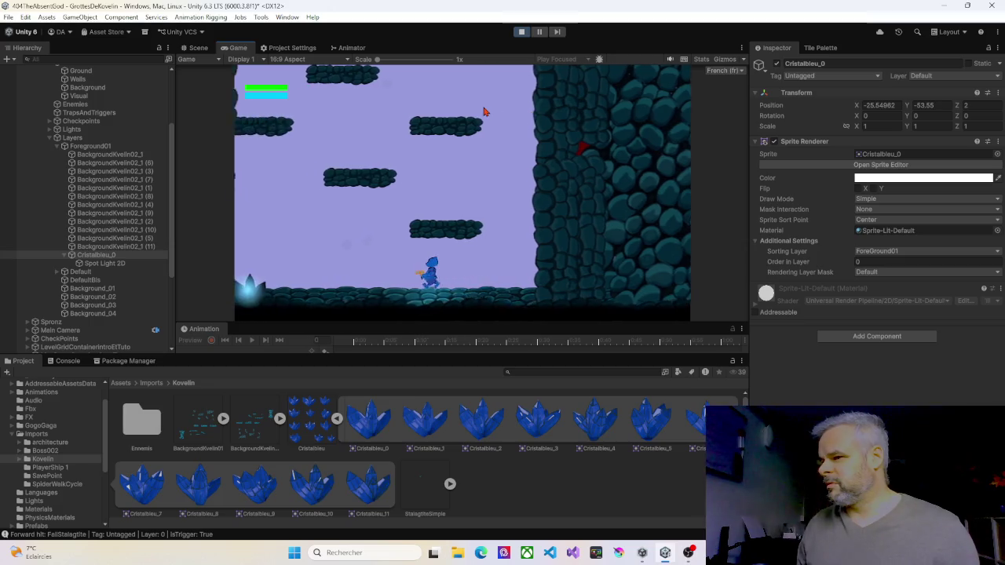
key("Left")
key("Right")
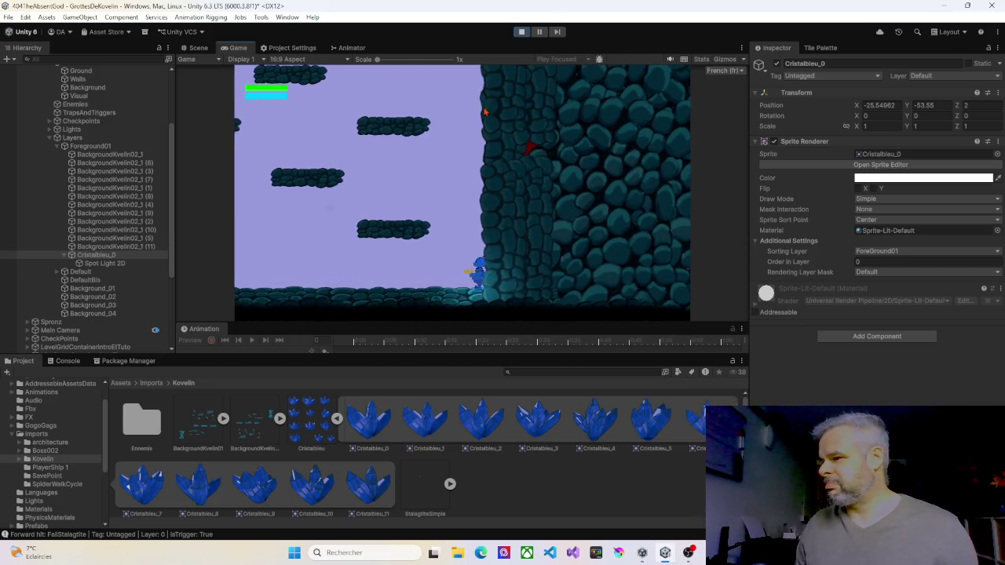
key("Left")
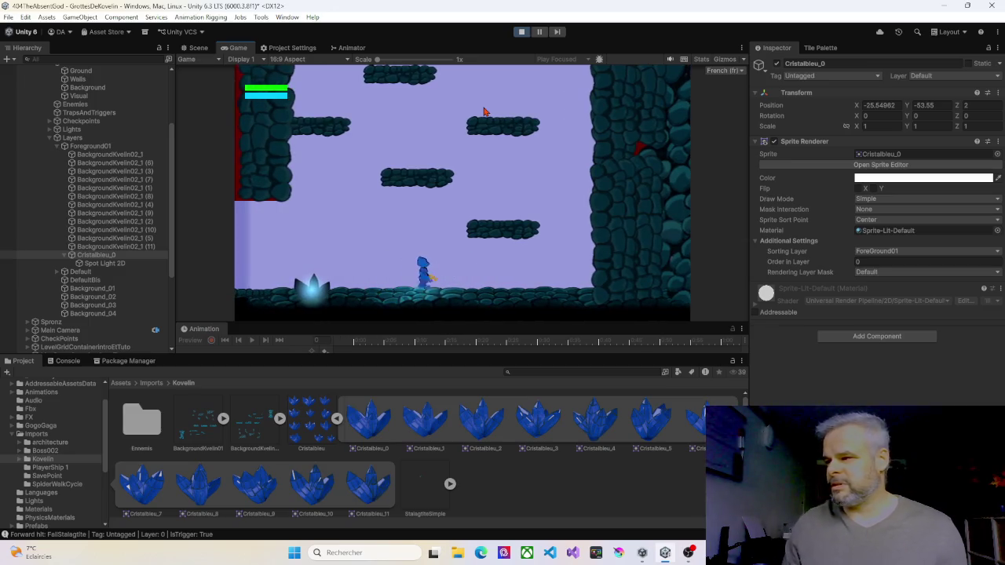
key("Right")
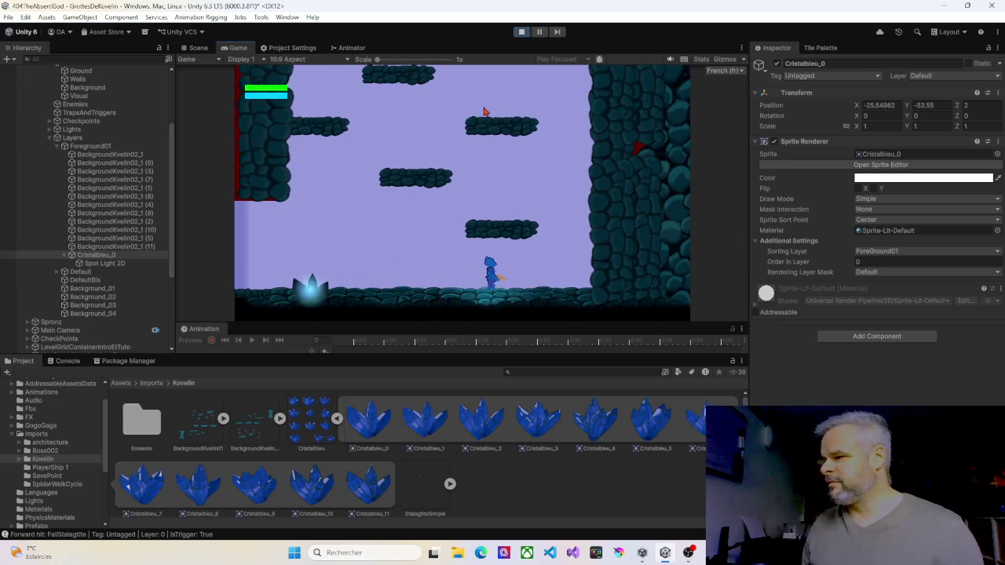
key("Left")
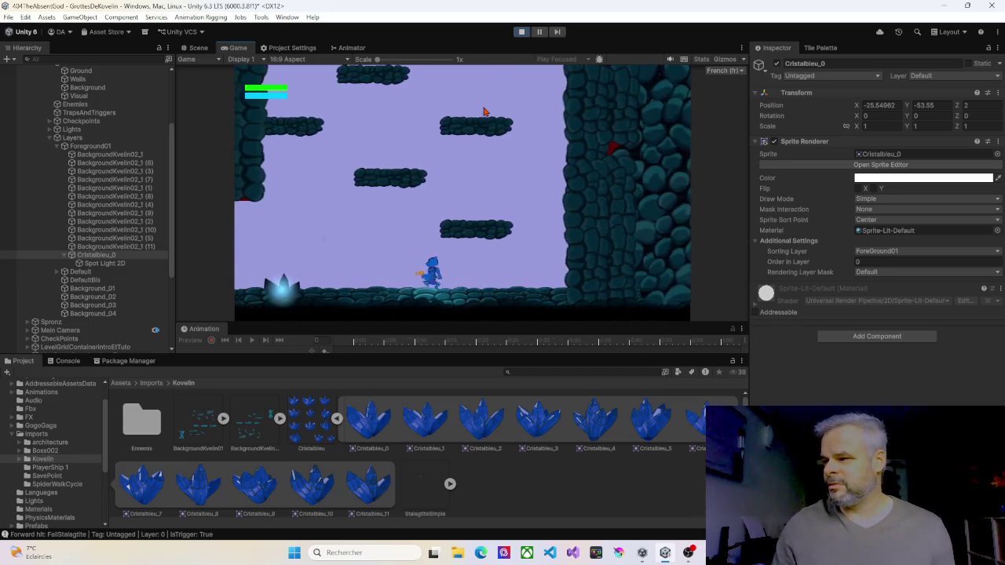
key("Right")
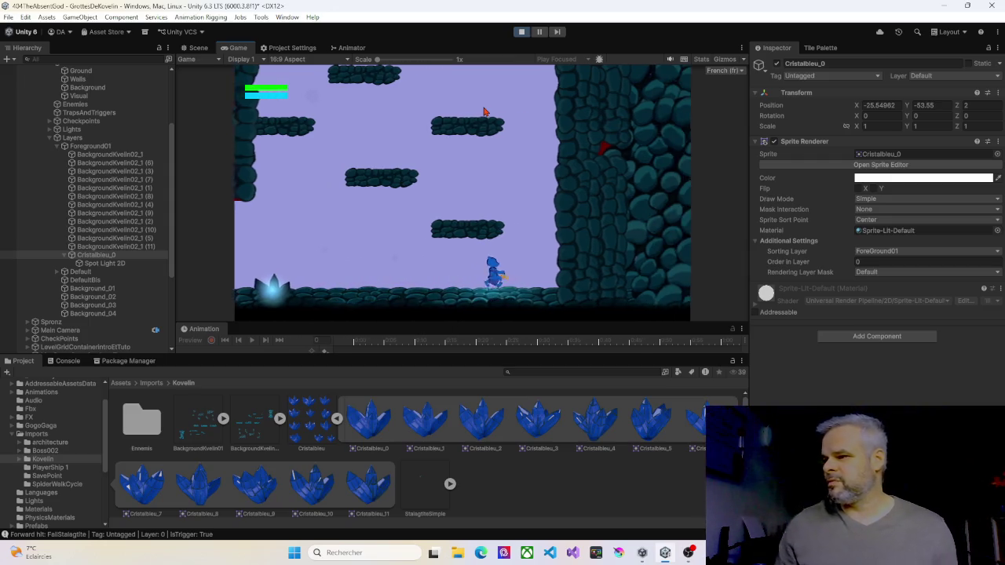
key("Left")
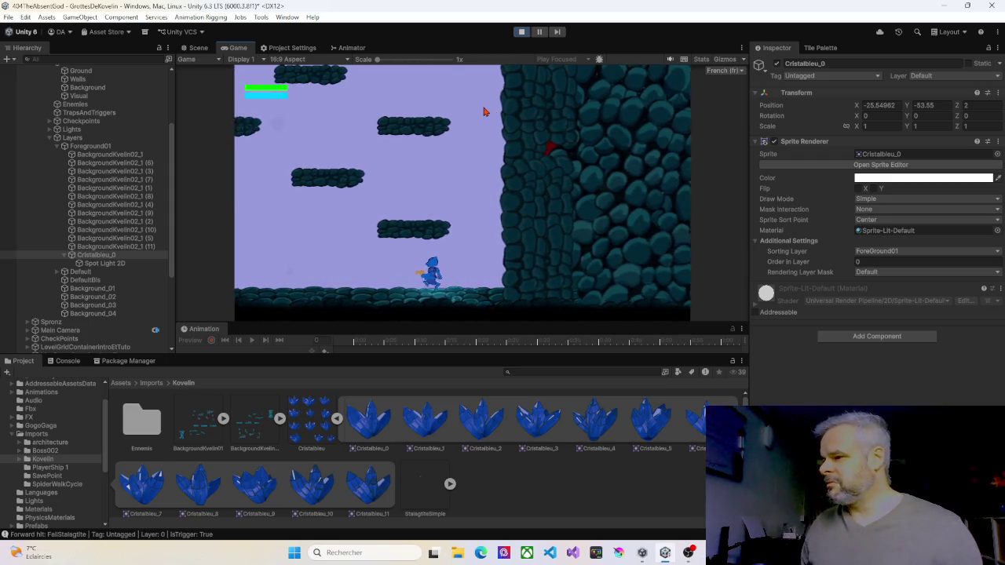
key("Left")
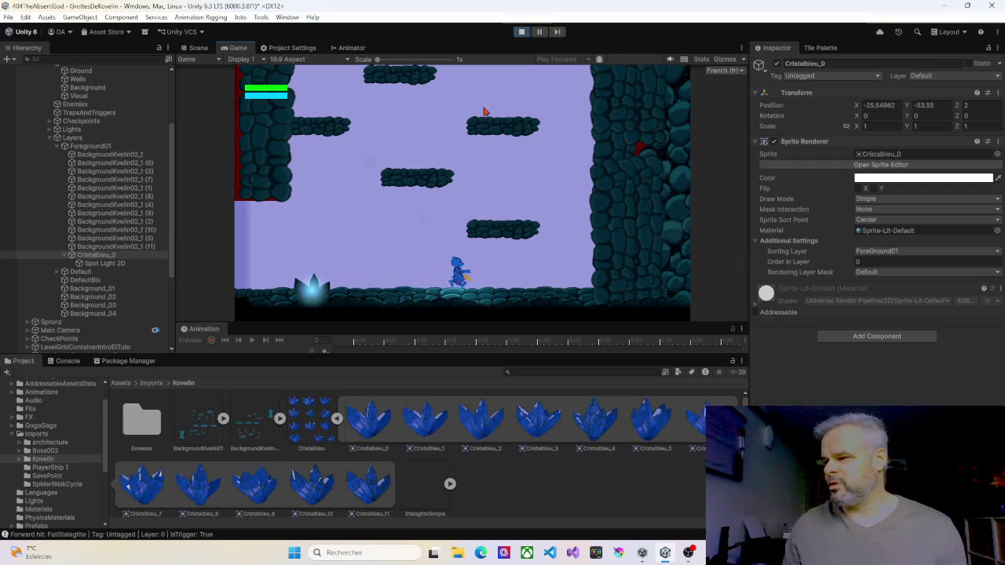
key("Right")
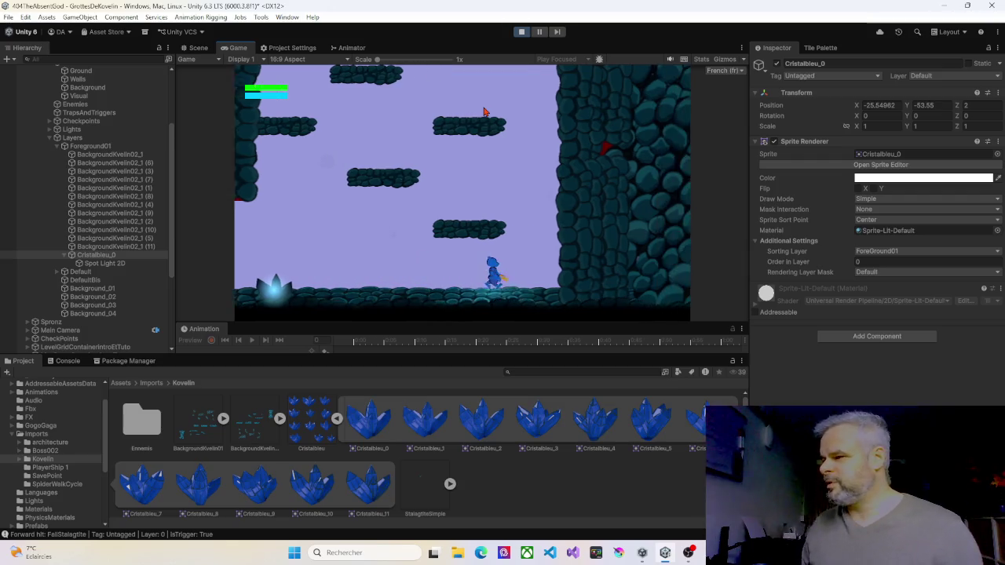
key("Left")
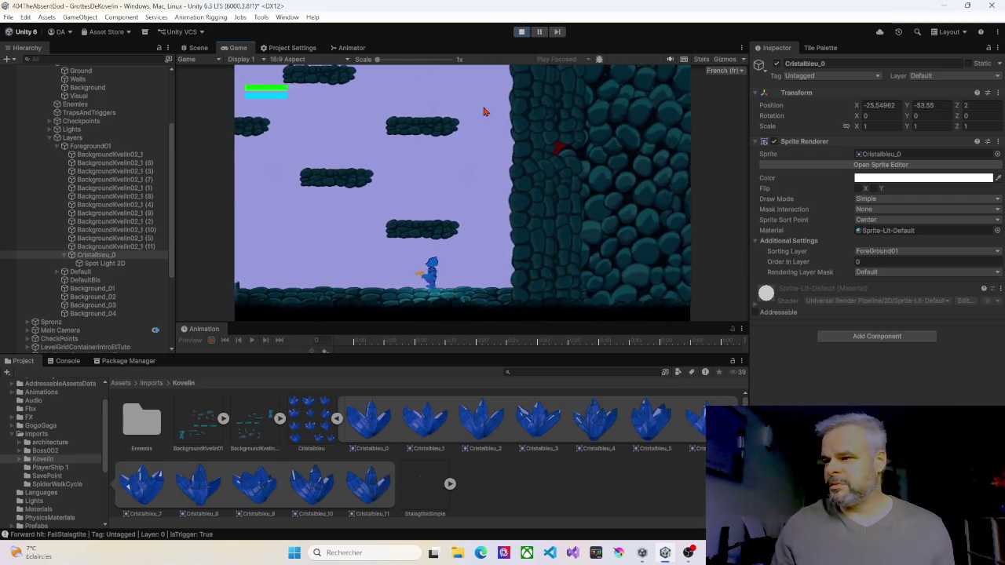
key("Left")
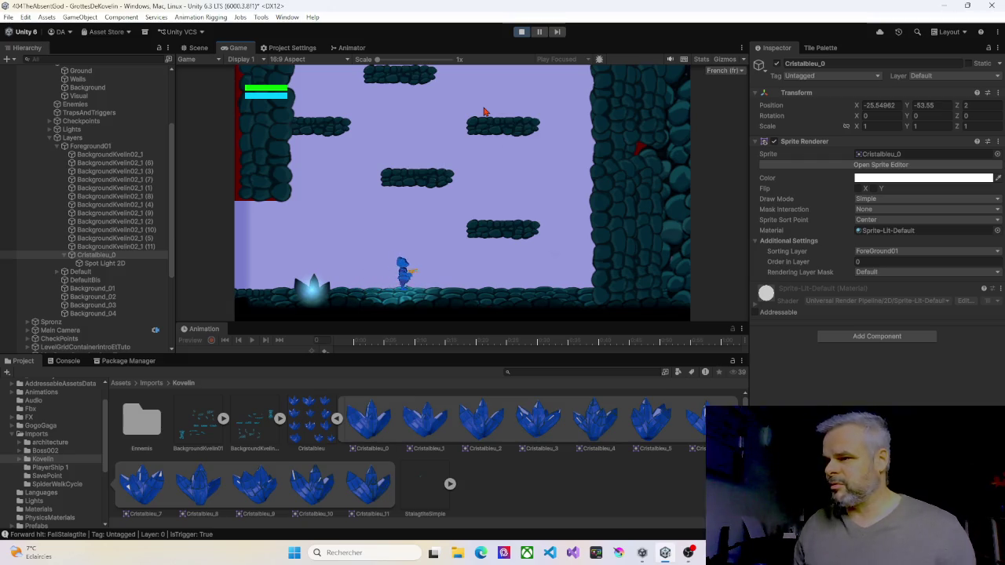
key("Left")
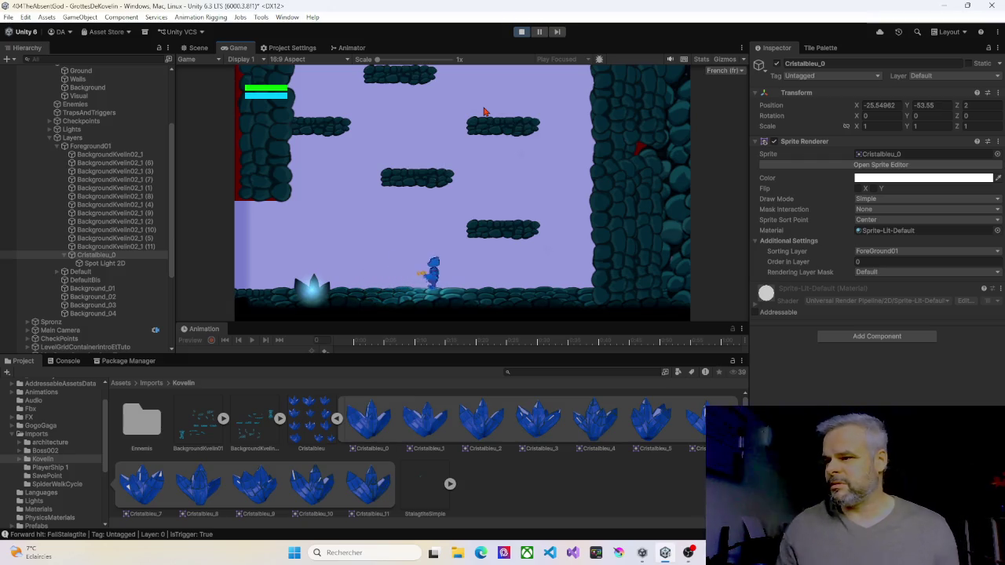
key("Right")
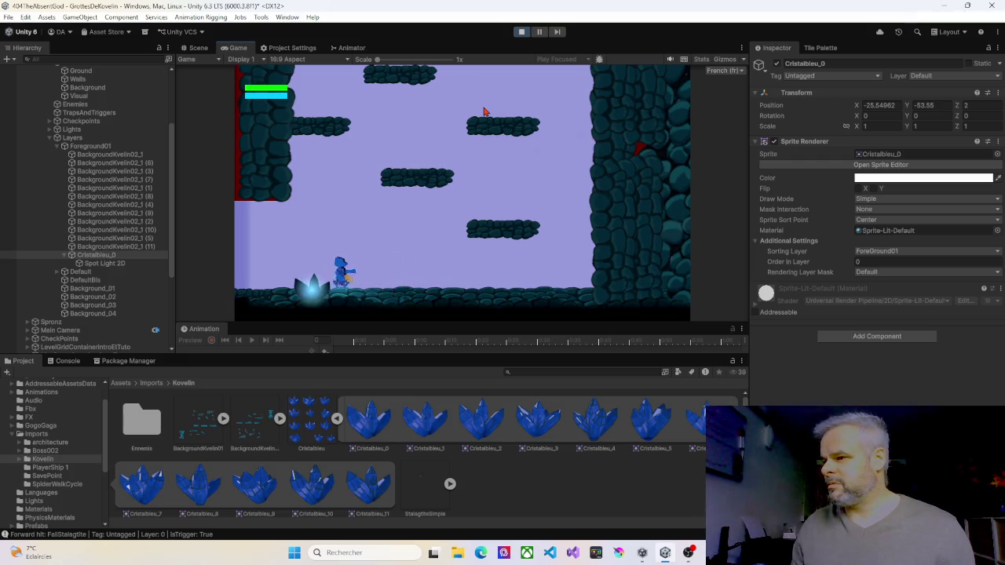
key("Left")
key("Right")
key("Right")
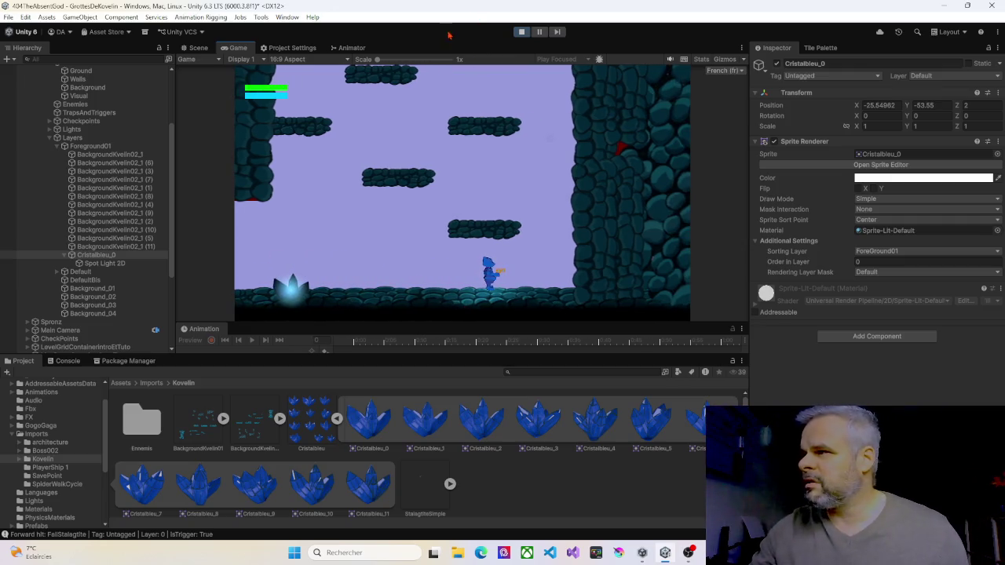
Adjust the crystal Spot Light 2D's volumetric intensity and raise its intensity to 10.88
left_click(98, 264)
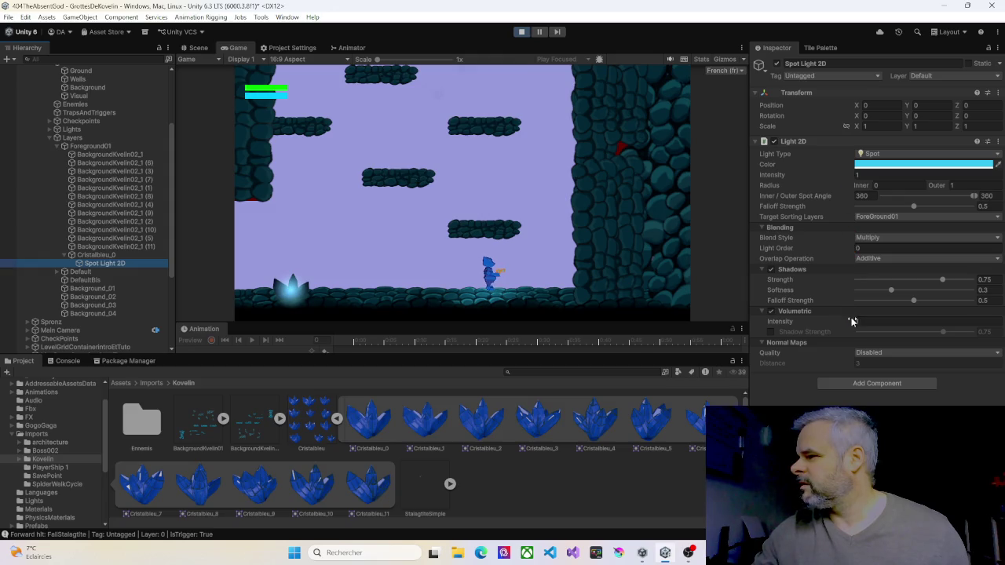
mouse_move(853, 323)
left_mouse_down()
mouse_move(844, 325)
mouse_move(864, 324)
left_mouse_up()
left_click_drag(850, 180, 839, 181)
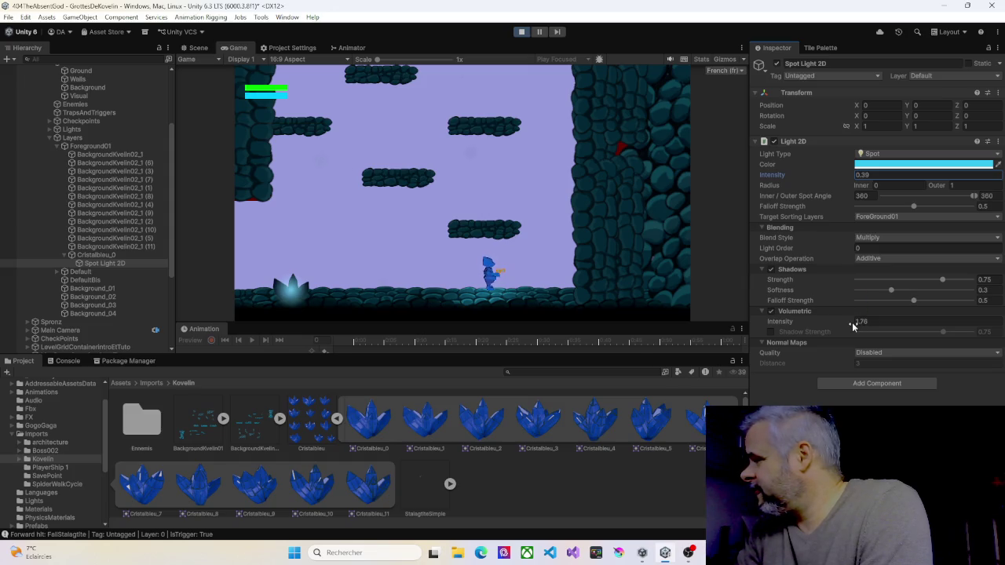
mouse_move(854, 326)
left_mouse_down()
mouse_move(864, 324)
mouse_move(55, 342)
mouse_move(862, 324)
left_mouse_up()
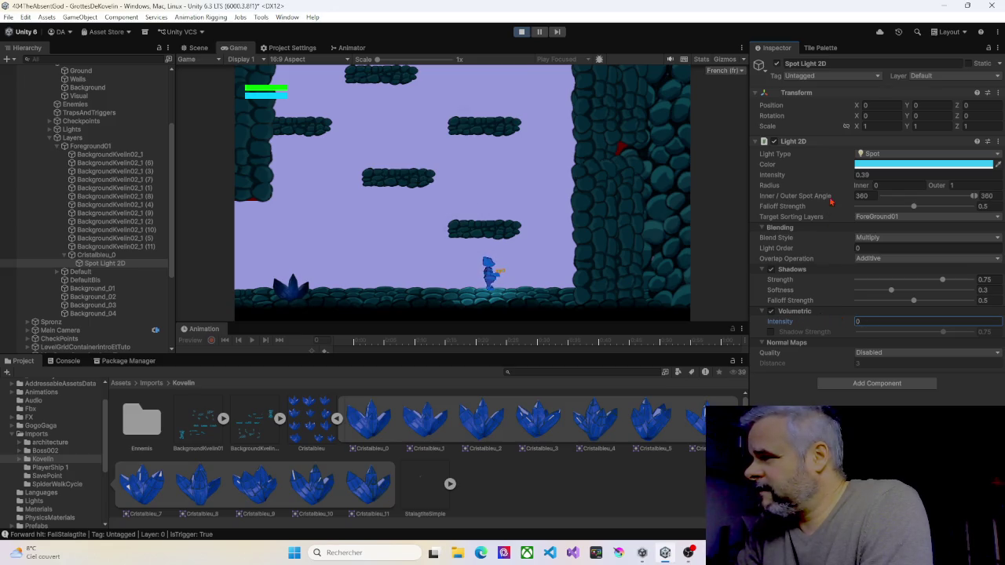
mouse_move(844, 174)
left_mouse_down()
mouse_move(999, 183)
mouse_move(879, 186)
mouse_move(965, 195)
mouse_move(917, 182)
left_mouse_up()
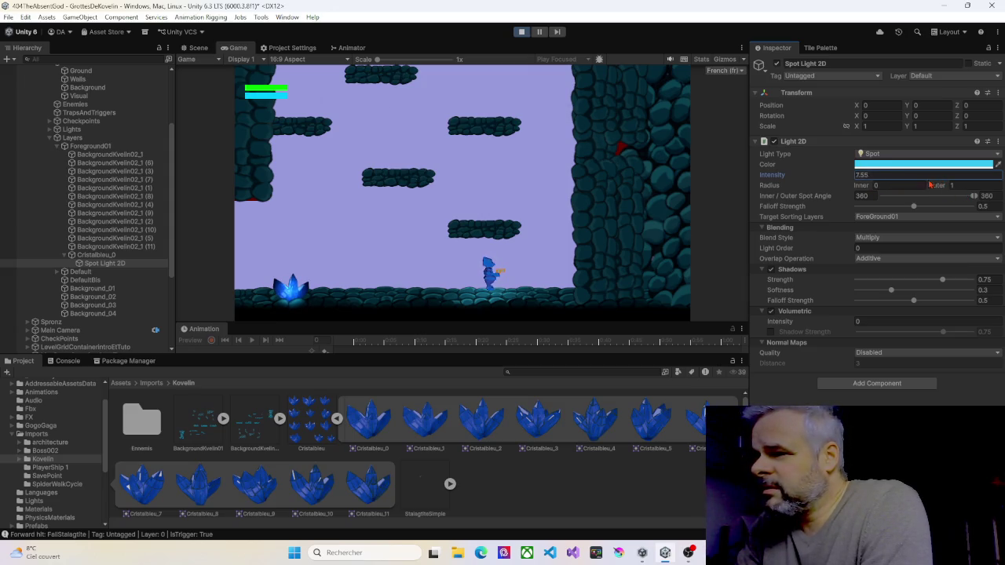
left_click_drag(930, 185, 961, 180)
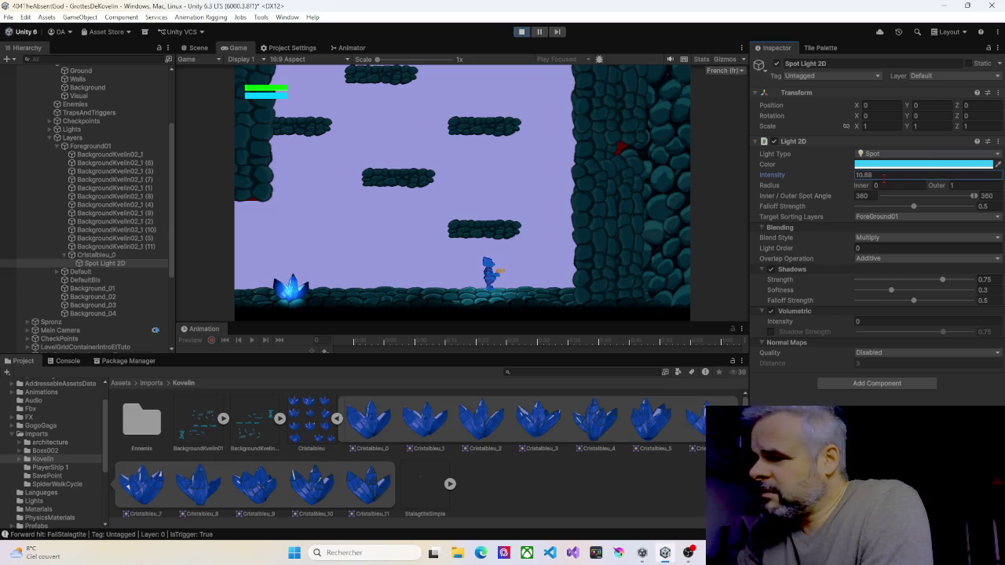
left_click_drag(845, 321, 845, 321)
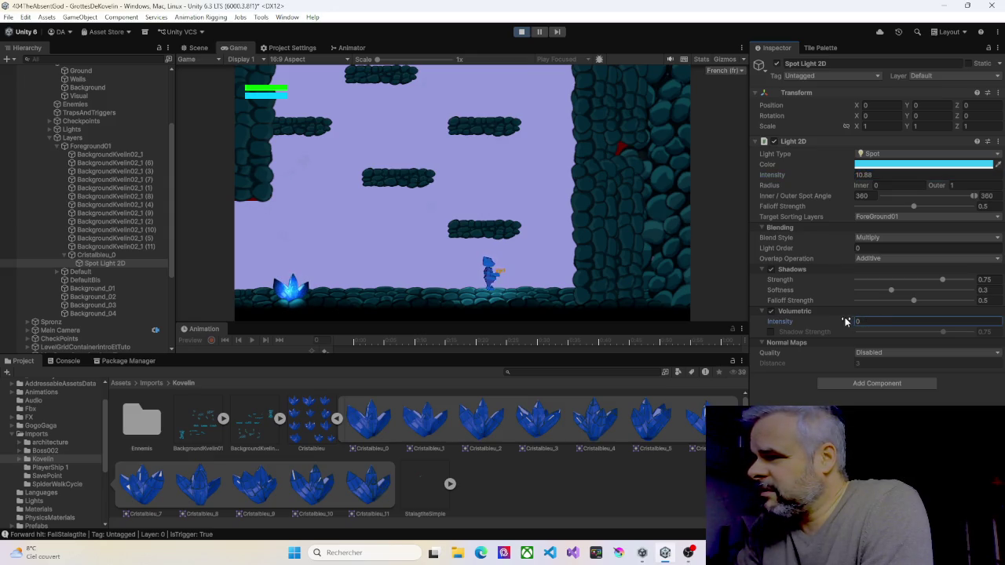
Turn off the spot light's volumetric glow, set falloff 0.473, outer radius 1, intensity 11, then stop play
left_click(772, 312)
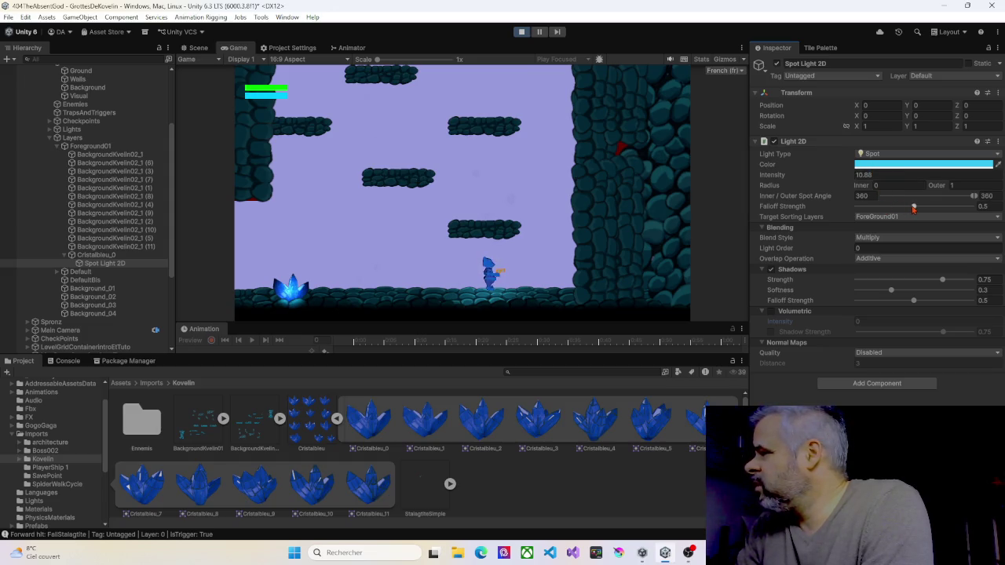
mouse_move(915, 208)
left_mouse_down()
mouse_move(934, 207)
mouse_move(886, 206)
mouse_move(912, 204)
left_mouse_up()
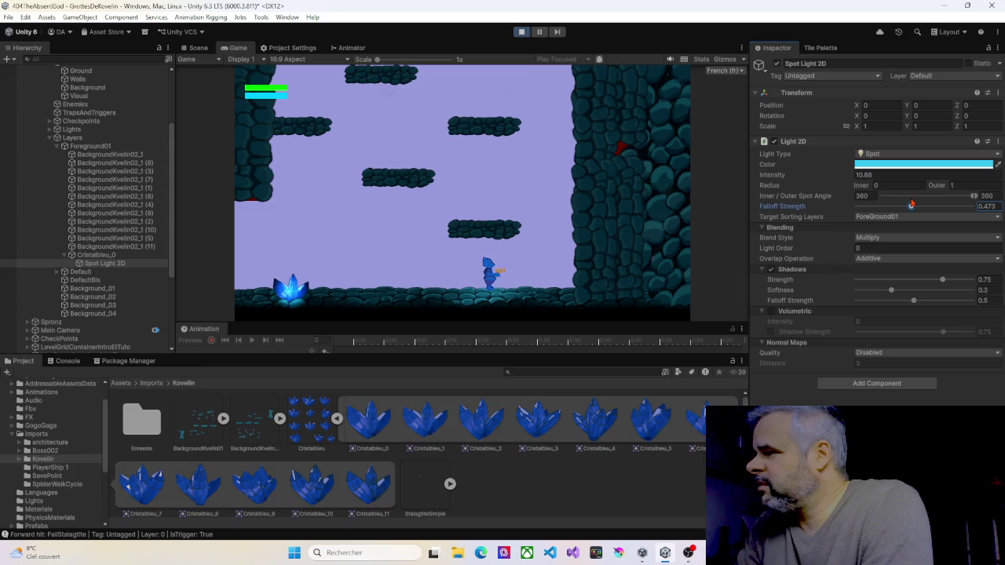
left_click_drag(936, 186, 939, 189)
type("0.91")
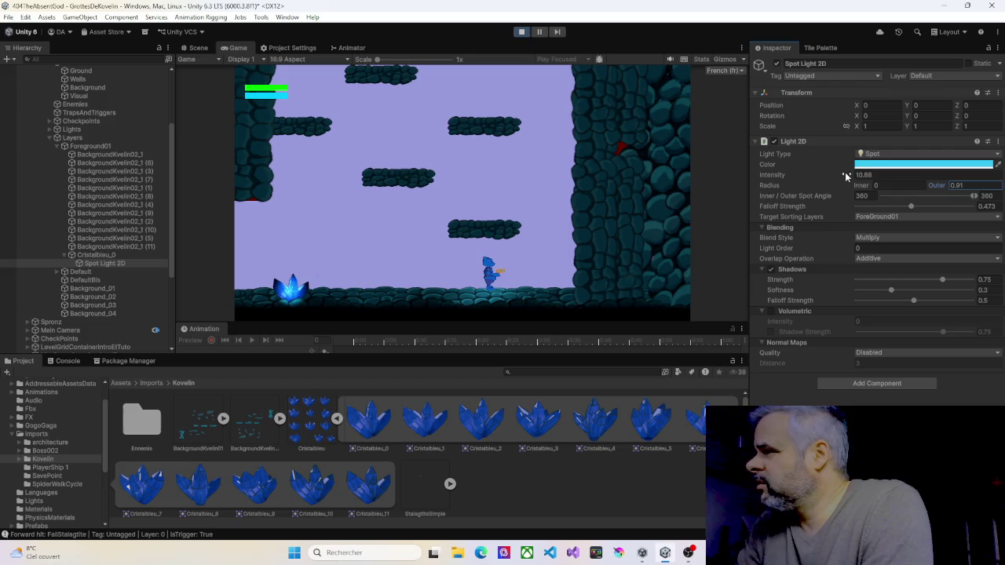
left_click(950, 185)
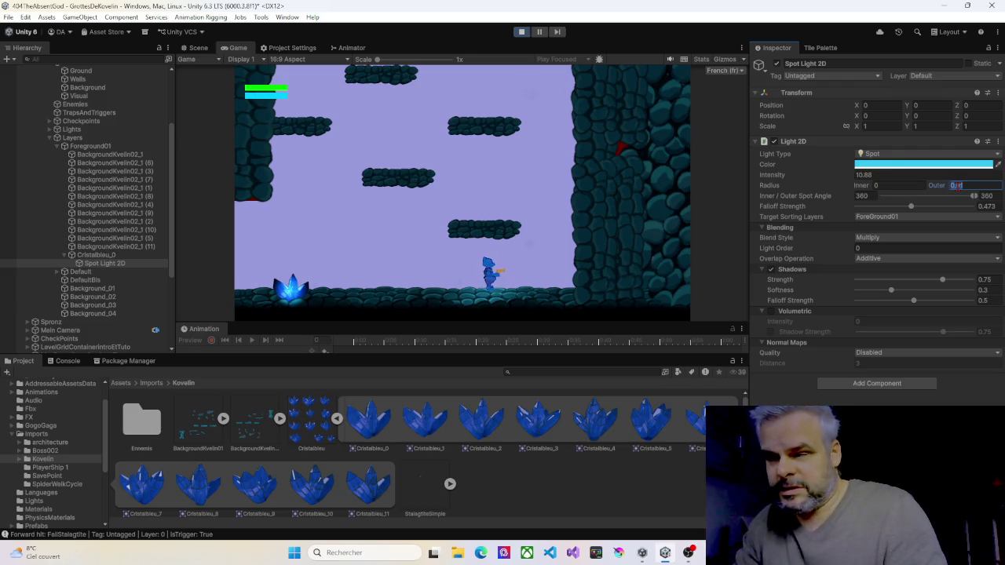
type("1")
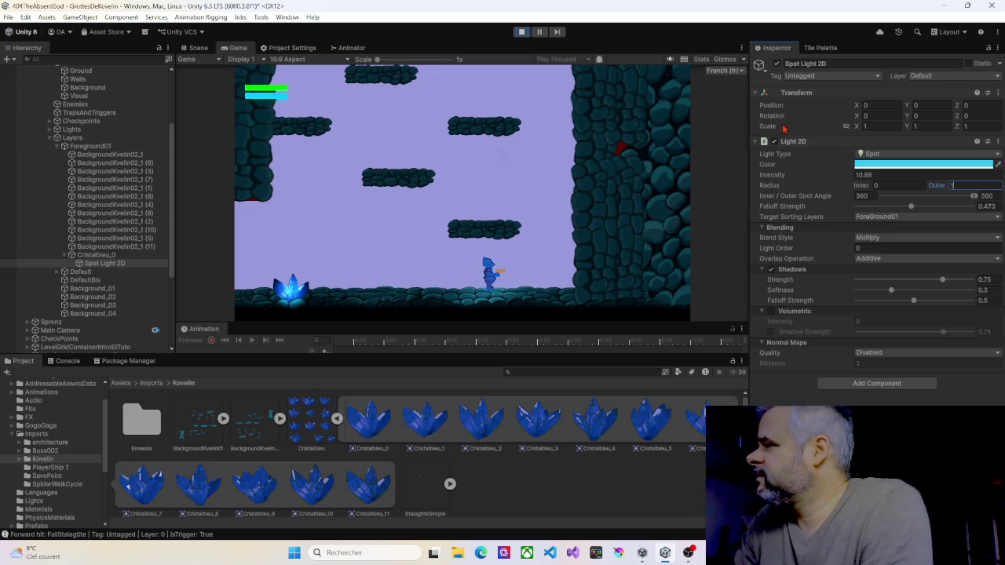
left_click(864, 175)
type("11")
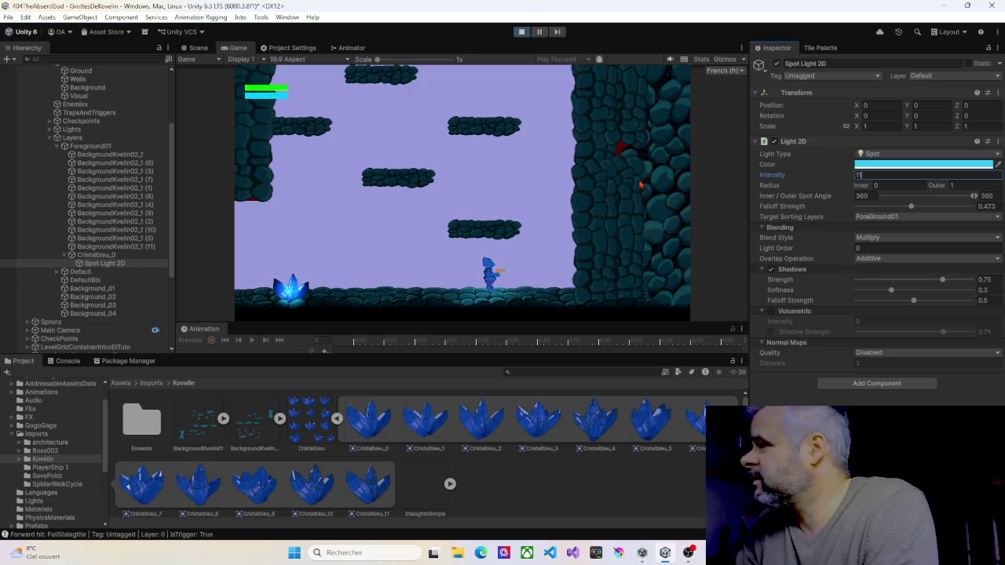
left_click(521, 32)
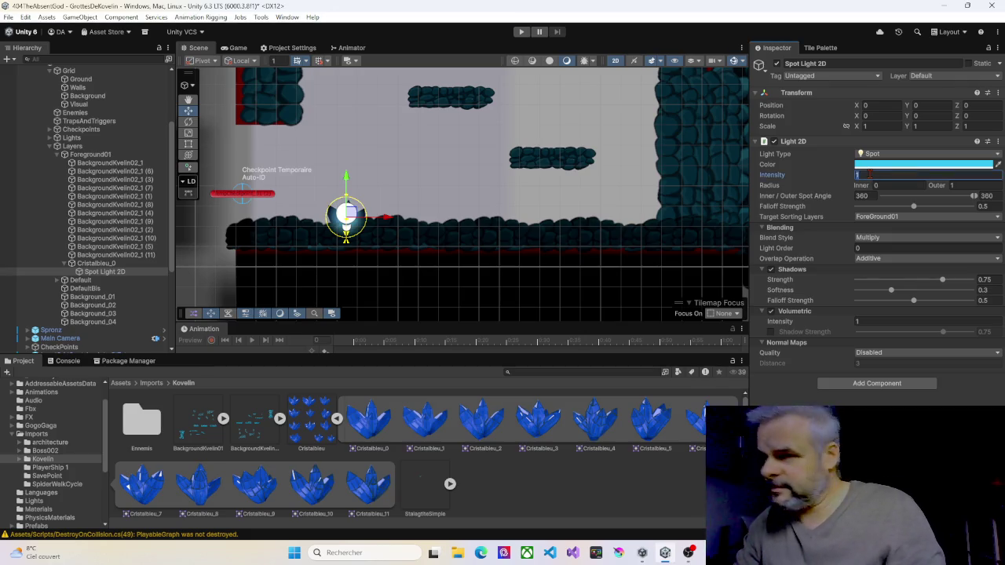
Reapply intensity 11 with volumetric glow off on the crystal's spot light and start the game
type("1")
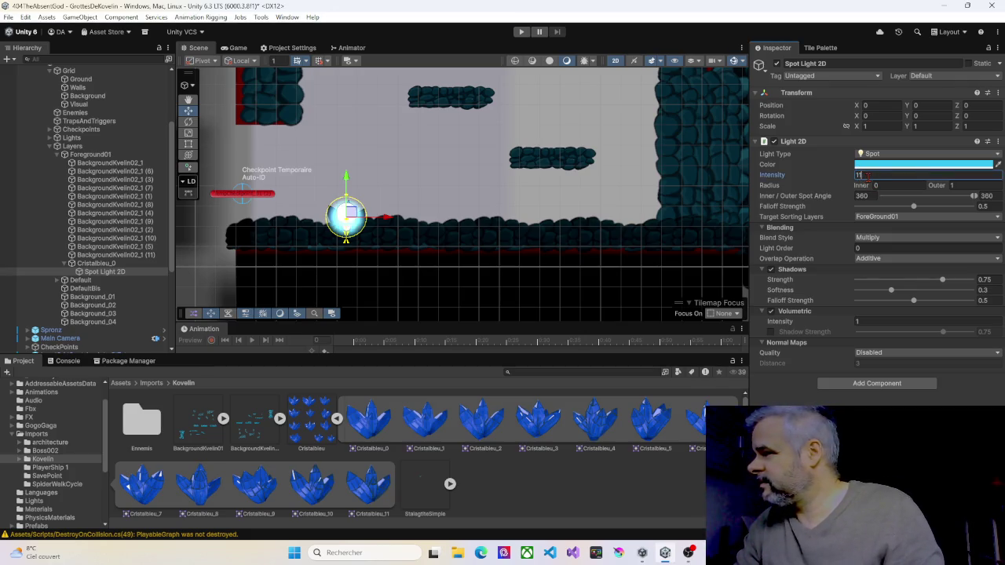
left_click(772, 312)
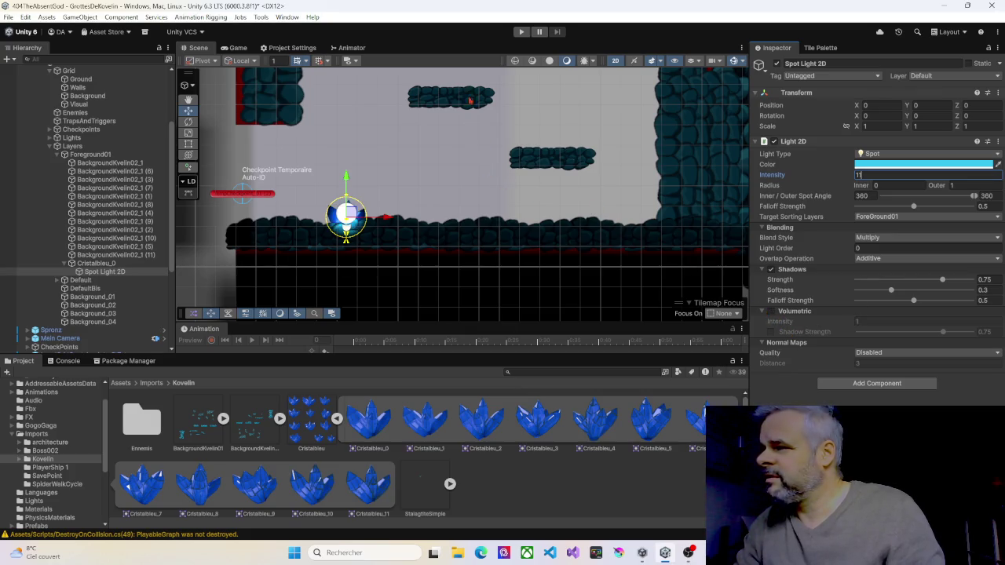
left_click(521, 33)
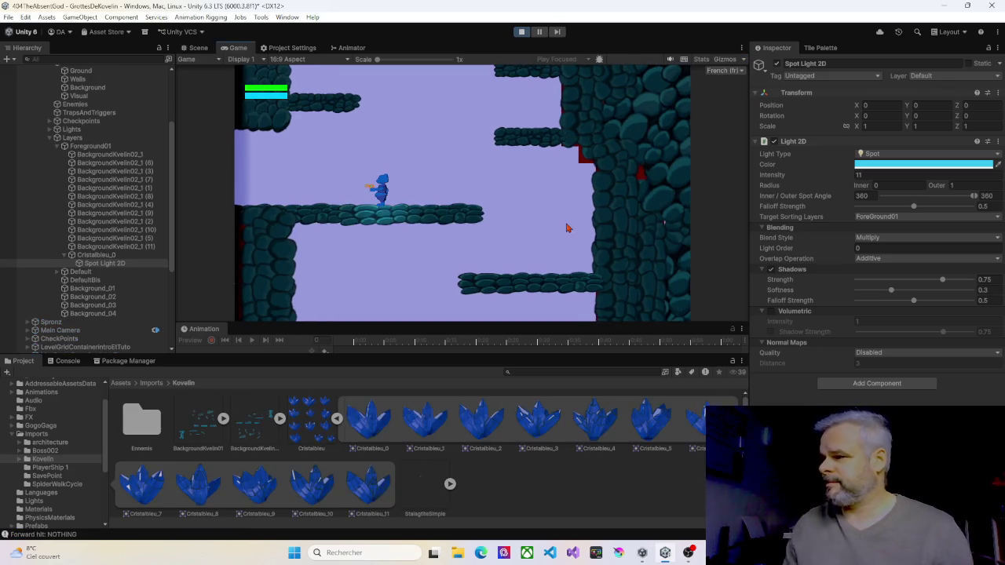
Run the character left and right across the cave floor beside the glowing crystal, up to the wall
key("Right")
key("Right")
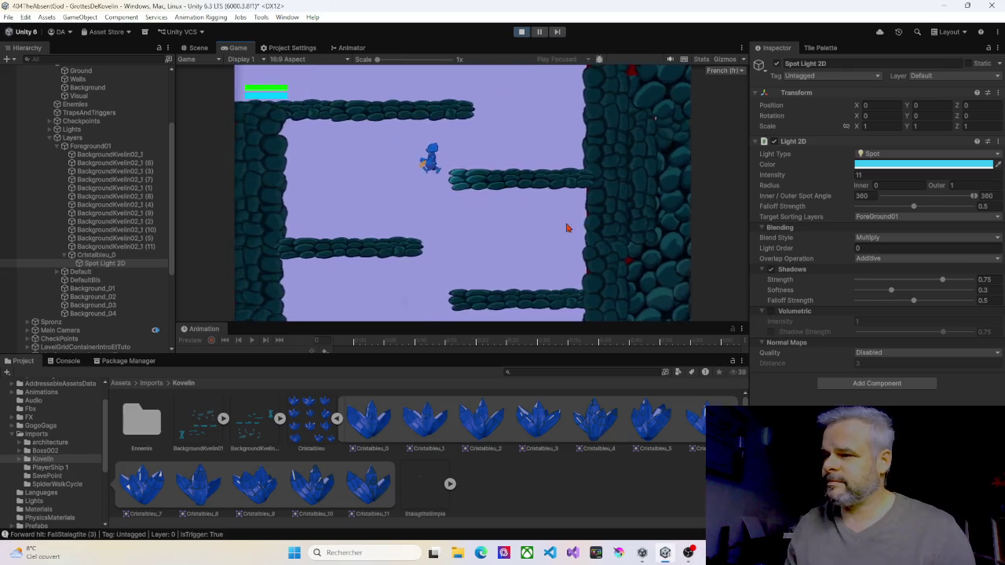
key("Right")
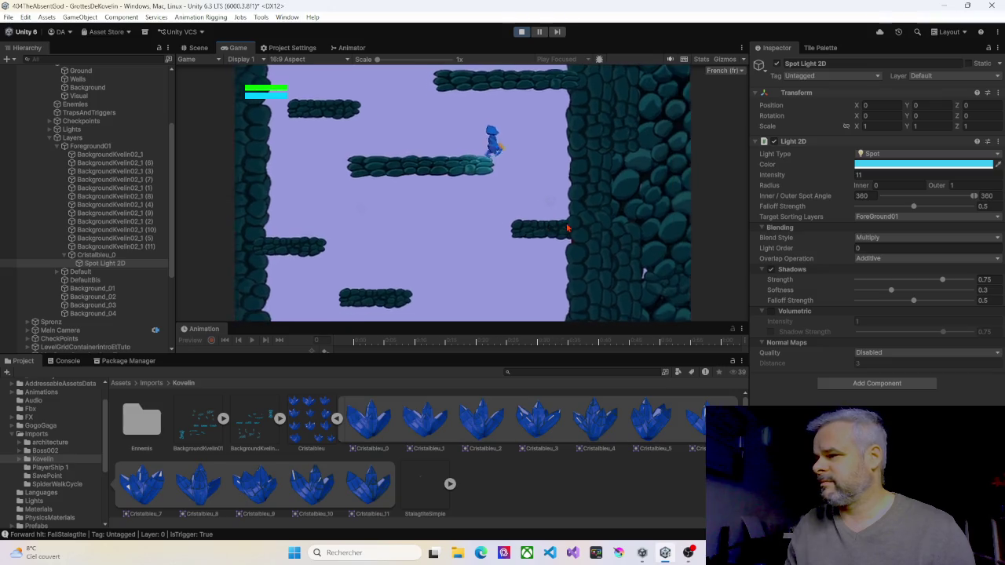
key("Left")
key("Left")
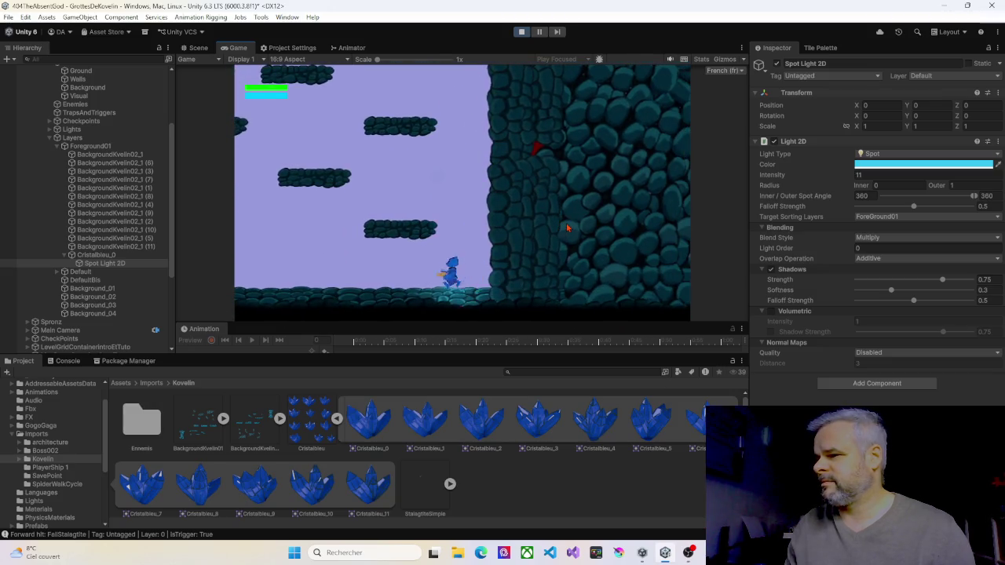
key("Left")
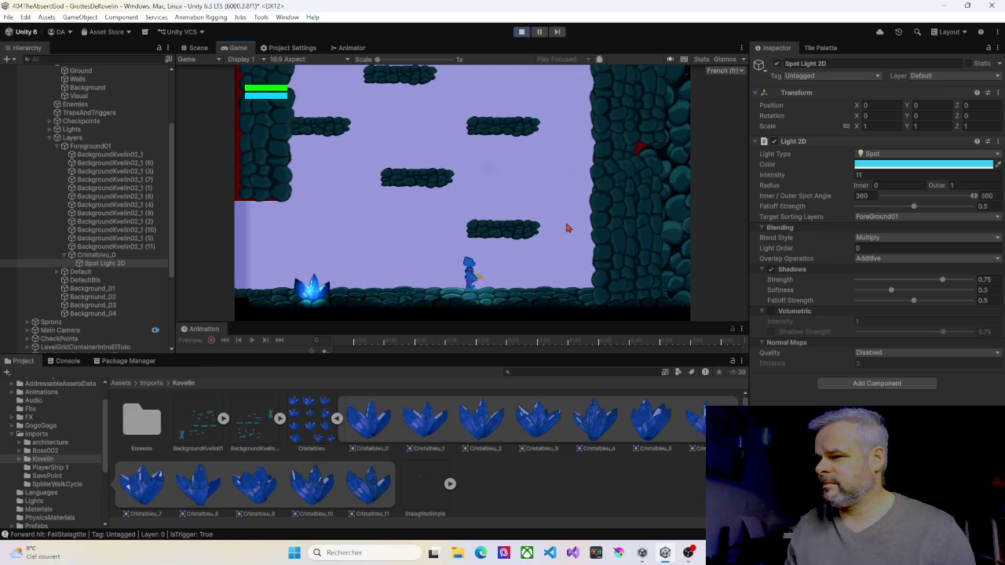
key("Right")
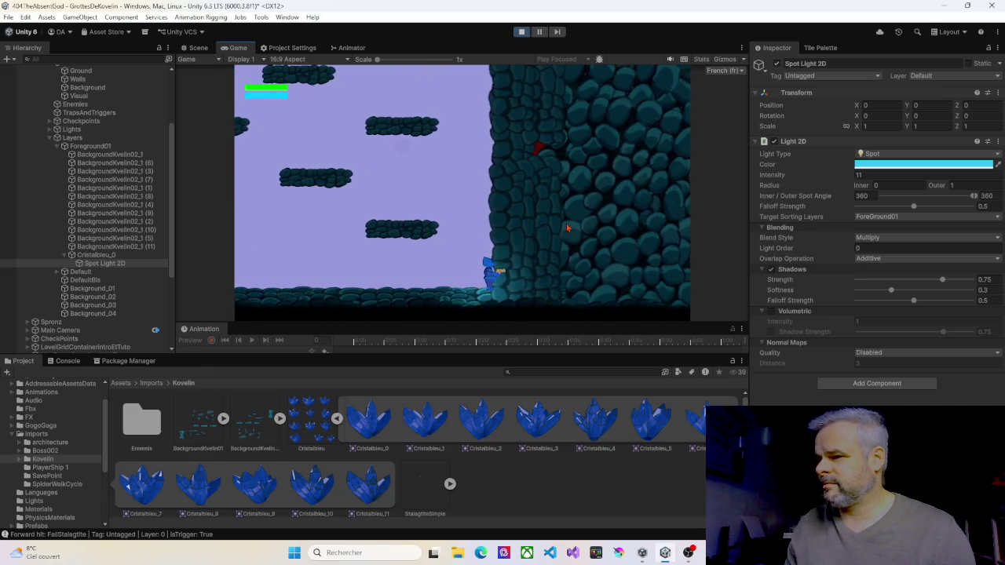
key("Left")
key("Right")
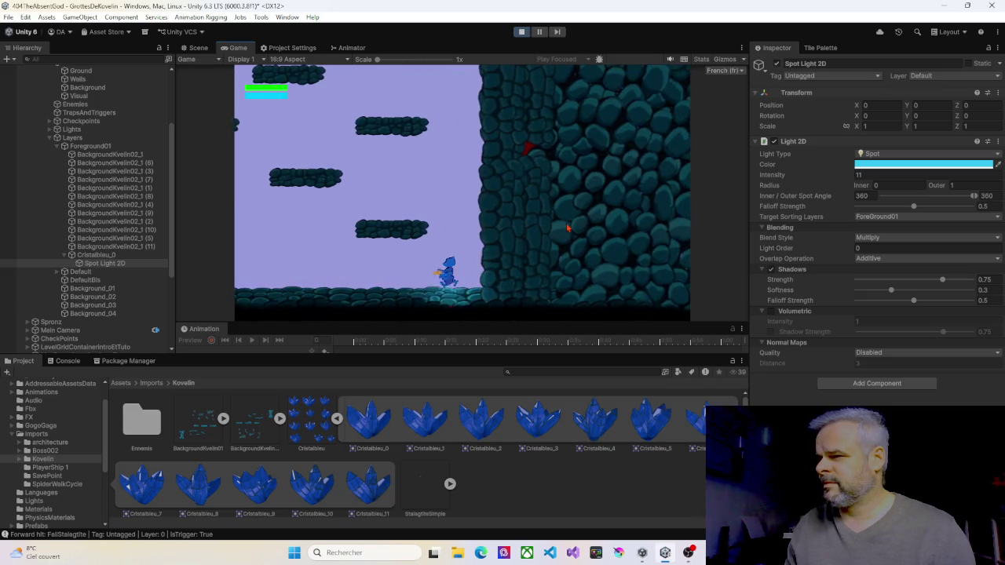
key("Left")
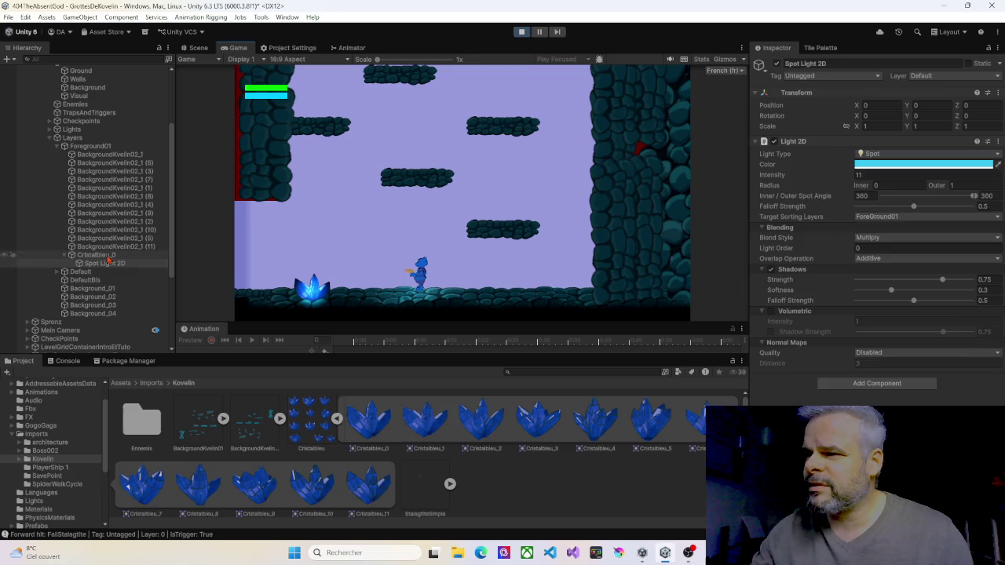
Set Cristalbleu_0's Transform Position Z to 0, move the player right, and stop the game
left_click(108, 257)
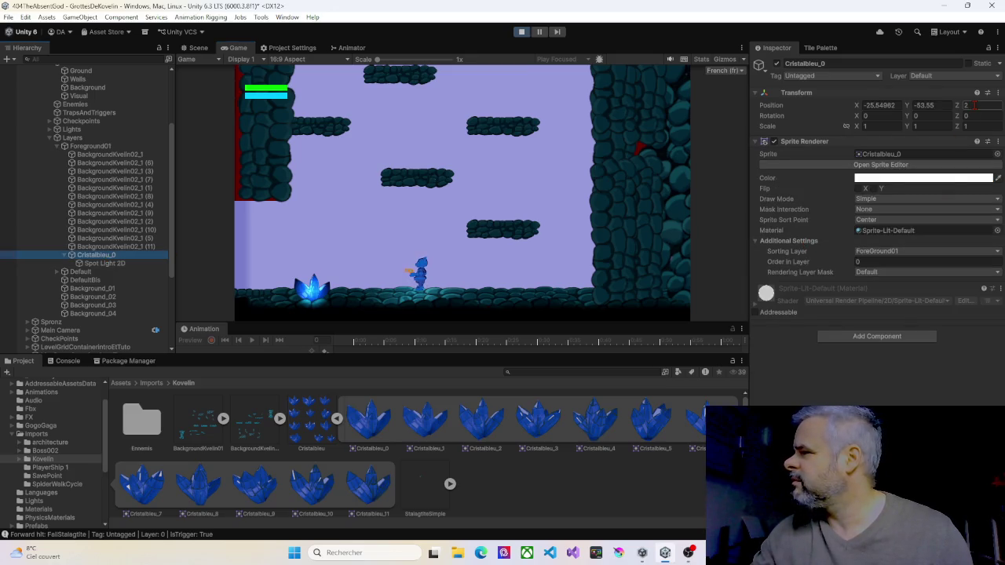
left_click(974, 104)
type("0")
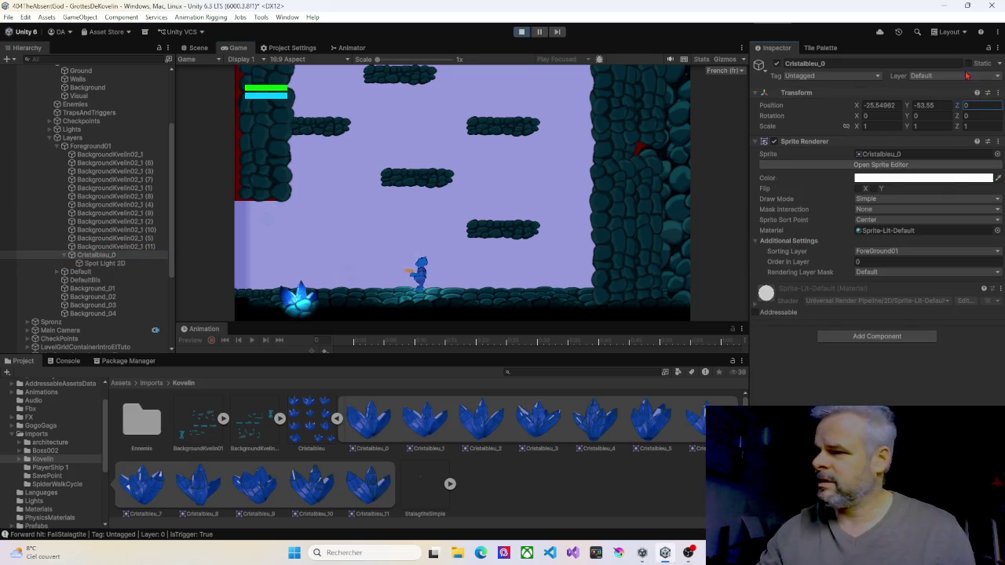
key("Right")
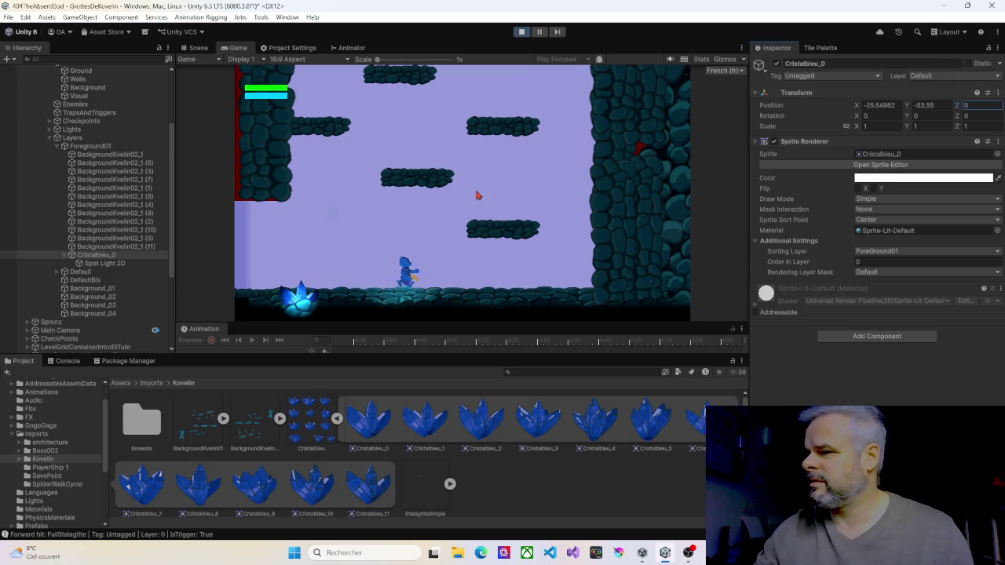
left_click(522, 31)
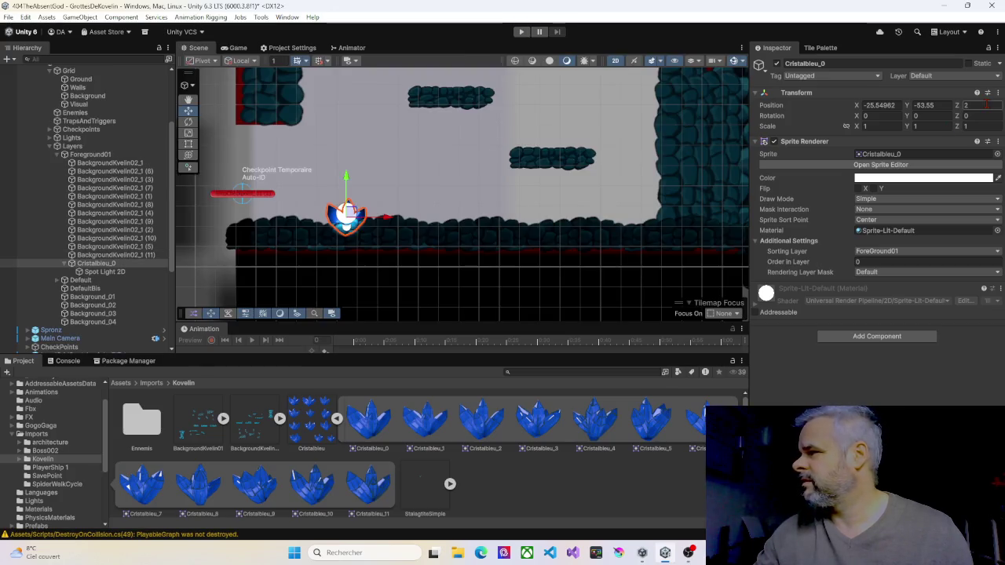